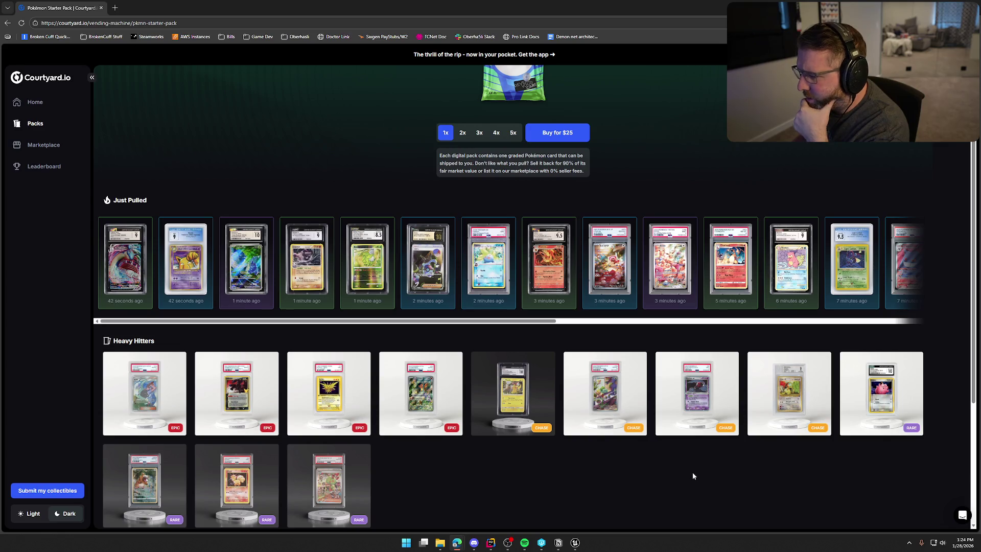
# Step: Show all Heavy Hitters cards and preview the Kahili Full Art slab up close
pyautogui.scroll(-3, 692, 473)
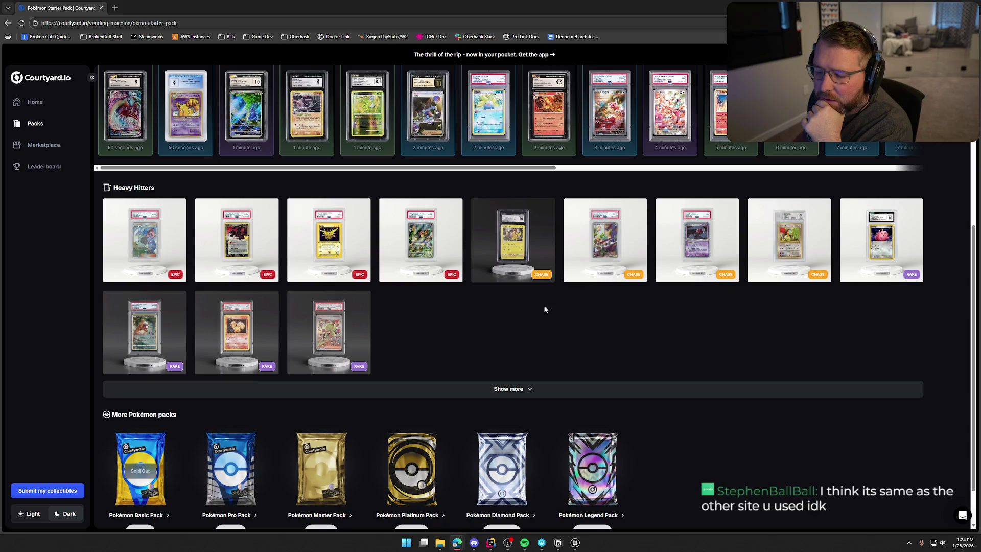
pyautogui.click(516, 389)
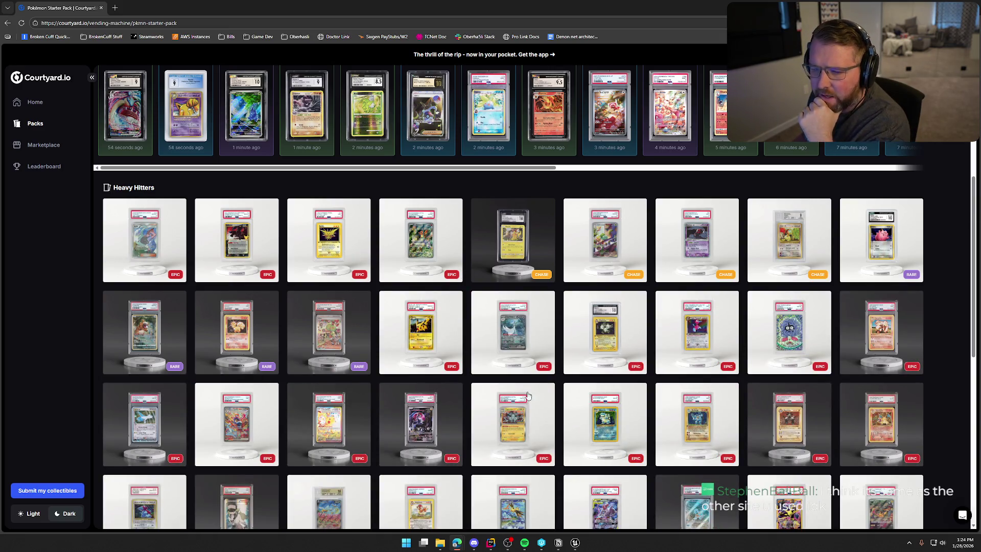
pyautogui.click(153, 232)
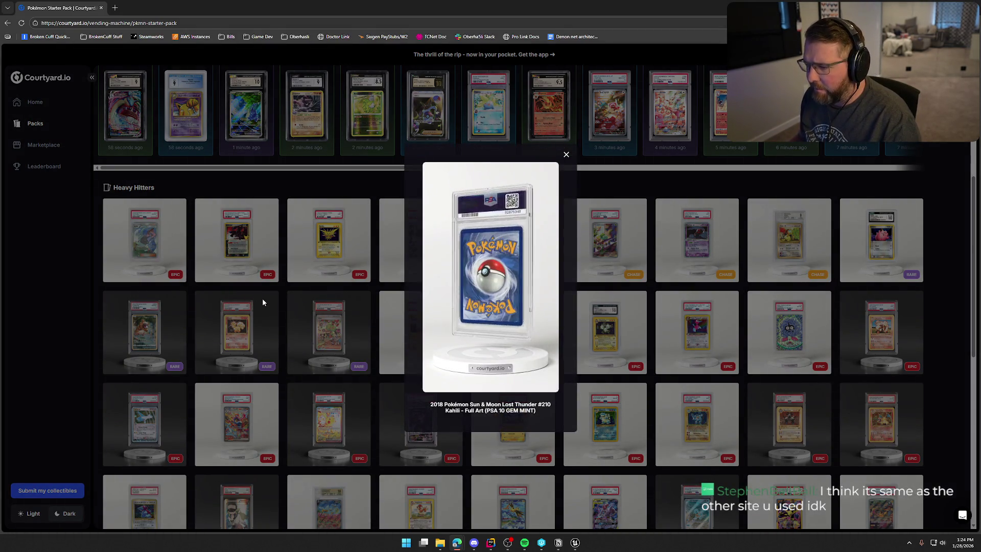
pyautogui.moveTo(501, 239)
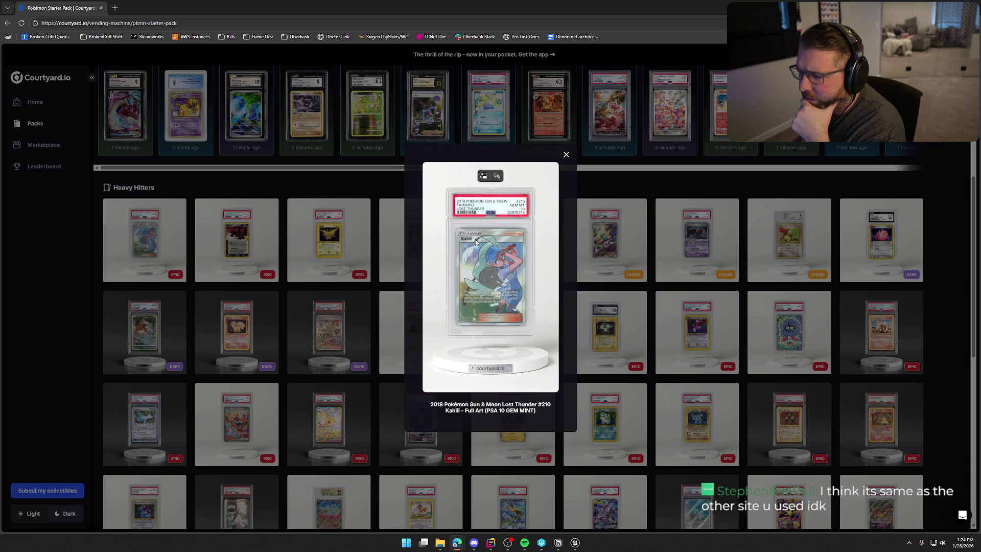
pyautogui.click(566, 155)
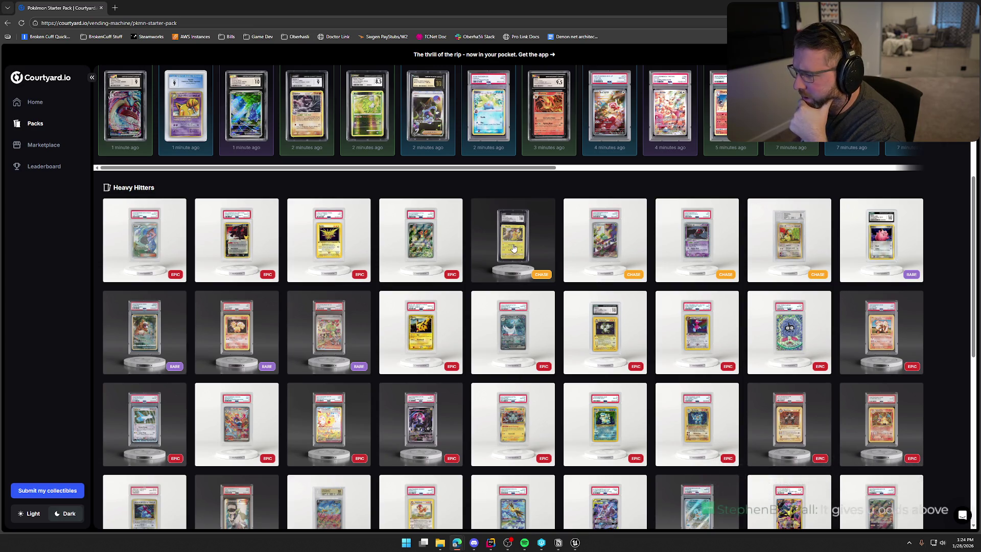
# Step: Preview the Bulbasaur PSA 10 slab up close, then close it
pyautogui.click(595, 246)
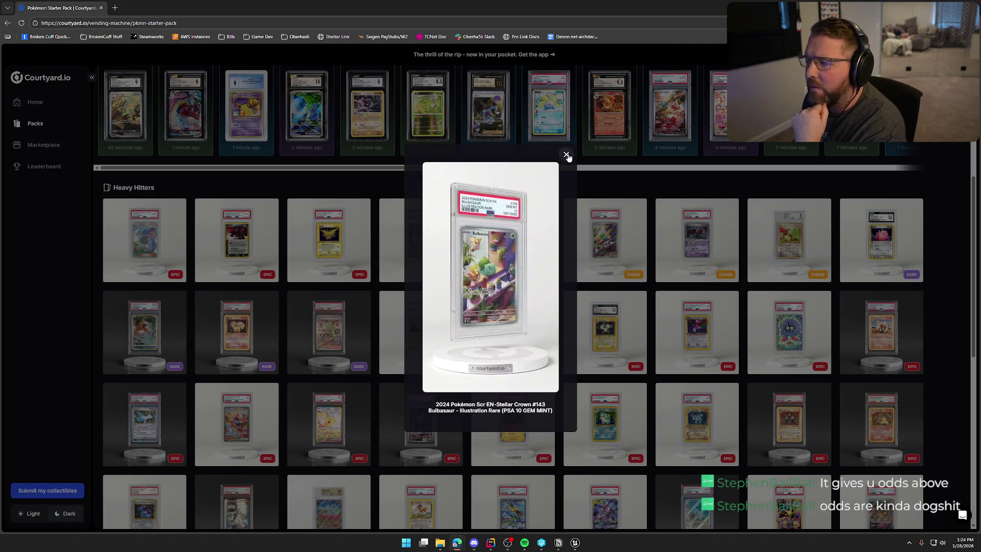
pyautogui.click(565, 154)
pyautogui.scroll(2, 560, 320)
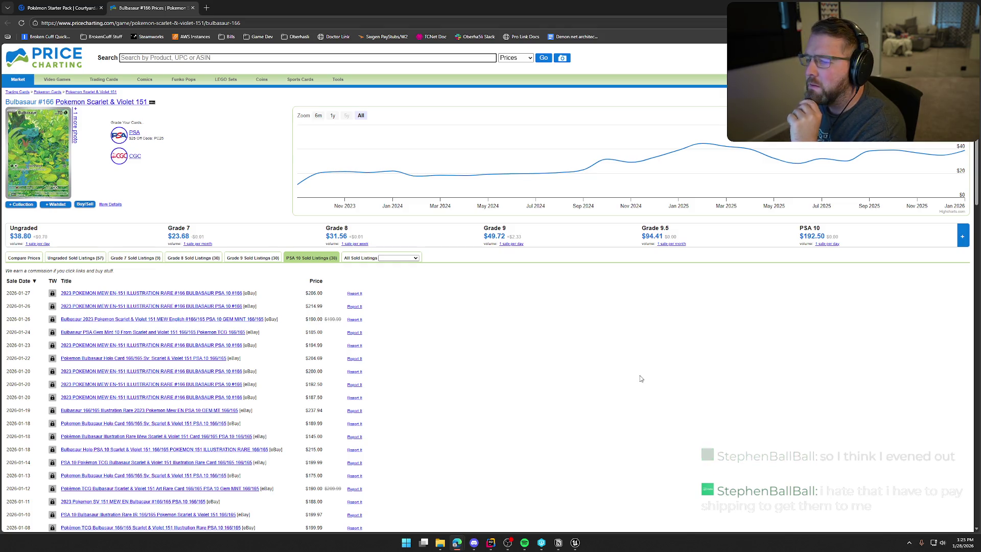
# Step: Close the PriceCharting Bulbasaur #166 page after checking its $192.50 PSA 10 sales
pyautogui.hotkey('ctrl', 'w')
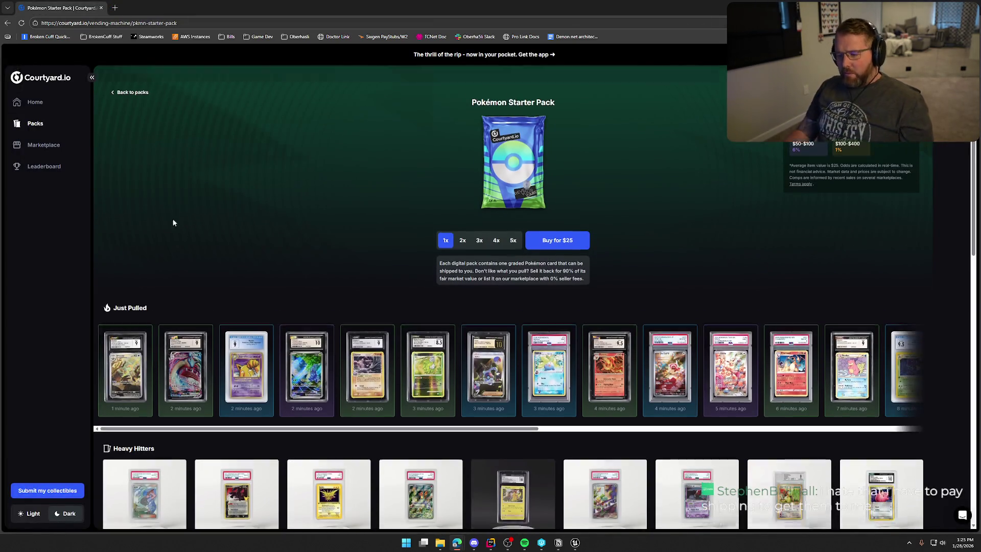
# Step: Go through Packs and the Pokémon category to the $100 Pokémon Master Pack page
pyautogui.scroll(-2, 176, 225)
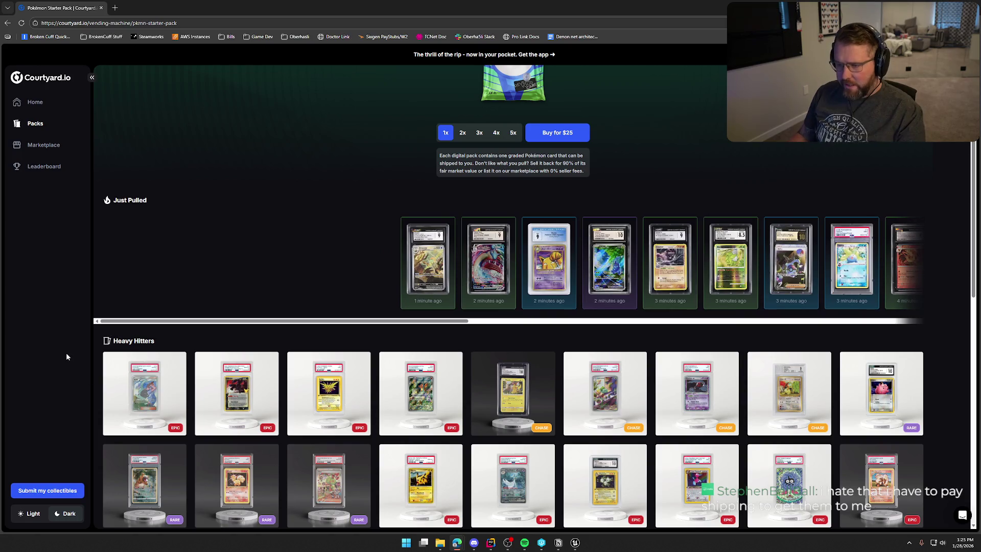
pyautogui.click(35, 123)
pyautogui.click(438, 312)
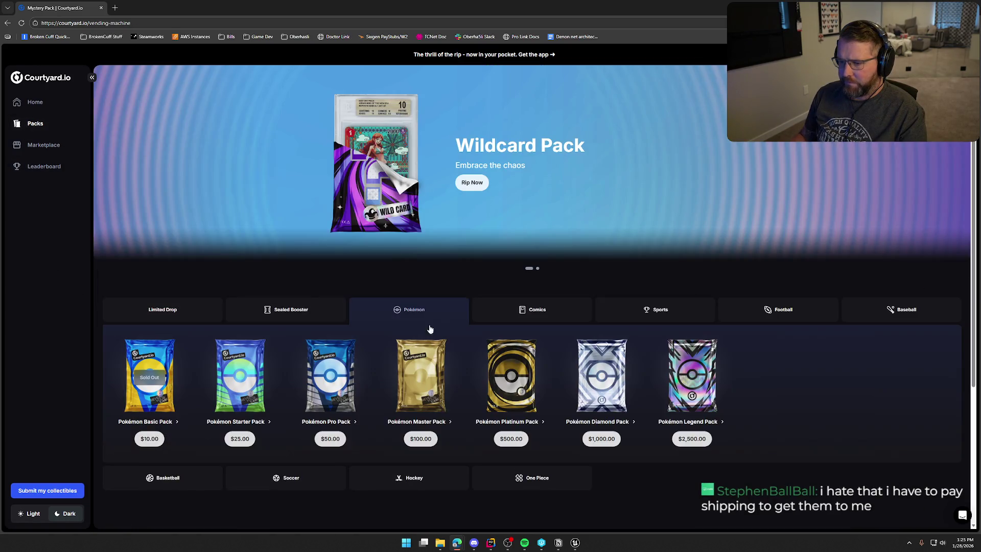
pyautogui.click(456, 401)
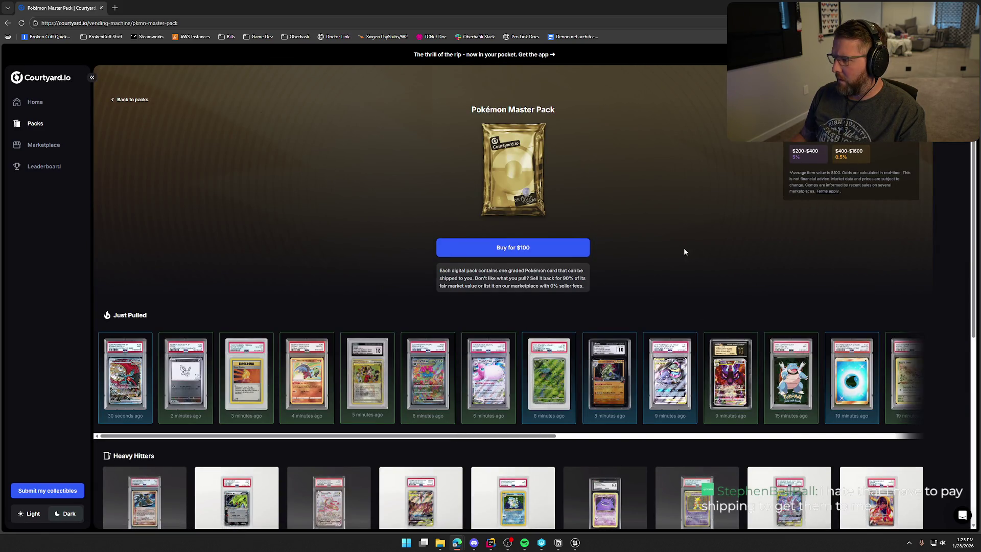
pyautogui.scroll(-2, 660, 245)
pyautogui.scroll(2, 850, 158)
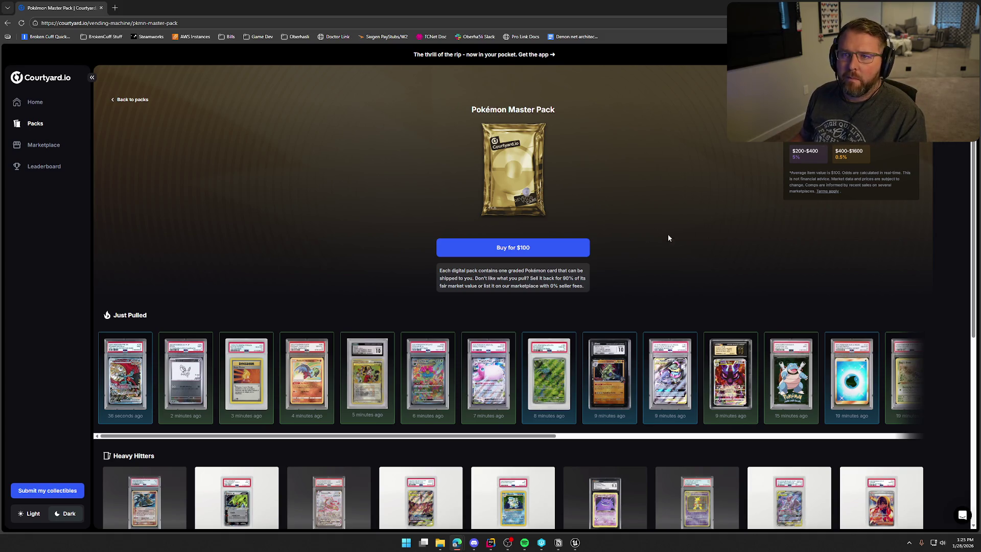
pyautogui.scroll(-2, 679, 245)
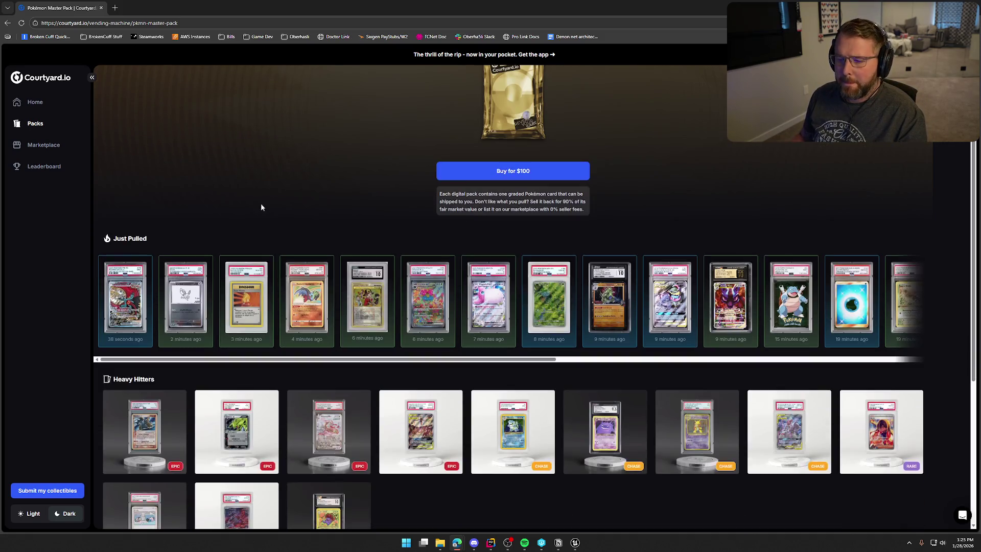
# Step: Check the Eevee promo card's price history, then return to the Master Pack page
pyautogui.click(180, 311)
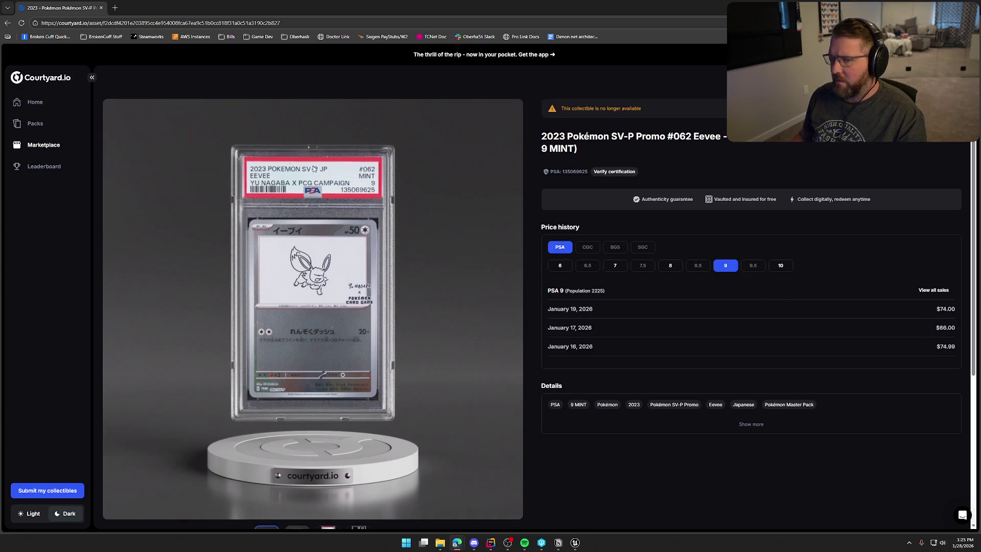
pyautogui.scroll(-1, 261, 153)
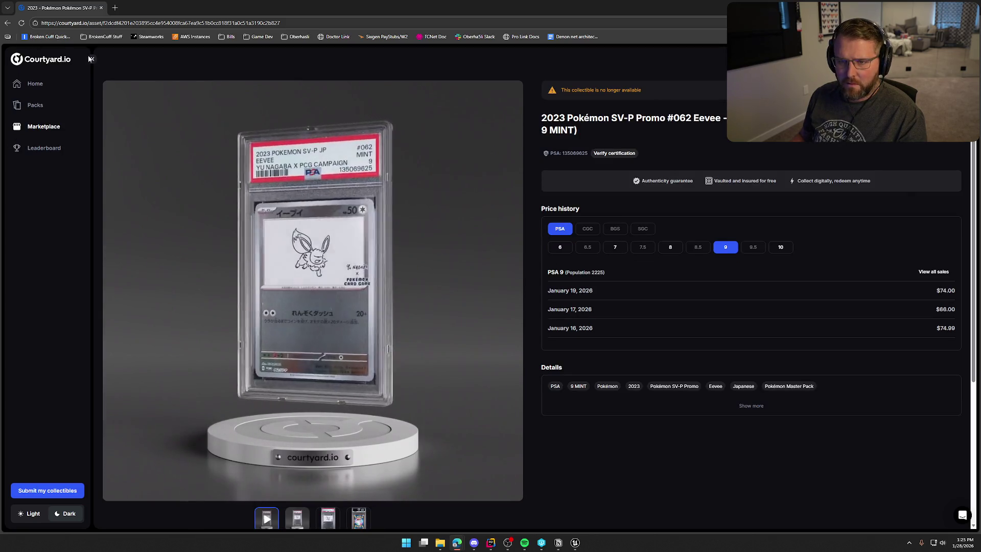
pyautogui.click(8, 23)
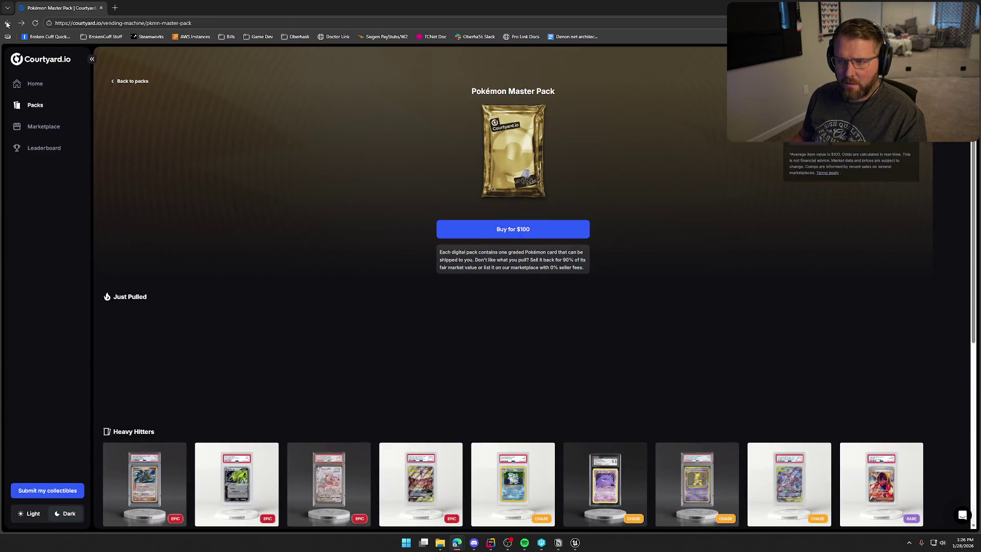
# Step: Show all Heavy Hitters and preview the 1999 Blastoise Holo PSA 9 slab up close
pyautogui.scroll(-3, 412, 359)
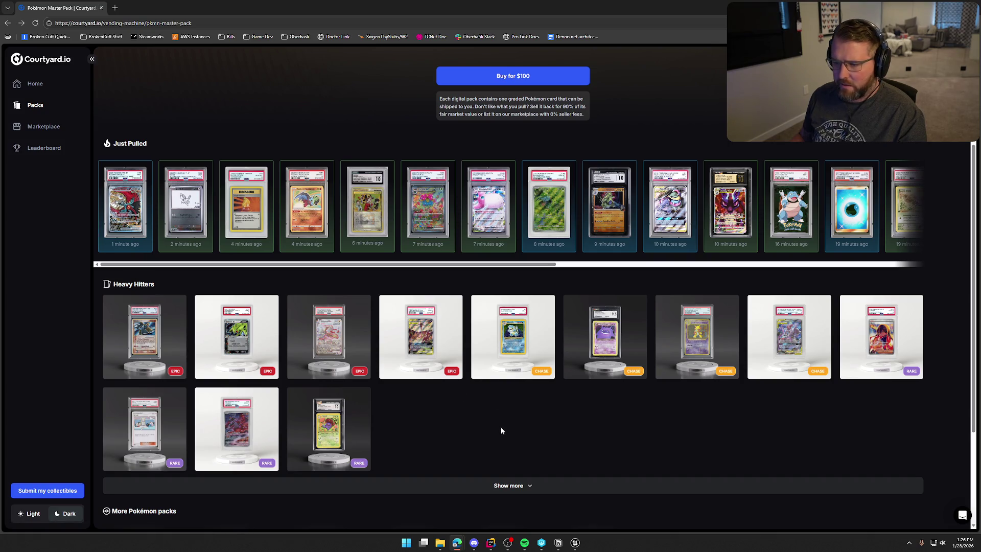
pyautogui.scroll(-3, 500, 427)
pyautogui.click(509, 336)
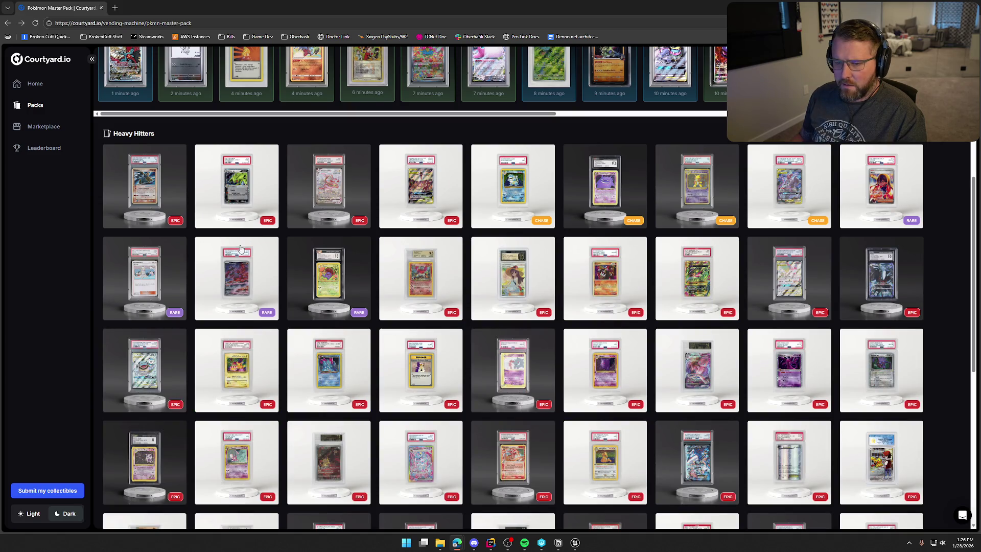
pyautogui.scroll(2, 174, 269)
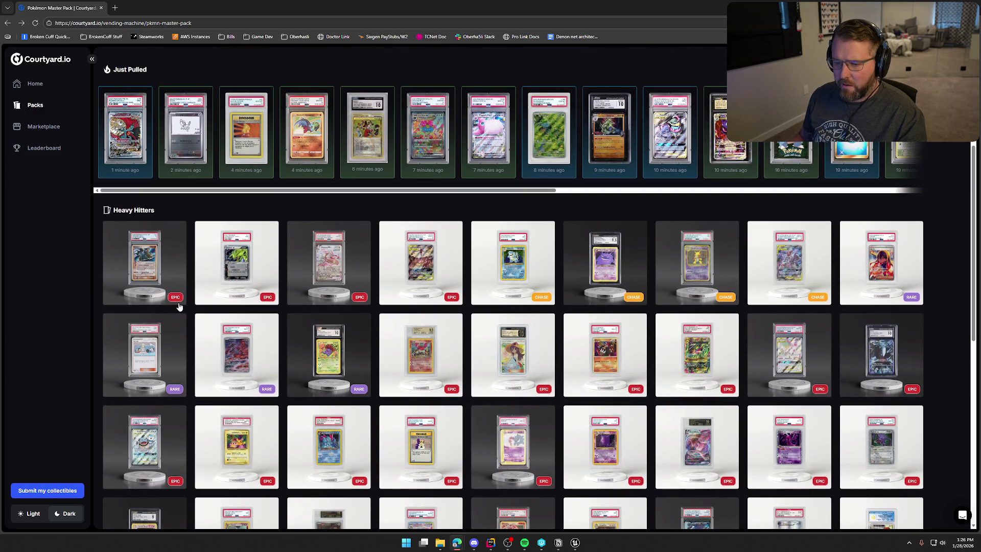
pyautogui.click(509, 263)
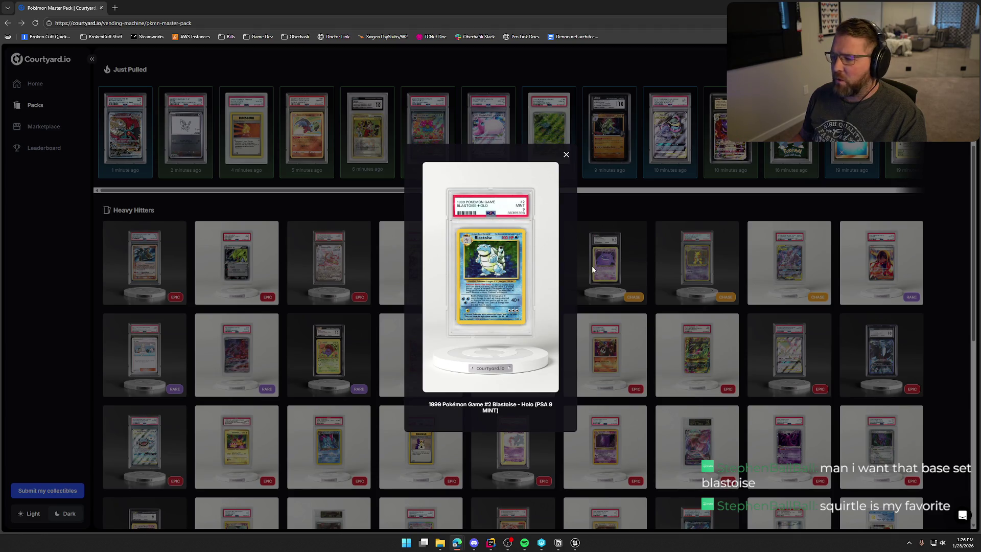
pyautogui.moveTo(494, 282)
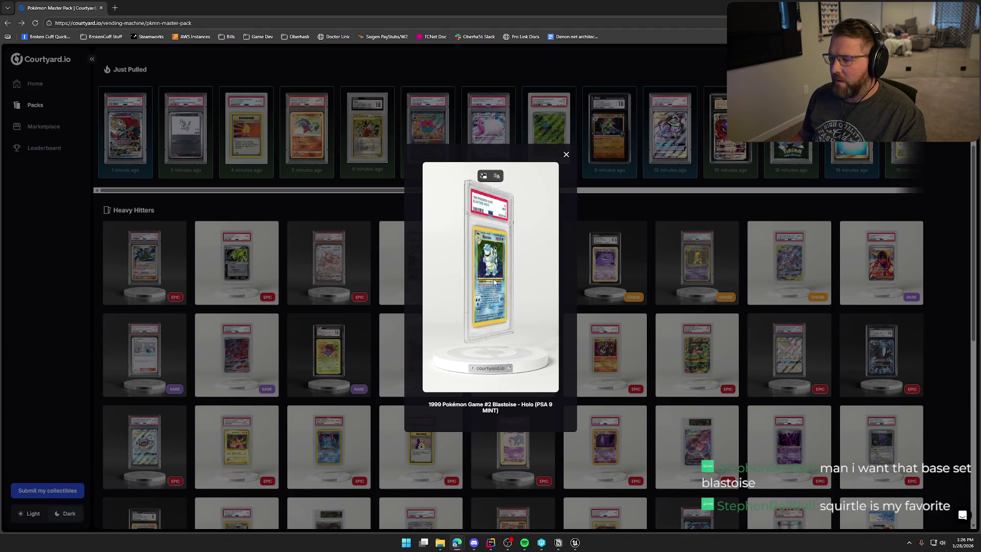
pyautogui.click(565, 155)
pyautogui.scroll(-10, 814, 350)
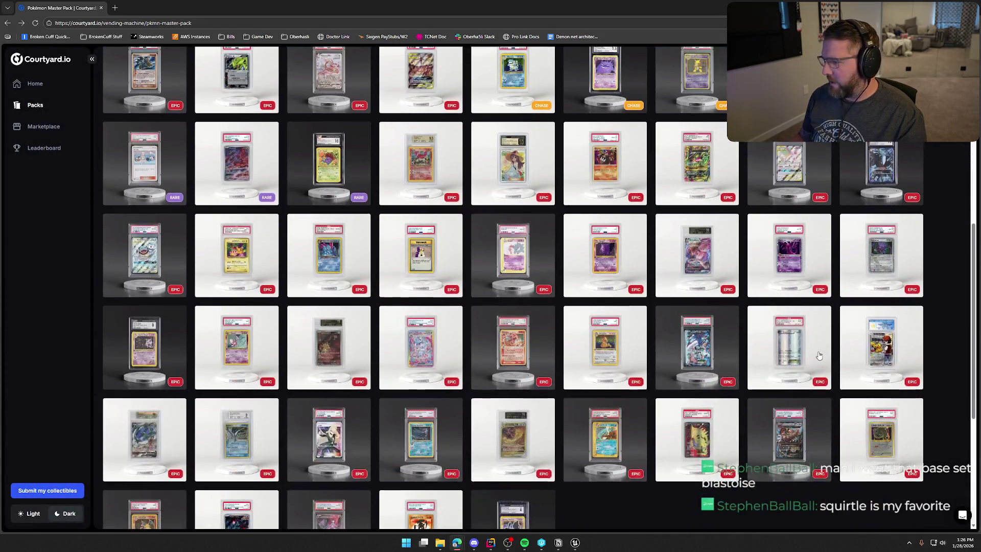
pyautogui.scroll(10, 789, 394)
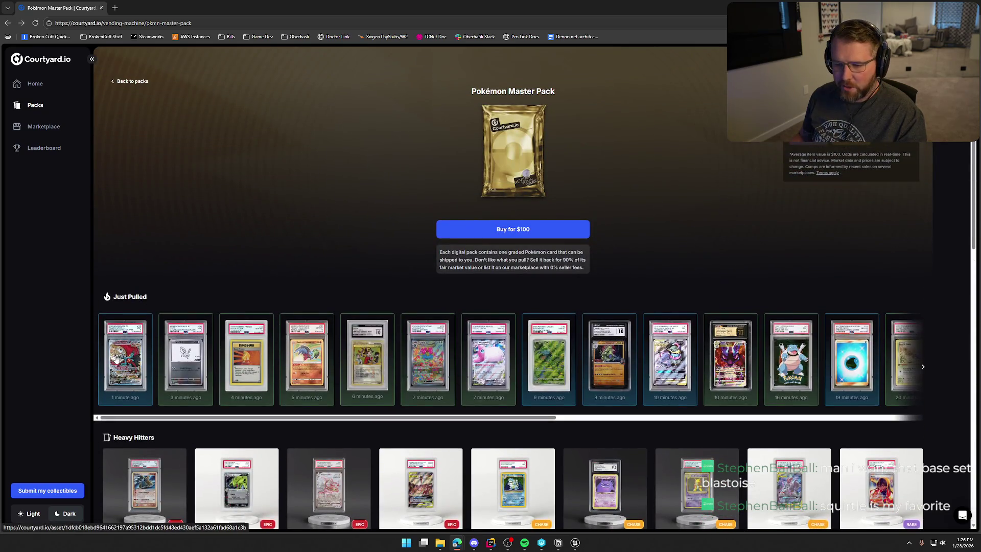
# Step: Compare Roaring Moon ex PSA 9 and PSA 10 price history, then go to the Marketplace
pyautogui.click(117, 359)
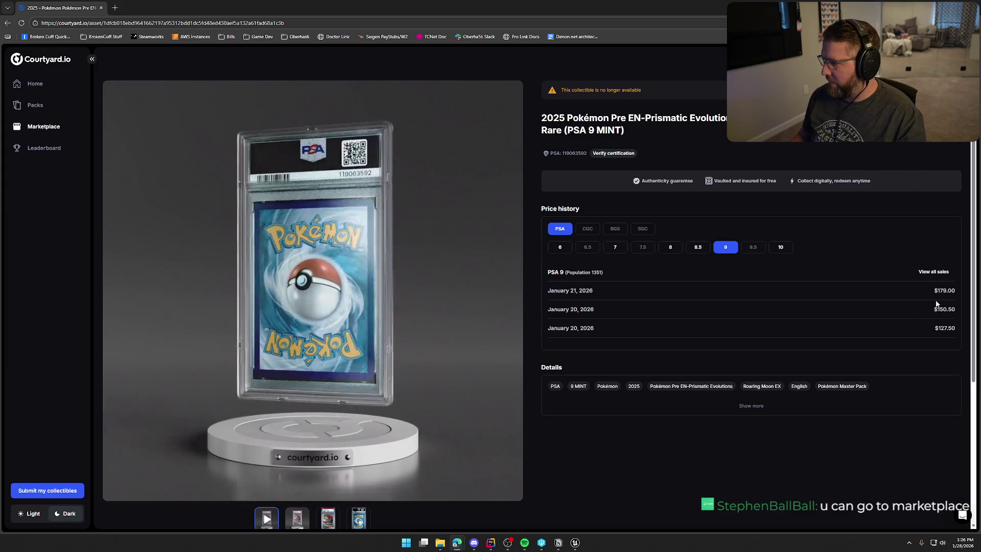
pyautogui.click(784, 247)
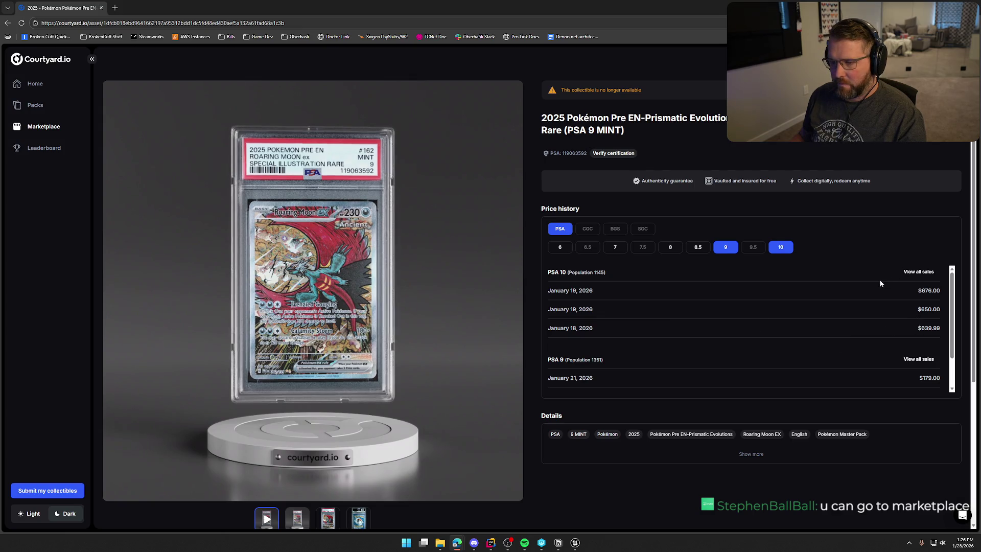
pyautogui.click(44, 126)
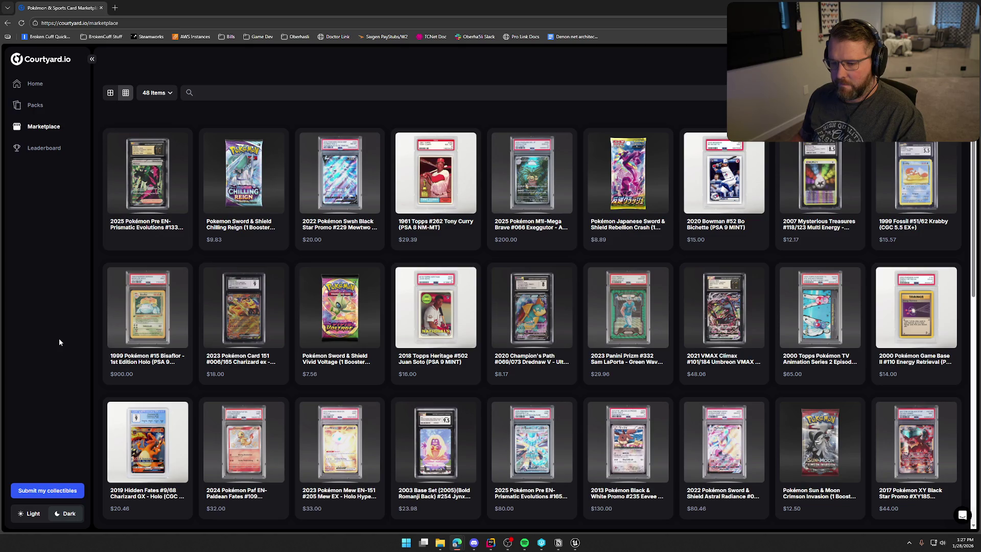
pyautogui.click(150, 318)
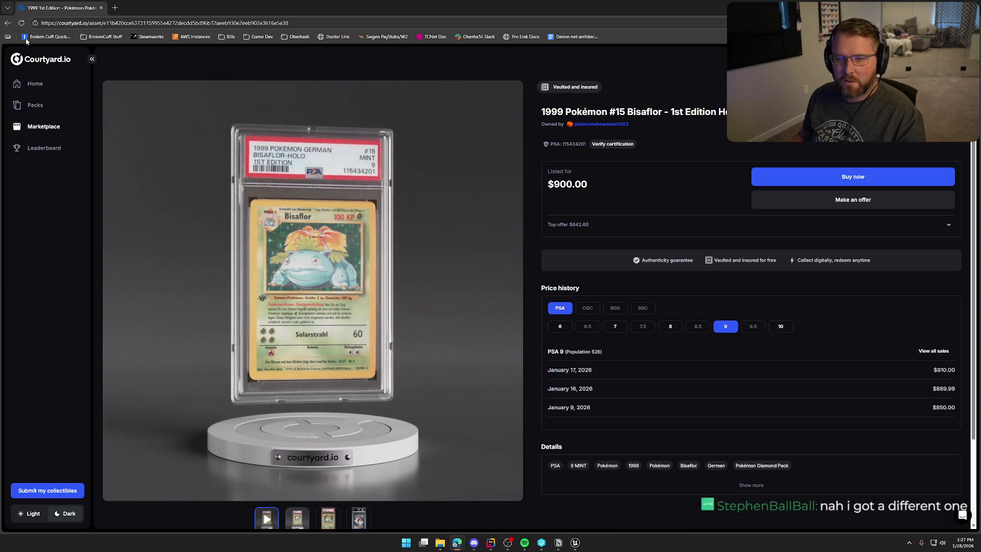
pyautogui.click(8, 24)
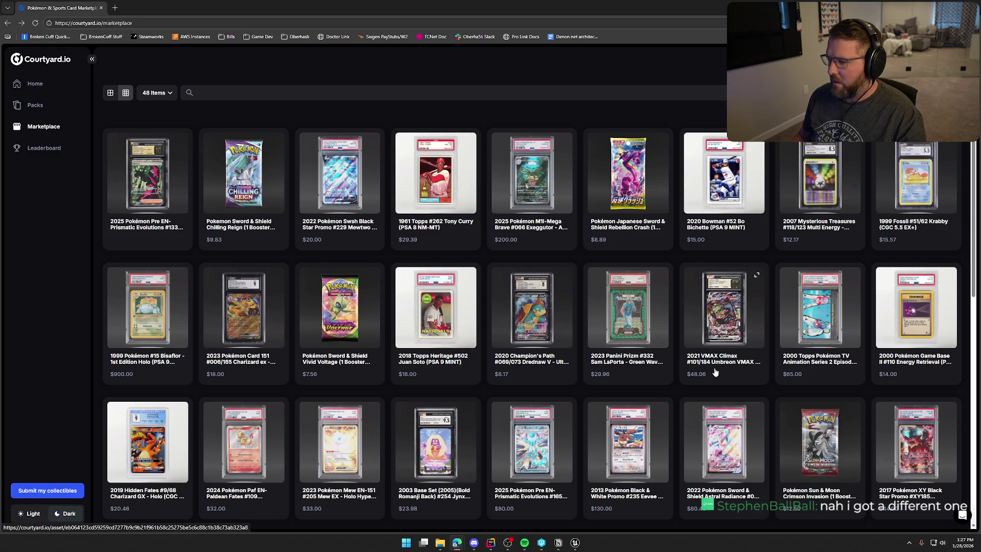
pyautogui.scroll(-3, 748, 371)
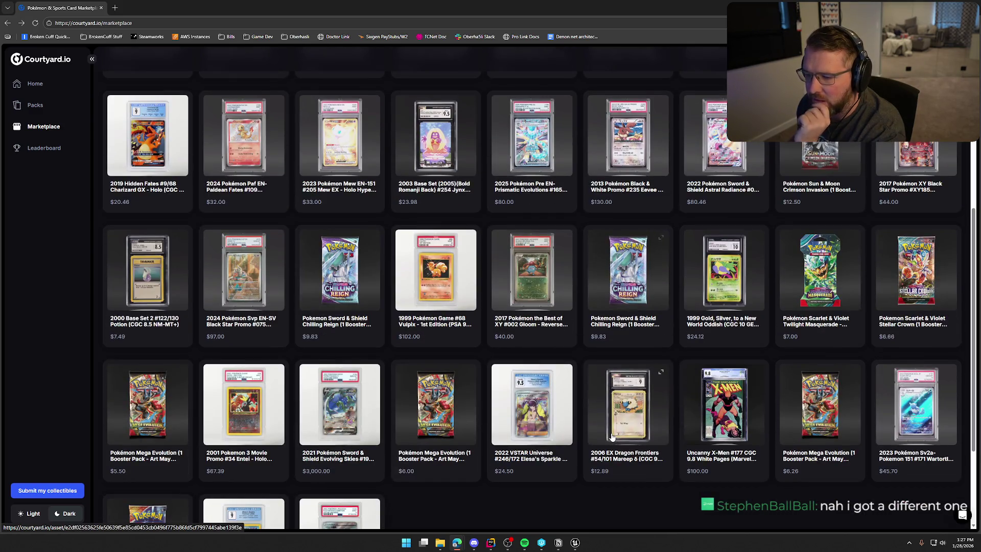
pyautogui.scroll(-3, 612, 436)
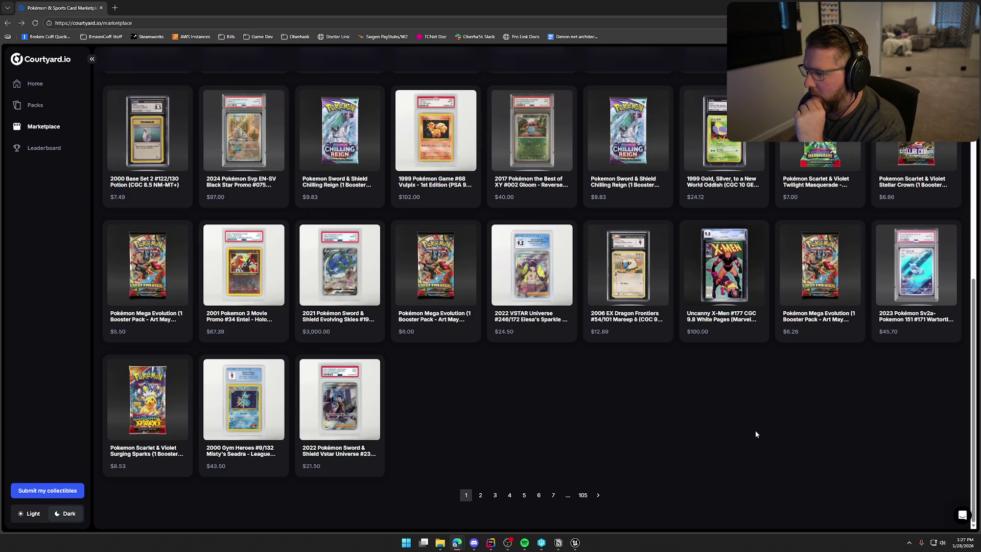
pyautogui.scroll(10, 755, 431)
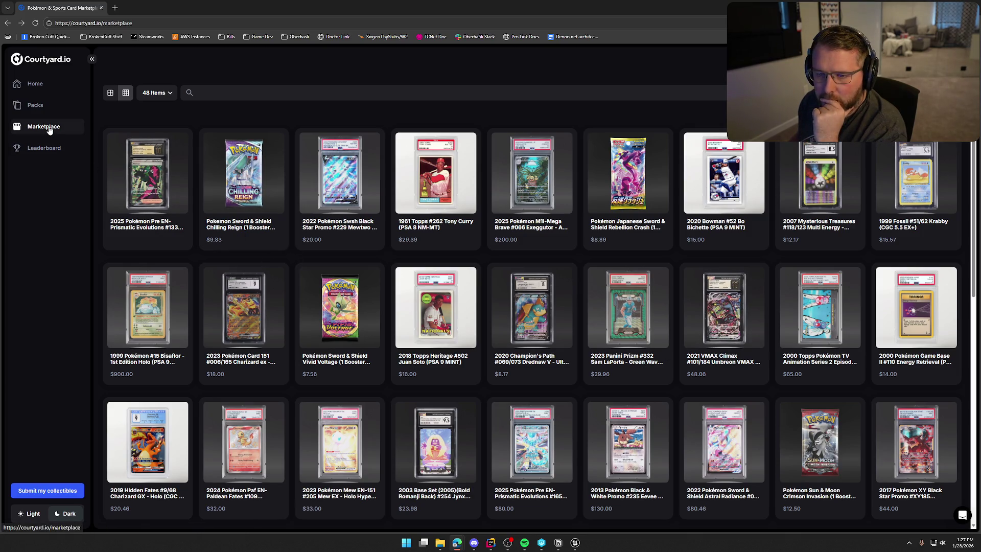
# Step: Go through Packs and the Pokémon tab to the $2,500 Pokémon Legend Pack page
pyautogui.click(35, 106)
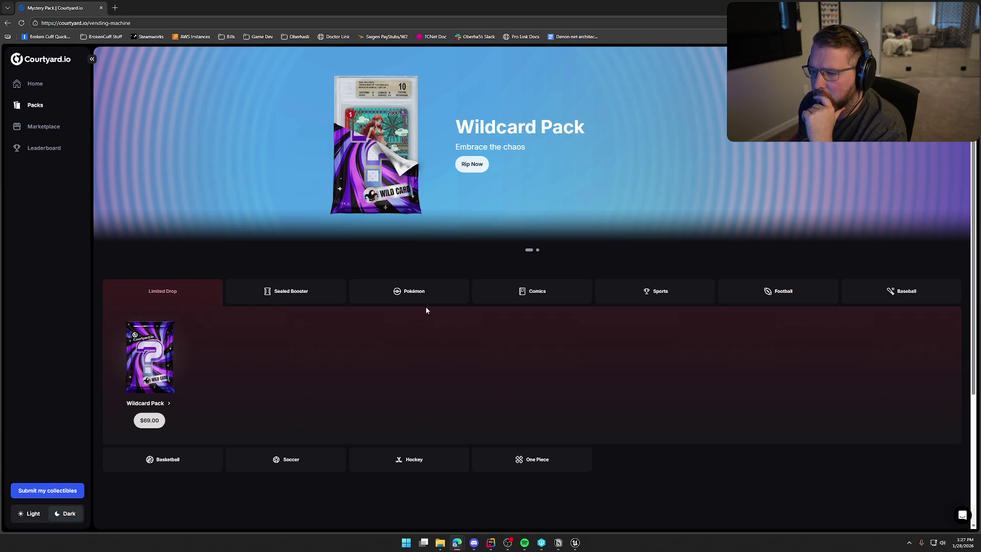
pyautogui.click(426, 301)
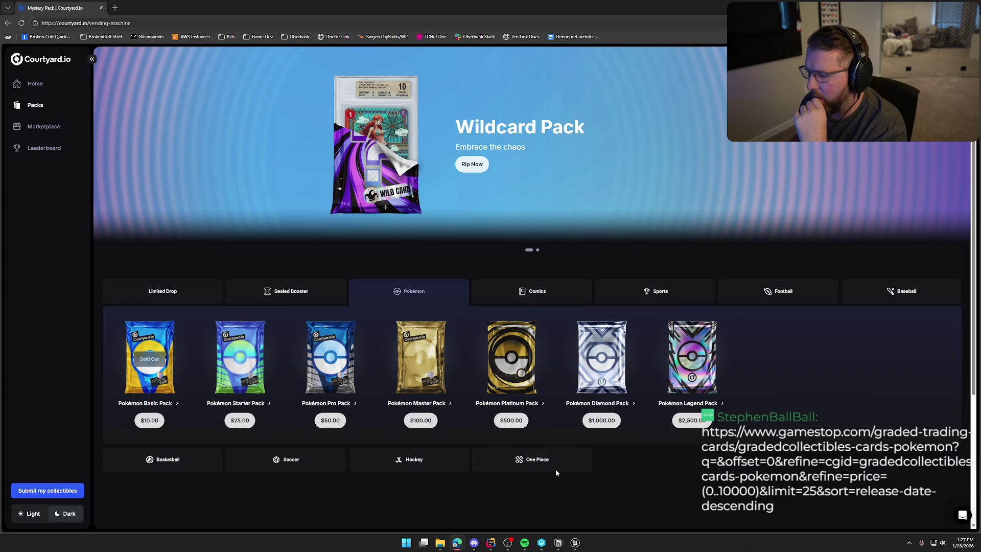
pyautogui.click(690, 363)
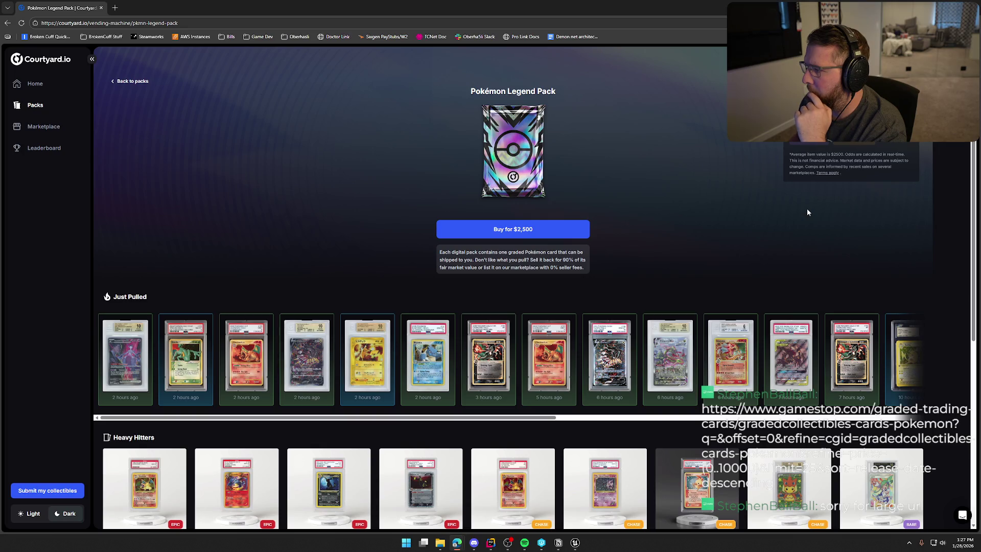
pyautogui.scroll(-2, 661, 221)
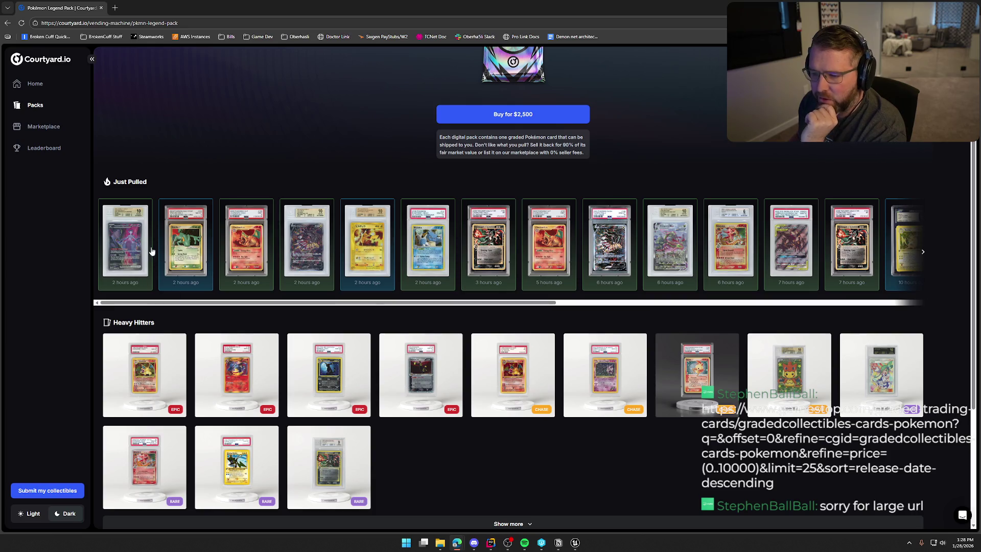
pyautogui.scroll(2, 485, 317)
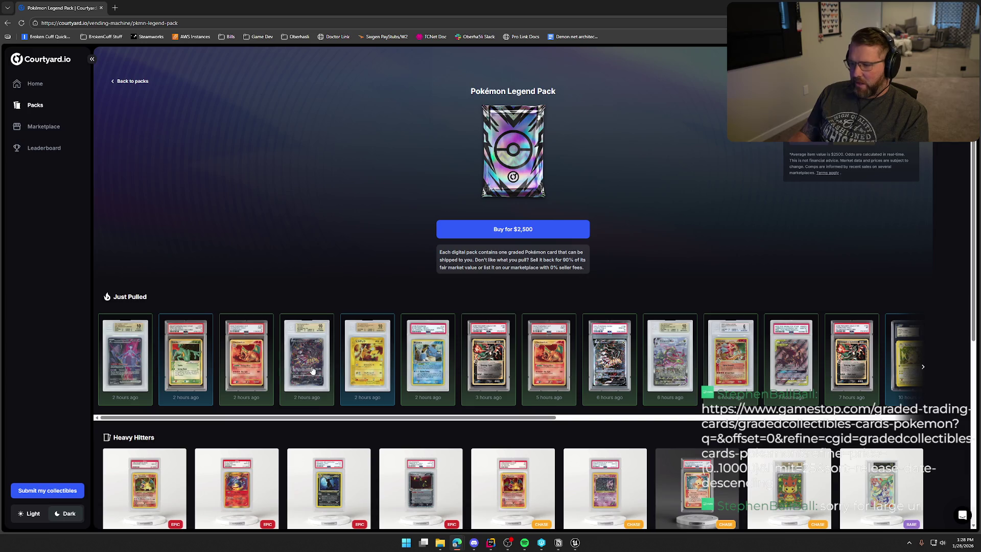
pyautogui.click(132, 363)
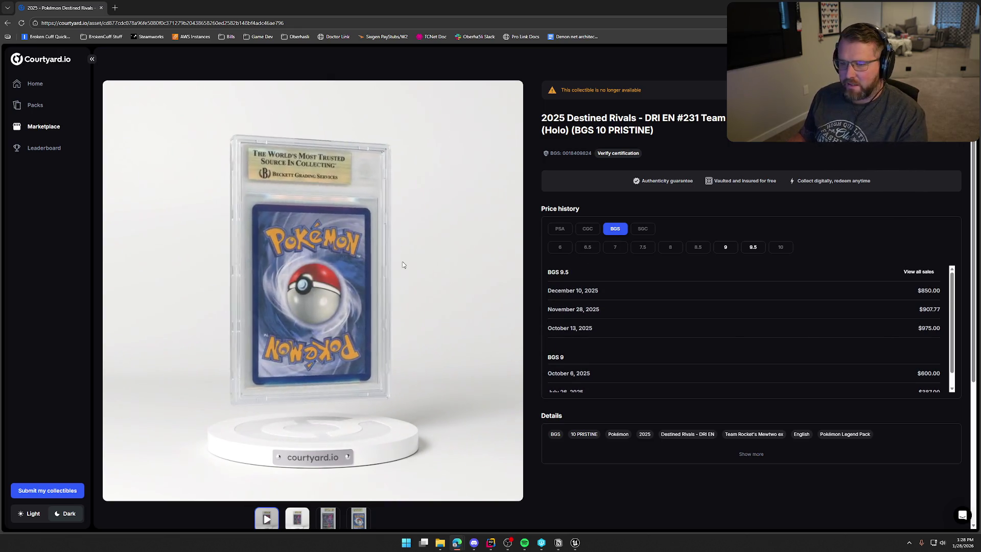
pyautogui.click(8, 23)
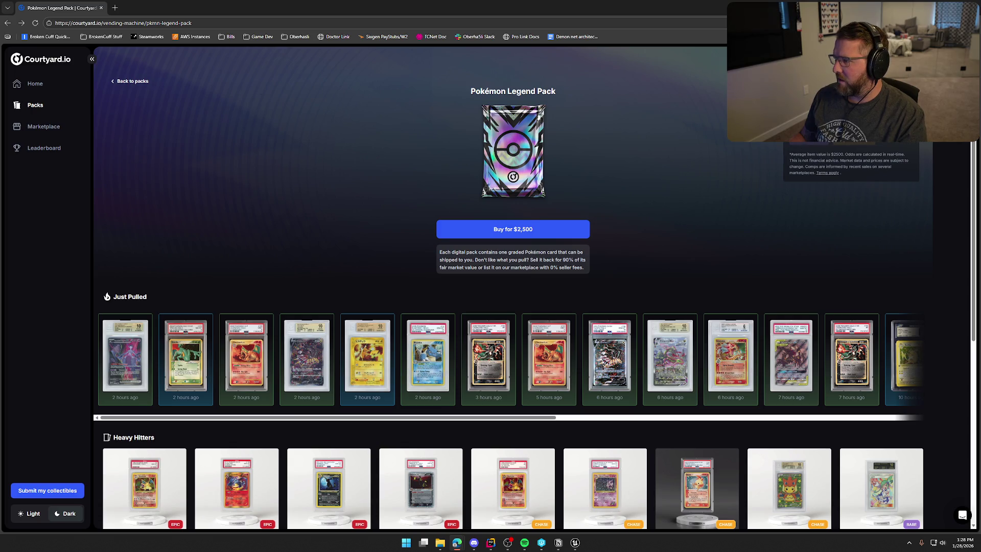
pyautogui.click(185, 364)
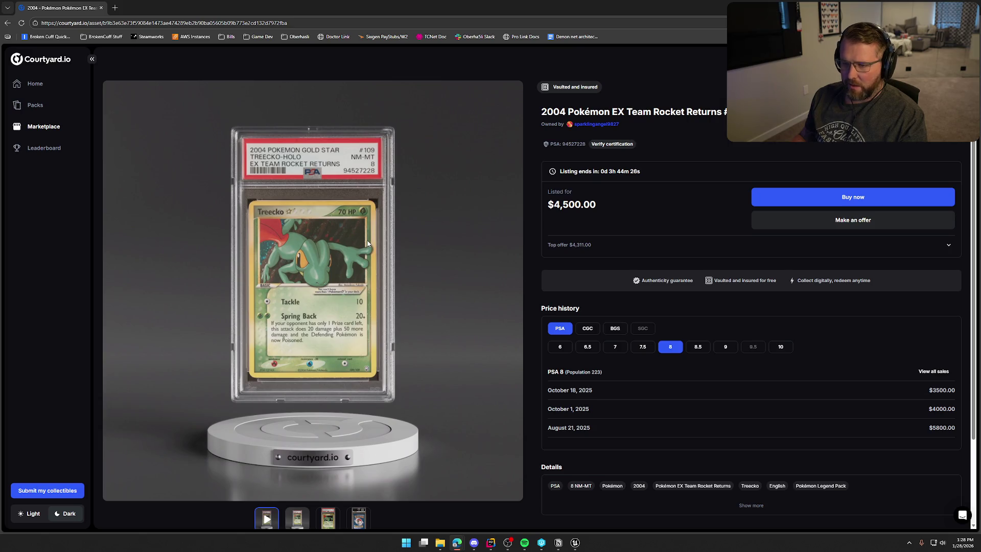
pyautogui.click(776, 349)
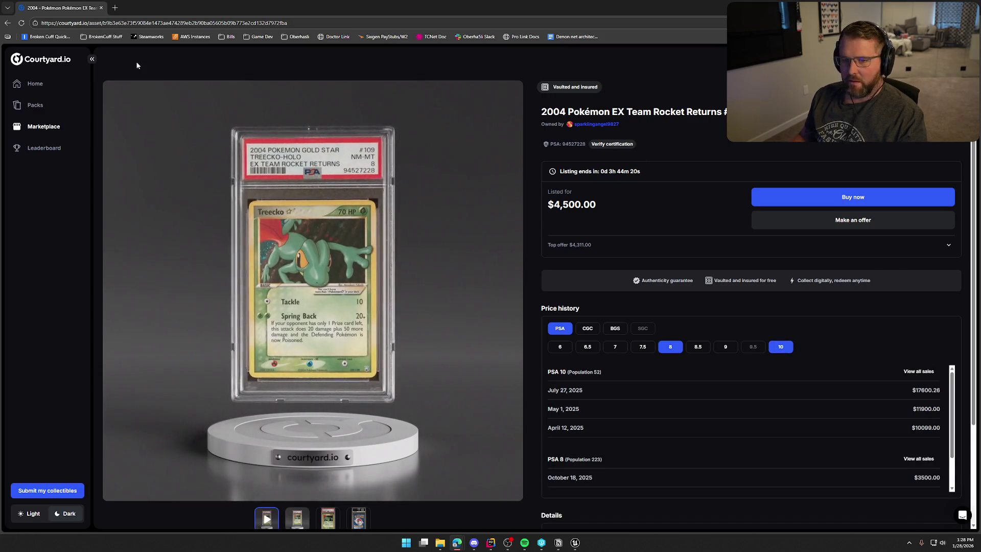
pyautogui.click(6, 24)
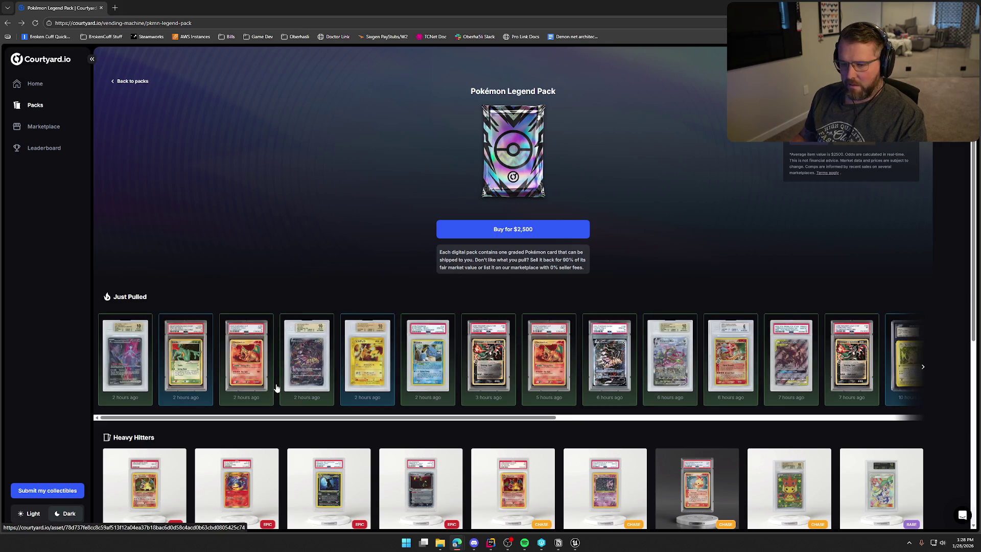
pyautogui.click(264, 384)
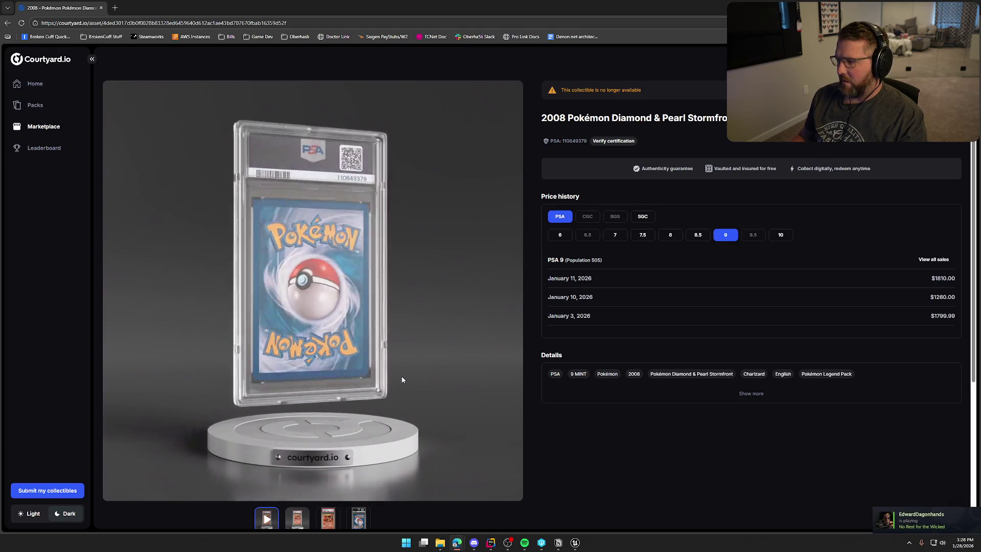
pyautogui.click(8, 23)
pyautogui.scroll(-2, 432, 398)
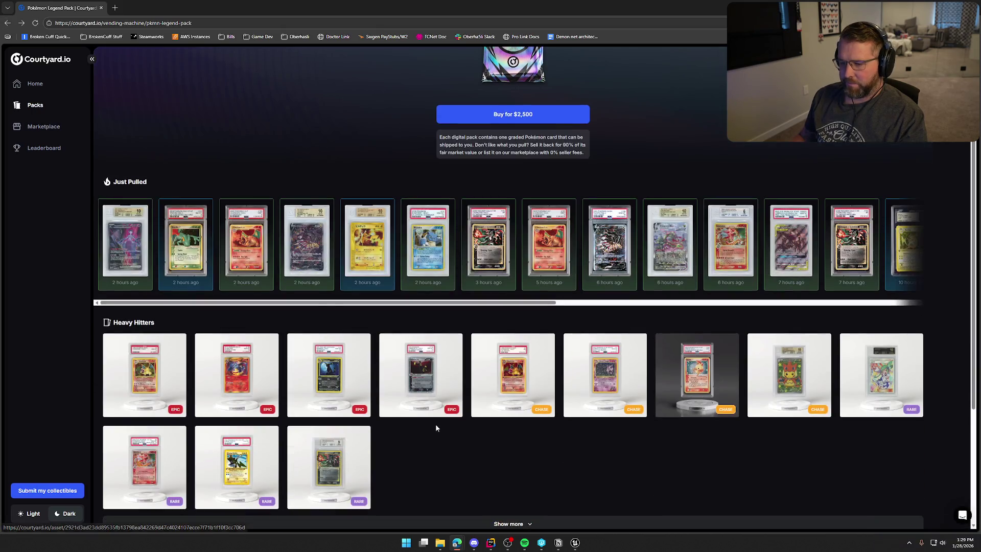
pyautogui.click(317, 247)
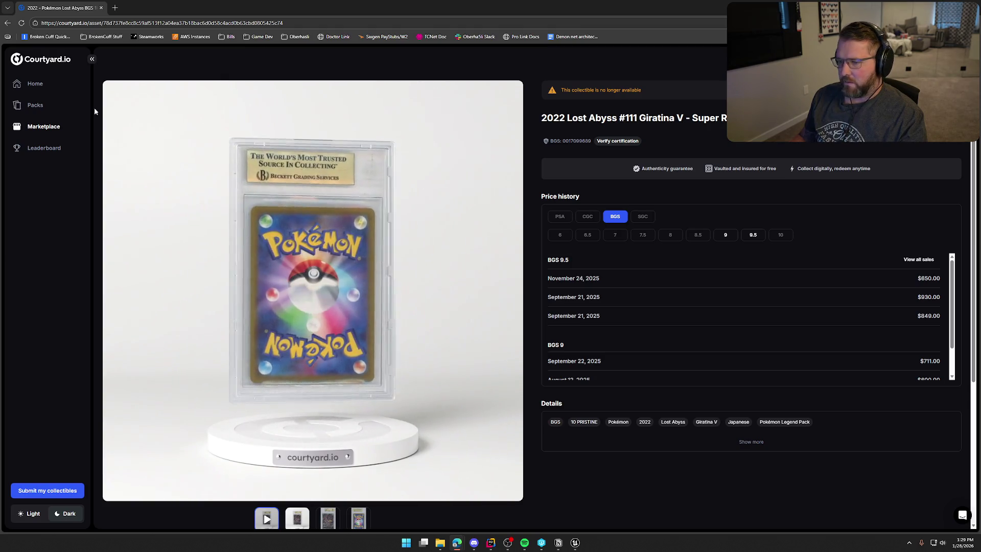
pyautogui.click(8, 23)
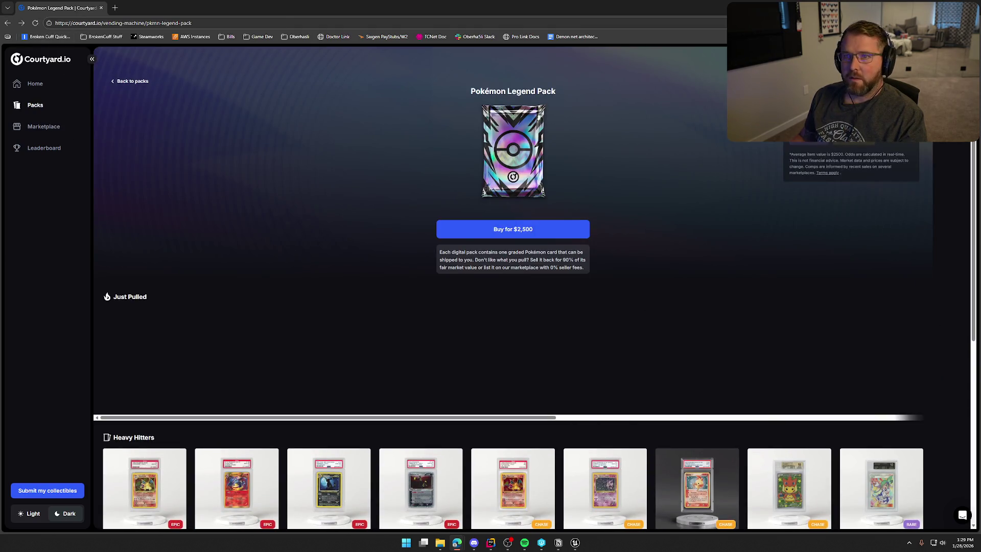
# Step: Reopen GameStop's graded Pokémon cards page in a new tab
pyautogui.hotkey('ctrl', 'shift', 't')
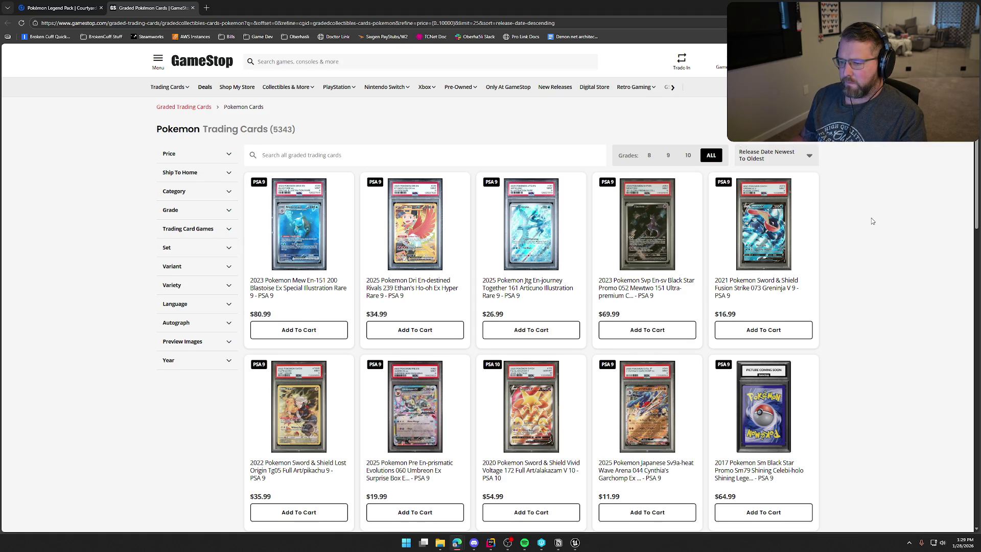
pyautogui.scroll(-2, 872, 221)
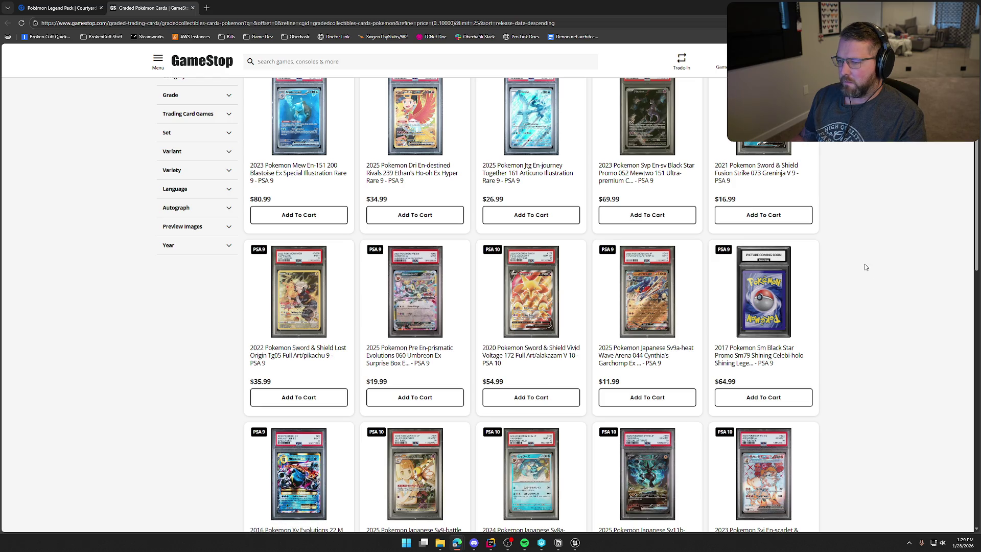
pyautogui.scroll(-3, 864, 263)
pyautogui.scroll(5, 858, 260)
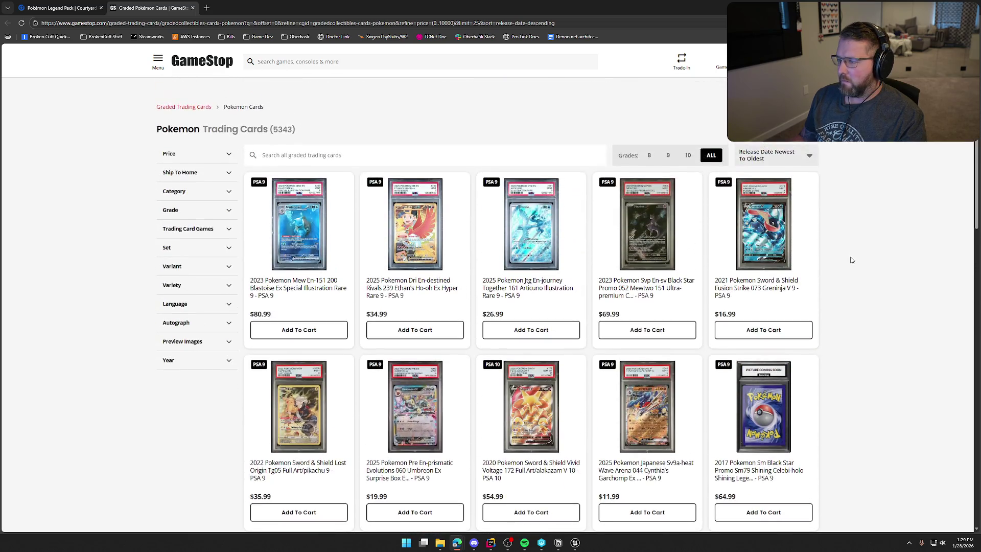
# Step: Filter to Grade 10, sort by Price High To Low, then close the GameStop tab
pyautogui.click(689, 155)
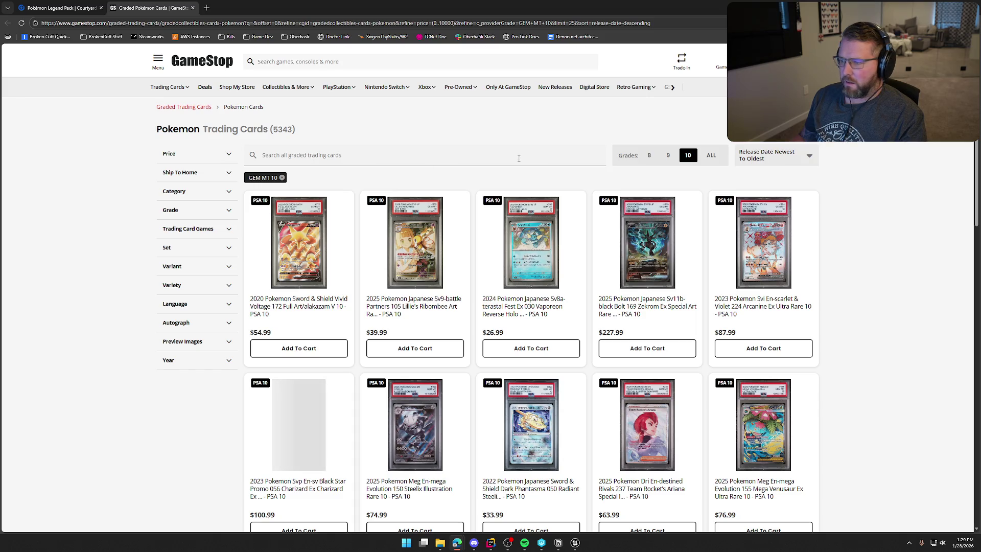
pyautogui.click(804, 156)
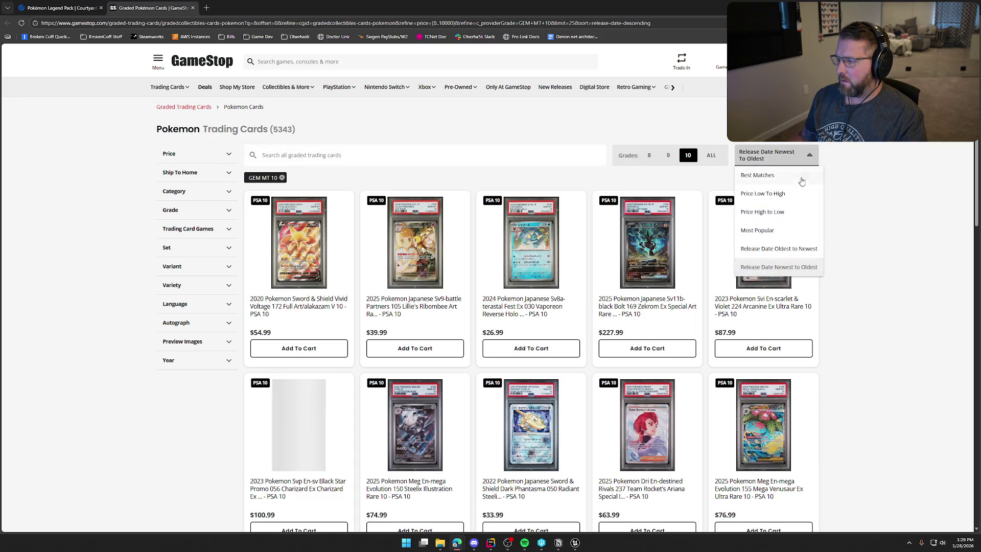
pyautogui.click(798, 211)
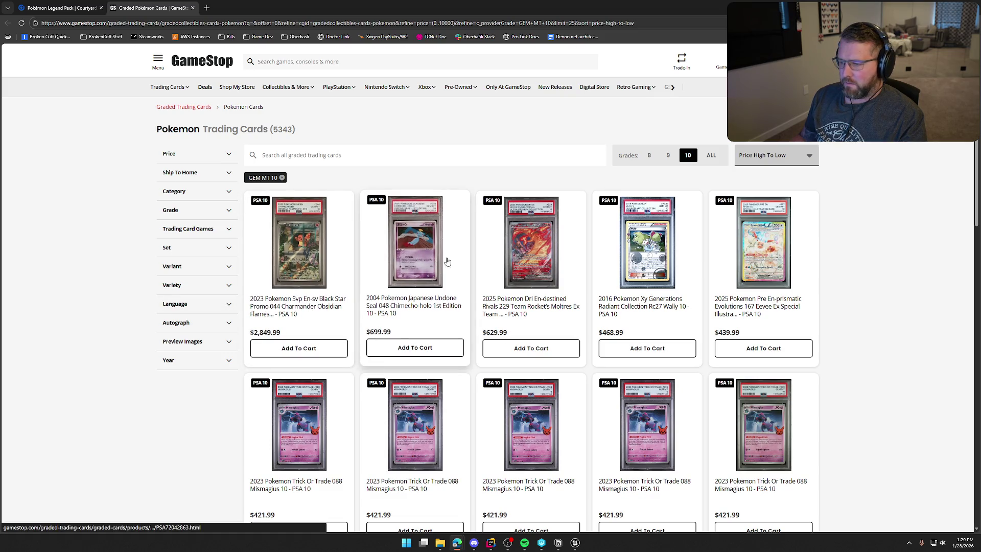
pyautogui.scroll(-3, 878, 291)
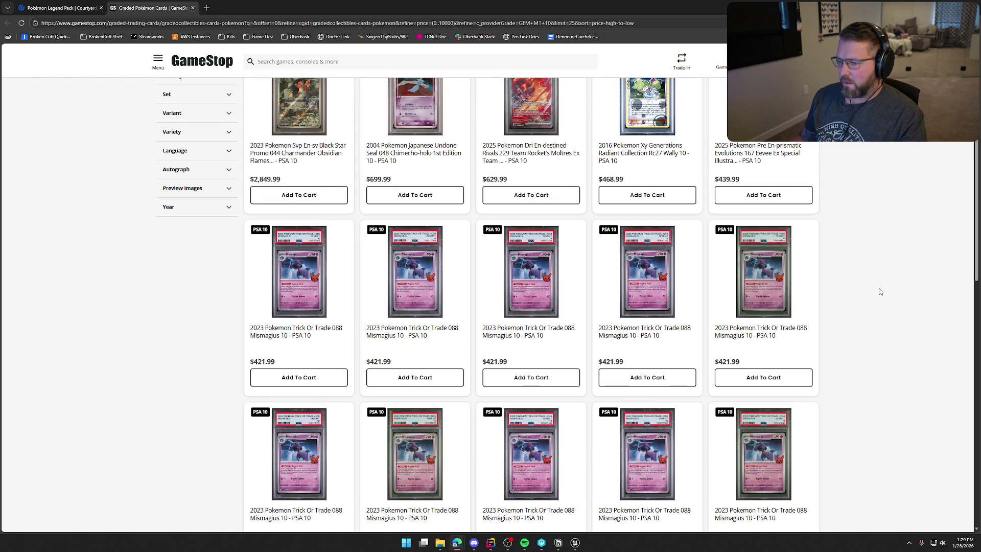
pyautogui.scroll(-1, 880, 291)
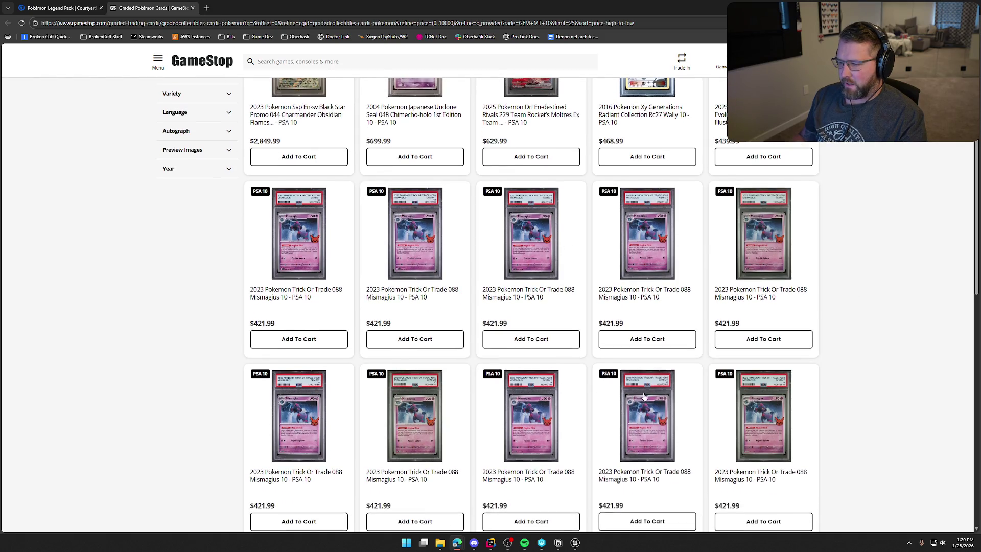
pyautogui.middleClick(147, 10)
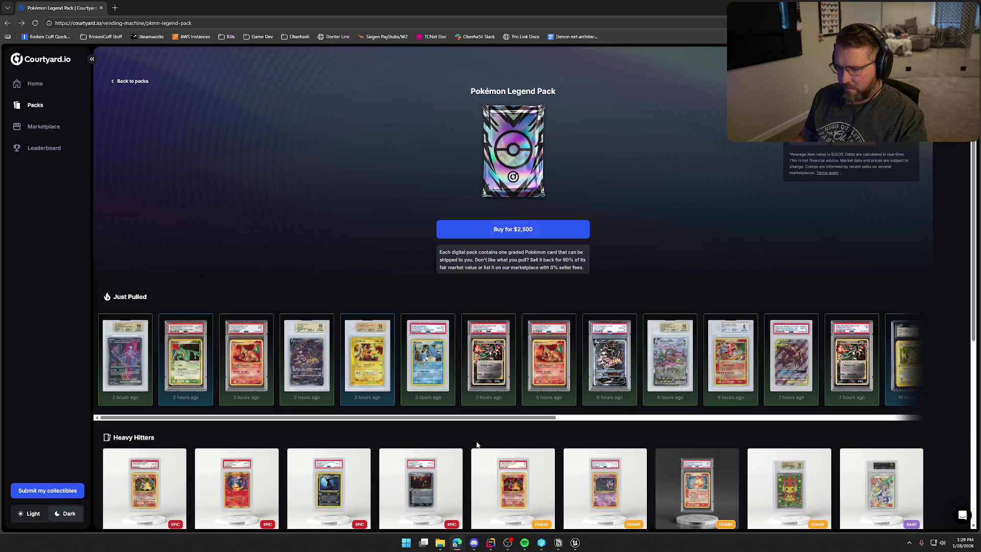
# Step: View the Blastoise pull's details and return to the Legend Pack page
pyautogui.click(431, 370)
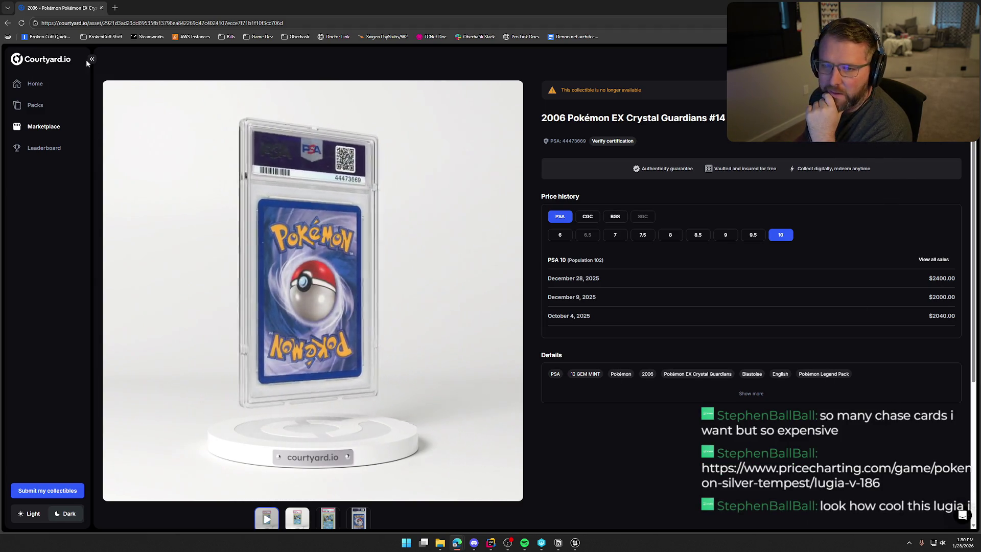
pyautogui.click(8, 23)
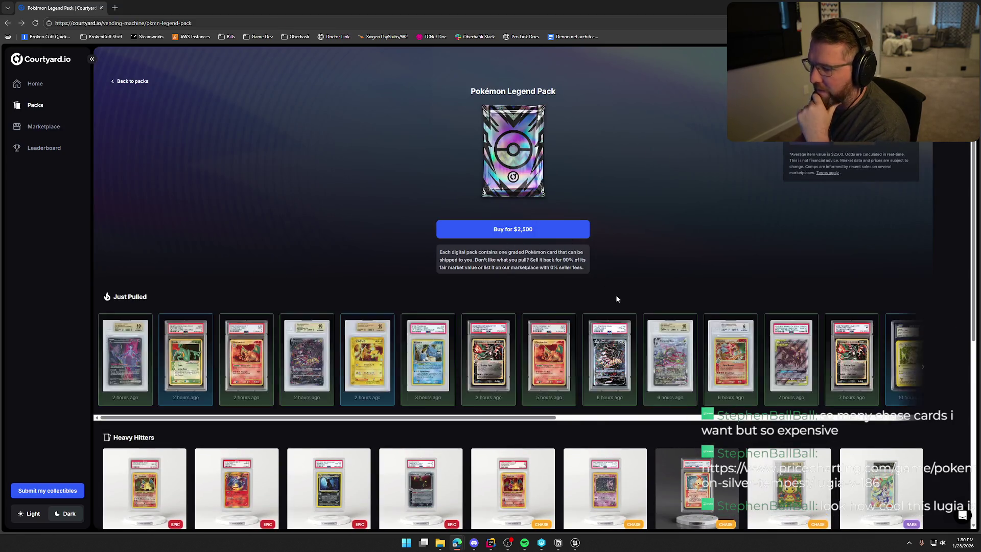
pyautogui.scroll(-3, 522, 418)
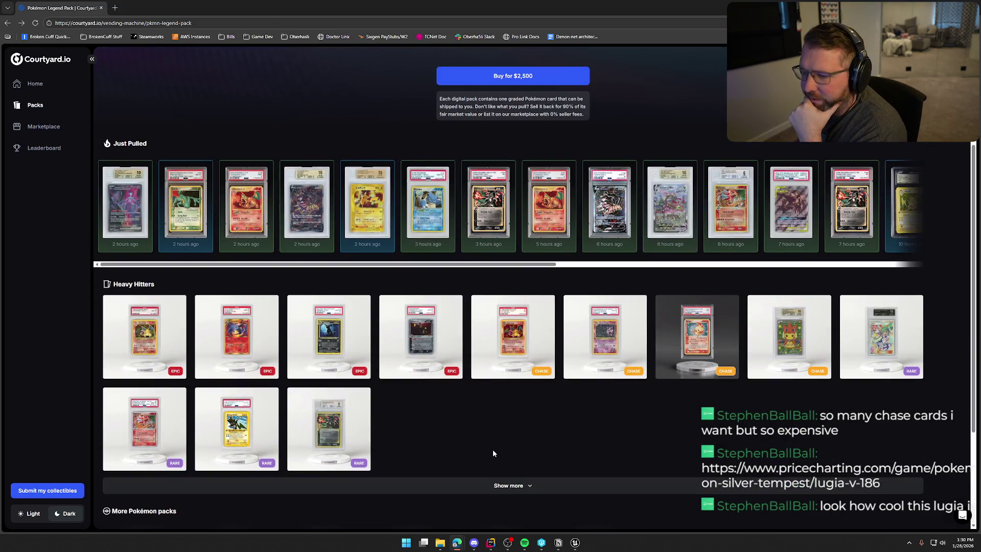
# Step: Check the 2006 Dragon Frontiers Charizard's sale prices, then go back to the pack
pyautogui.click(492, 202)
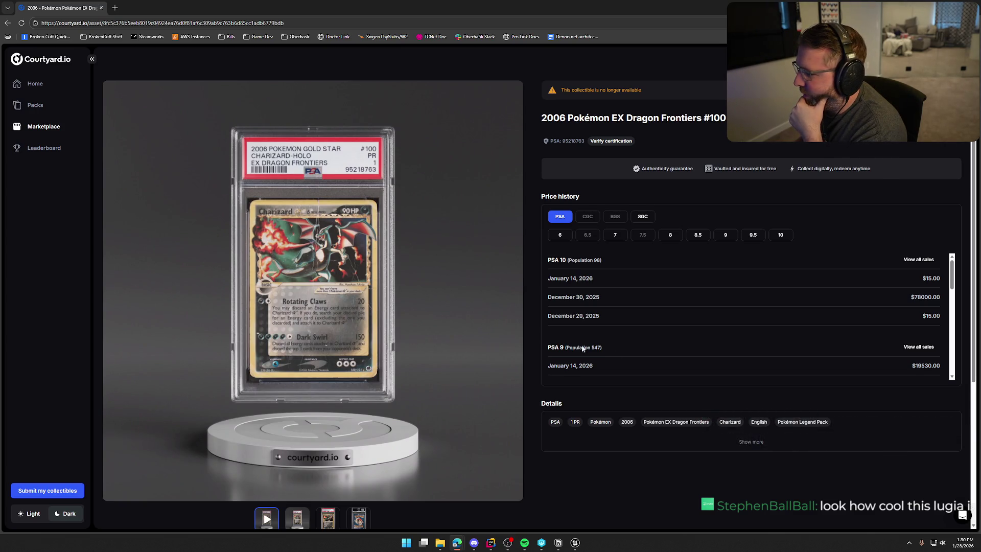
pyautogui.scroll(-5, 672, 336)
pyautogui.scroll(5, 673, 336)
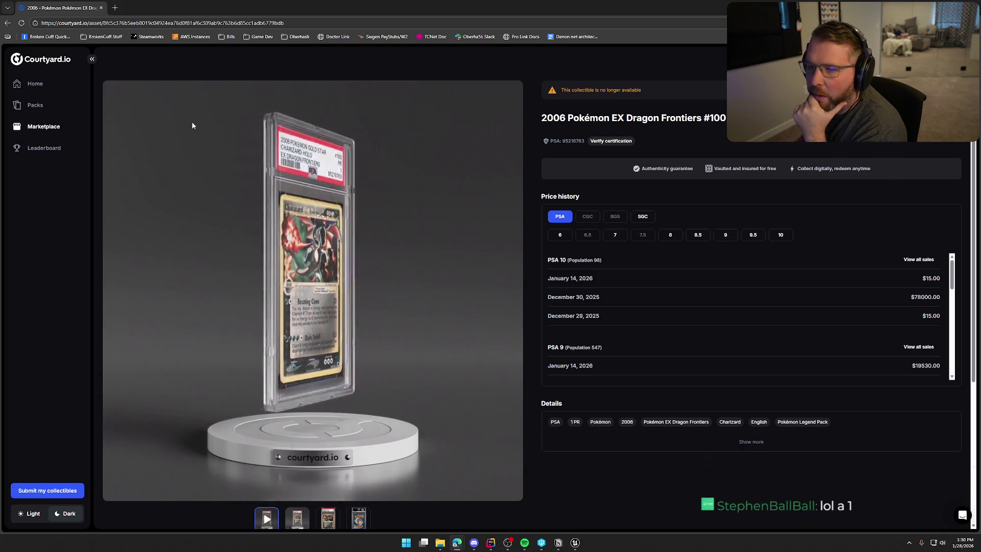
pyautogui.hotkey('alt', 'Left')
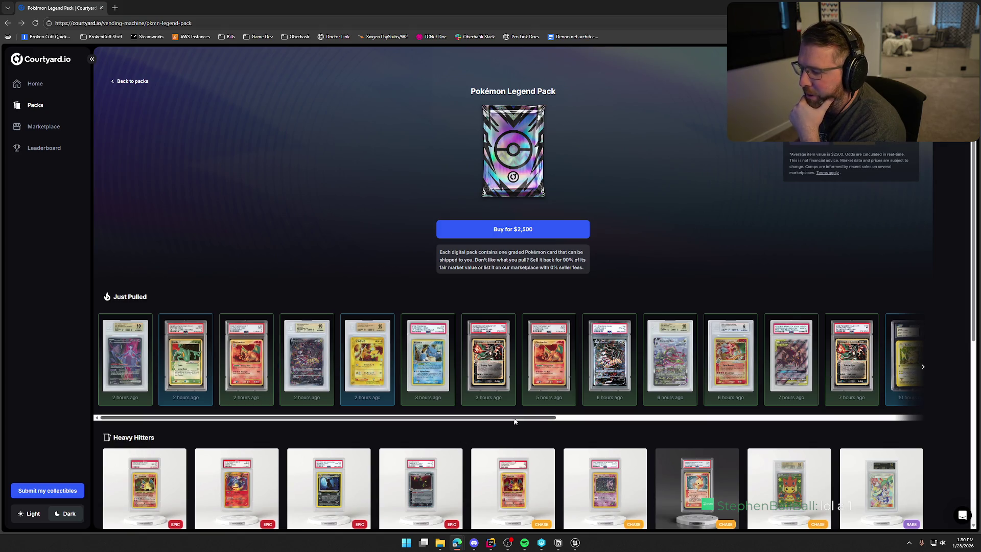
# Step: Scroll the Just Pulled carousel, open a Charizard pull, and return to the pack page
pyautogui.moveTo(518, 419); pyautogui.dragTo(658, 418)
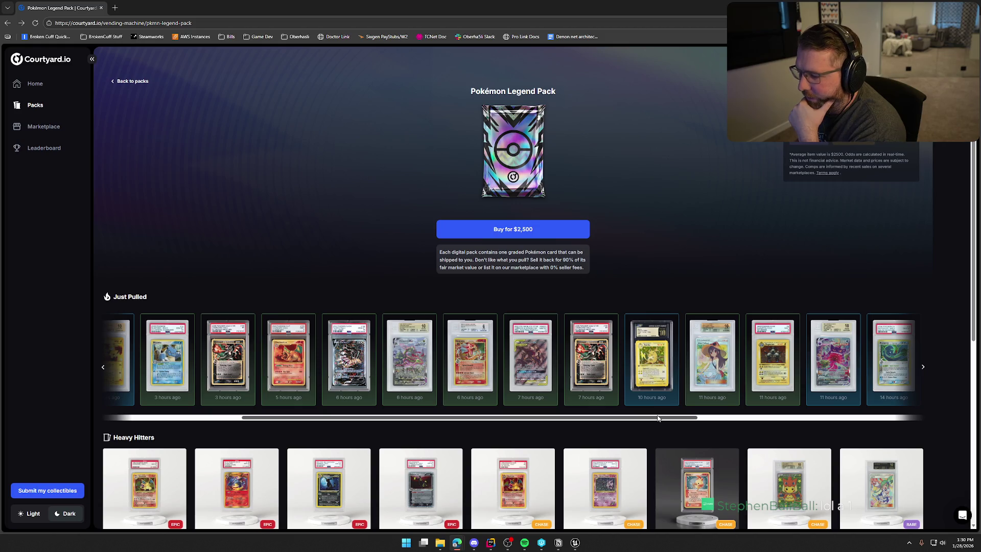
pyautogui.click(593, 363)
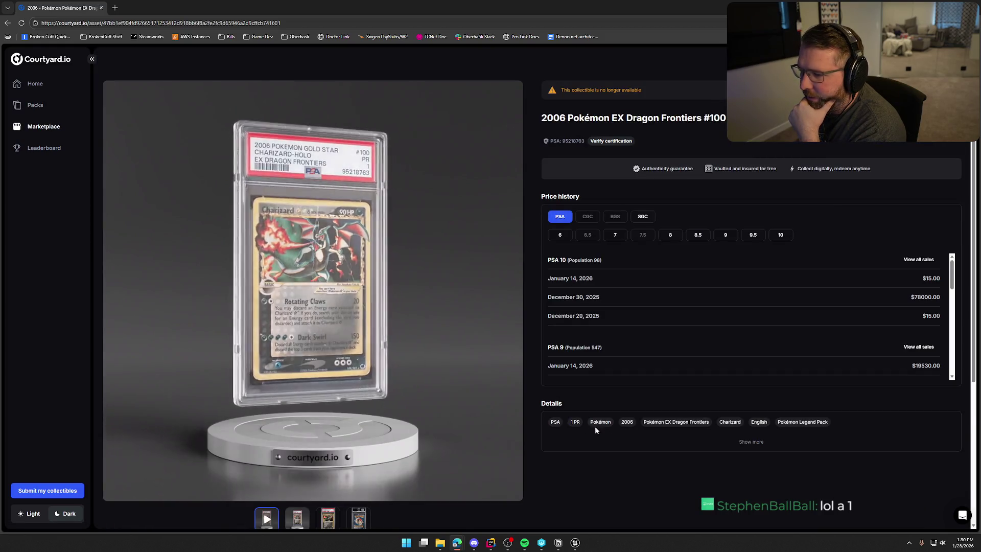
pyautogui.hotkey('alt', 'Left')
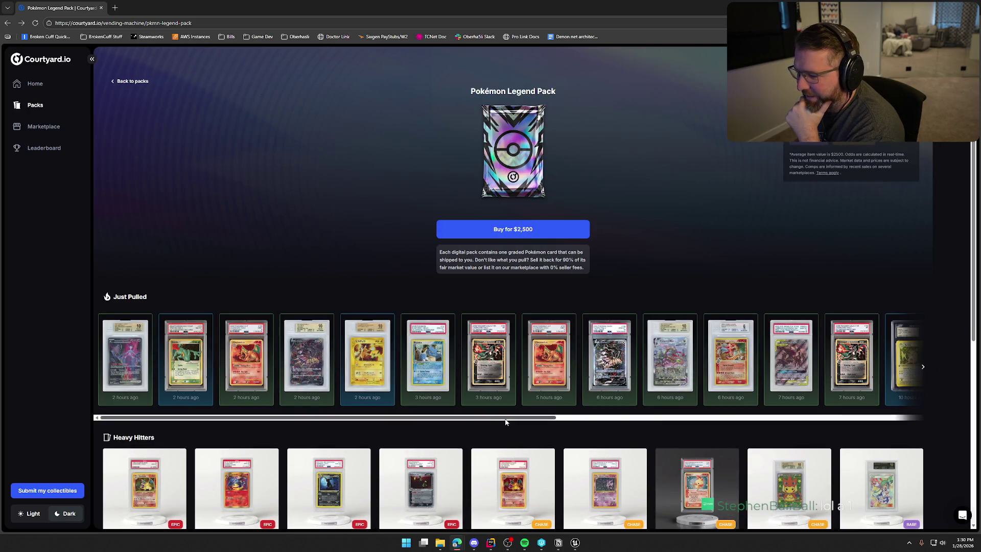
pyautogui.moveTo(509, 420)
pyautogui.mouseDown()
pyautogui.moveTo(593, 434)
pyautogui.moveTo(852, 434)
pyautogui.mouseUp()
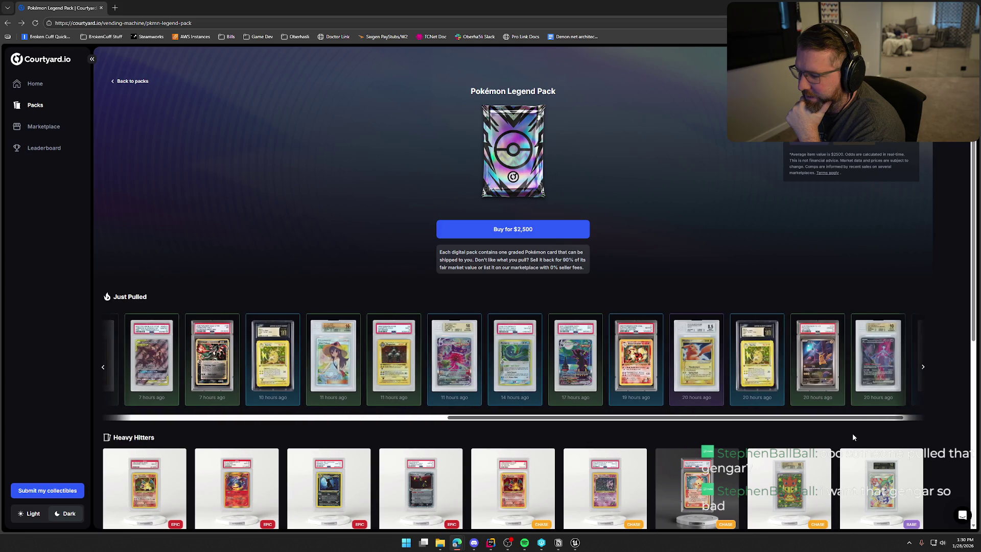
# Step: Review the Gengar VMAX and Ancient Mew pulls' sale histories, returning to the pack after each
pyautogui.click(457, 360)
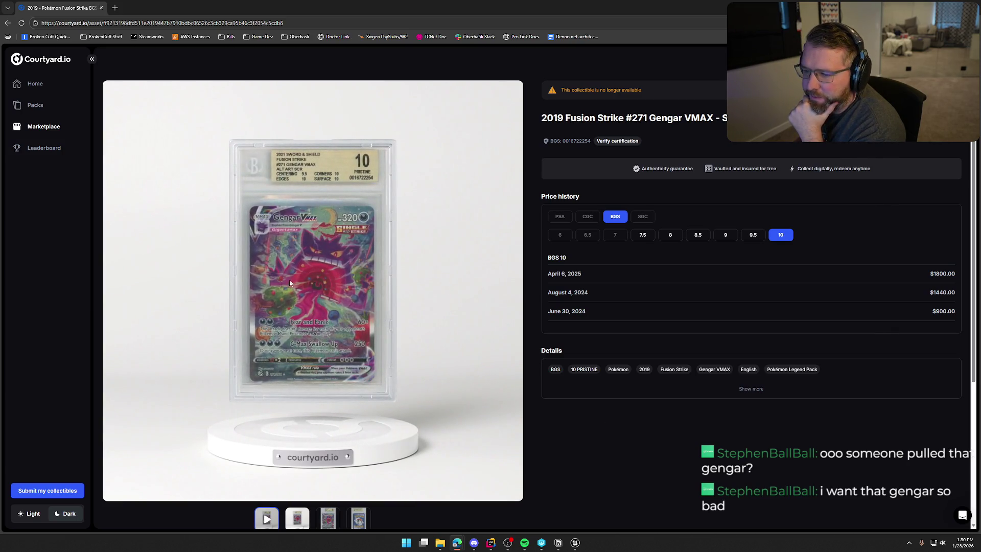
pyautogui.click(7, 23)
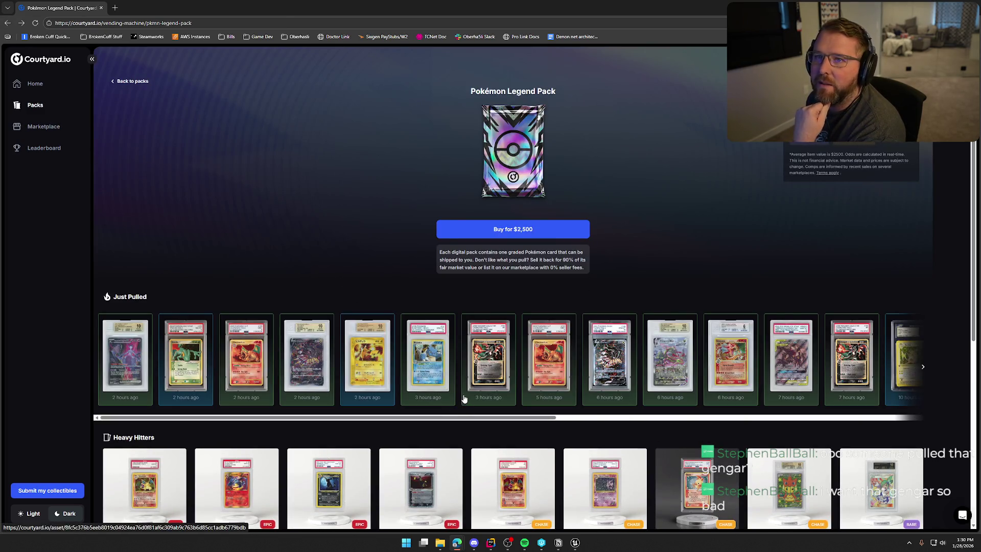
pyautogui.moveTo(422, 417); pyautogui.dragTo(814, 424)
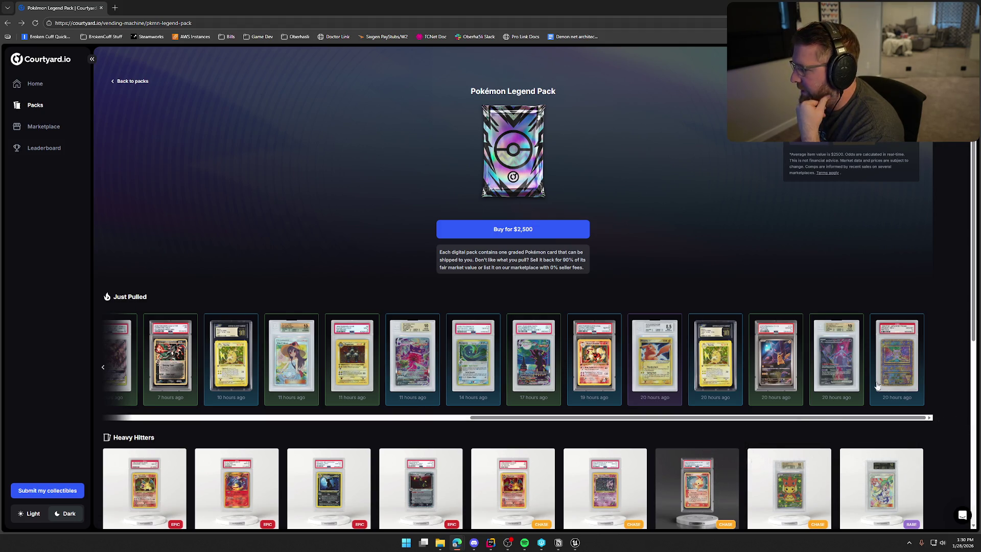
pyautogui.click(891, 376)
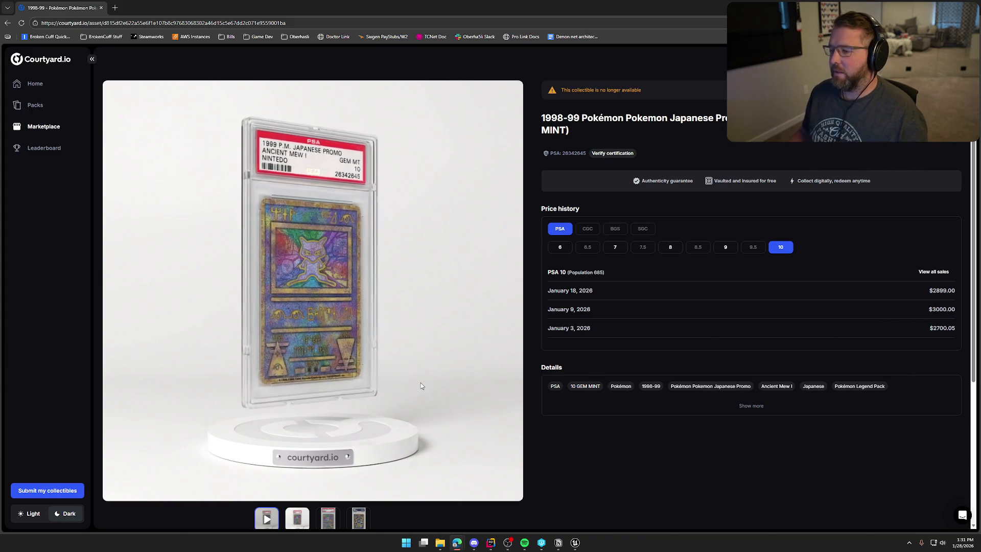
pyautogui.hotkey('alt', 'Left')
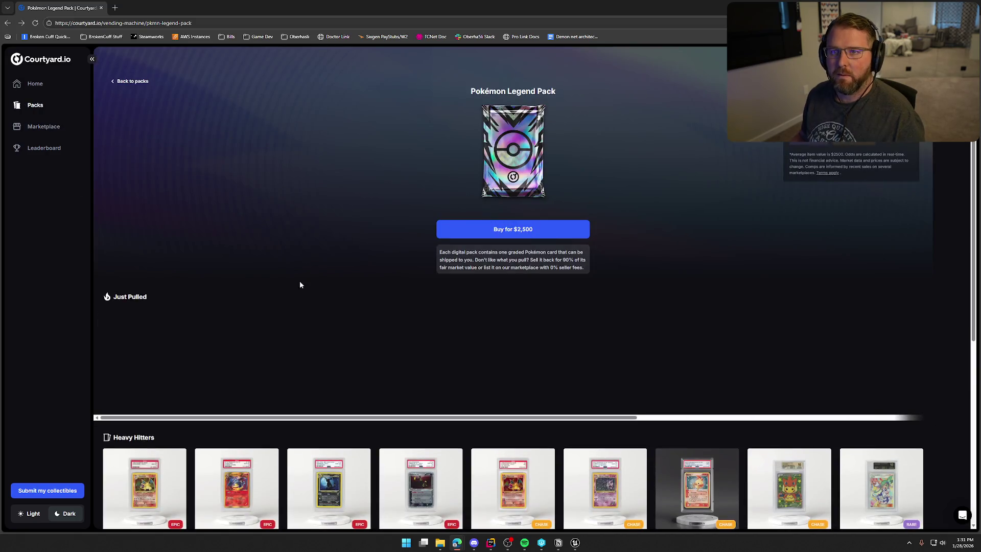
pyautogui.moveTo(440, 419); pyautogui.dragTo(585, 411)
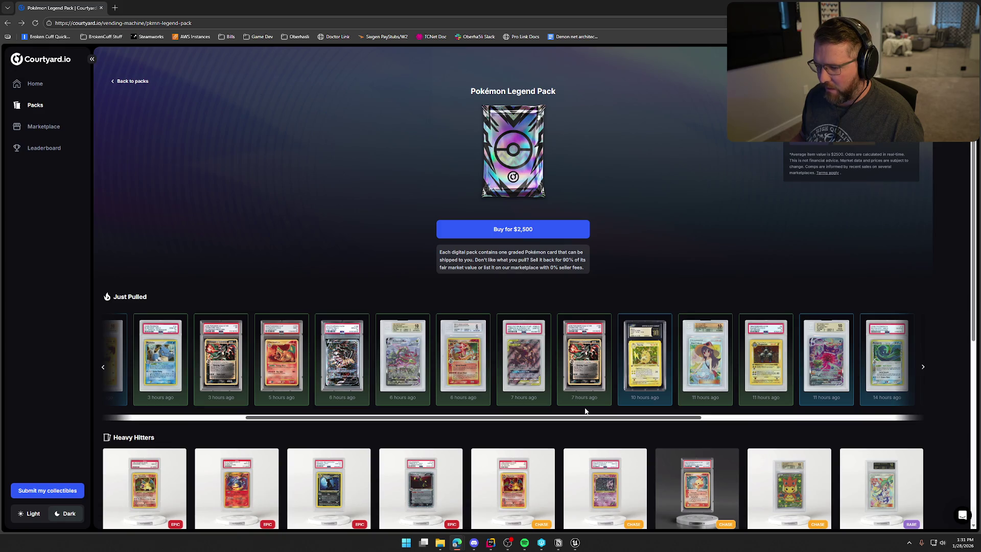
# Step: Review the Gyarados and Sightseer pulls' details, returning to the pack after each
pyautogui.click(459, 356)
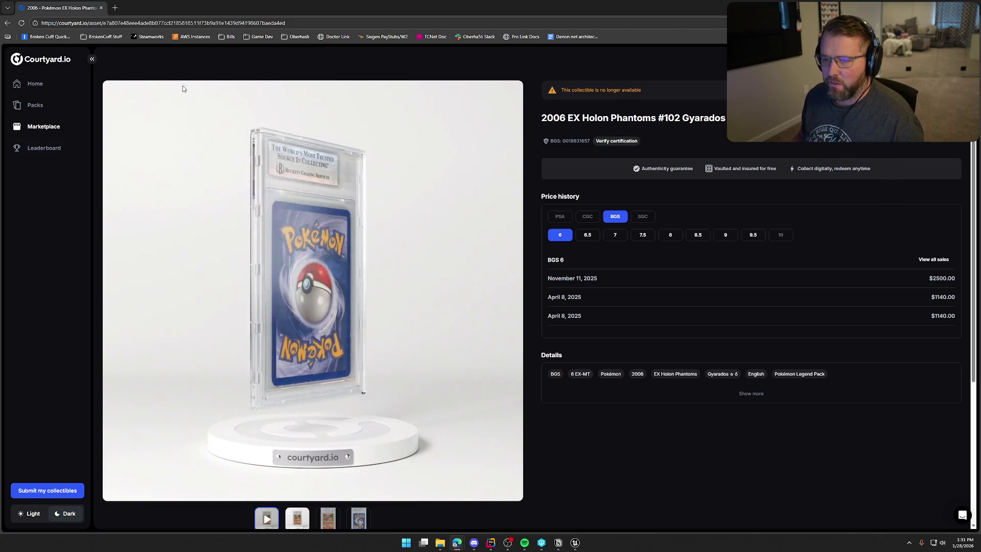
pyautogui.click(7, 23)
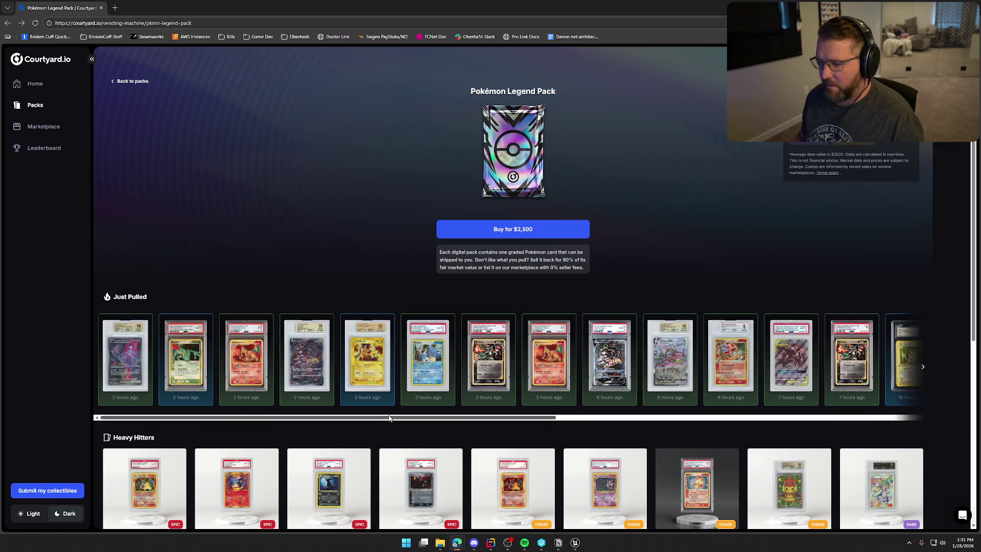
pyautogui.moveTo(342, 420); pyautogui.dragTo(656, 417)
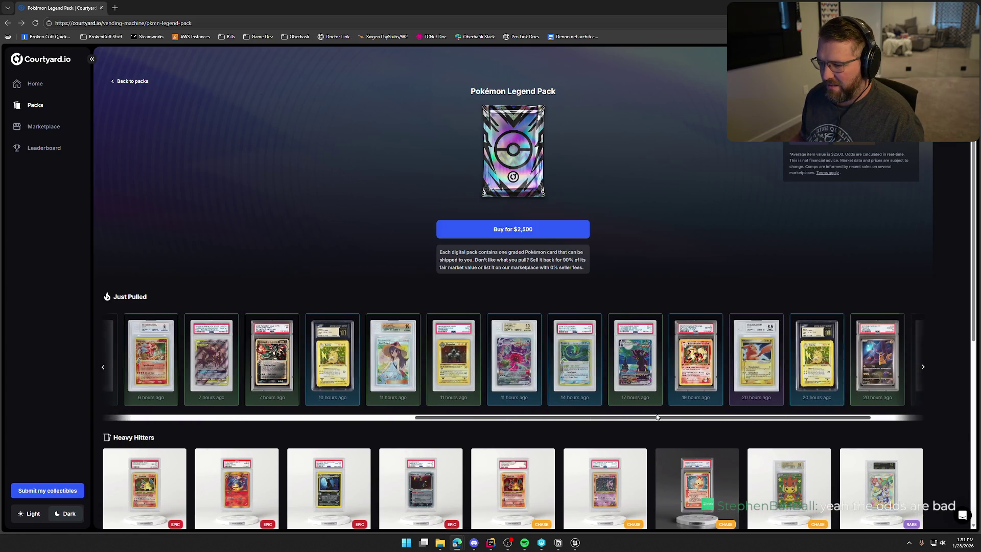
pyautogui.click(406, 365)
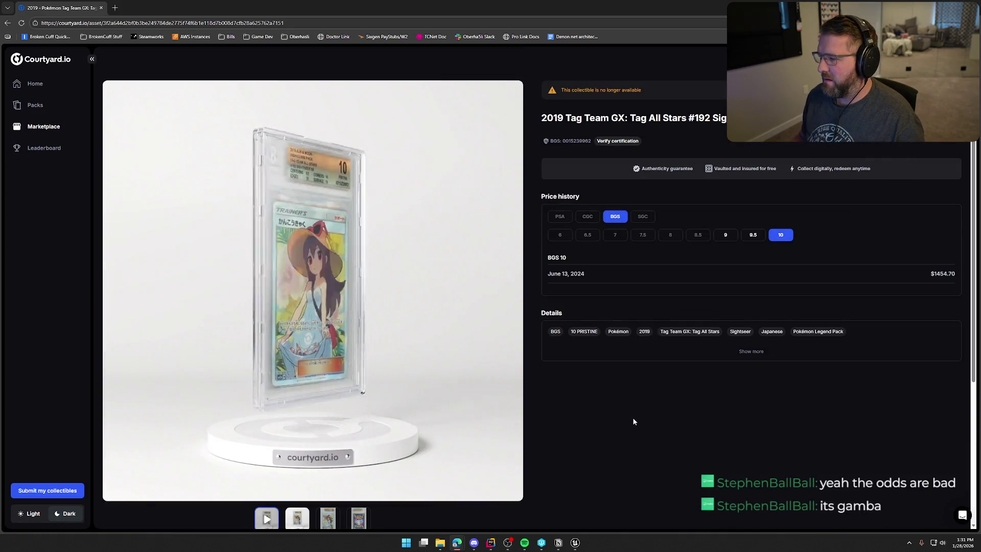
pyautogui.click(8, 23)
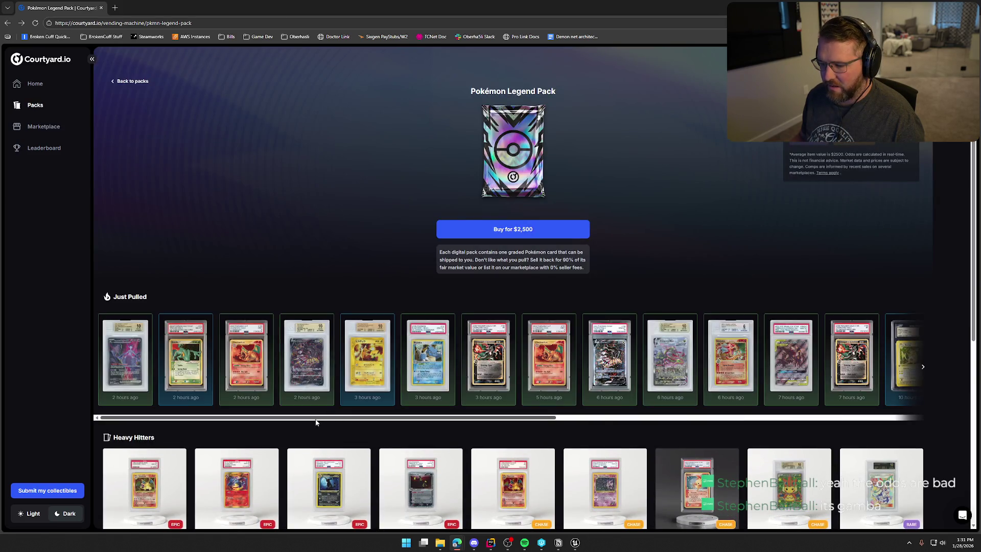
pyautogui.moveTo(333, 418); pyautogui.dragTo(727, 413)
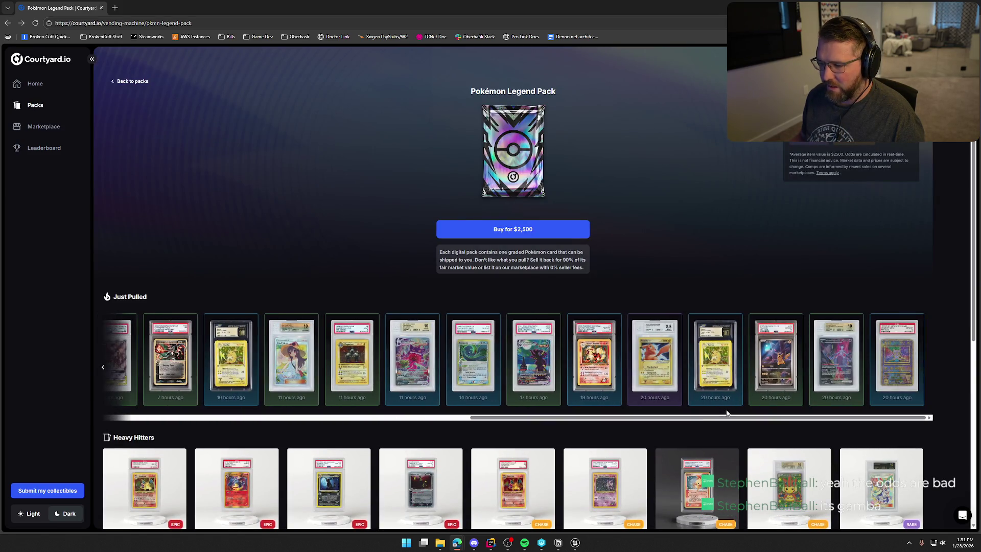
# Step: Add PSA 10 sales to Umbreon VMAX's price history, then scroll to More Pokémon packs
pyautogui.click(533, 363)
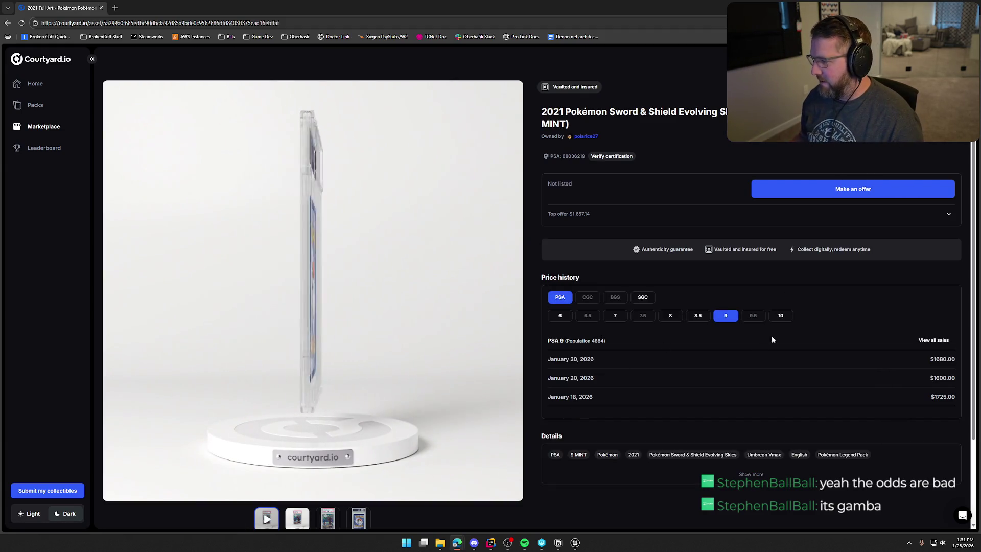
pyautogui.click(789, 316)
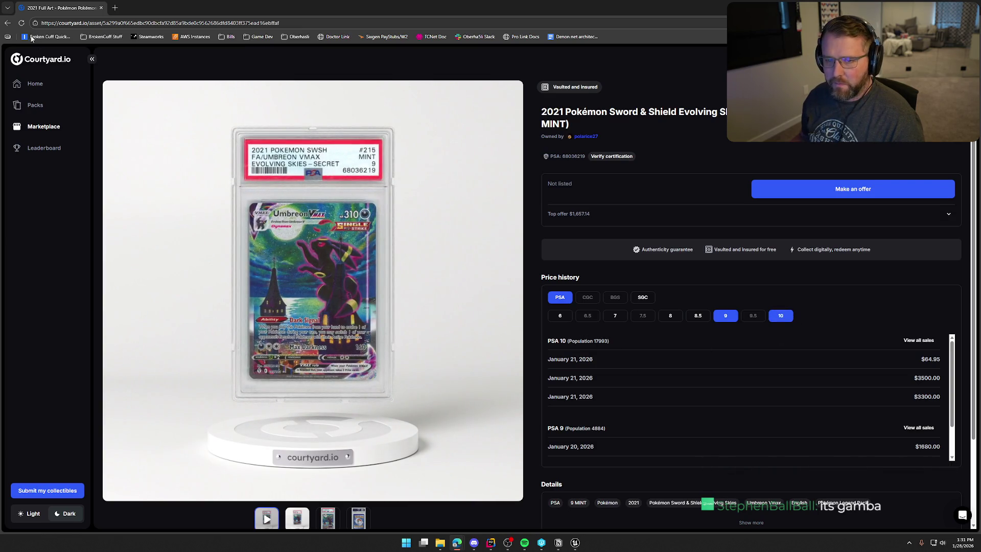
pyautogui.click(7, 24)
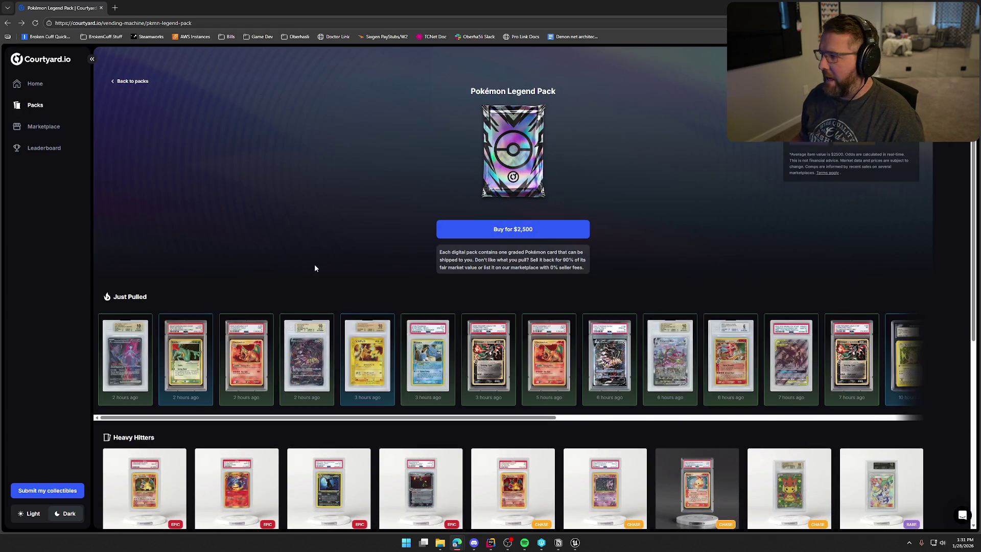
pyautogui.scroll(-6, 314, 265)
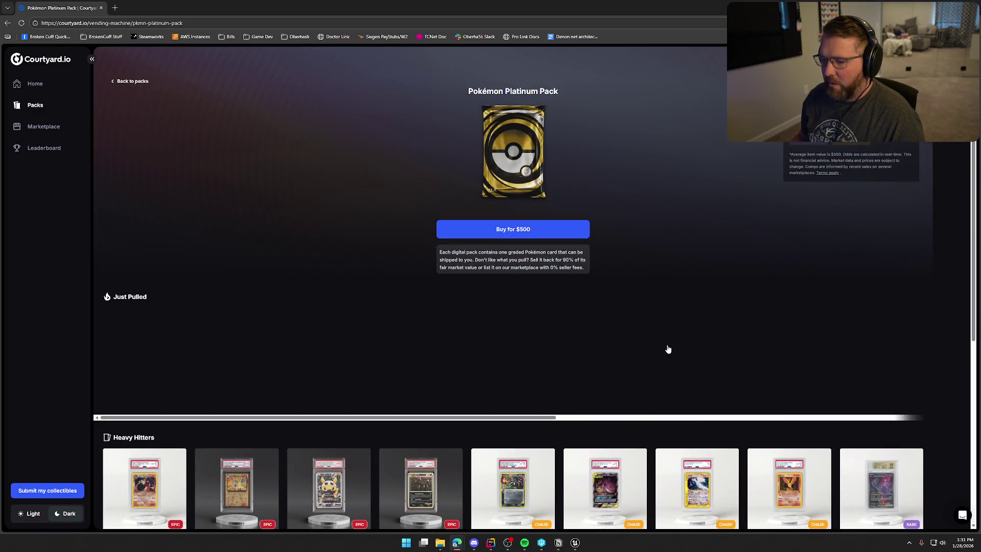
# Step: Look at the Dark Blastoise and Black Kyurem EX pulls, returning to the Platinum Pack each time
pyautogui.scroll(-4, 669, 343)
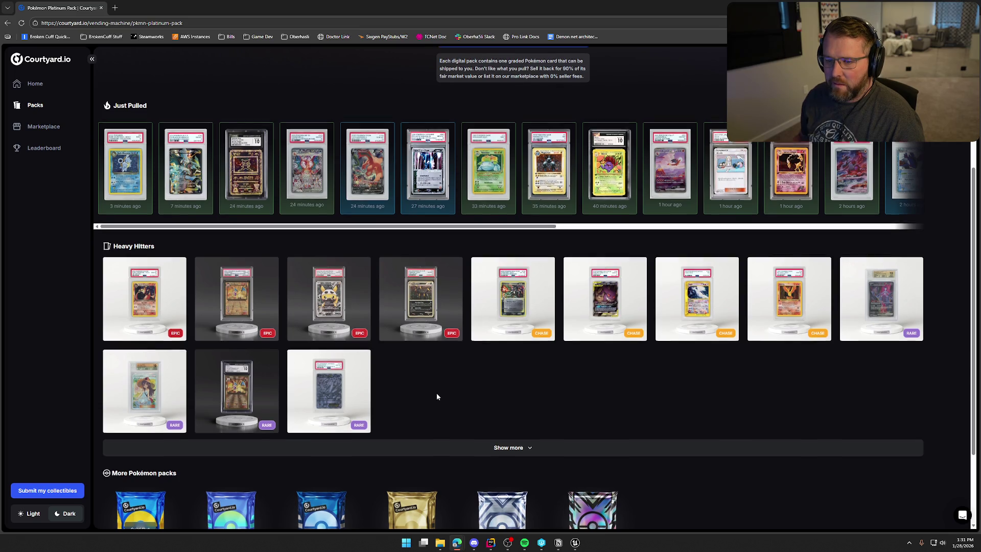
pyautogui.scroll(2, 437, 395)
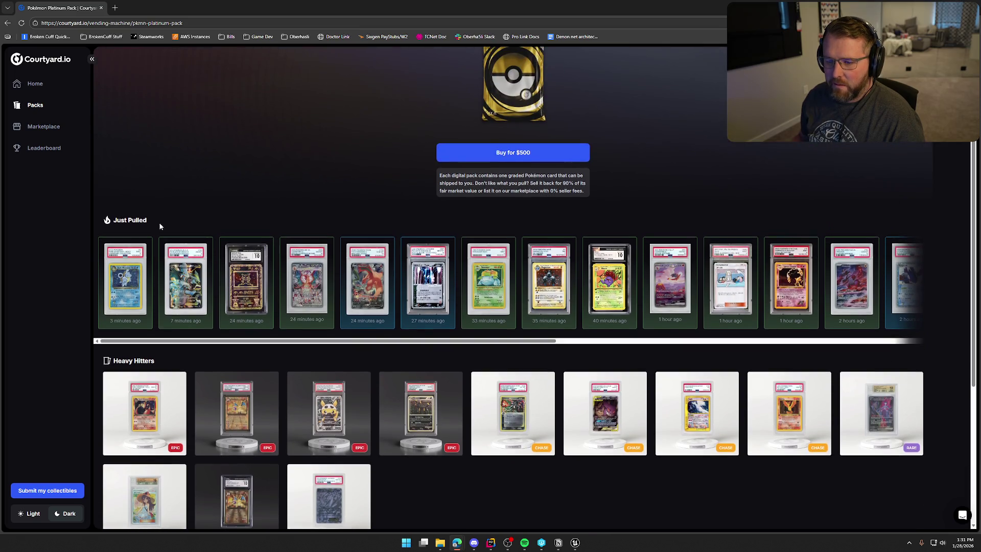
pyautogui.click(125, 292)
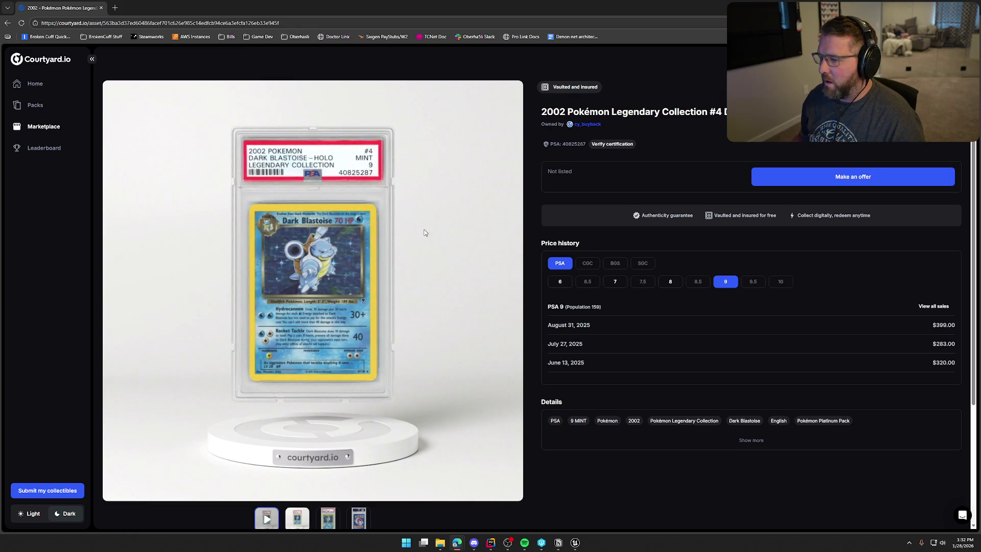
pyautogui.click(7, 23)
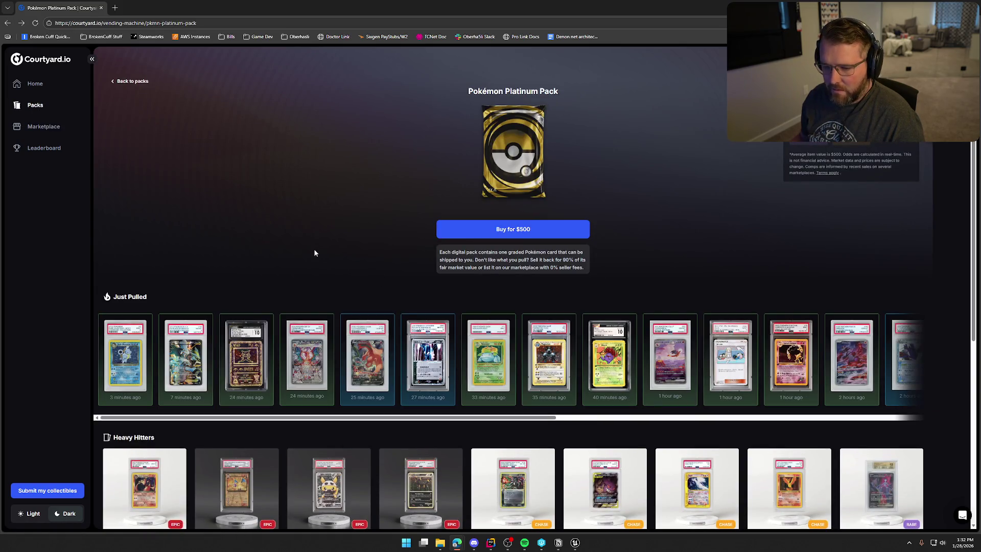
pyautogui.click(187, 371)
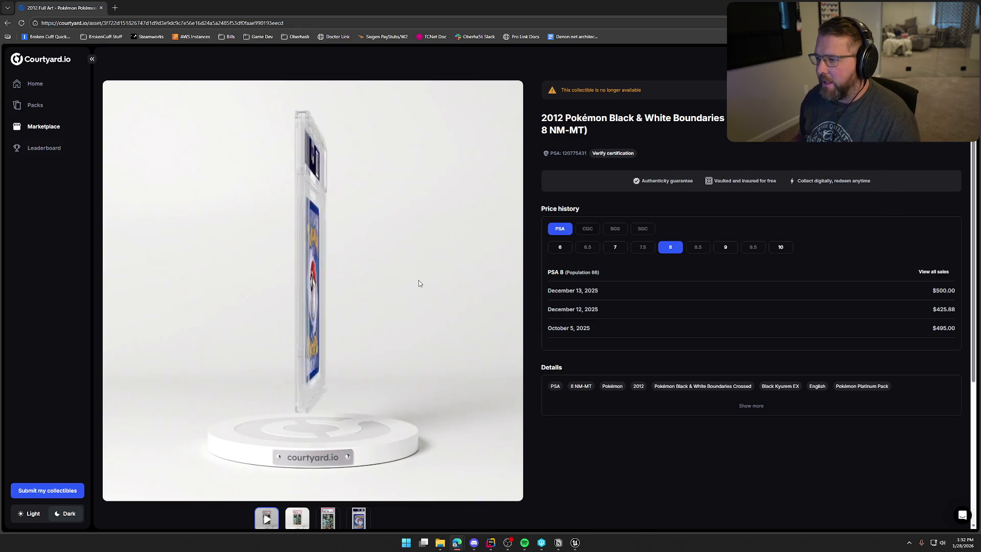
pyautogui.rightClick(10, 24)
pyautogui.press('Escape')
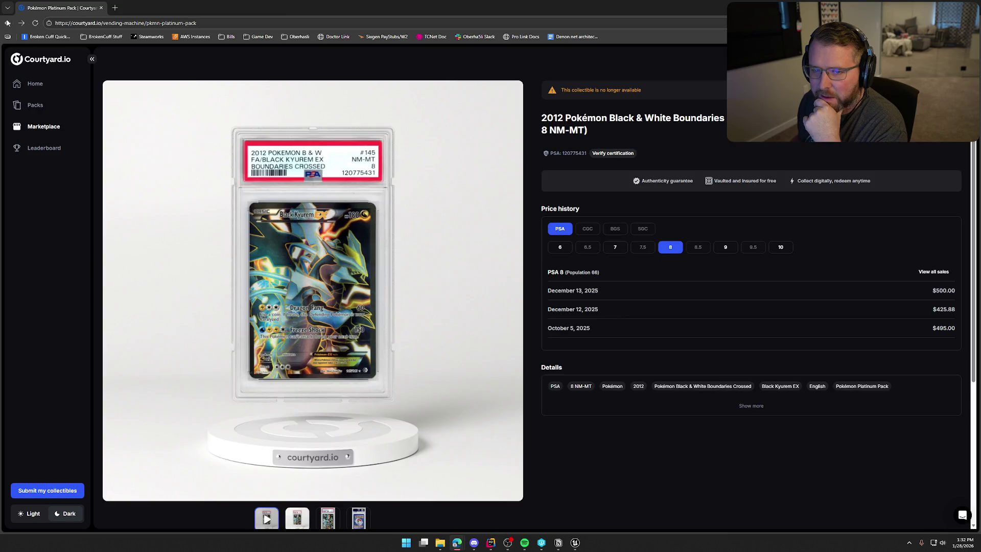
pyautogui.click(7, 23)
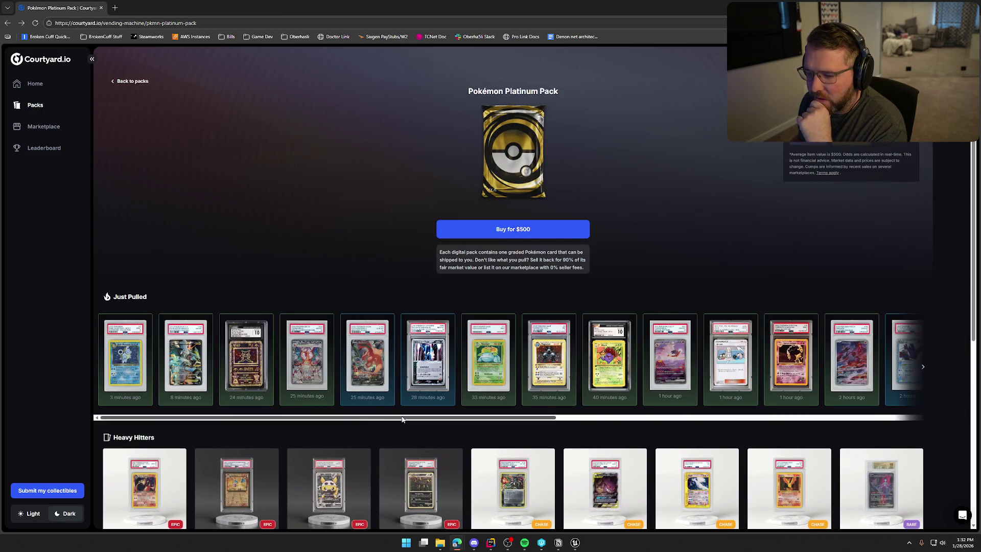
# Step: Check the Ancient Mew promo, Charizard V, and Obsidian Flames Charizard listings
pyautogui.click(247, 367)
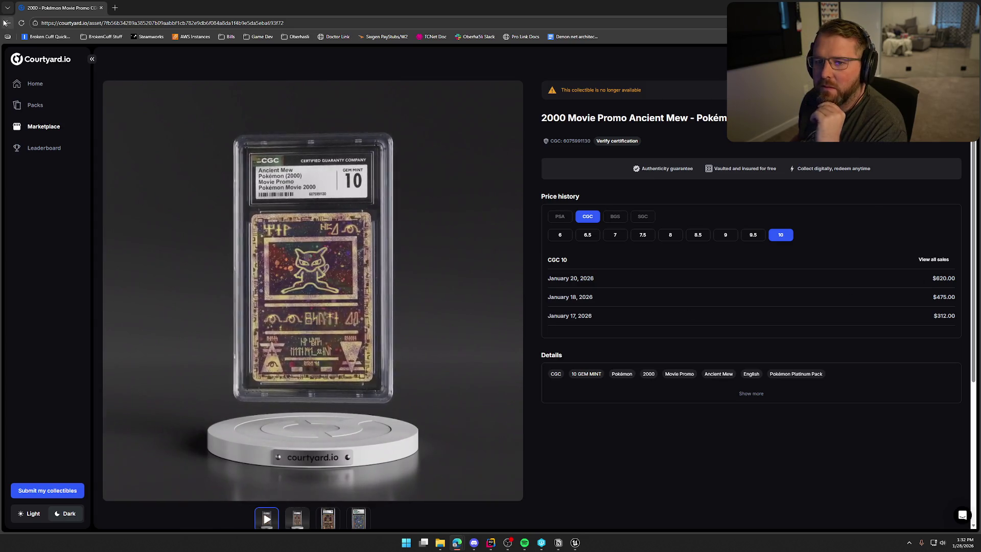
pyautogui.hotkey('alt', 'Left')
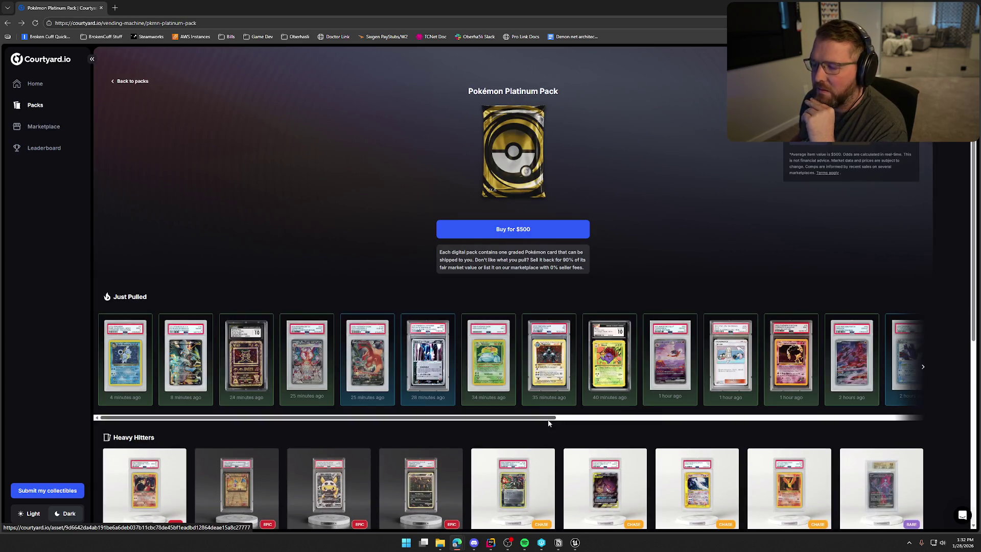
pyautogui.click(356, 358)
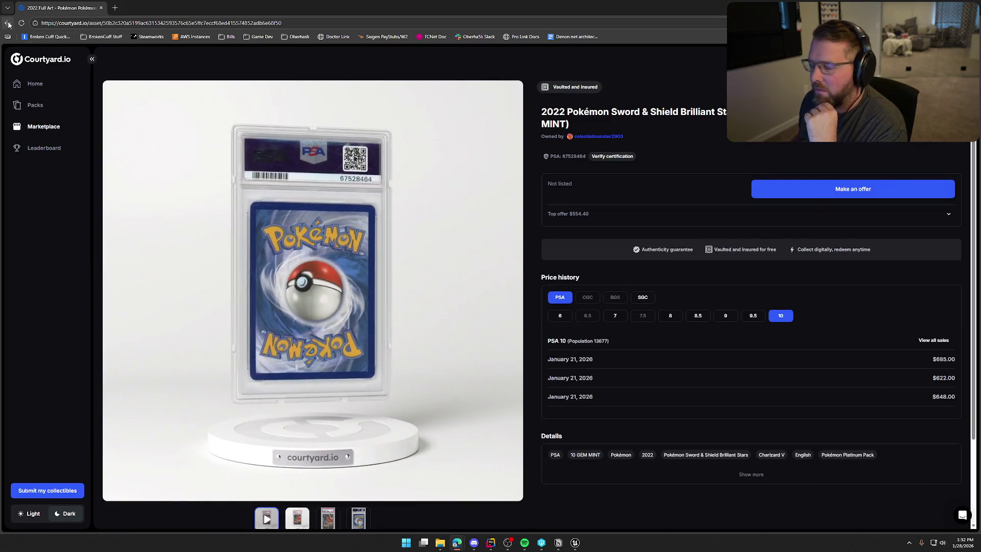
pyautogui.hotkey('alt', 'Left')
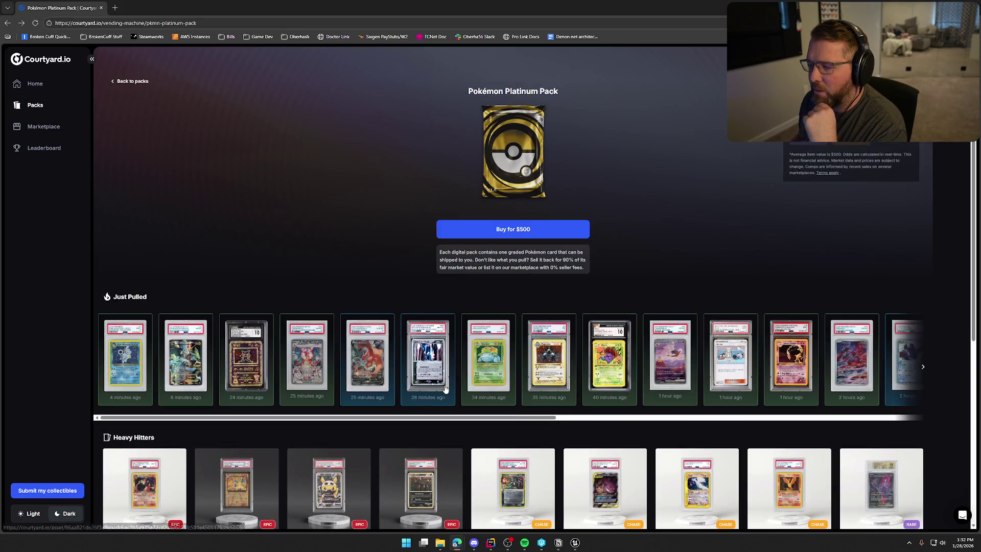
pyautogui.click(308, 369)
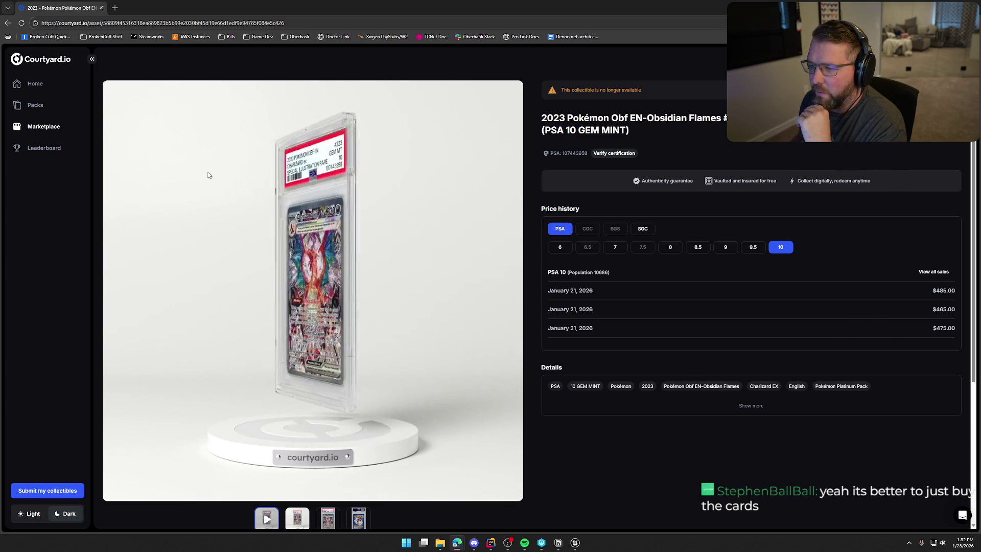
pyautogui.hotkey('alt', 'Left')
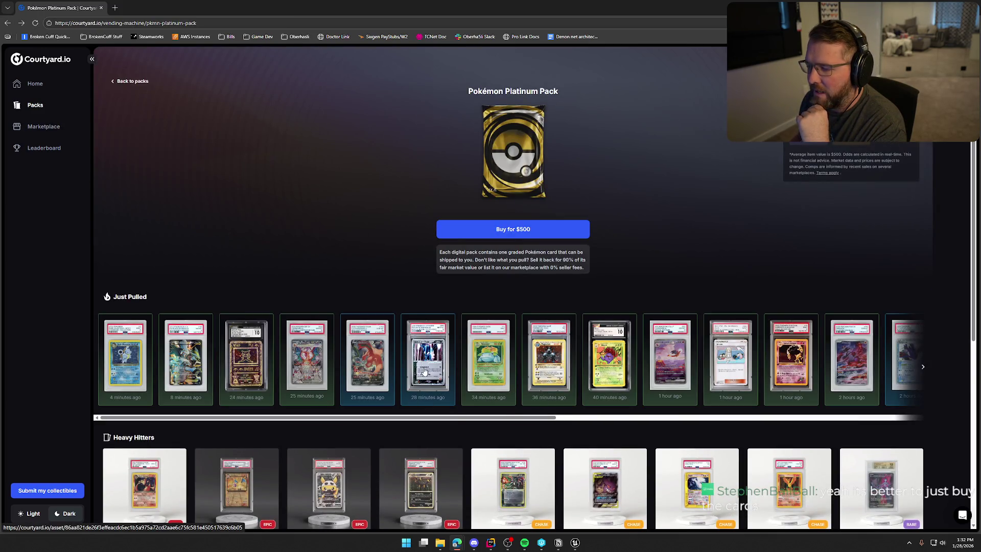
# Step: Check the 2004 Rocket's Sneasel EX and Japanese 151 Charizard EX listings
pyautogui.click(425, 371)
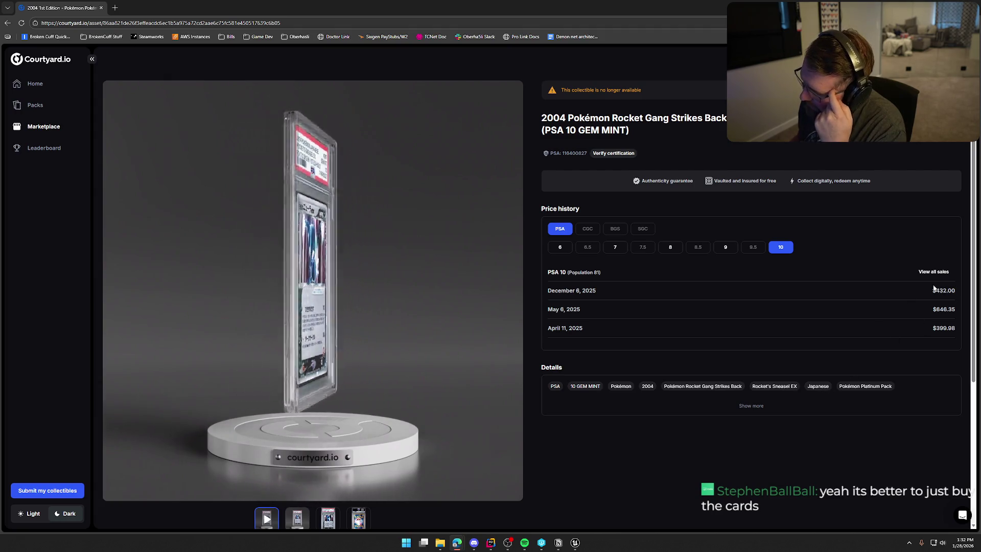
pyautogui.hotkey('alt', 'Left')
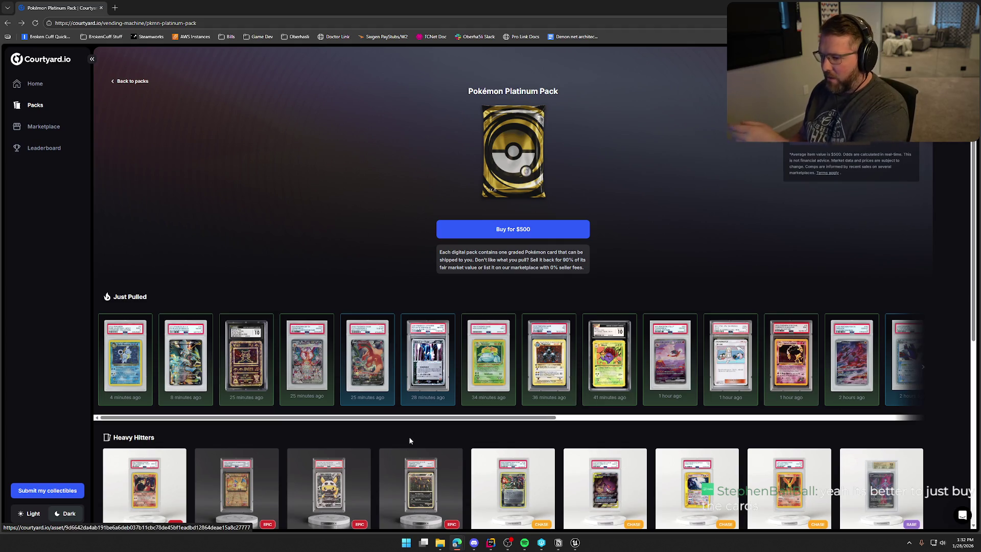
pyautogui.moveTo(427, 421); pyautogui.dragTo(510, 423)
pyautogui.click(527, 385)
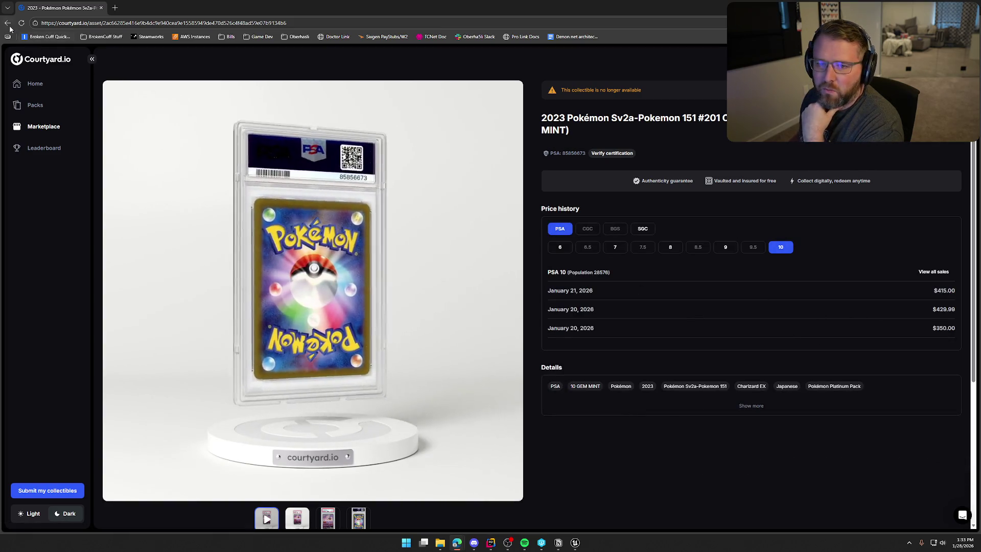
pyautogui.hotkey('alt', 'Left')
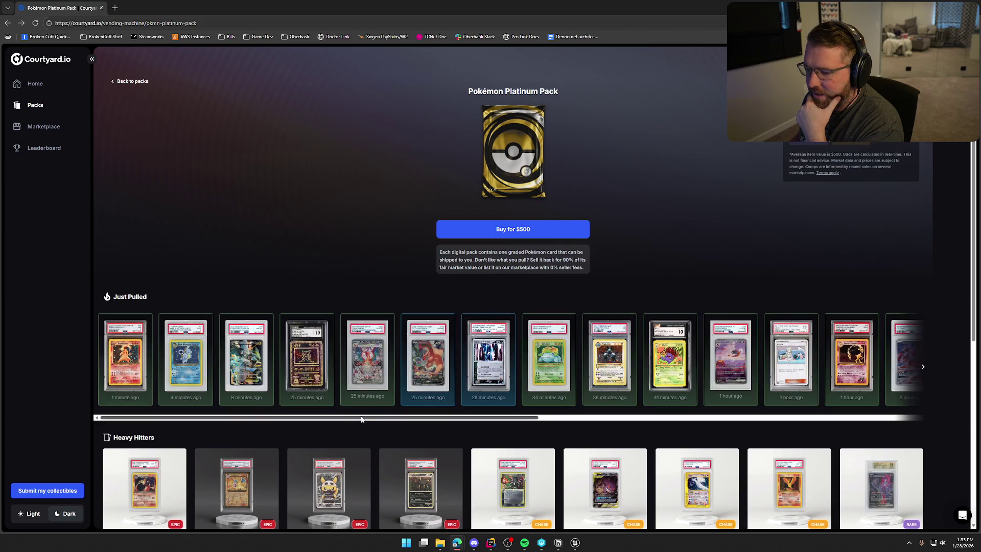
# Step: View the Mew EN-151 Charizard ex and 2000 Topps Chrome Gengar, ending on Plasma Storm Charizard
pyautogui.moveTo(363, 419); pyautogui.dragTo(521, 424)
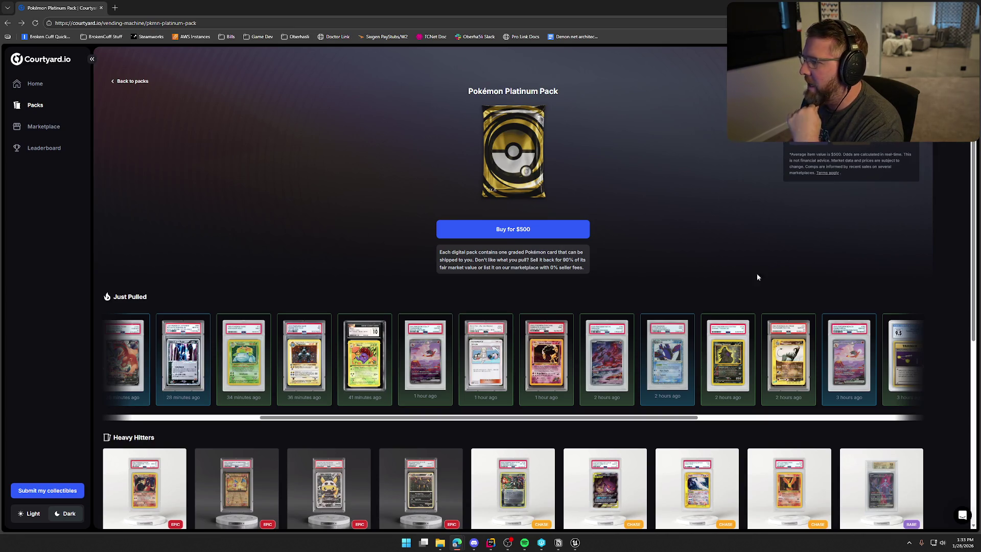
pyautogui.moveTo(492, 423); pyautogui.dragTo(693, 419)
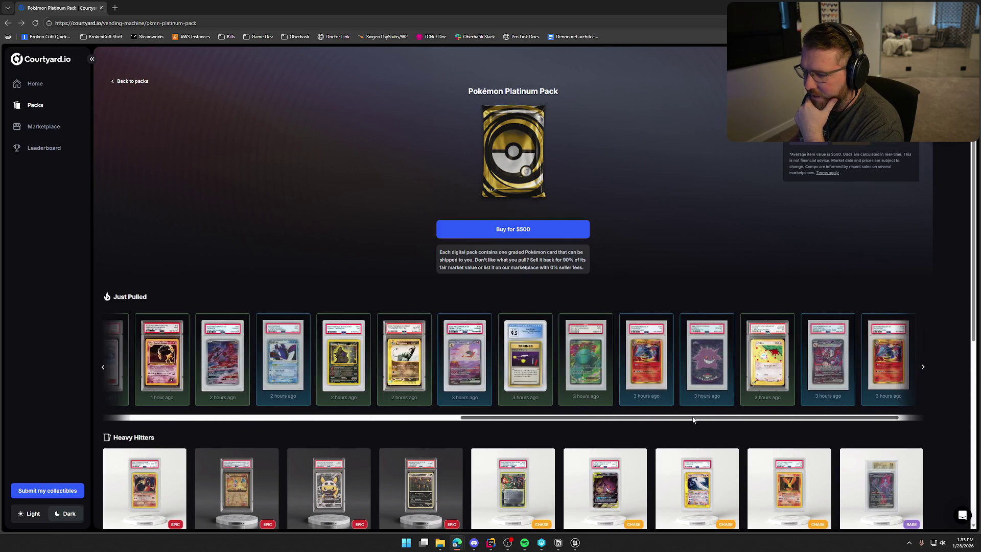
pyautogui.click(461, 362)
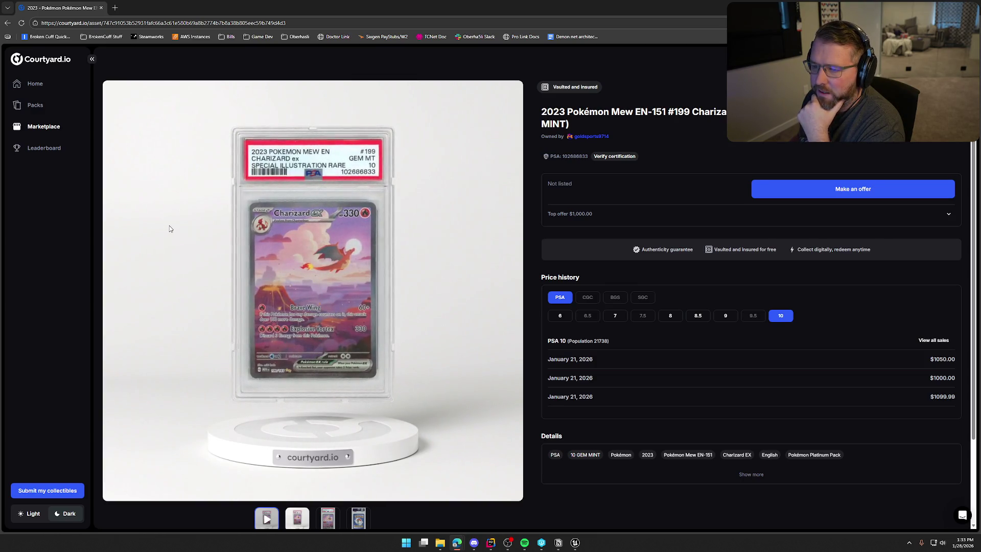
pyautogui.click(8, 23)
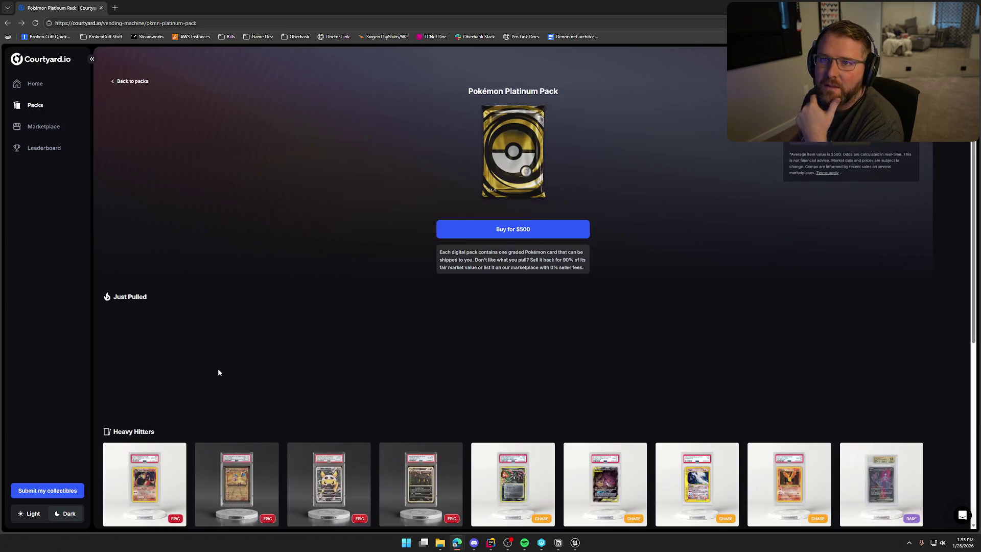
pyautogui.moveTo(489, 420); pyautogui.dragTo(851, 429)
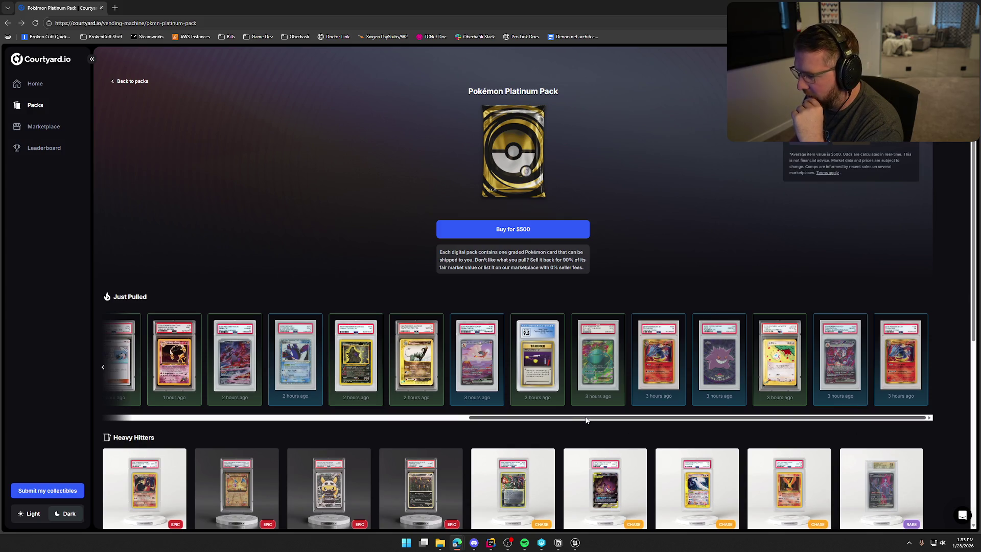
pyautogui.click(714, 350)
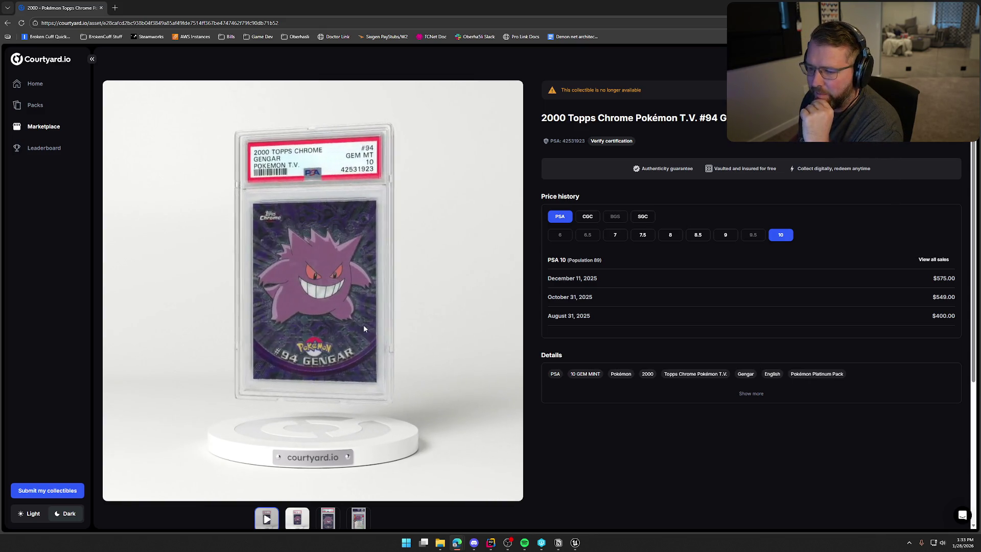
pyautogui.click(7, 23)
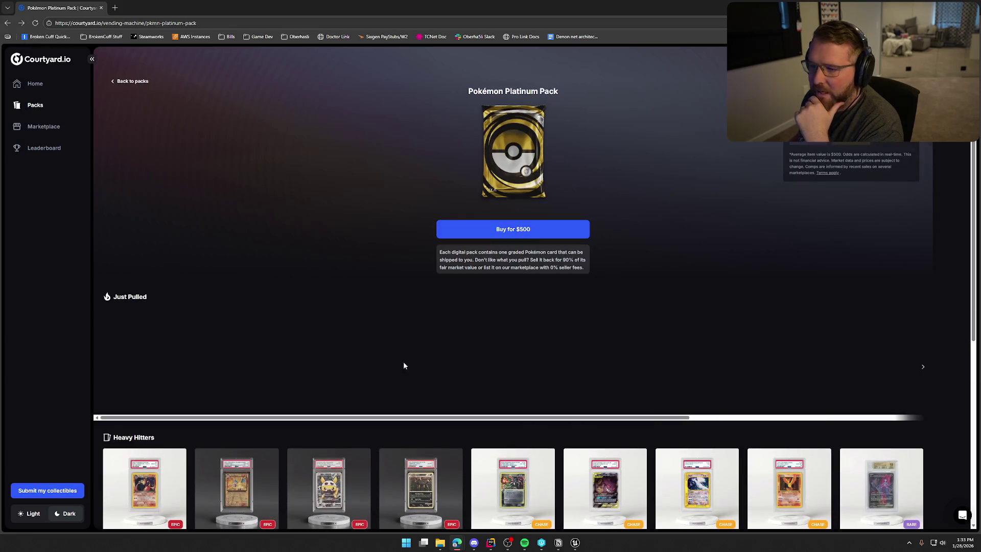
pyautogui.moveTo(474, 419); pyautogui.dragTo(785, 417)
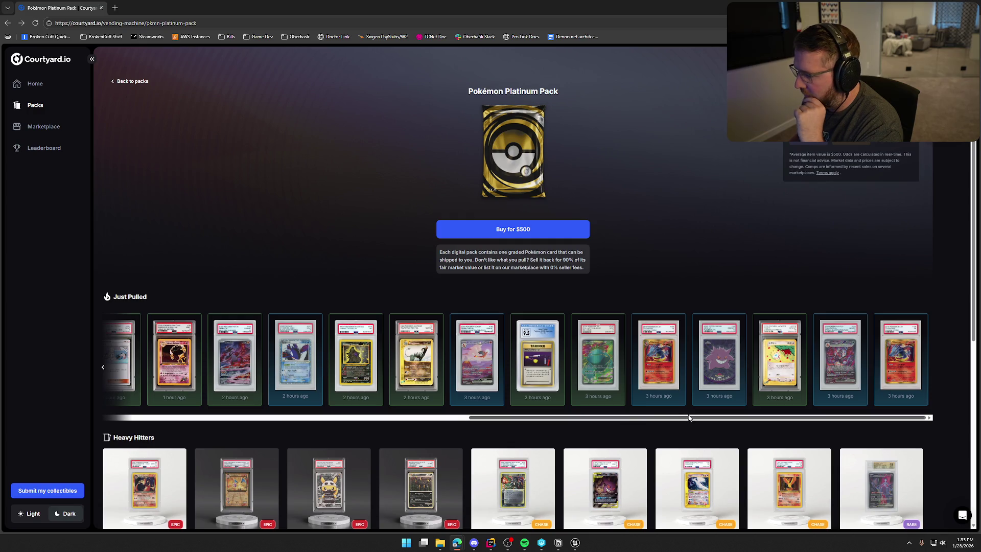
pyautogui.click(656, 354)
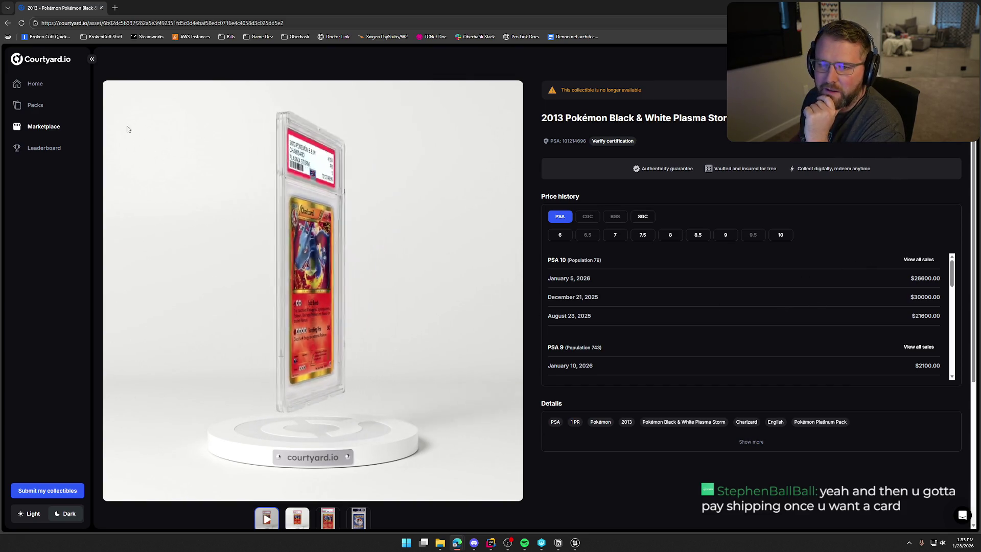
# Step: Go back to the pack page and reopen the Plasma Storm Charizard listing to look it over
pyautogui.click(8, 24)
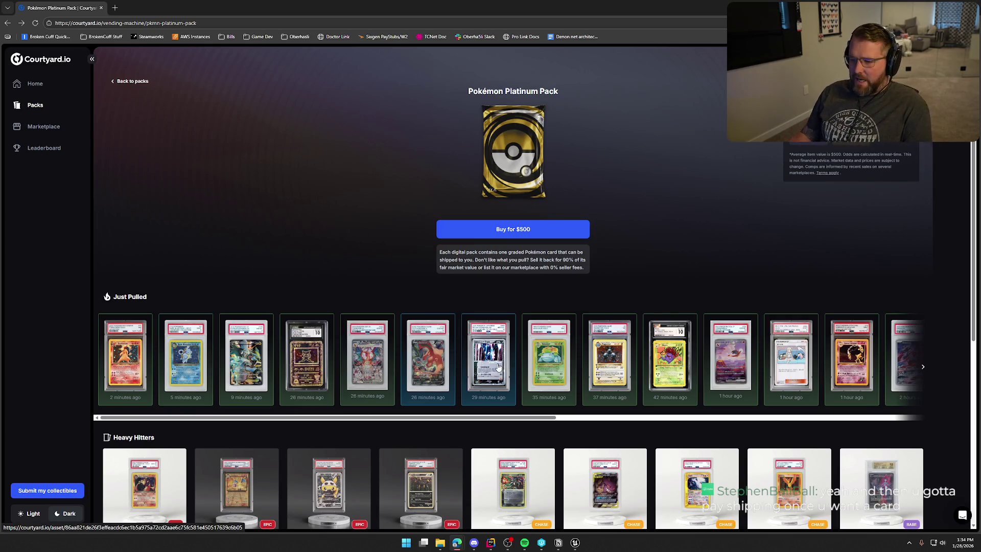
pyautogui.moveTo(335, 419); pyautogui.dragTo(790, 411)
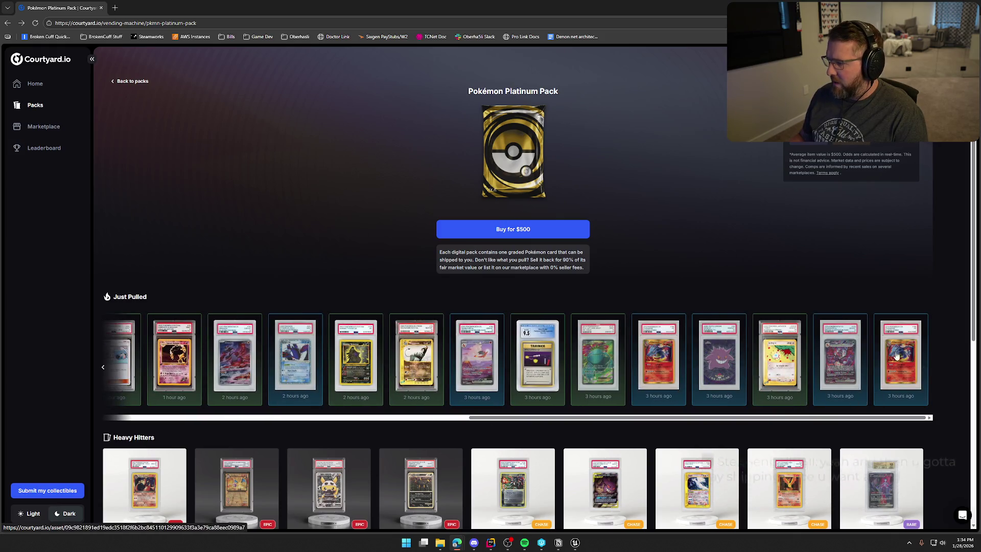
pyautogui.click(900, 359)
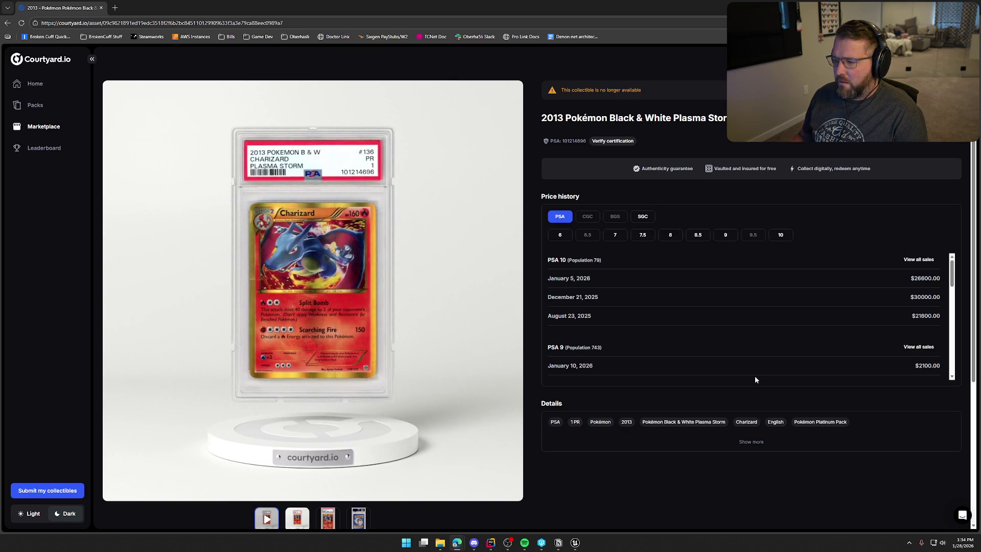
pyautogui.scroll(-3, 912, 300)
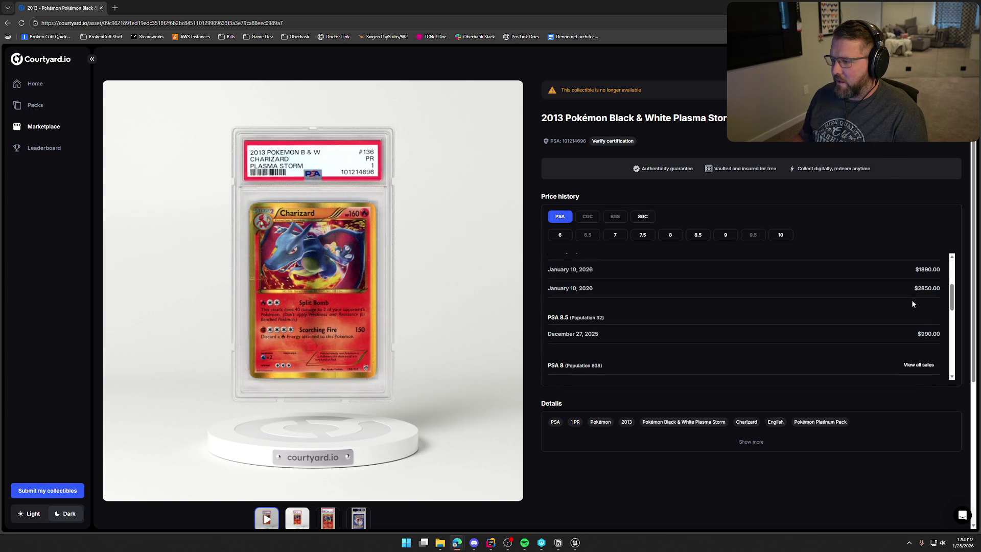
pyautogui.scroll(1, 822, 307)
pyautogui.scroll(2, 763, 329)
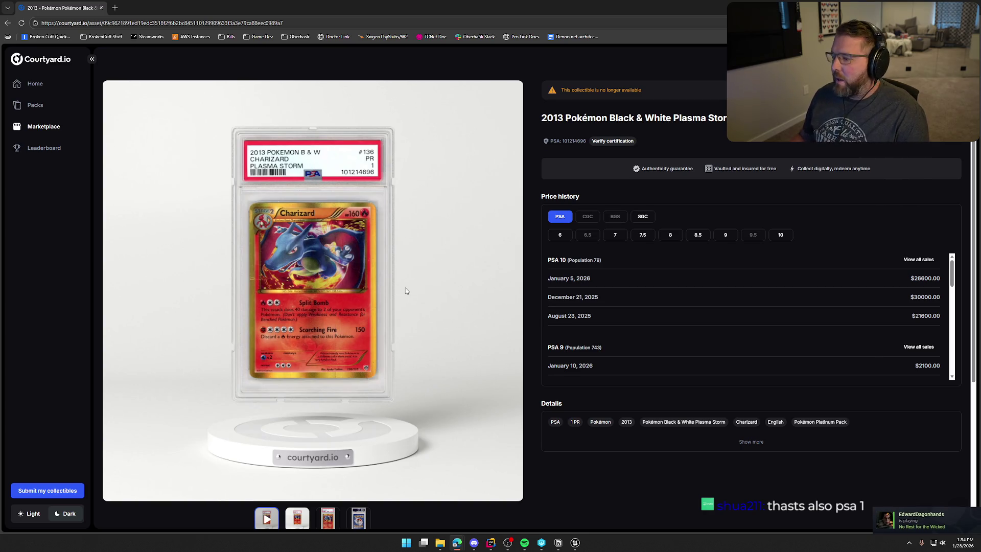
pyautogui.scroll(-8, 711, 337)
pyautogui.scroll(8, 710, 337)
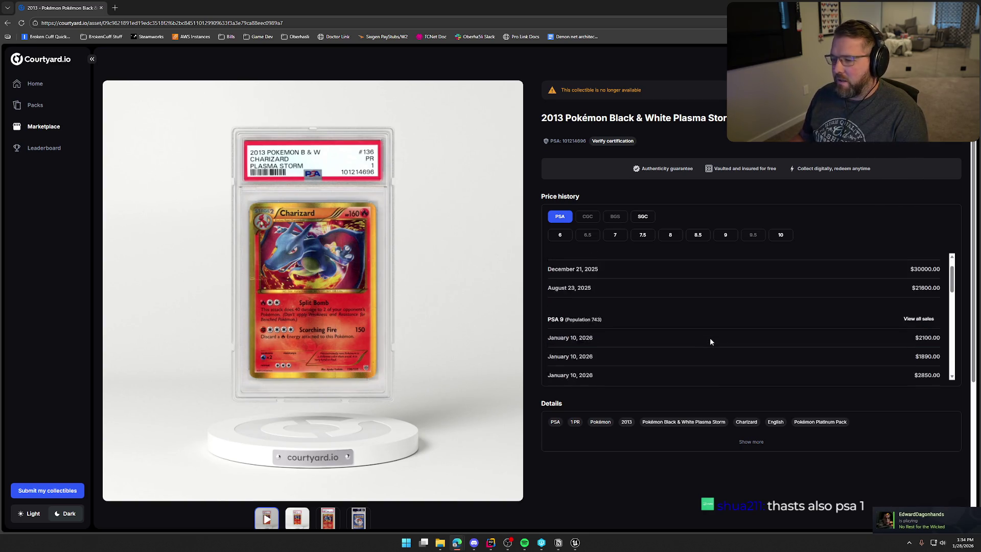
# Step: Open the Charizard listing once more, then return and scroll the pack page toward Heavy Hitters
pyautogui.click(8, 24)
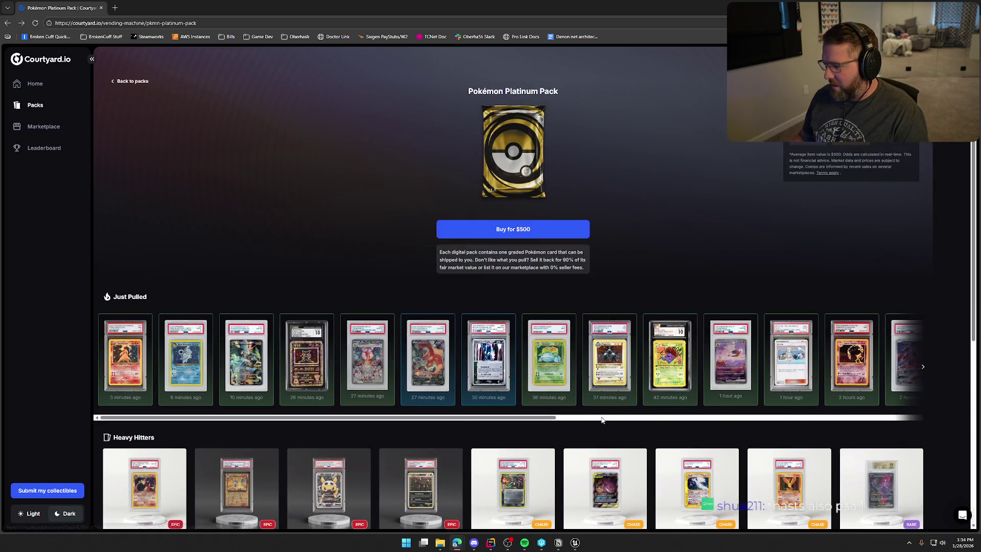
pyautogui.moveTo(463, 418); pyautogui.dragTo(850, 410)
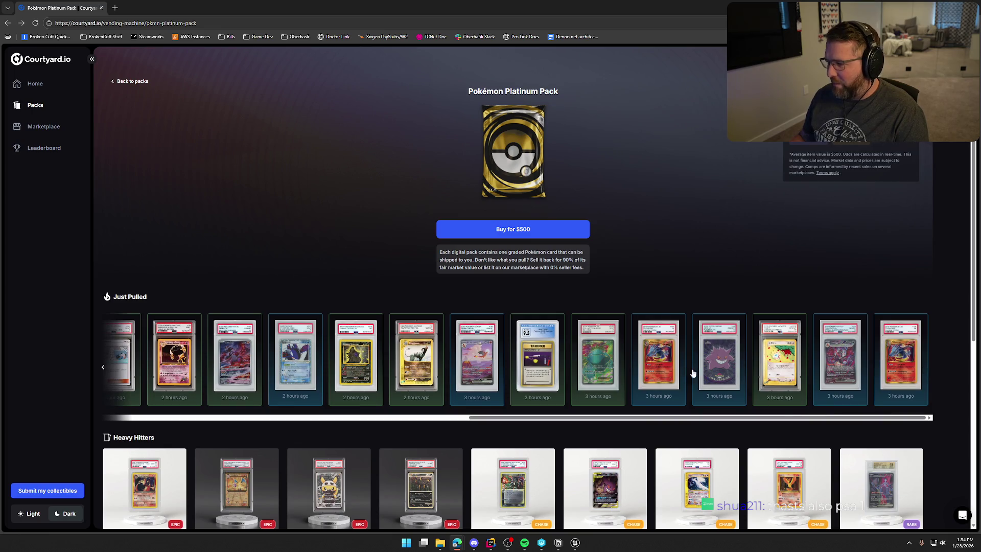
pyautogui.click(658, 368)
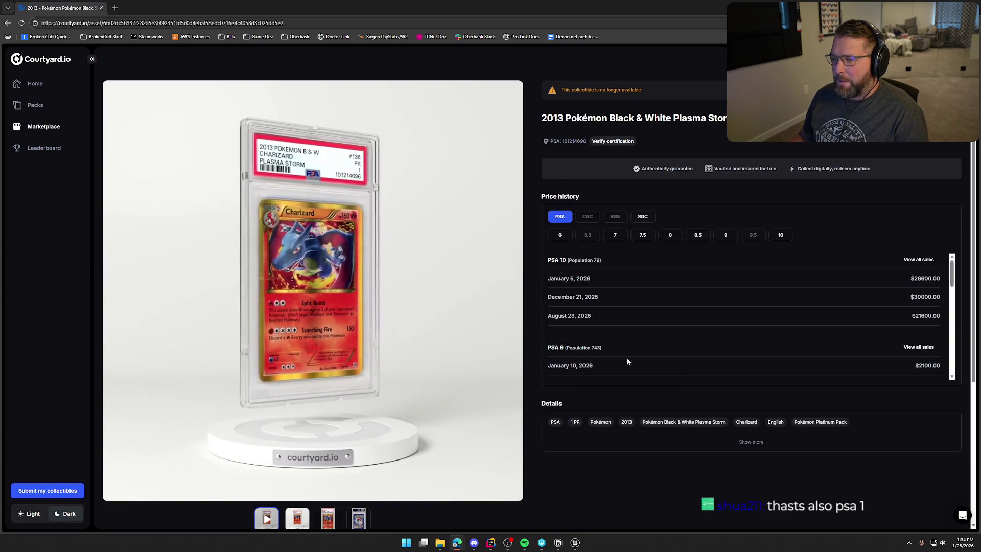
pyautogui.hotkey('alt', 'Left')
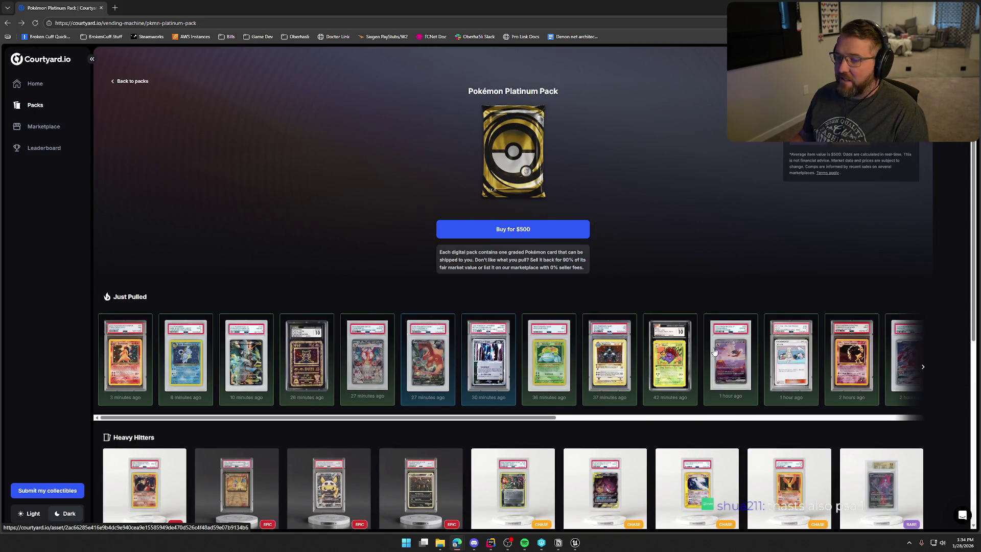
pyautogui.scroll(-5, 669, 346)
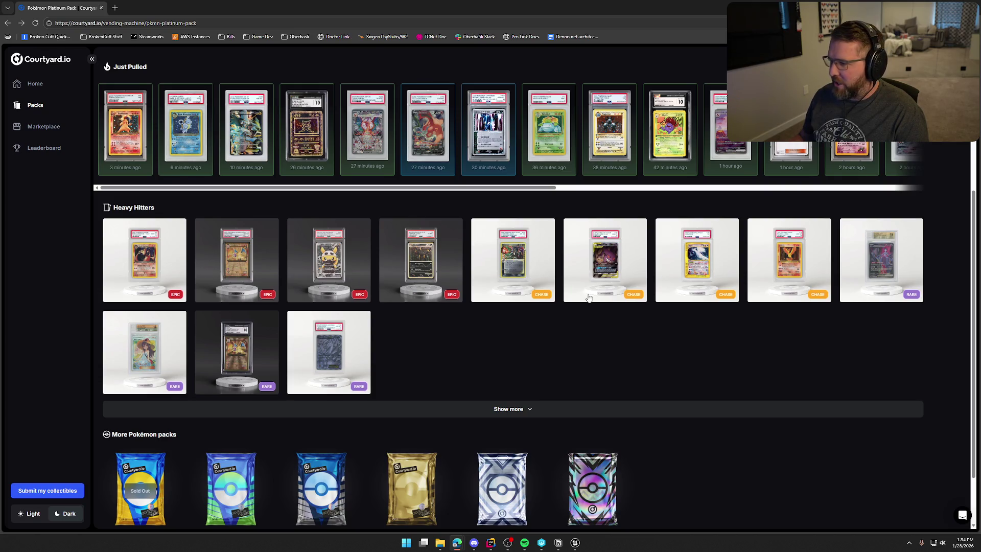
# Step: Preview and close the Dragon Frontiers Charizard and Dark Charizard Heavy Hitter cards
pyautogui.click(517, 259)
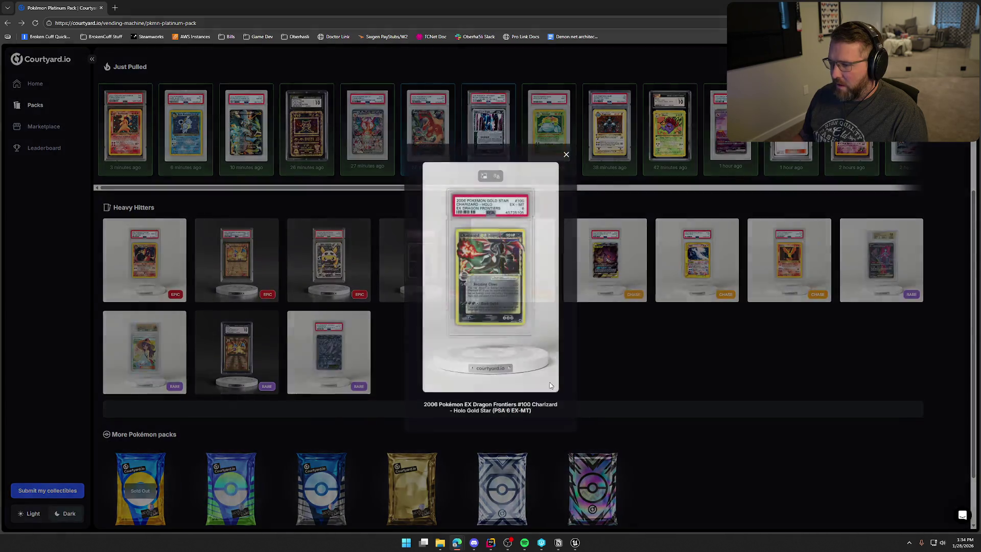
pyautogui.click(566, 155)
pyautogui.scroll(4, 540, 376)
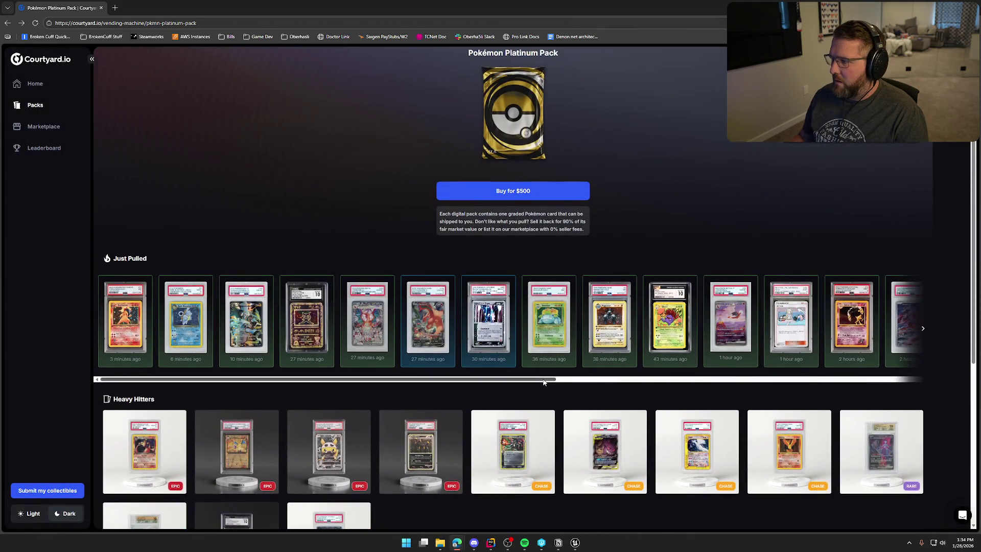
pyautogui.scroll(-3, 360, 341)
pyautogui.click(152, 300)
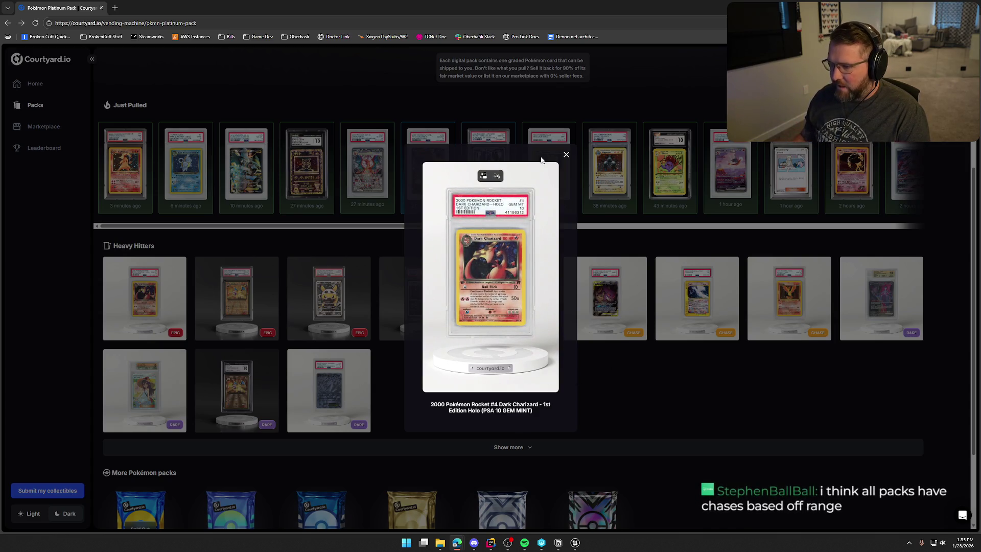
pyautogui.click(565, 155)
pyautogui.scroll(-3, 511, 376)
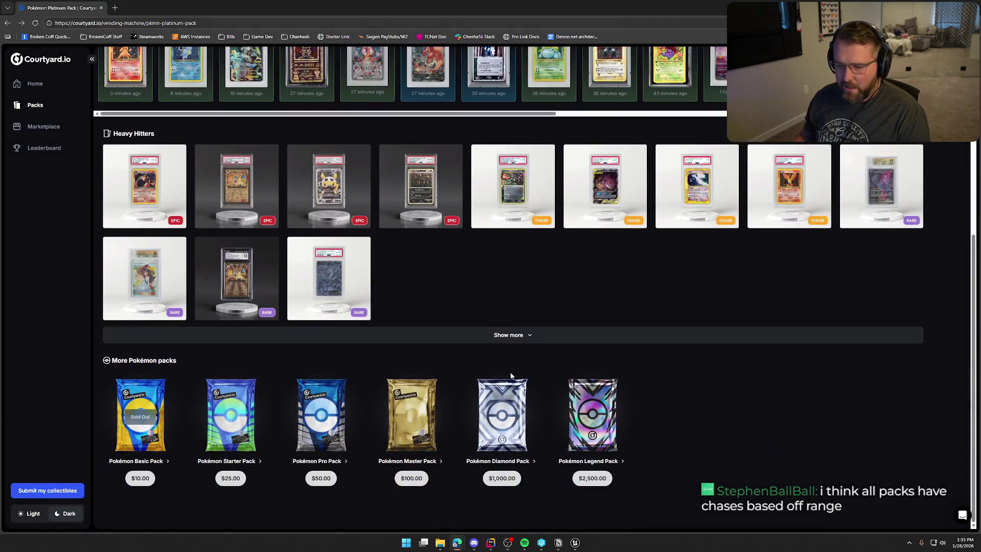
pyautogui.scroll(6, 715, 433)
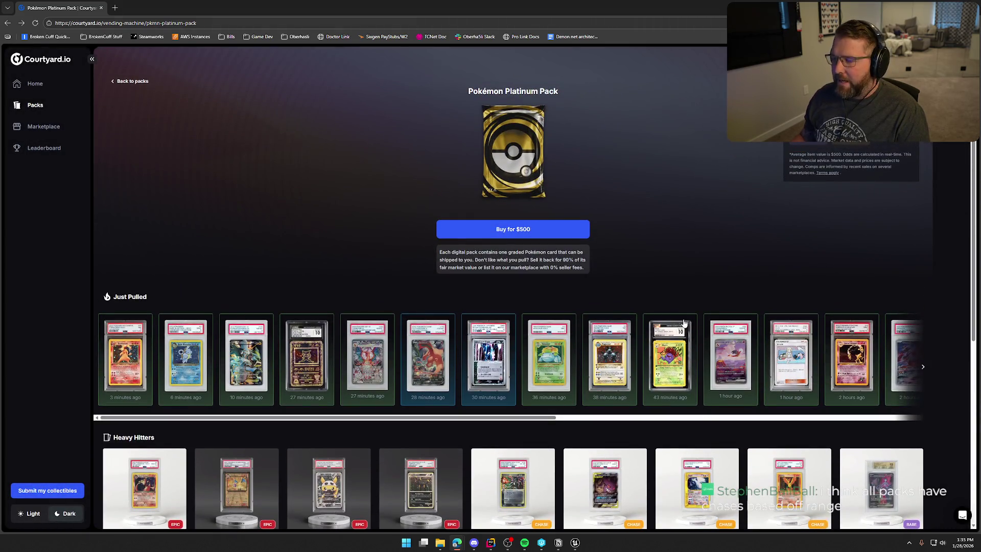
# Step: Show all Marketplace listings on one page, sorted by price from highest to lowest
pyautogui.click(41, 127)
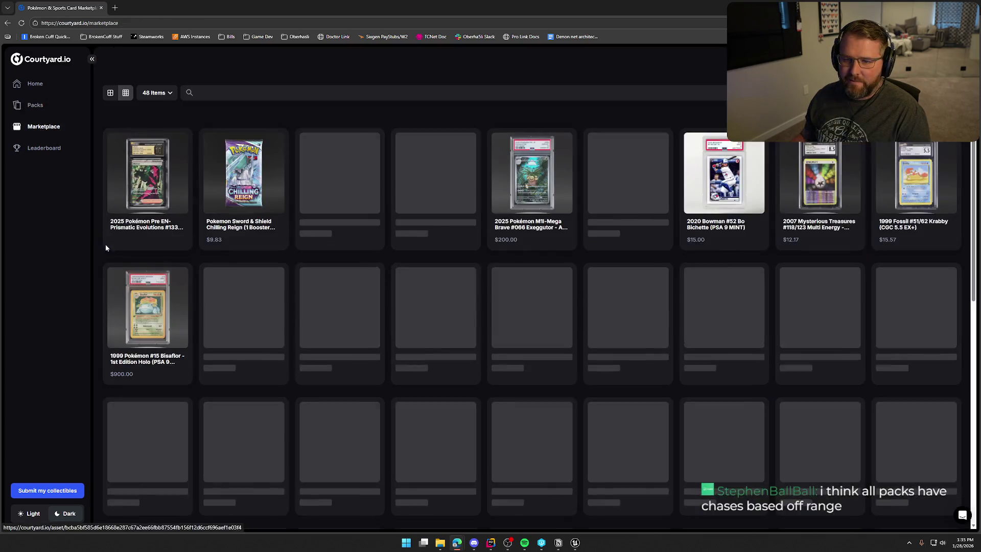
pyautogui.click(161, 94)
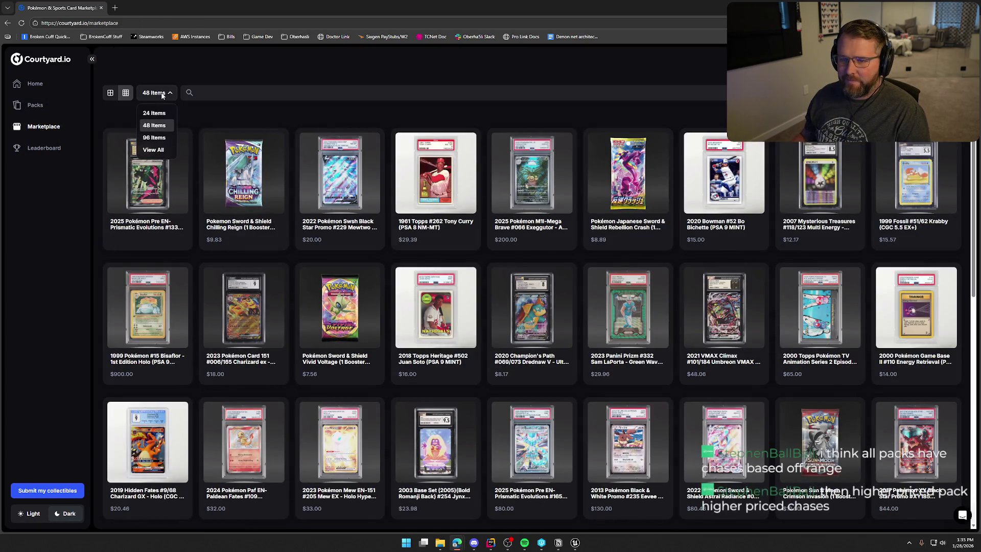
pyautogui.click(154, 156)
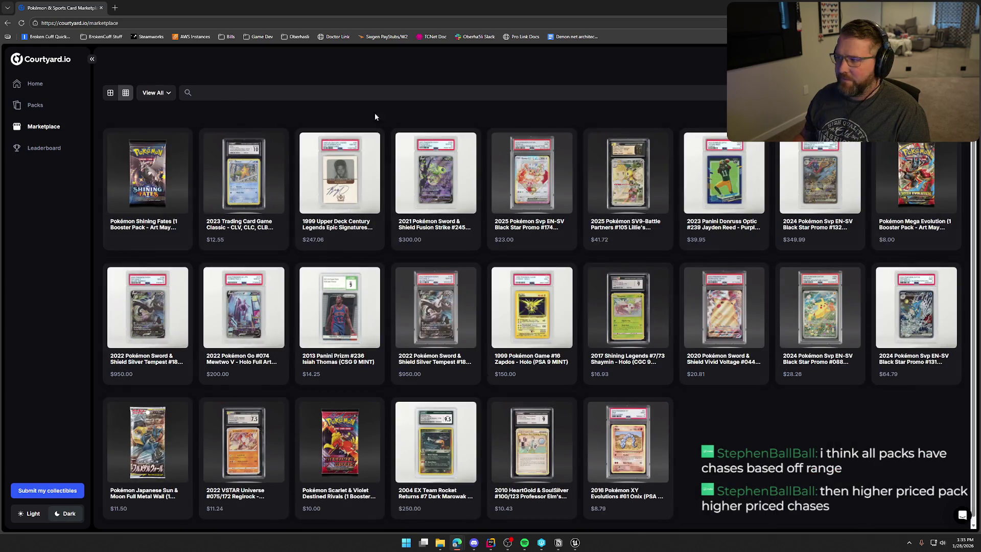
pyautogui.click(899, 92)
pyautogui.click(891, 125)
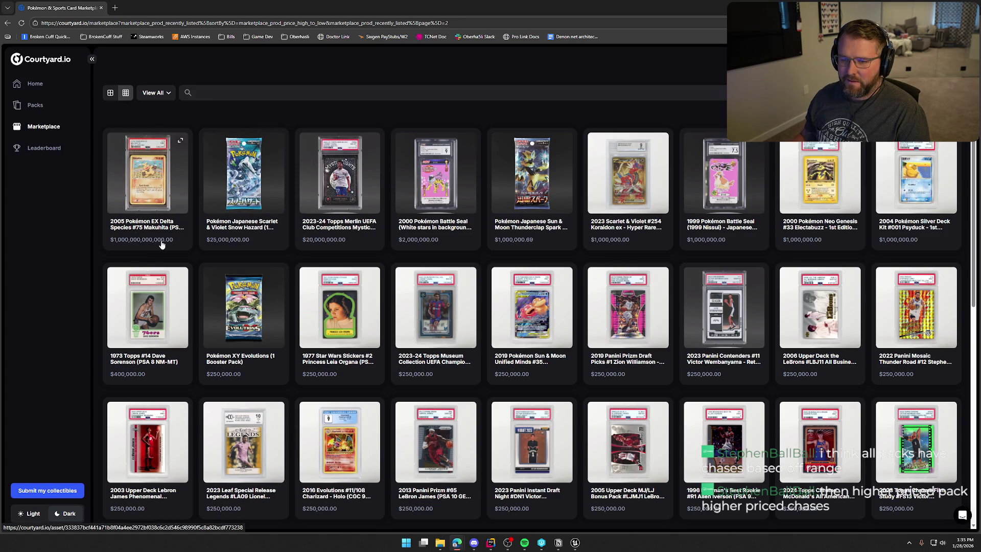
# Step: View the top Makuhita listing, return, and toggle the grid between large and small cards
pyautogui.click(145, 186)
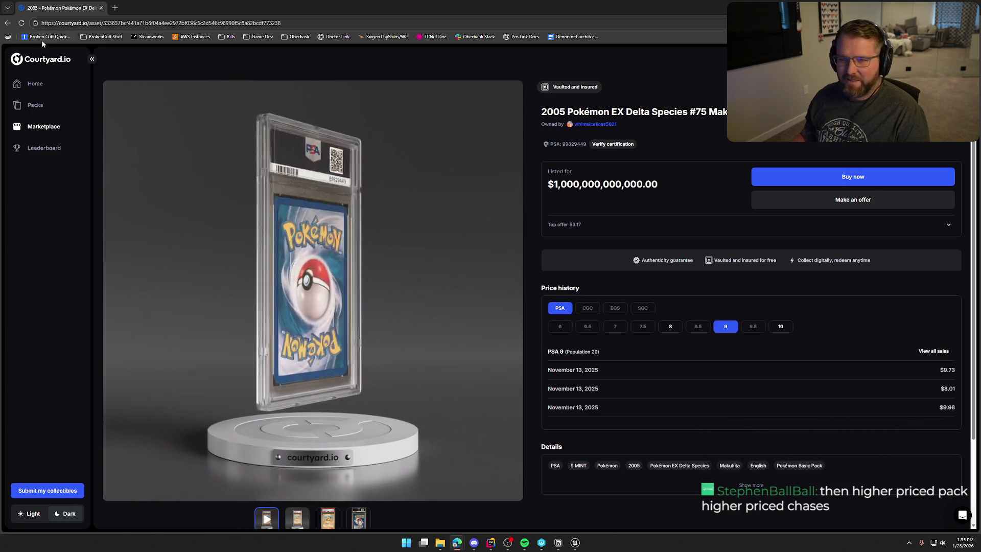
pyautogui.click(7, 23)
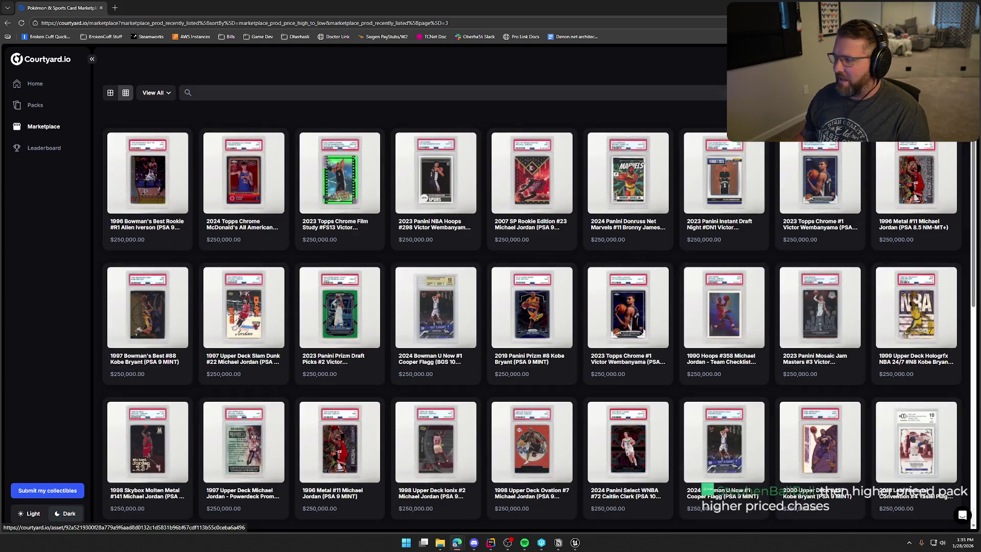
pyautogui.click(156, 93)
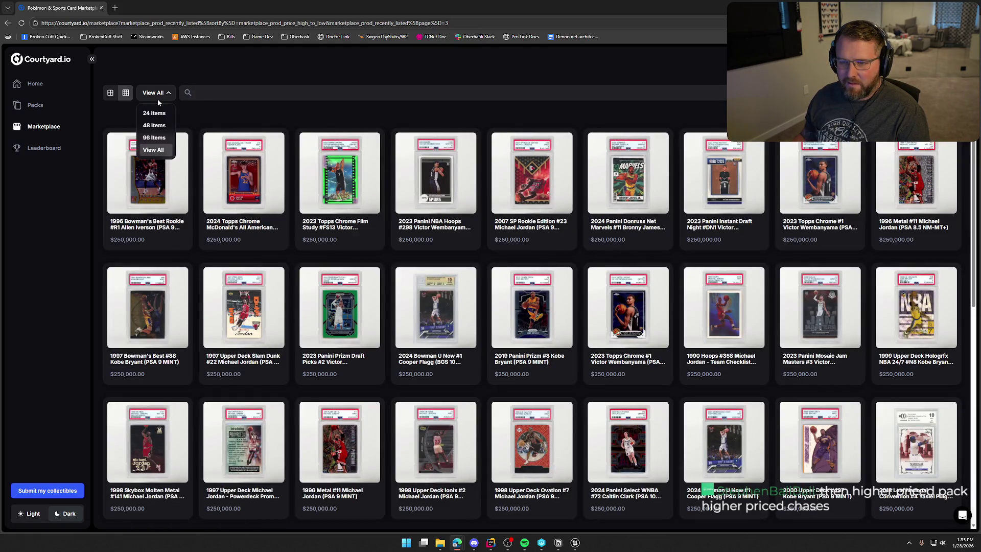
pyautogui.click(157, 107)
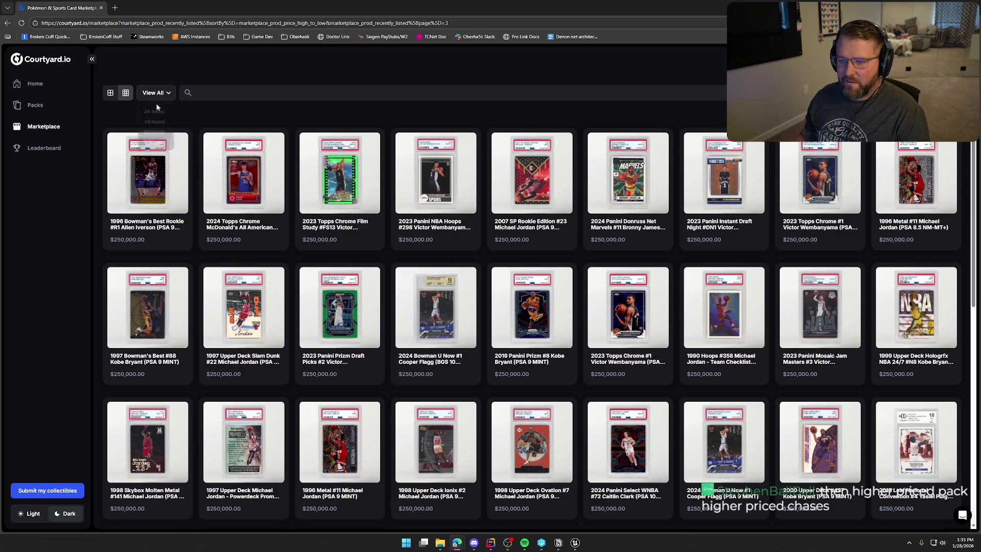
pyautogui.click(110, 93)
pyautogui.click(126, 93)
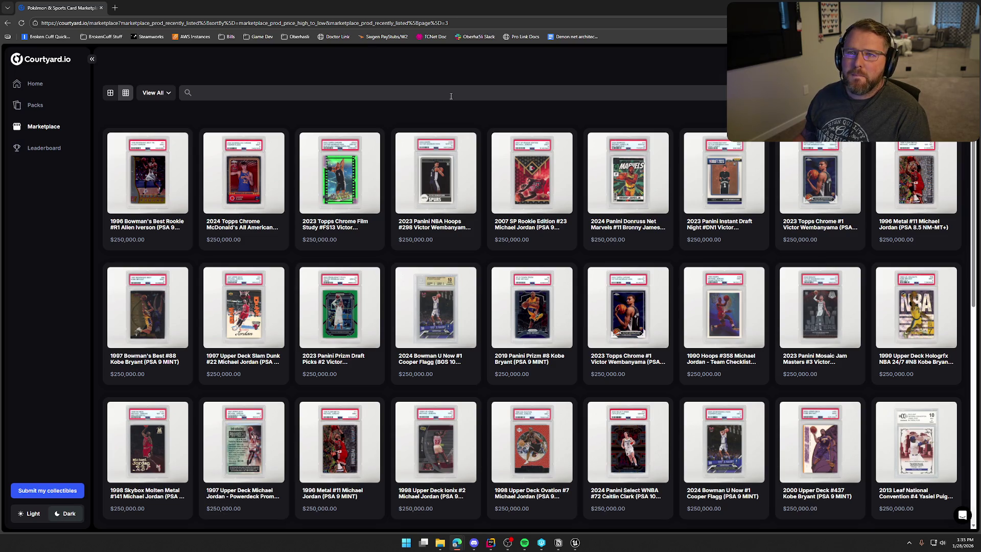
# Step: Open the Wildcard Pack from the Limited Drop packs and scroll through its page
pyautogui.click(35, 105)
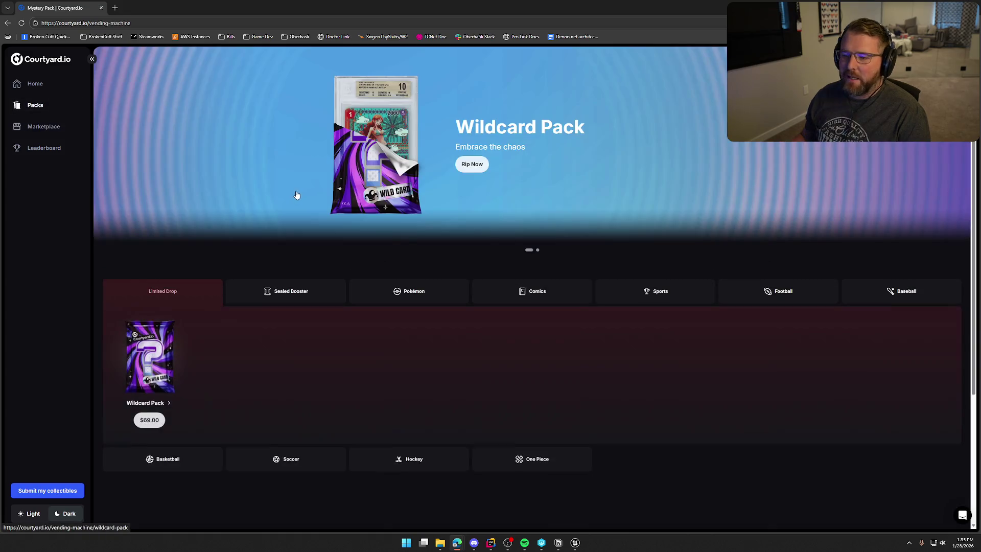
pyautogui.click(410, 292)
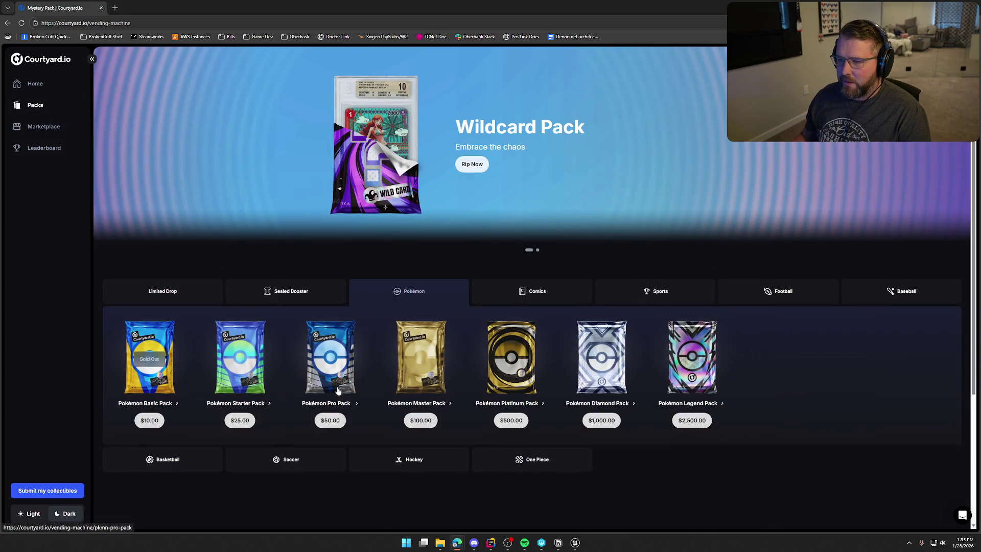
pyautogui.click(180, 295)
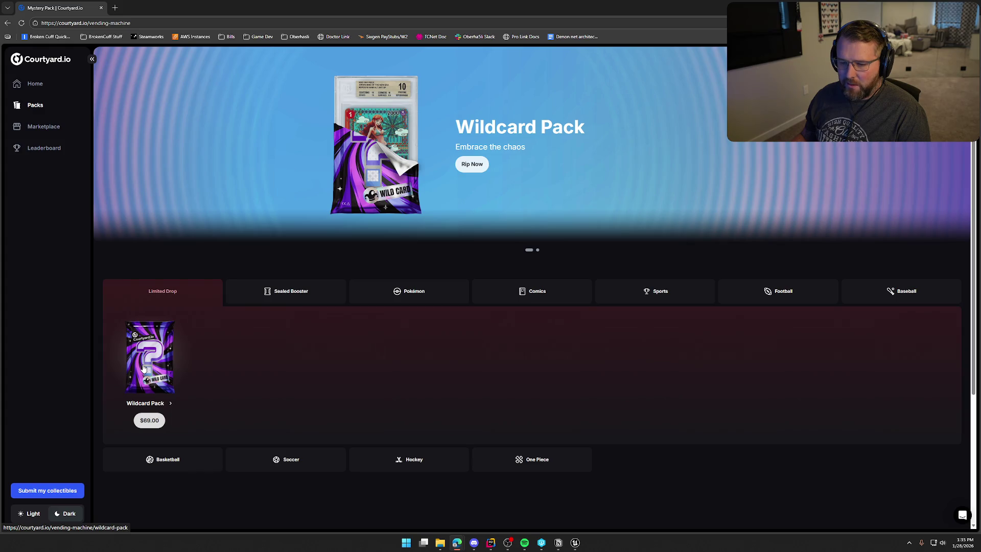
pyautogui.click(143, 367)
pyautogui.scroll(-3, 642, 258)
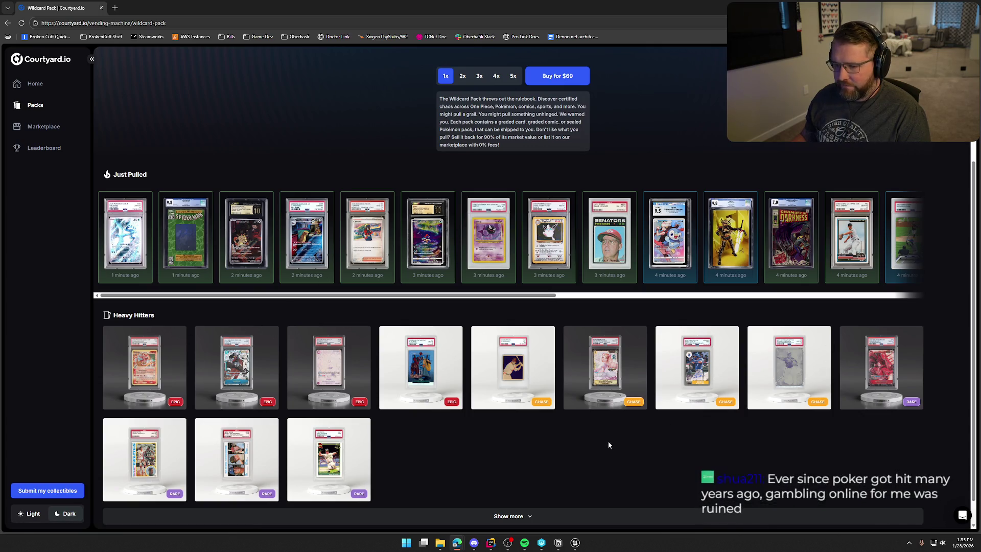
pyautogui.scroll(-1, 608, 445)
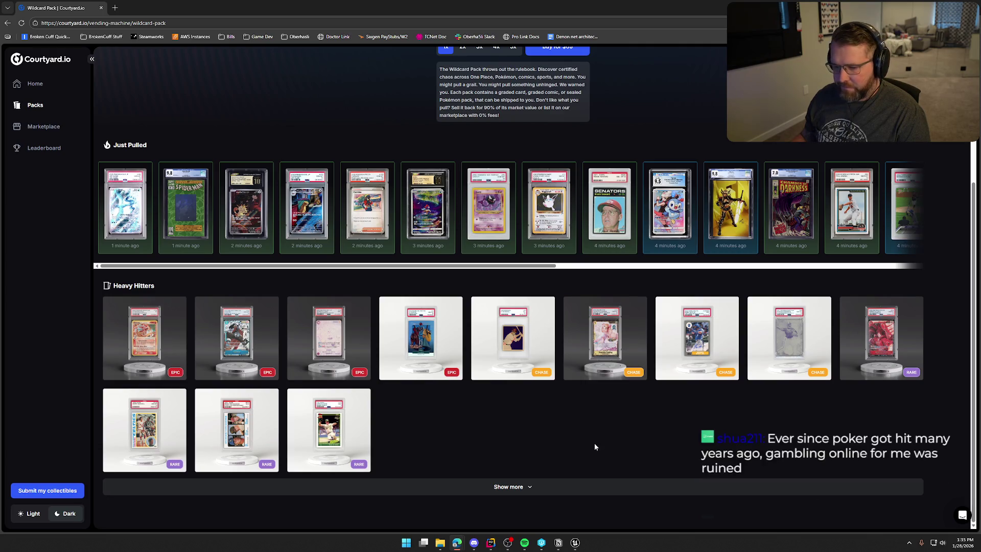
pyautogui.scroll(4, 593, 443)
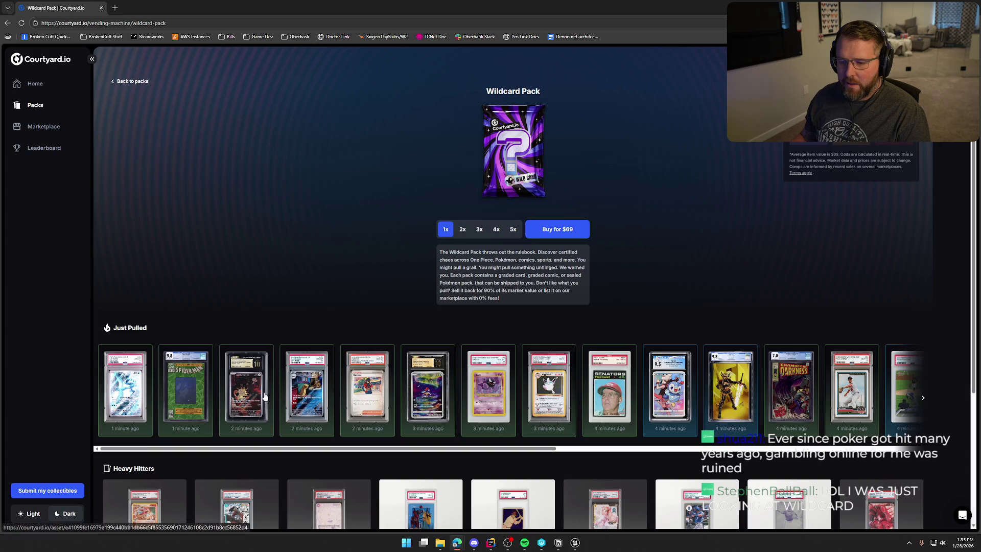
pyautogui.scroll(-3, 557, 328)
# Step: Check the pulled Articuno PSA 10 card, then show the Sealed Booster category on Packs
pyautogui.click(556, 327)
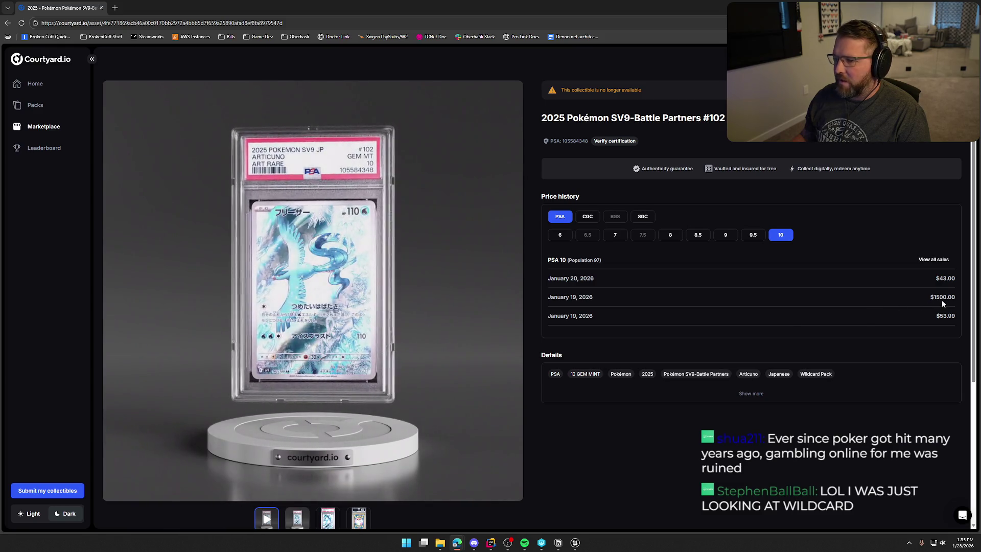
pyautogui.click(9, 24)
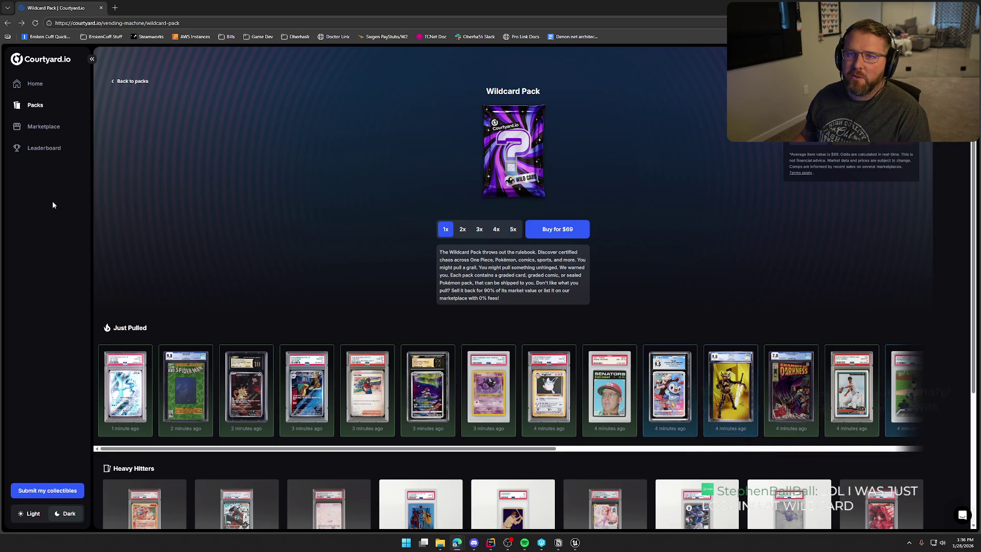
pyautogui.click(35, 106)
pyautogui.click(296, 292)
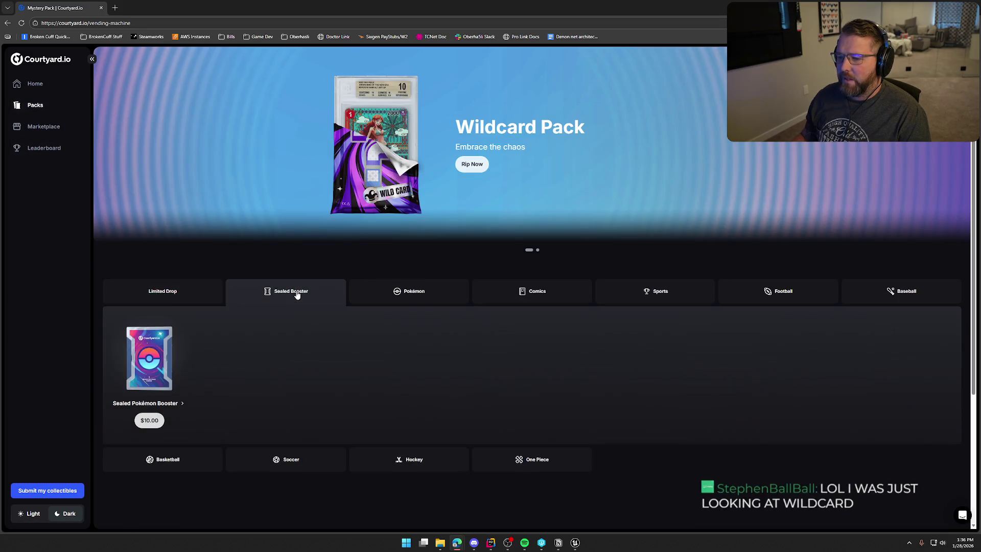
# Step: Open the Sealed Pokémon Booster page and swipe through its Just Pulled cards
pyautogui.click(413, 296)
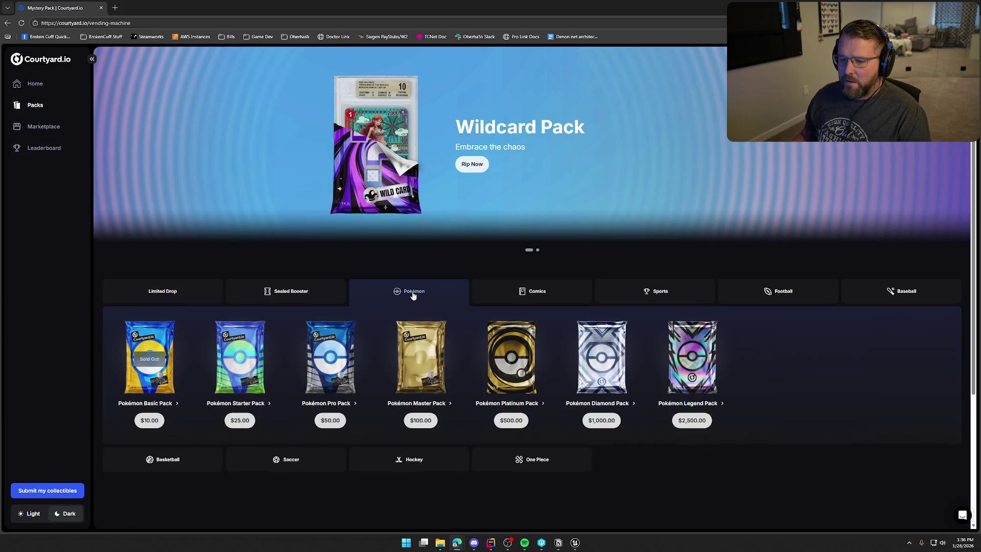
pyautogui.click(303, 295)
pyautogui.click(148, 357)
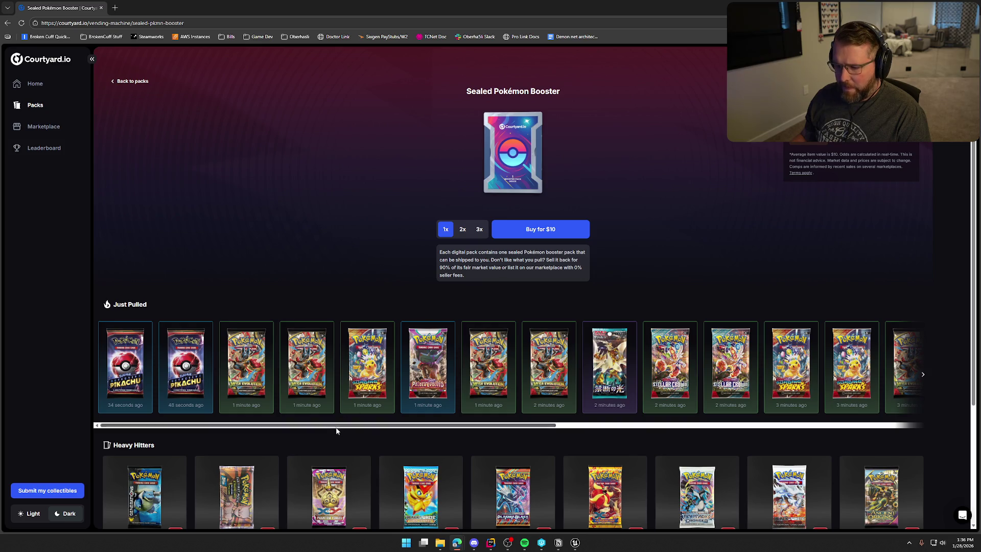
pyautogui.moveTo(335, 425); pyautogui.dragTo(790, 425)
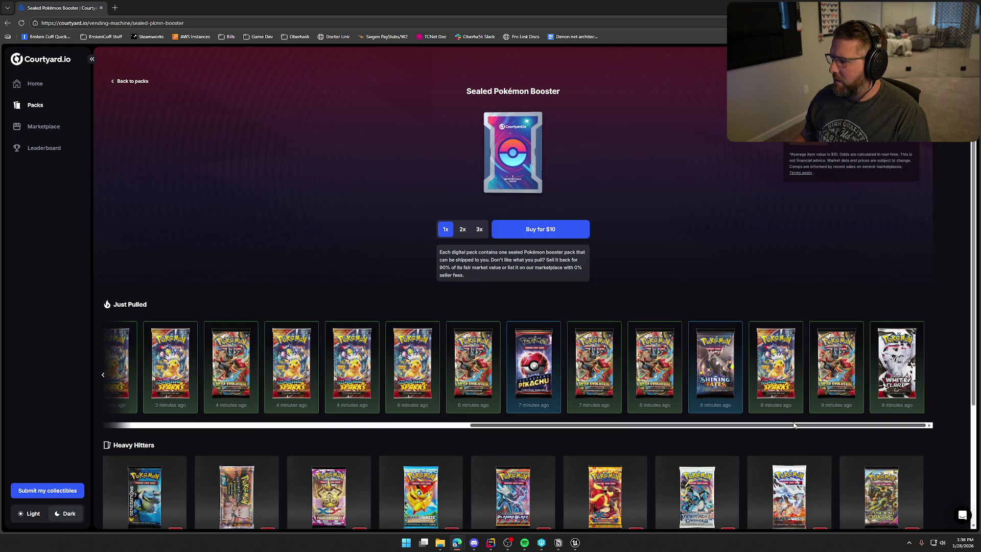
pyautogui.moveTo(794, 426); pyautogui.dragTo(242, 428)
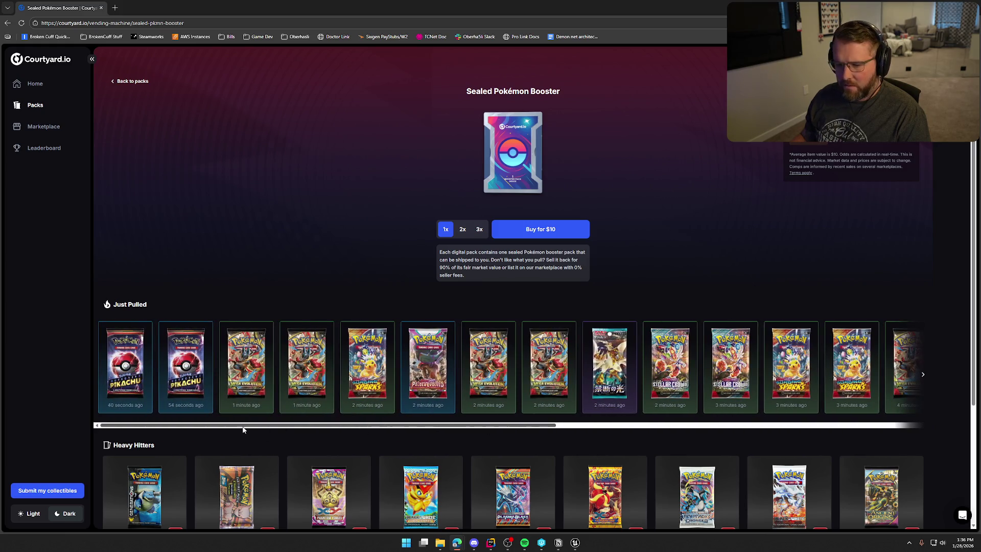
# Step: Preview the Pokémon Generations booster pack in a close-up, then close it
pyautogui.scroll(-3, 364, 423)
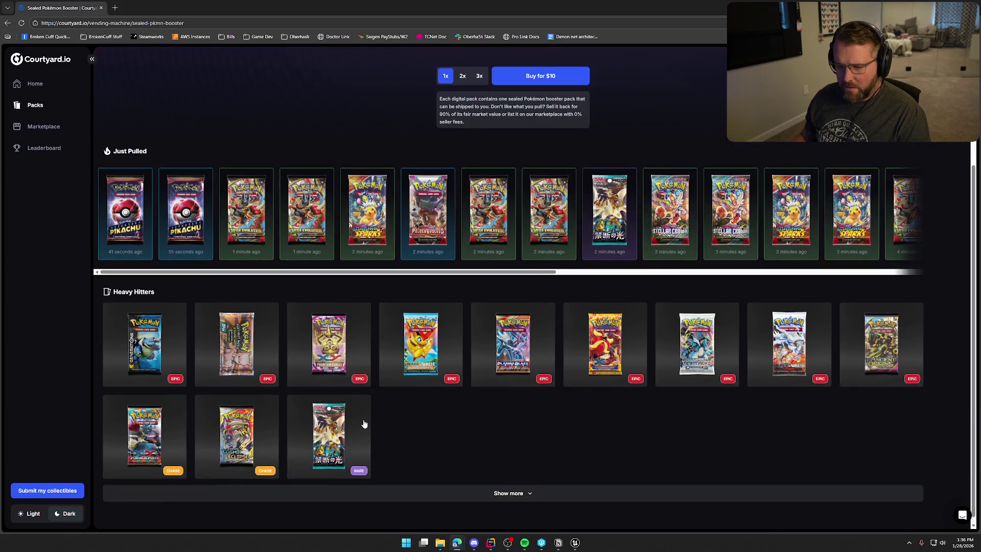
pyautogui.click(141, 372)
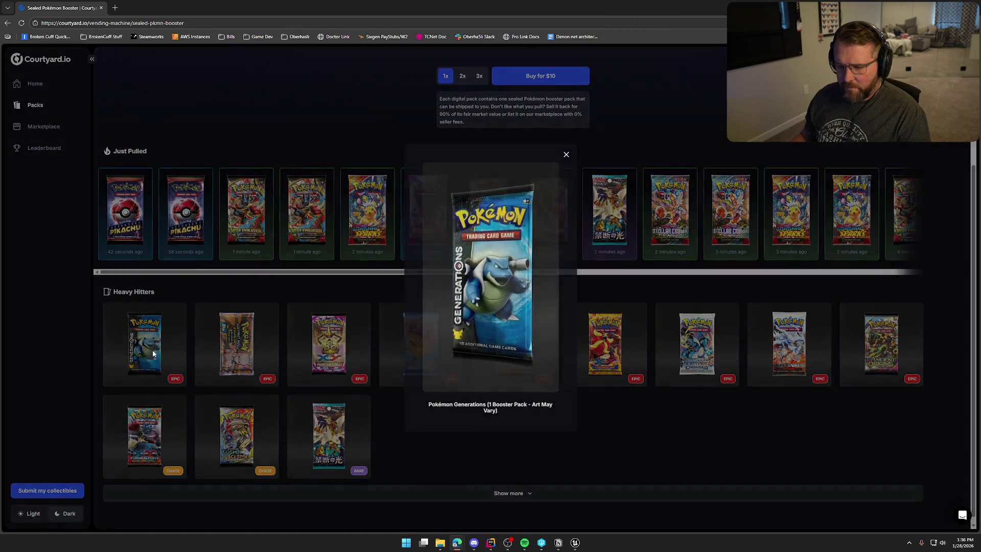
pyautogui.click(572, 439)
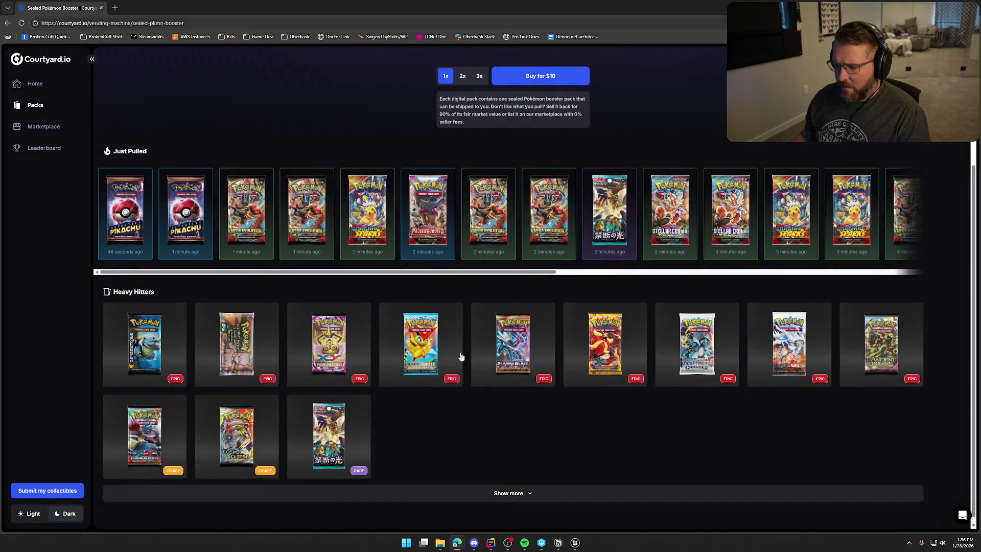
pyautogui.scroll(3, 598, 433)
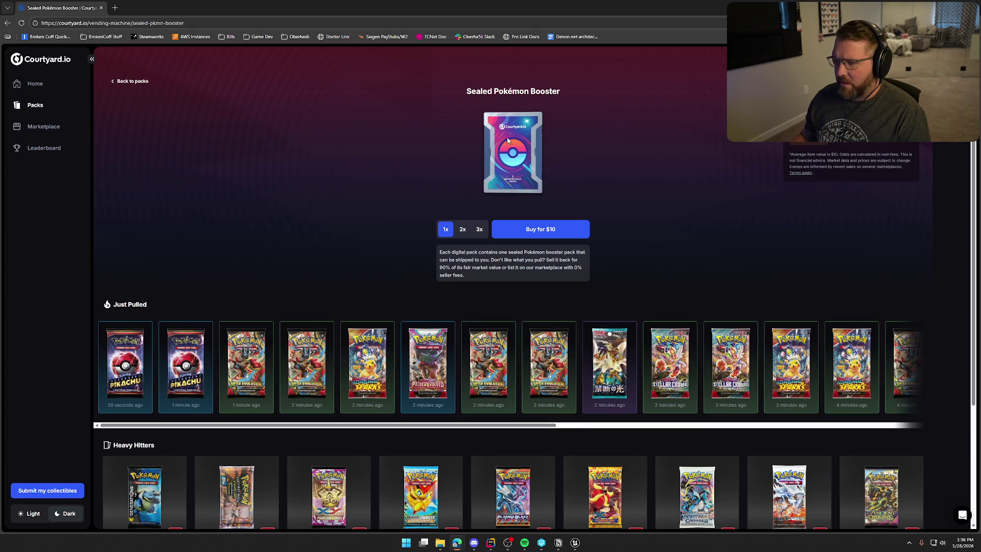
# Step: Open the Pokémon Master Pack page from the Pokémon packs and scroll down
pyautogui.click(36, 104)
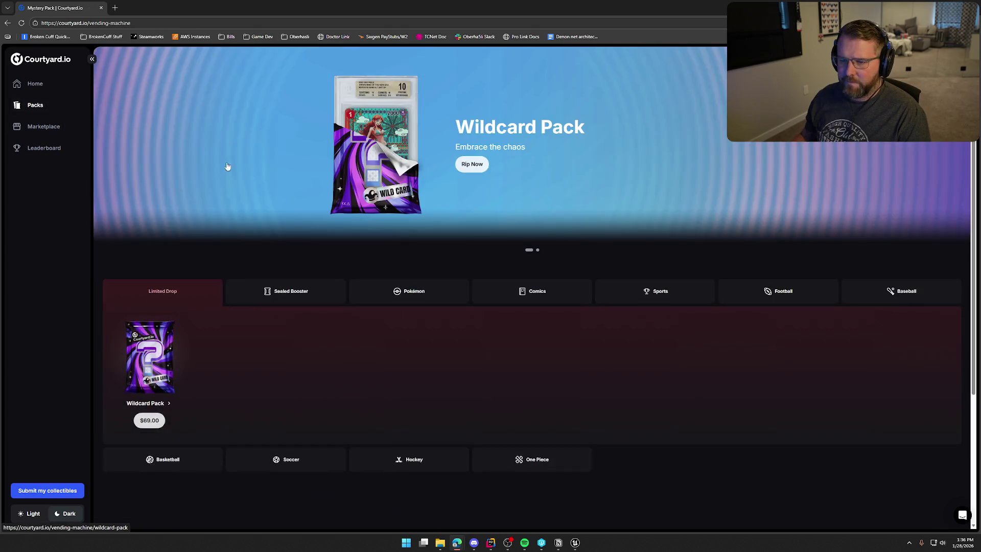
pyautogui.click(432, 298)
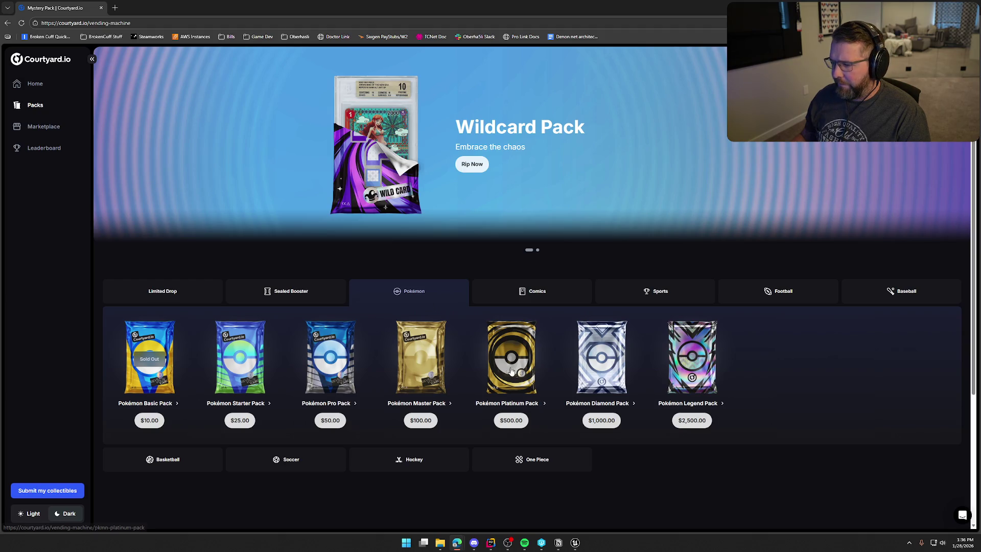
pyautogui.click(419, 369)
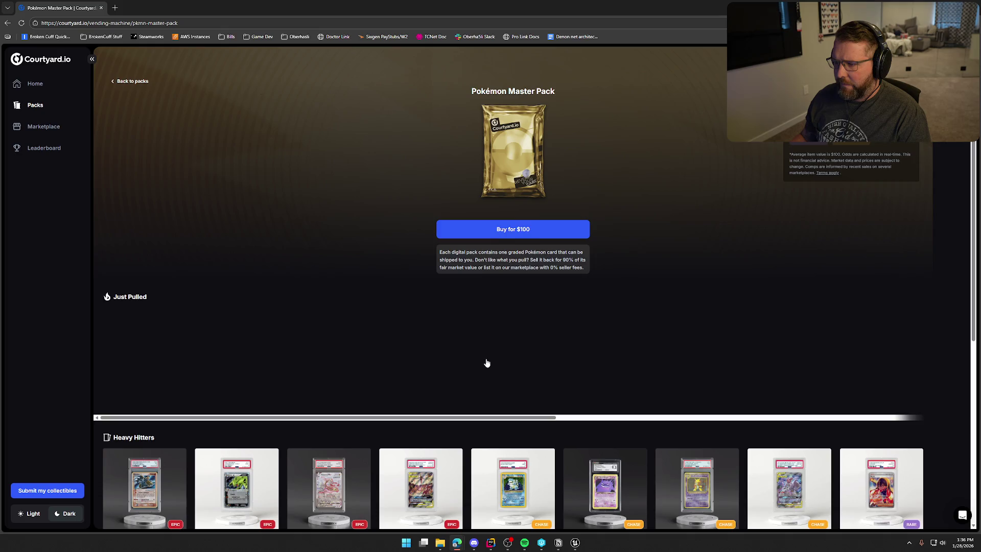
pyautogui.scroll(-3, 608, 359)
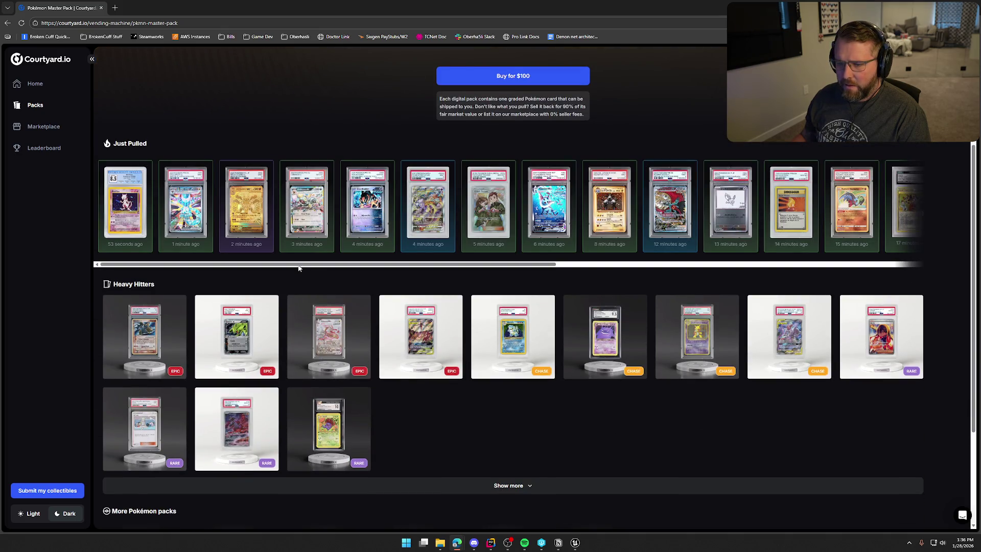
# Step: Check the Mega Lucario ex PSA 10 price history, then open the pulled Mewtwo card
pyautogui.click(249, 212)
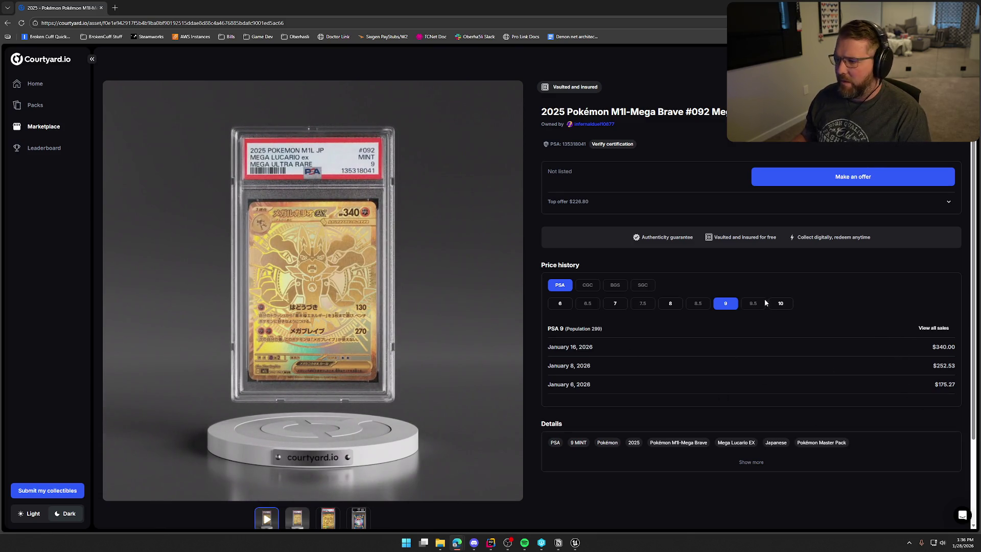
pyautogui.click(781, 305)
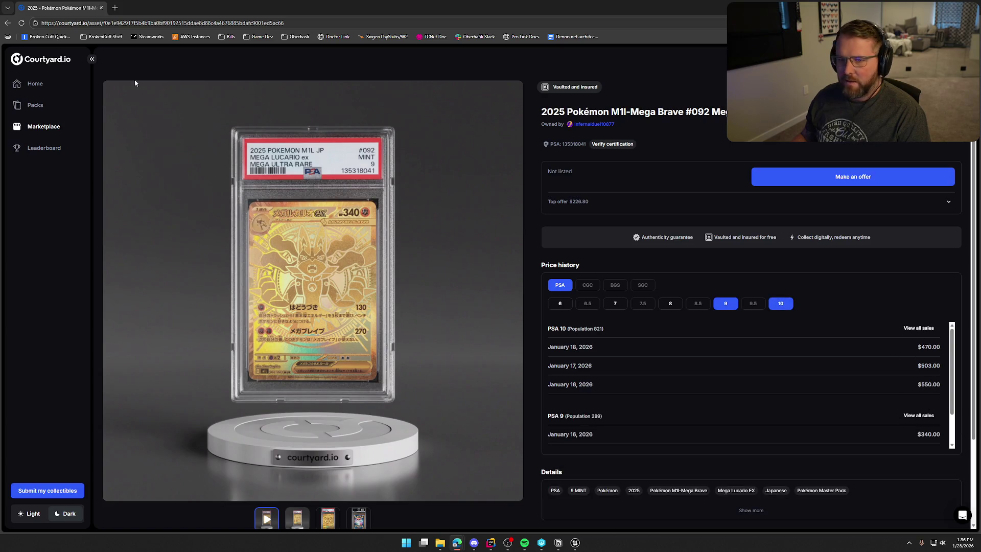
pyautogui.click(8, 23)
pyautogui.scroll(-3, 324, 329)
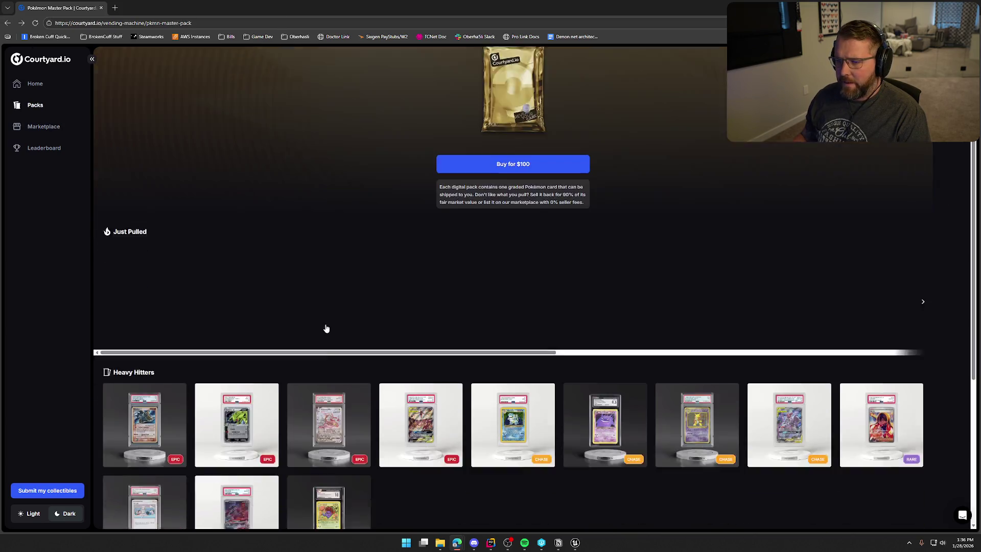
pyautogui.click(123, 205)
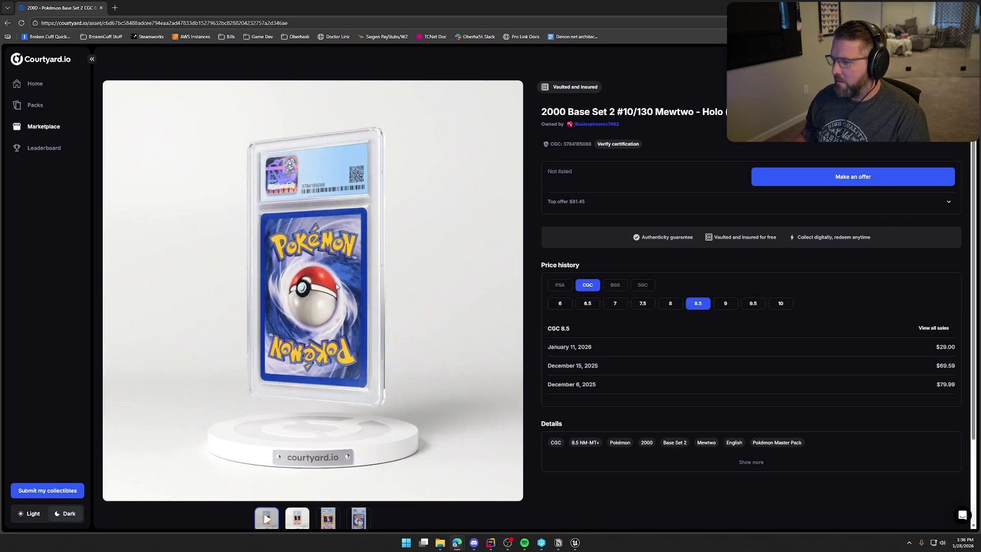
pyautogui.hotkey('alt', 'Left')
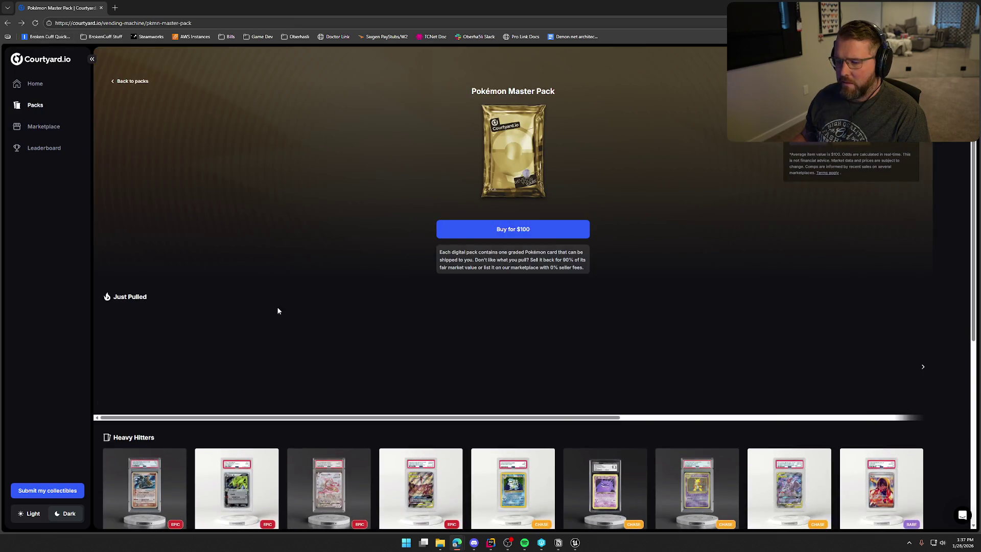
pyautogui.click(188, 374)
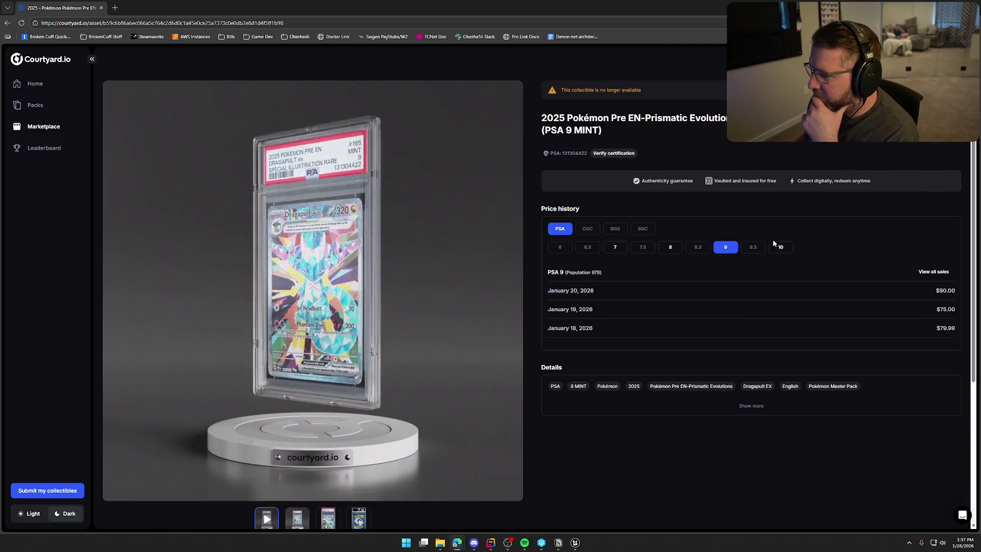
pyautogui.click(784, 253)
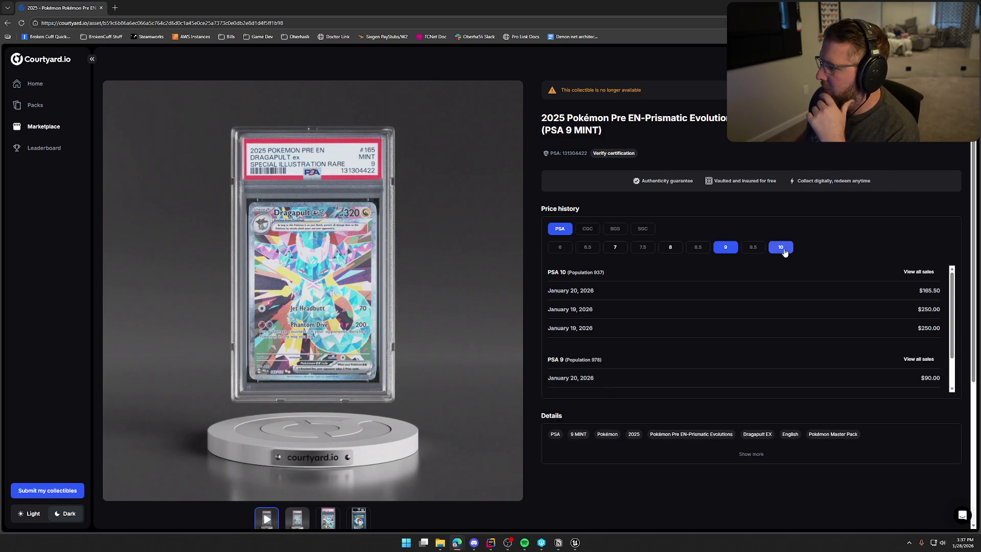
pyautogui.click(8, 24)
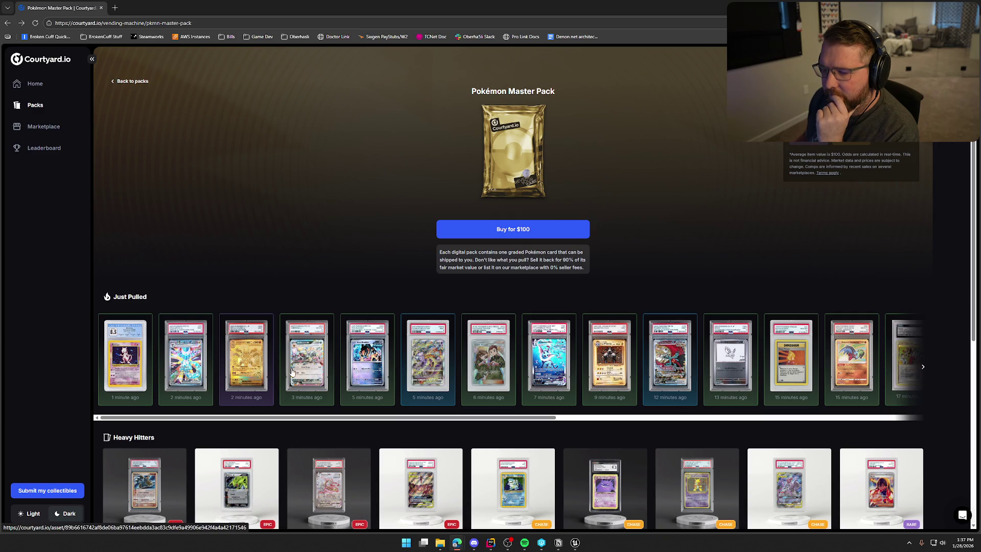
pyautogui.click(427, 368)
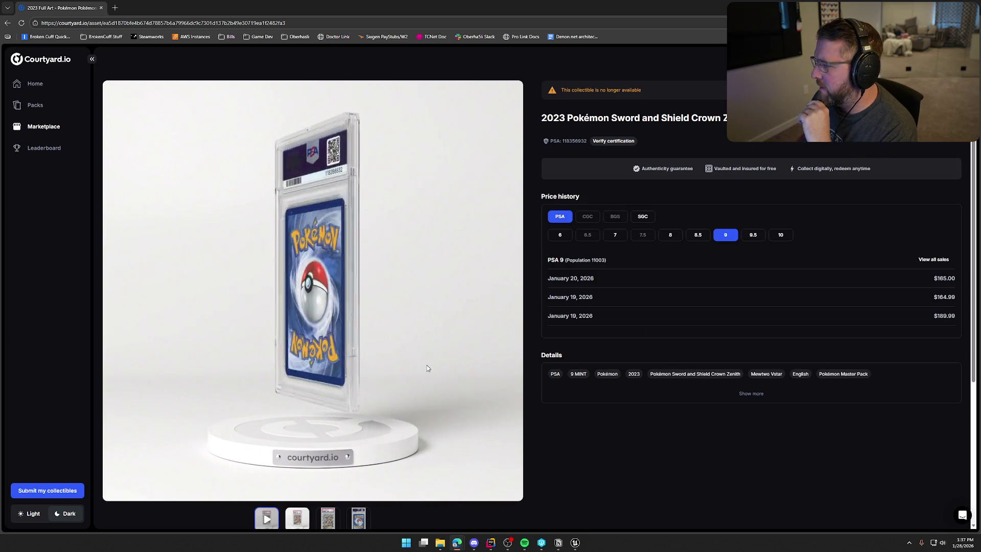
pyautogui.click(779, 236)
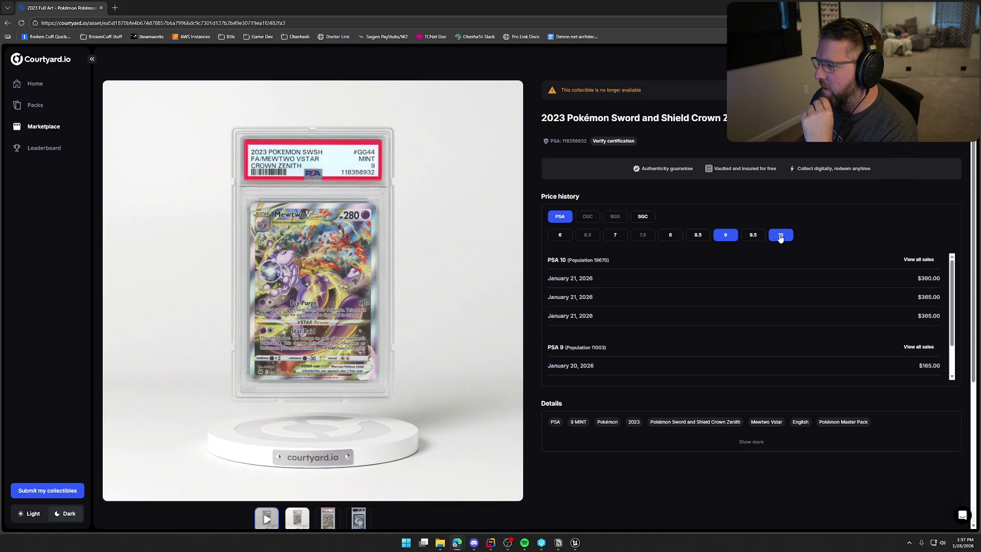
pyautogui.click(9, 22)
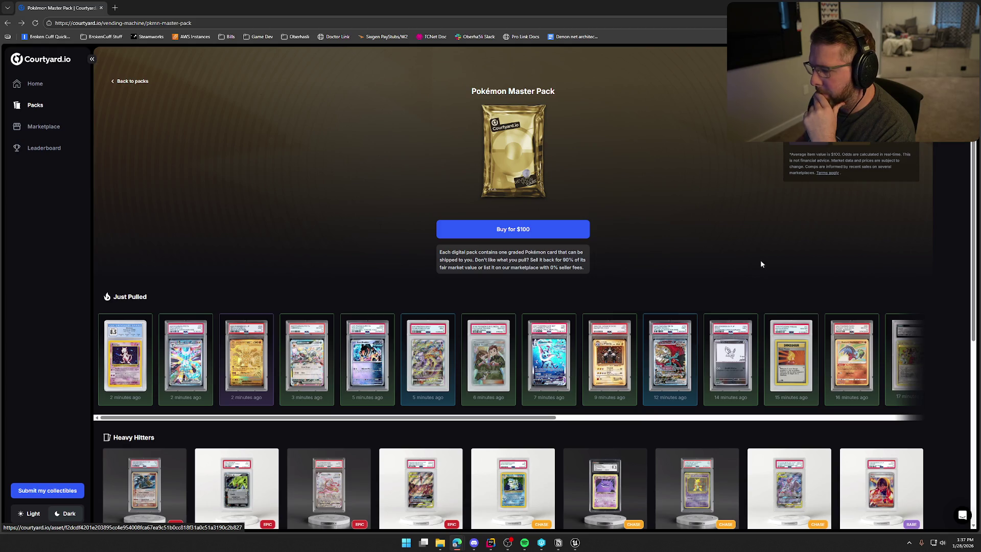
# Step: Preview and close the Dark Gengar, Groudon PSA 10 and Mewtwo Heavy Hitters cards
pyautogui.scroll(-2, 761, 263)
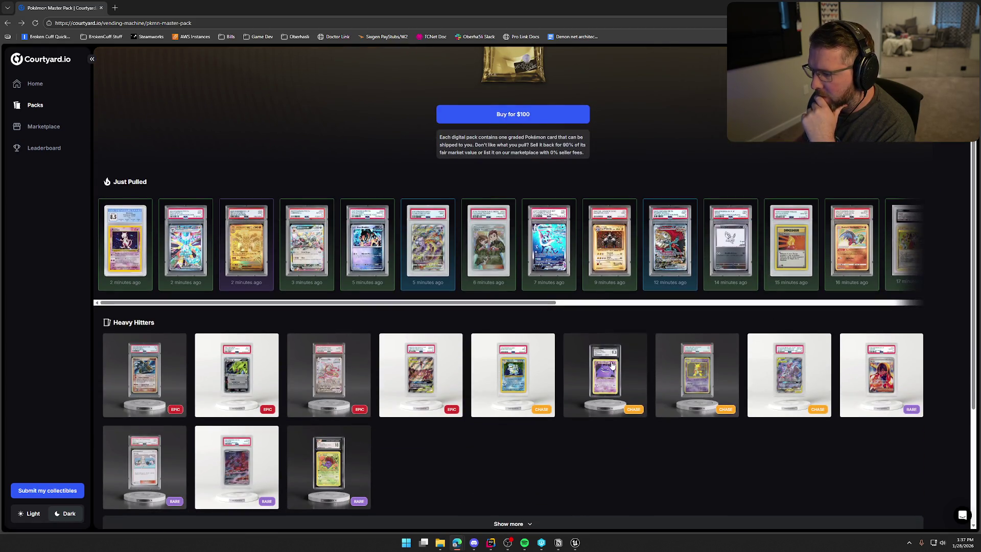
pyautogui.click(612, 364)
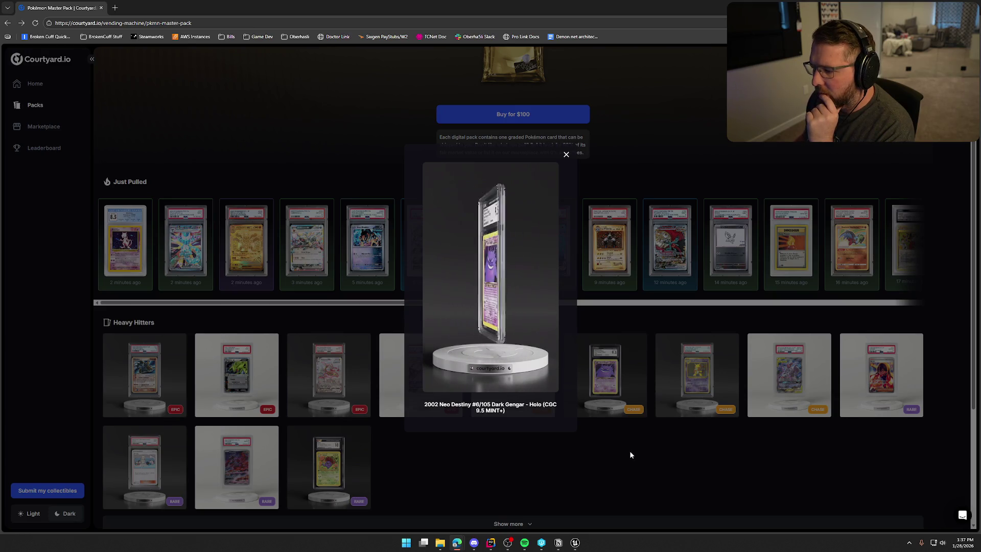
pyautogui.click(621, 450)
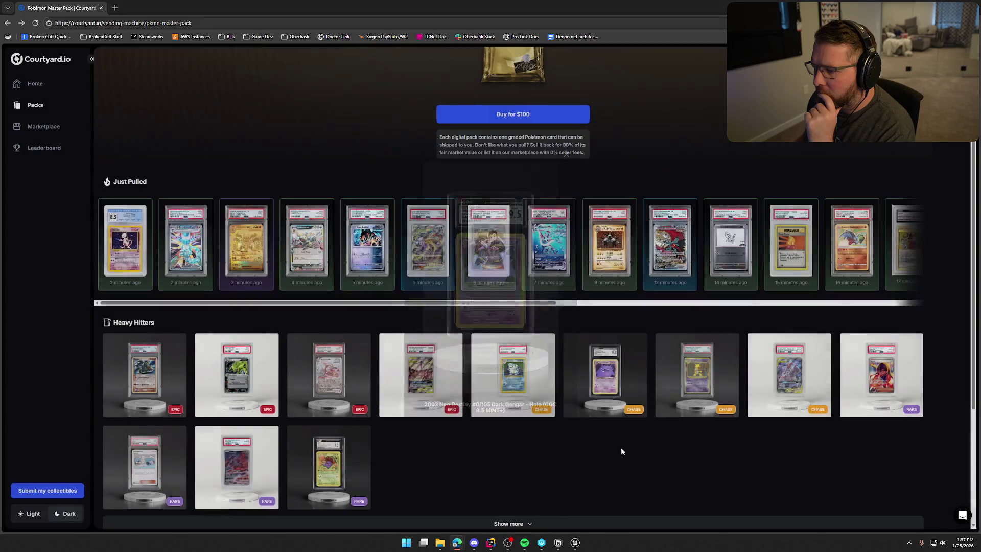
pyautogui.scroll(-2, 538, 467)
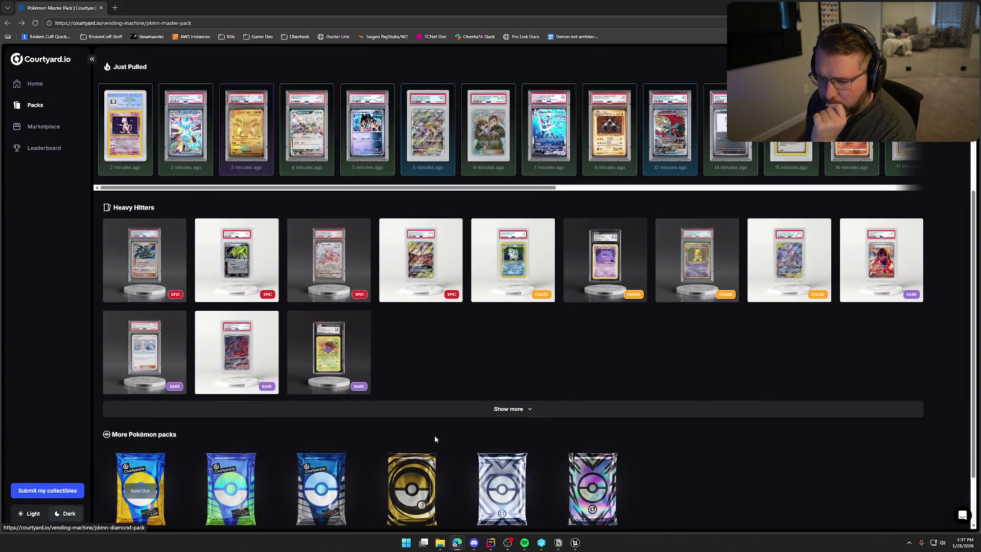
pyautogui.click(440, 276)
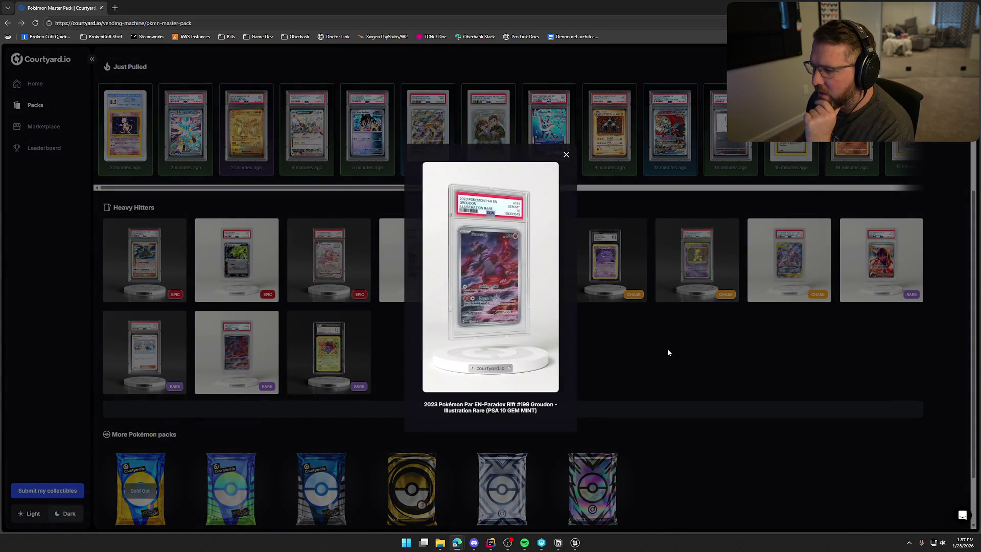
pyautogui.click(633, 349)
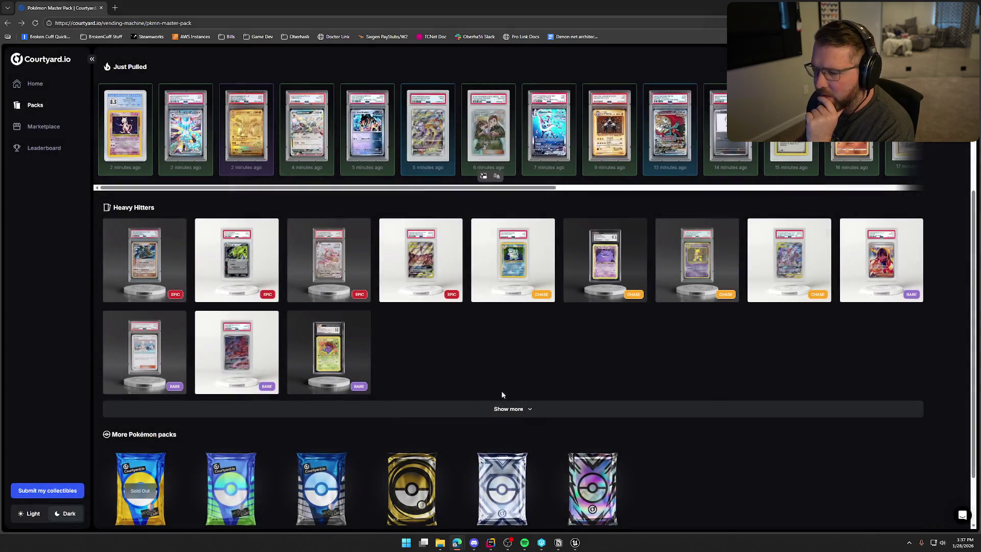
pyautogui.click(785, 301)
pyautogui.click(643, 368)
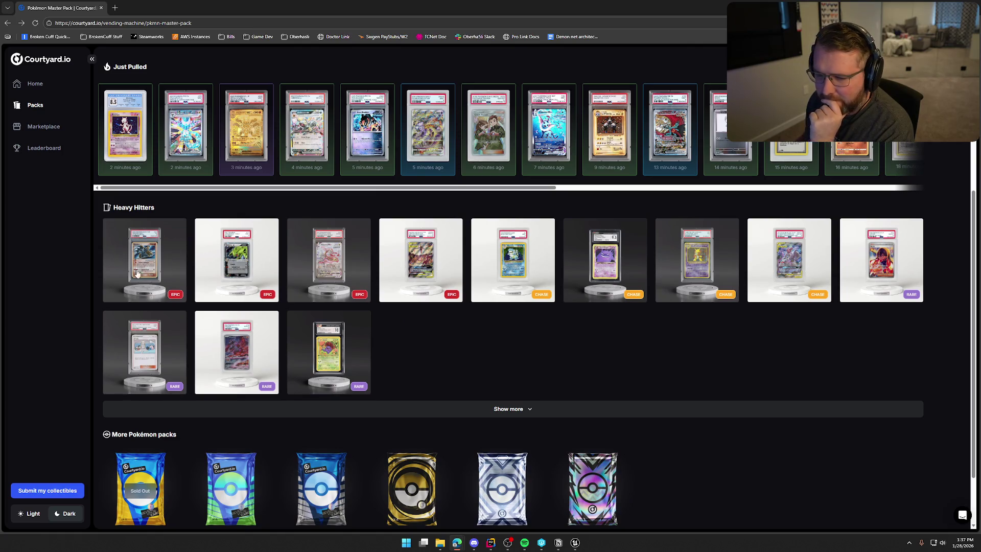
# Step: Expand Heavy Hitters with Show more and scroll through the full card grid
pyautogui.click(521, 410)
pyautogui.scroll(-3, 541, 414)
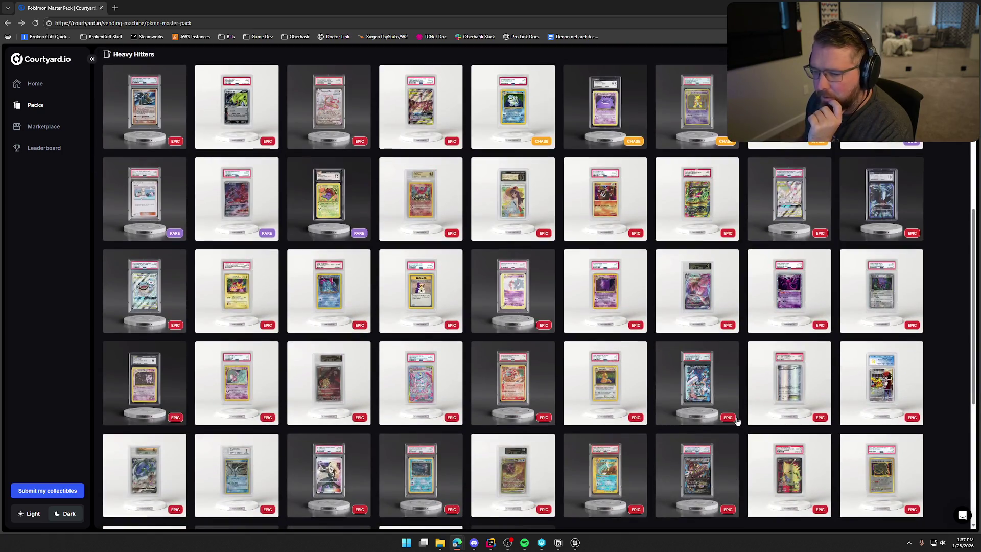
pyautogui.scroll(-5, 587, 396)
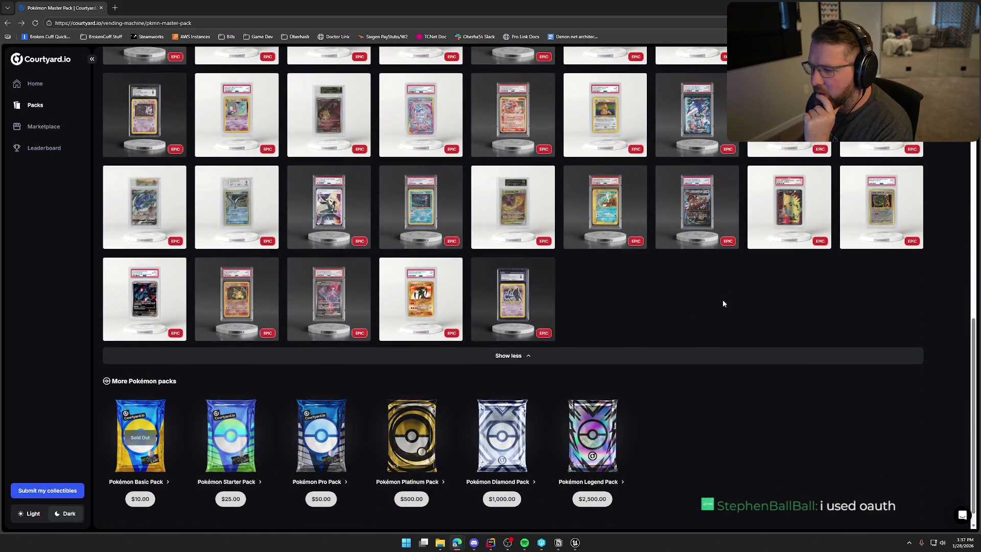
pyautogui.scroll(15, 722, 304)
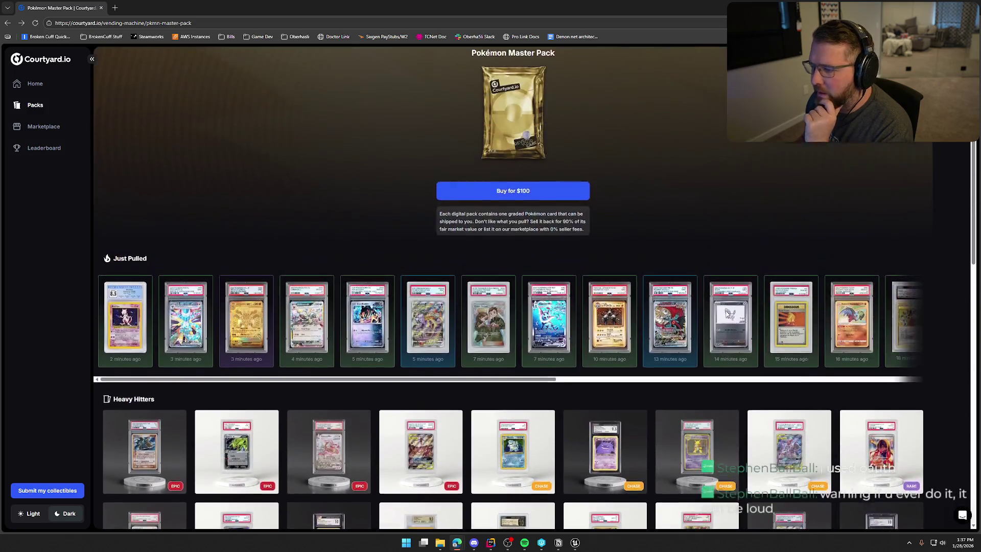
pyautogui.scroll(-3, 725, 314)
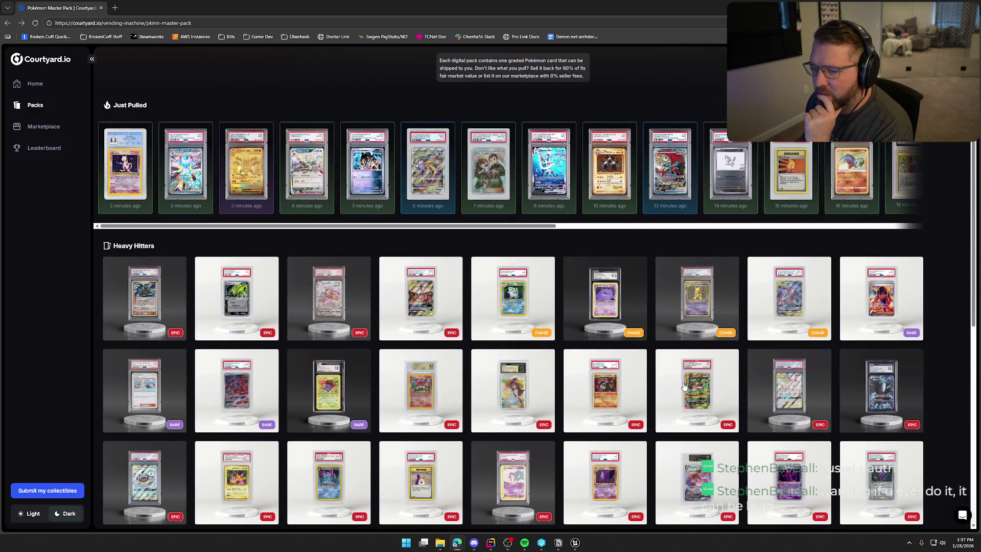
# Step: Back on the Pokémon Legend Pack page, view the pulled Pikachu card's details and return
pyautogui.hotkey('alt', 'Left')
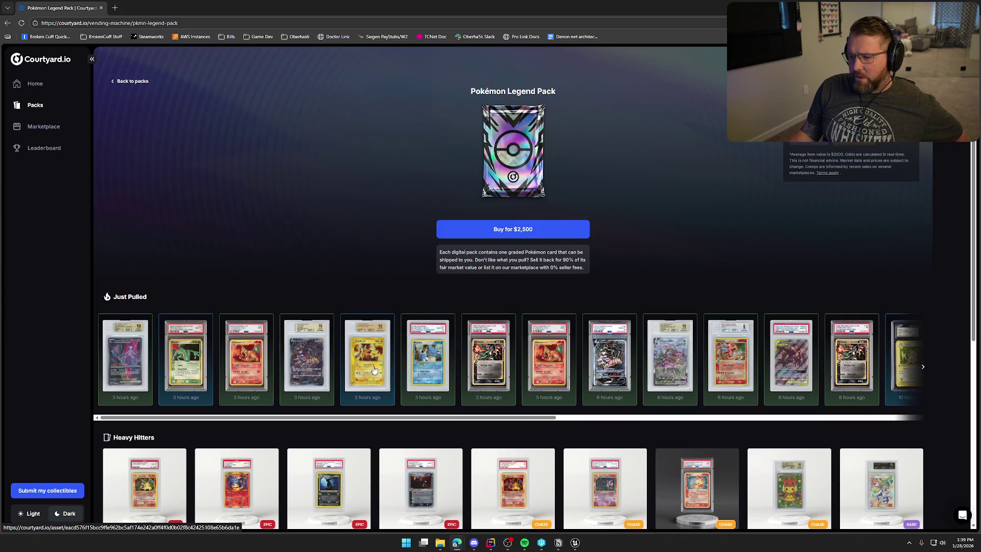
pyautogui.scroll(-2, 373, 370)
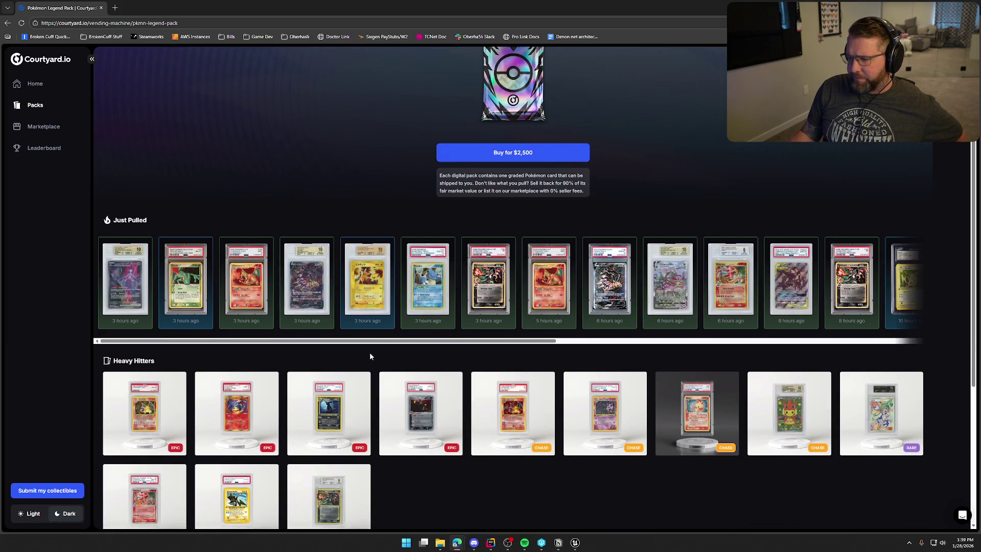
pyautogui.moveTo(371, 347); pyautogui.dragTo(765, 346)
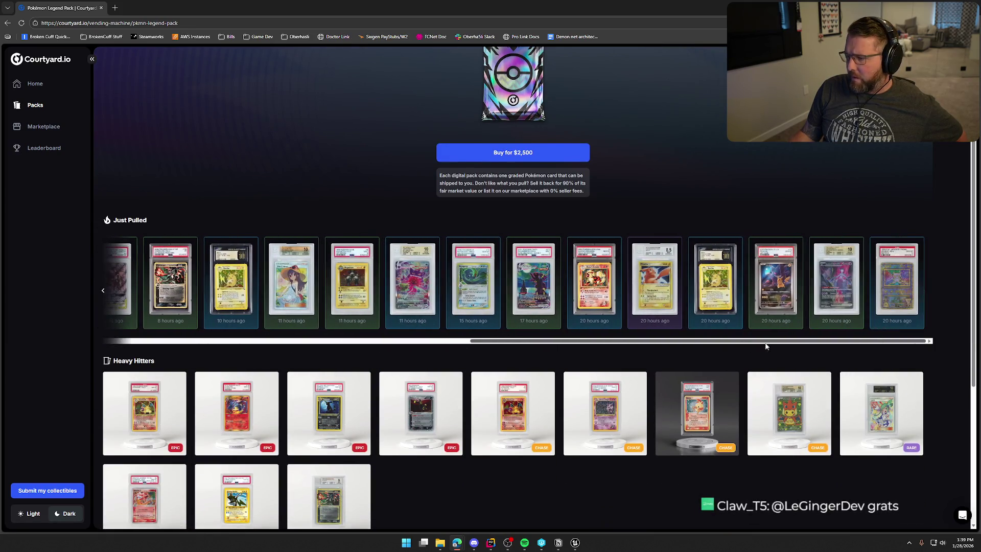
pyautogui.click(775, 292)
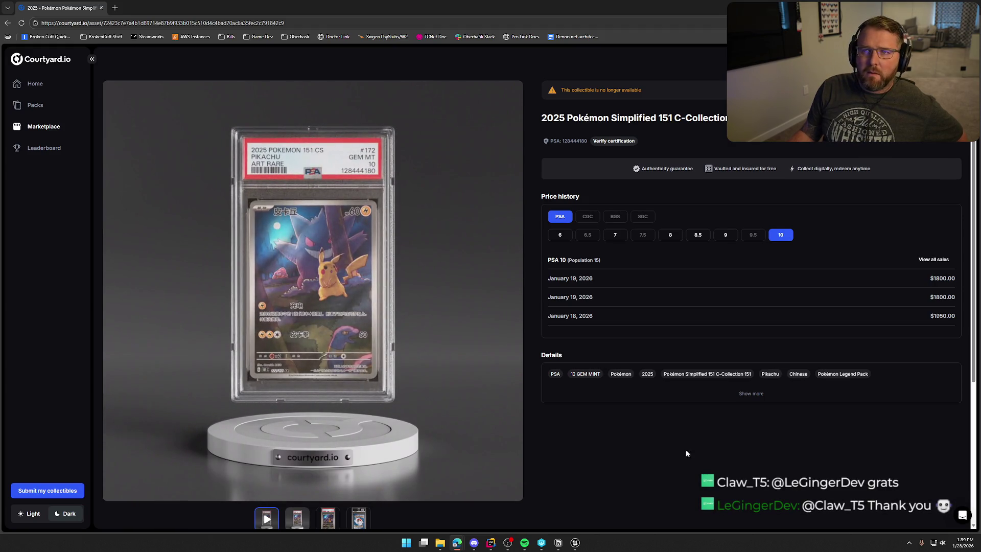
pyautogui.click(7, 23)
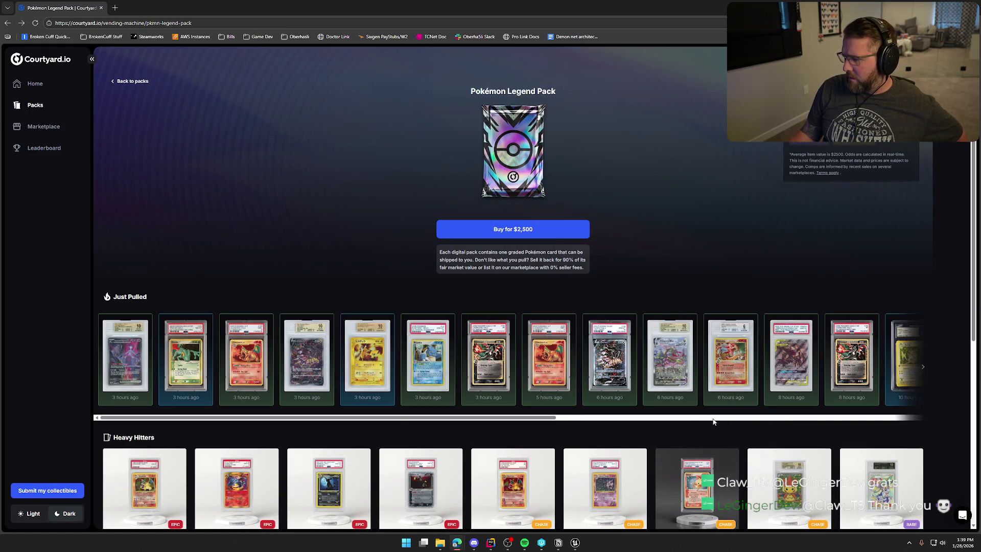
# Step: Scroll Just Pulled to older cards and open the Team Rocket's Mewtwo ex page
pyautogui.moveTo(416, 406); pyautogui.dragTo(739, 404)
pyautogui.click(455, 418)
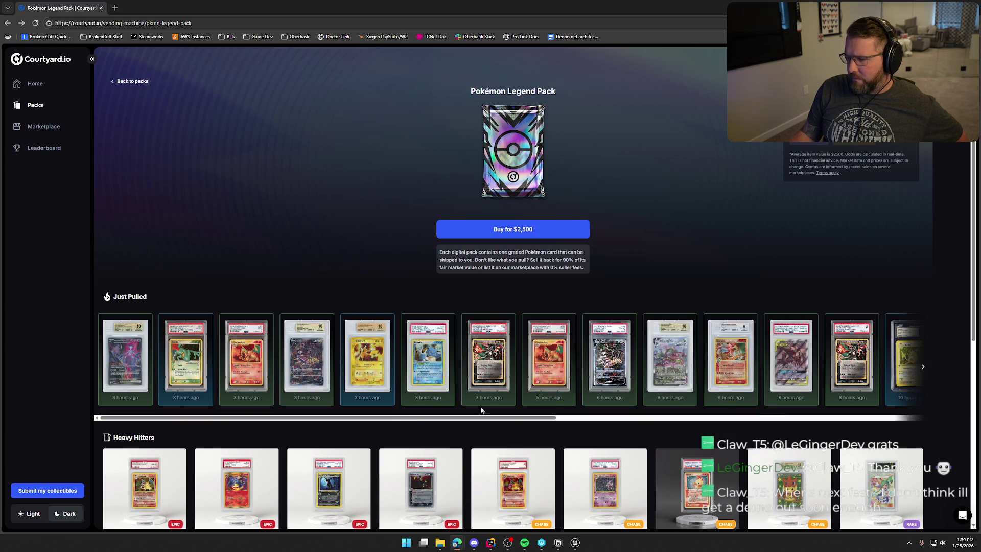
pyautogui.moveTo(455, 418); pyautogui.dragTo(842, 422)
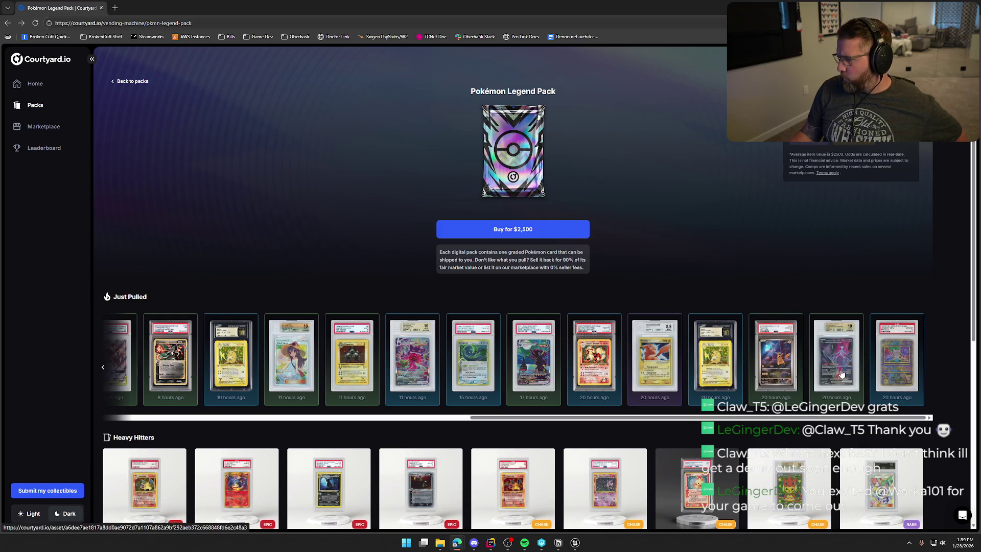
pyautogui.click(842, 394)
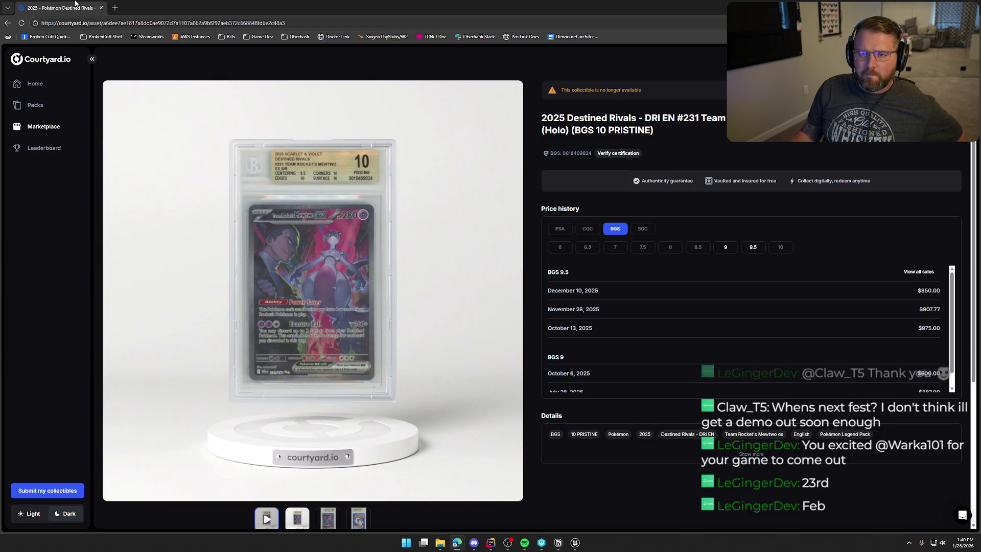
pyautogui.hotkey('alt', 'Tab')
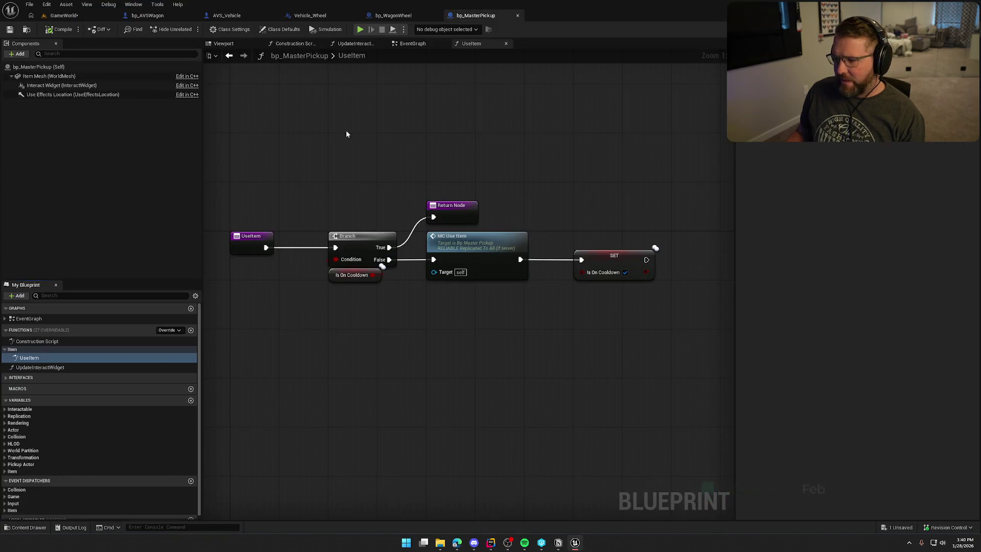
# Step: Search UseItem from PickupActor.h, check UseItemAbility.cpp, then return to Unreal's UseItem graph
pyautogui.moveTo(345, 130)
pyautogui.mouseDown()
pyautogui.moveTo(386, 158)
pyautogui.moveTo(395, 188)
pyautogui.mouseUp()
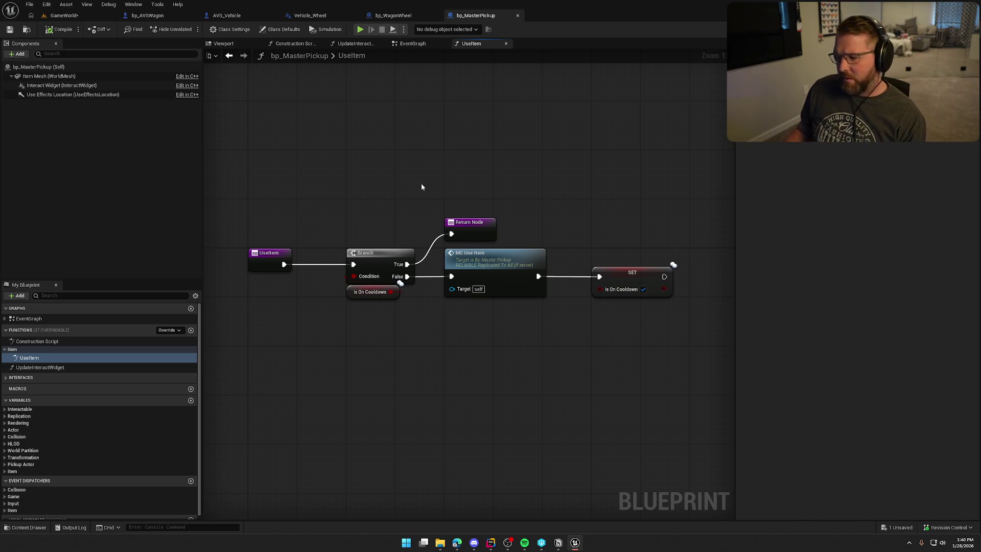
pyautogui.click(491, 542)
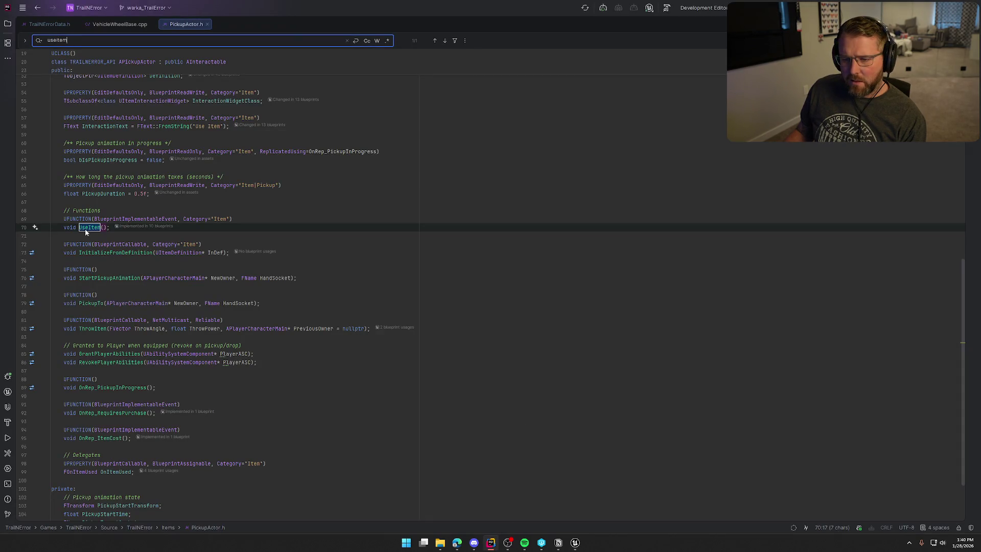
pyautogui.doubleClick(88, 229)
pyautogui.scroll(2, 323, 239)
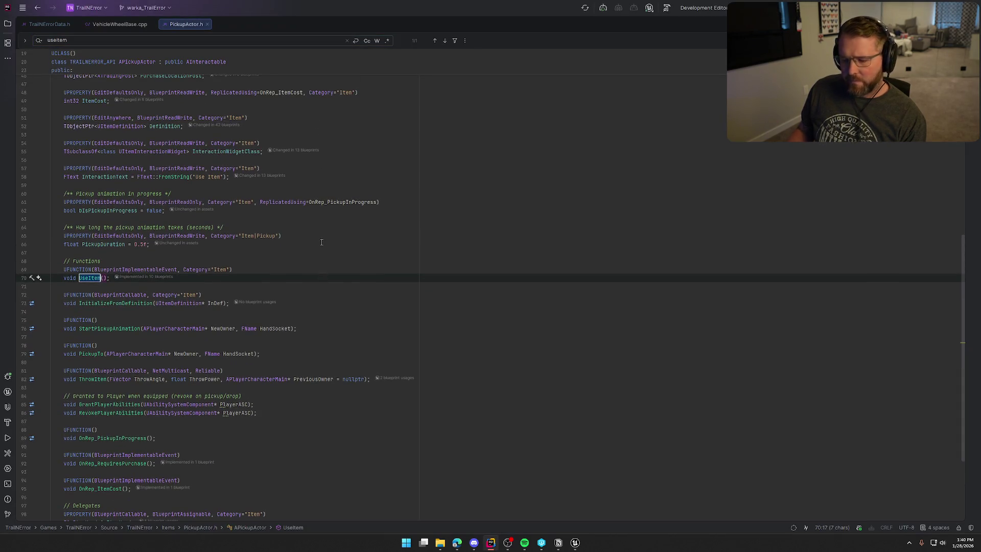
pyautogui.press('shift')
pyautogui.press('shift')
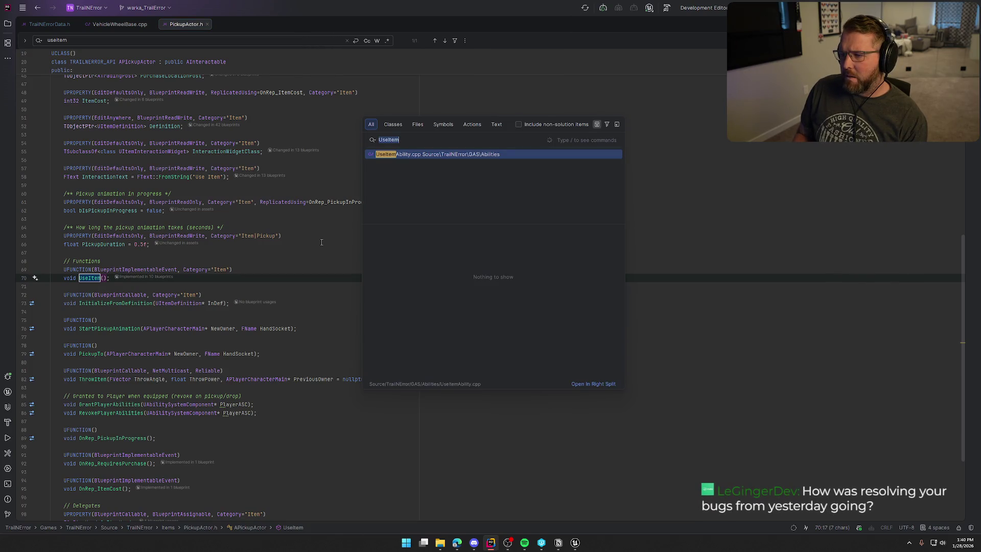
pyautogui.click(398, 155)
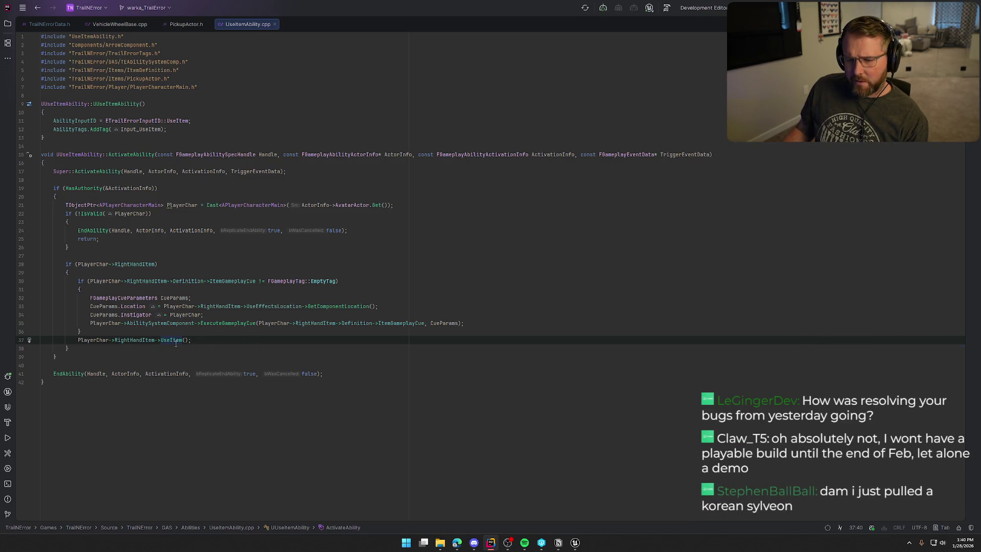
pyautogui.hotkey('ctrl', 'b')
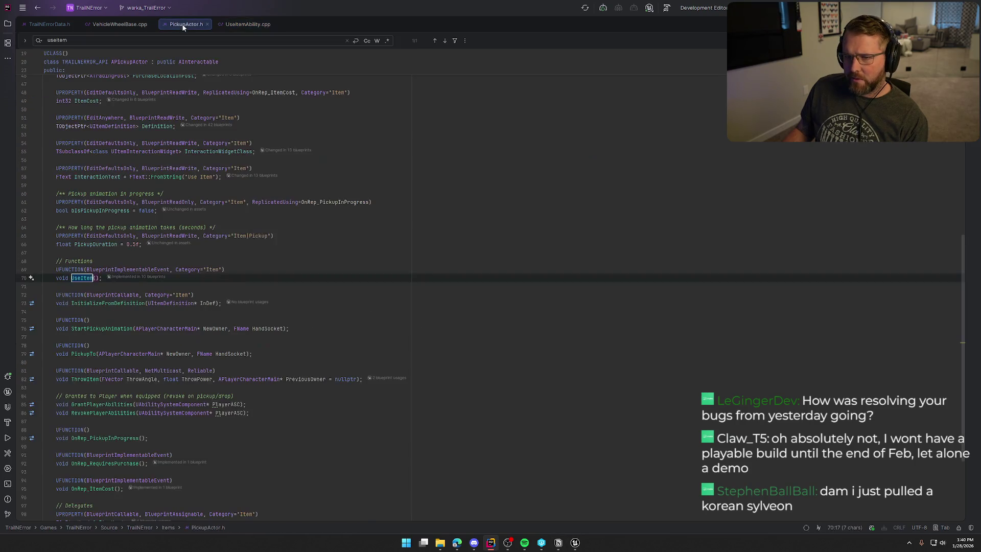
pyautogui.click(578, 545)
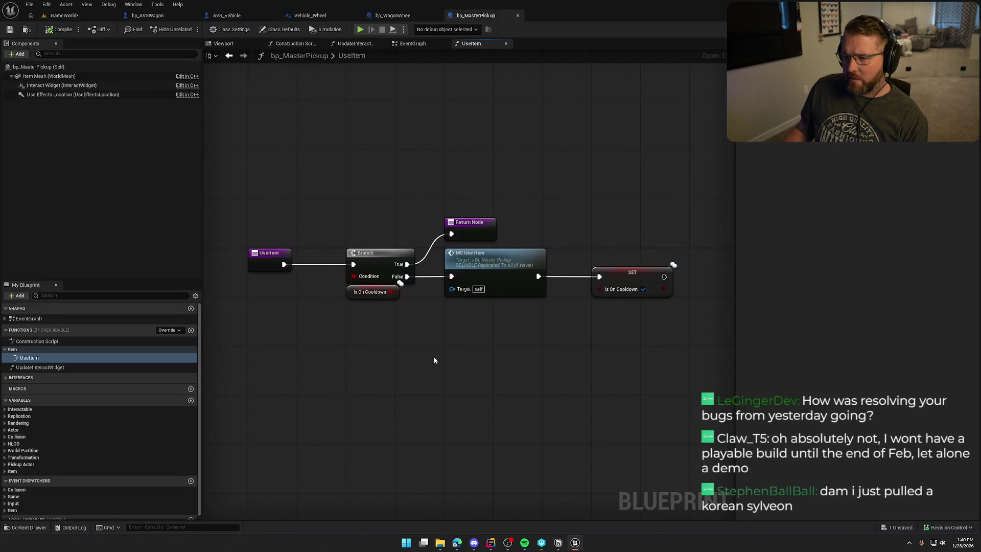
pyautogui.moveTo(239, 149)
pyautogui.mouseDown()
pyautogui.moveTo(621, 334)
pyautogui.moveTo(405, 199)
pyautogui.moveTo(378, 194)
pyautogui.mouseUp()
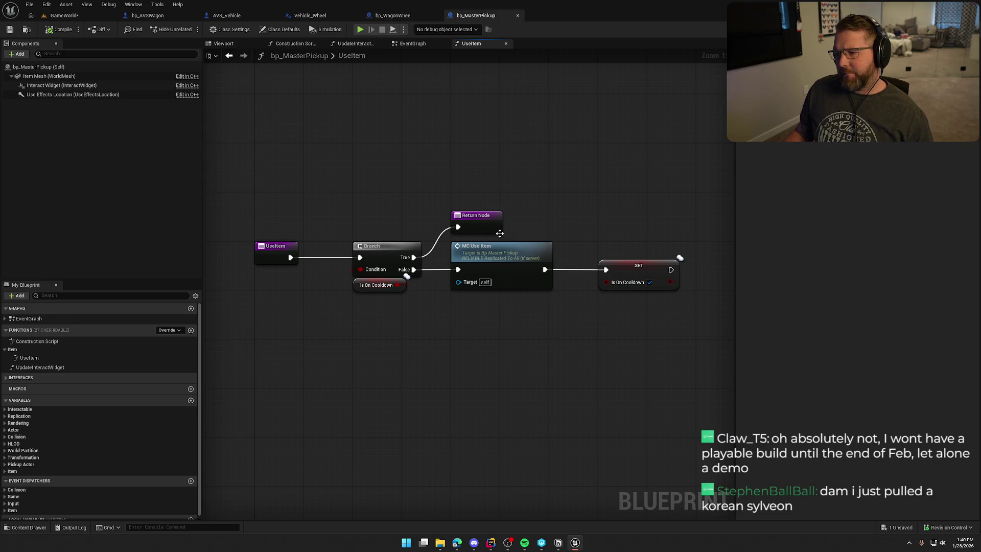
pyautogui.click(393, 16)
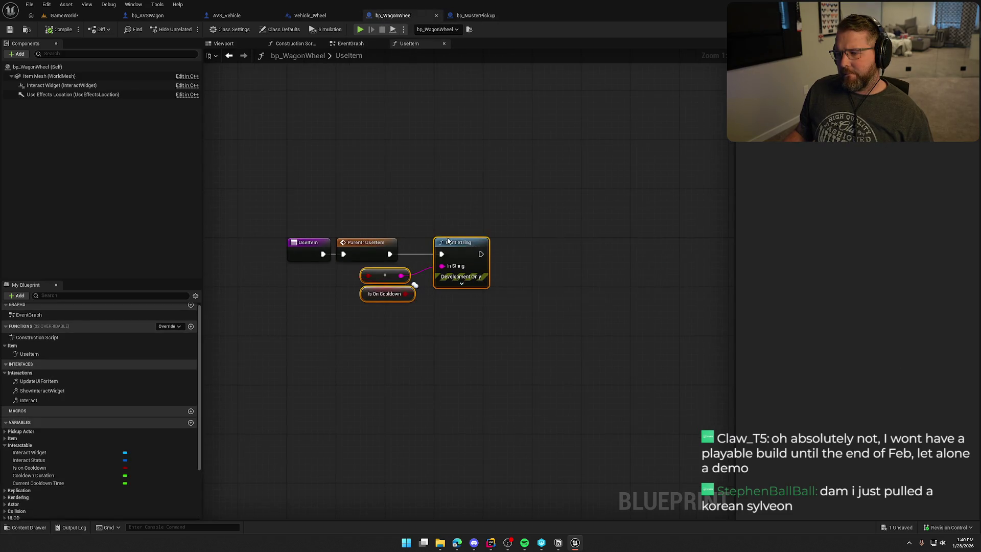
pyautogui.click(408, 162)
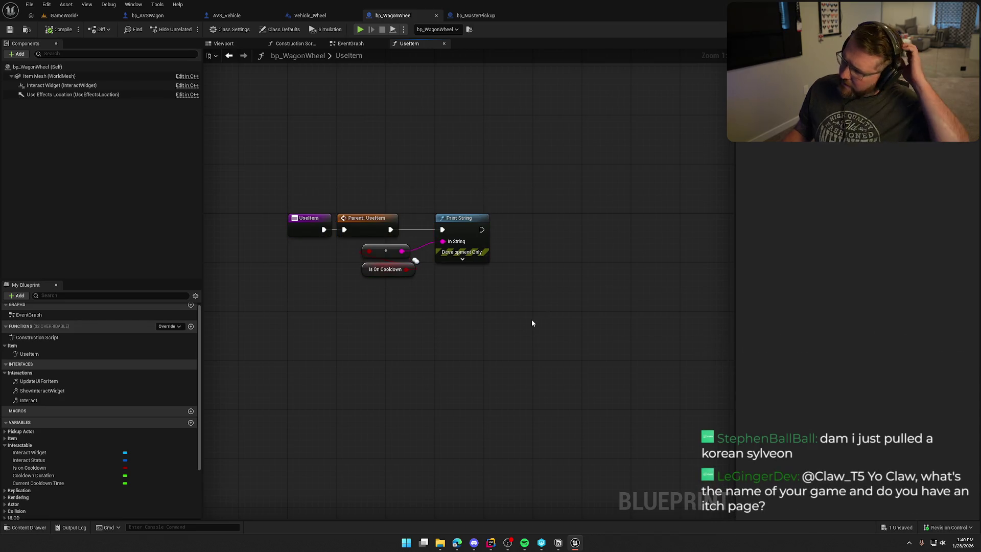
pyautogui.moveTo(512, 294)
pyautogui.mouseDown()
pyautogui.moveTo(300, 239)
pyautogui.moveTo(497, 323)
pyautogui.mouseUp()
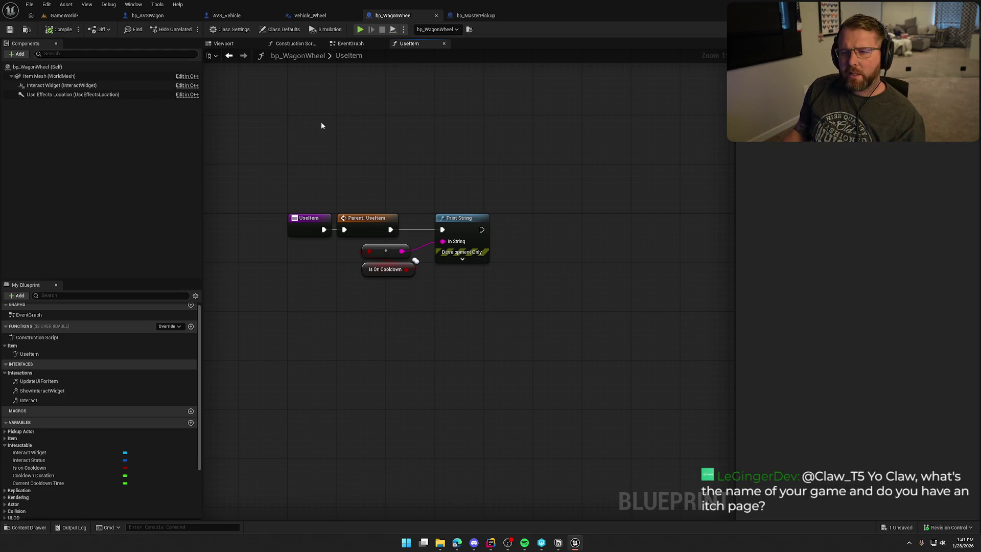
pyautogui.moveTo(321, 125)
pyautogui.mouseDown()
pyautogui.moveTo(427, 186)
pyautogui.moveTo(412, 200)
pyautogui.mouseUp()
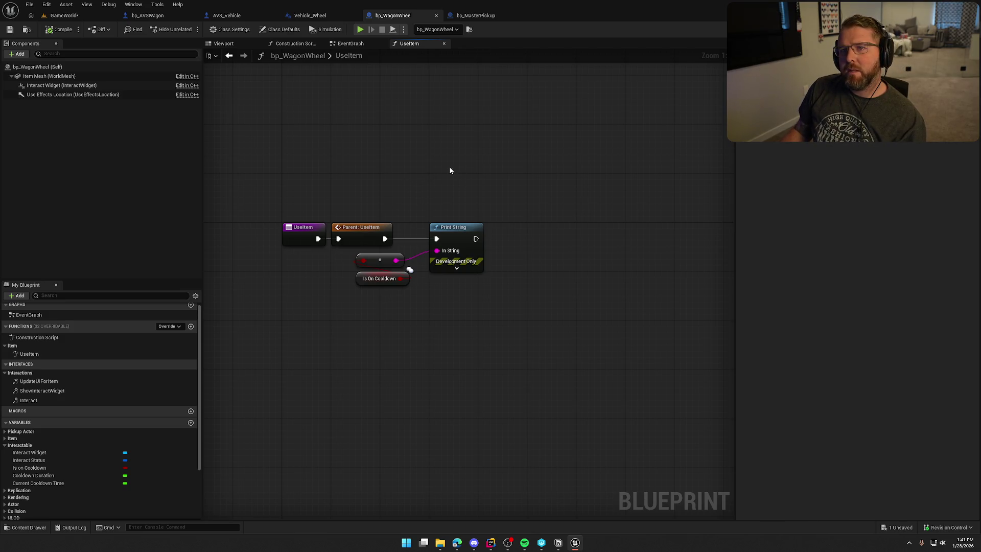
pyautogui.moveTo(450, 164); pyautogui.dragTo(465, 144)
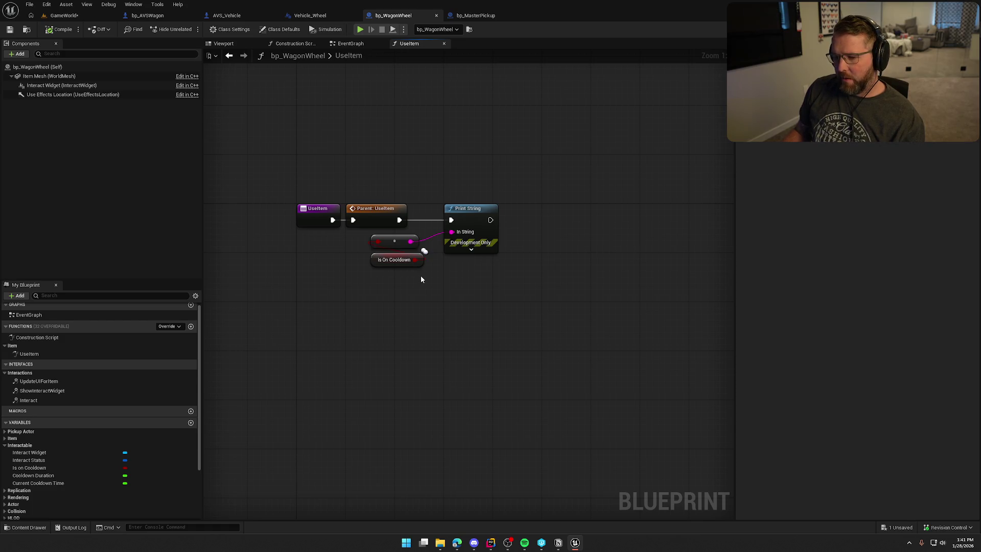
pyautogui.moveTo(510, 283)
pyautogui.mouseDown()
pyautogui.moveTo(329, 219)
pyautogui.moveTo(295, 238)
pyautogui.mouseUp()
pyautogui.moveTo(439, 319)
pyautogui.mouseDown()
pyautogui.moveTo(278, 219)
pyautogui.moveTo(355, 320)
pyautogui.mouseUp()
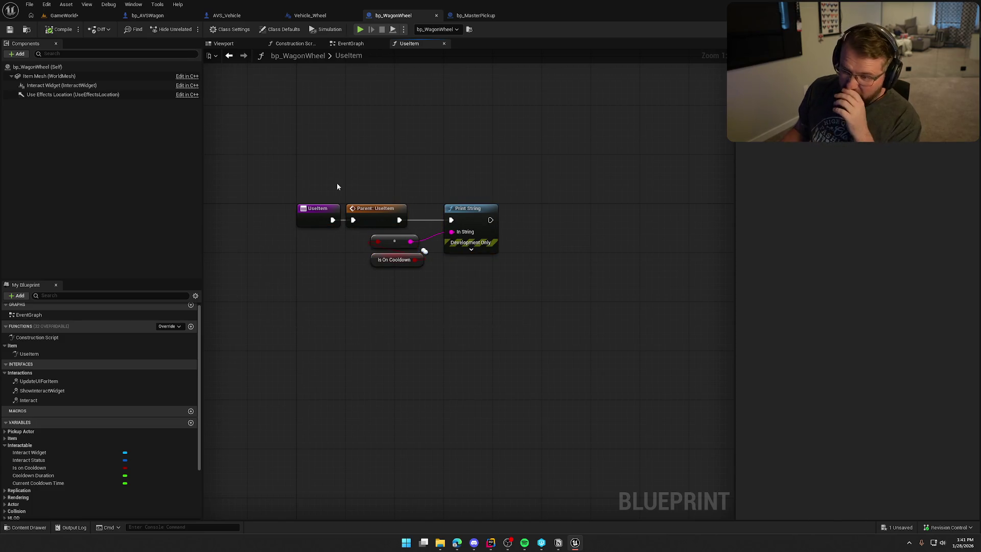
# Step: Move Print String aside and delete the conversion node feeding its In String
pyautogui.click(382, 210)
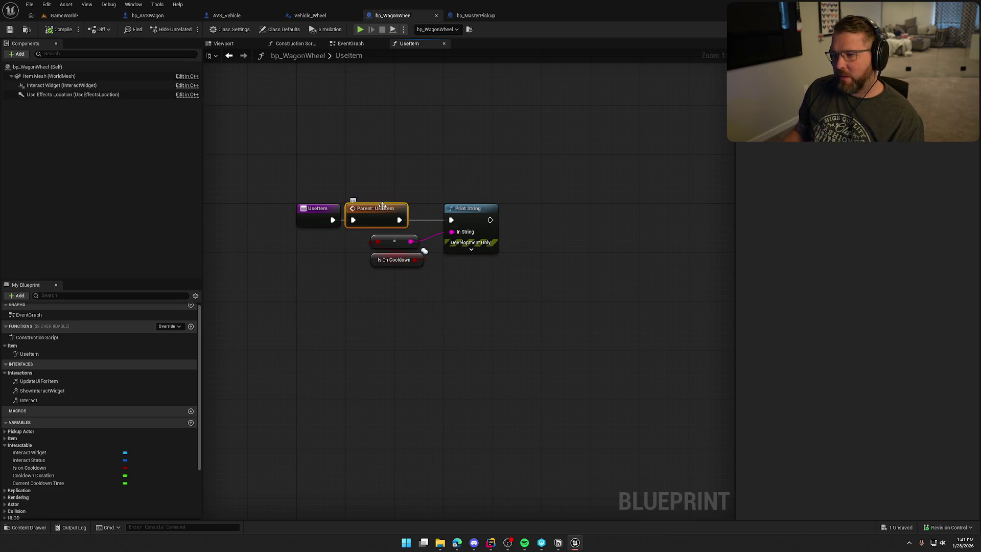
pyautogui.click(401, 159)
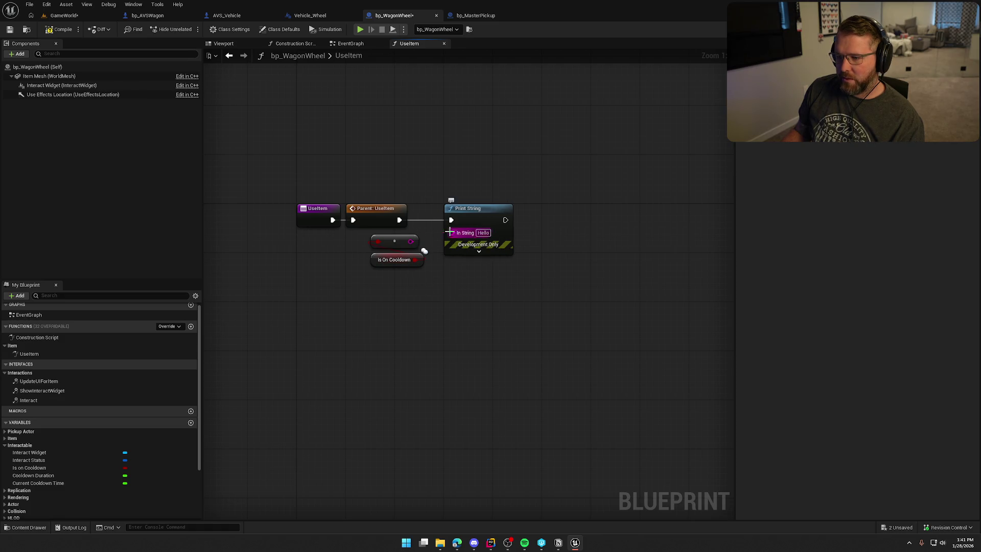
pyautogui.moveTo(470, 209); pyautogui.dragTo(616, 208)
pyautogui.click(393, 237)
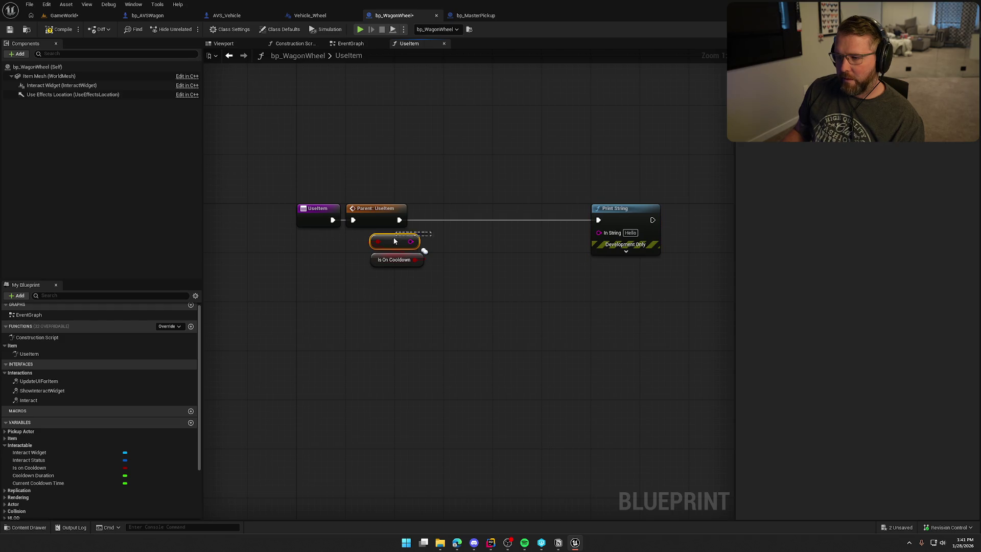
pyautogui.press('Delete')
pyautogui.moveTo(388, 260)
pyautogui.mouseDown()
pyautogui.moveTo(370, 242)
pyautogui.moveTo(451, 219)
pyautogui.mouseUp()
pyautogui.click(452, 258)
# Step: Add a Branch after the UseItem entry, Is On Cooldown as Condition, False to Print String
pyautogui.click(445, 211)
pyautogui.moveTo(395, 241)
pyautogui.mouseDown()
pyautogui.moveTo(459, 236)
pyautogui.moveTo(451, 232)
pyautogui.mouseUp()
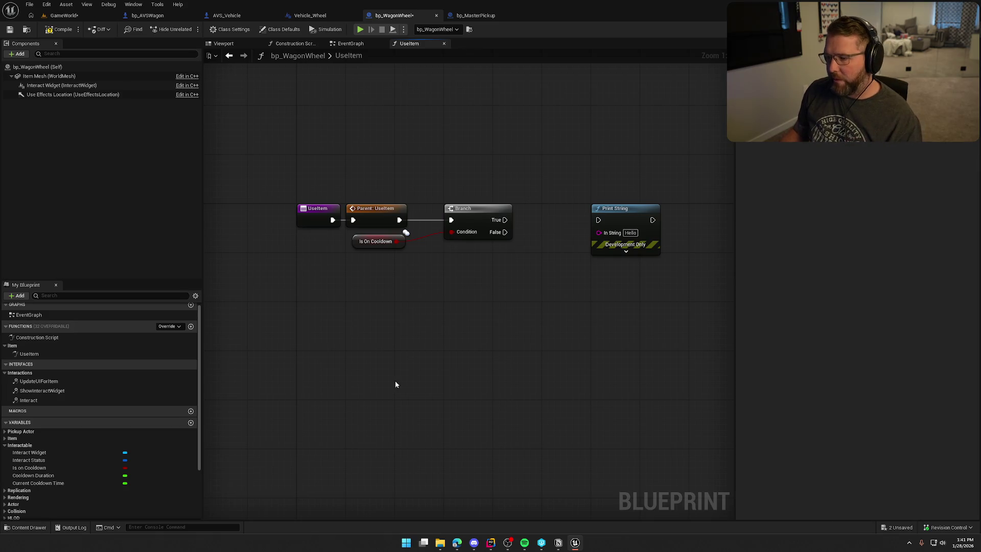
pyautogui.moveTo(522, 256)
pyautogui.mouseDown()
pyautogui.moveTo(446, 248)
pyautogui.moveTo(511, 208)
pyautogui.moveTo(484, 224)
pyautogui.moveTo(428, 224)
pyautogui.mouseUp()
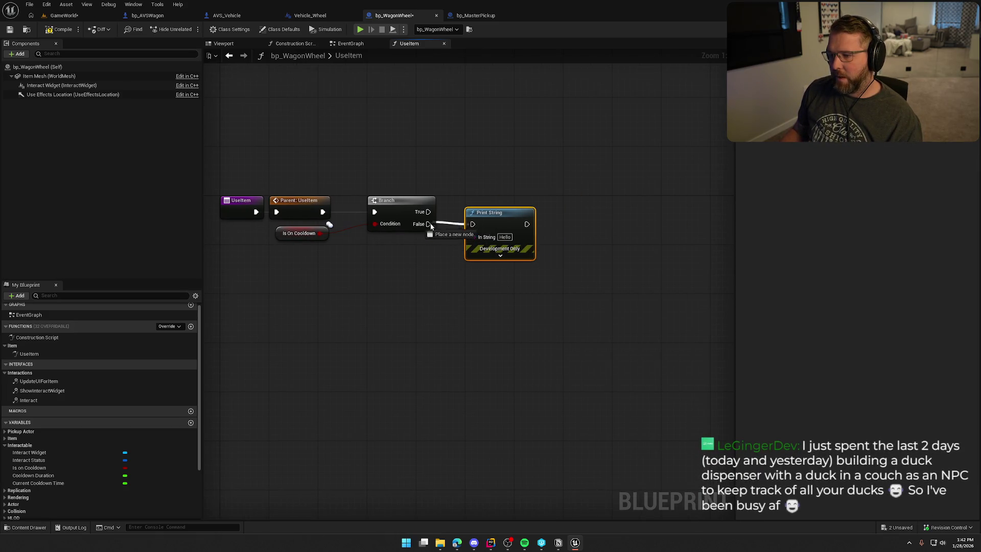
pyautogui.moveTo(249, 166); pyautogui.dragTo(618, 332)
pyautogui.moveTo(348, 242)
pyautogui.mouseDown()
pyautogui.moveTo(486, 180)
pyautogui.moveTo(458, 161)
pyautogui.moveTo(703, 212)
pyautogui.mouseUp()
pyautogui.keyDown('alt'); pyautogui.click(430, 172); pyautogui.keyUp('alt')
pyautogui.keyDown('alt'); pyautogui.click(477, 172); pyautogui.keyUp('alt')
pyautogui.moveTo(424, 251); pyautogui.dragTo(305, 251)
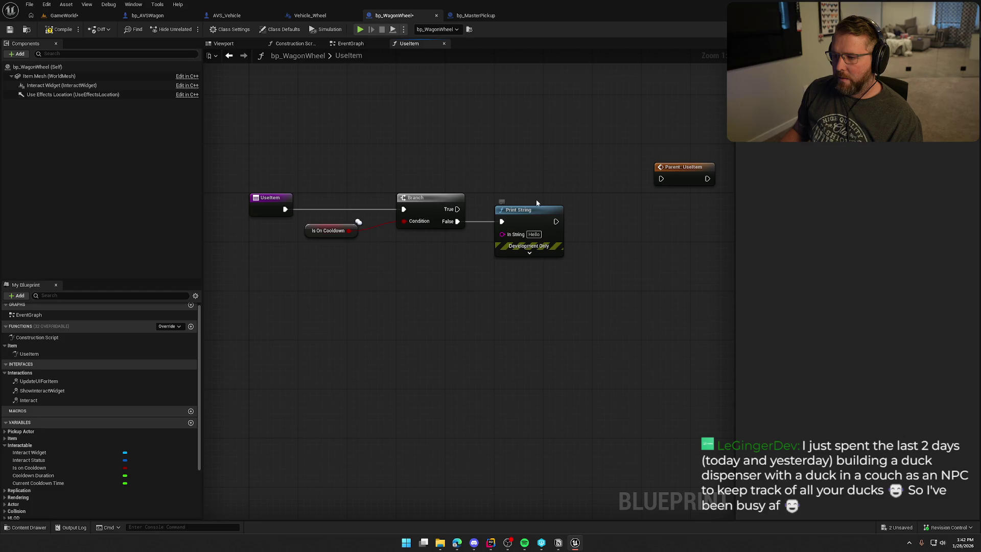
# Step: Wire Branch True and Print String into Parent: UseItem, then compile and save
pyautogui.click(651, 195)
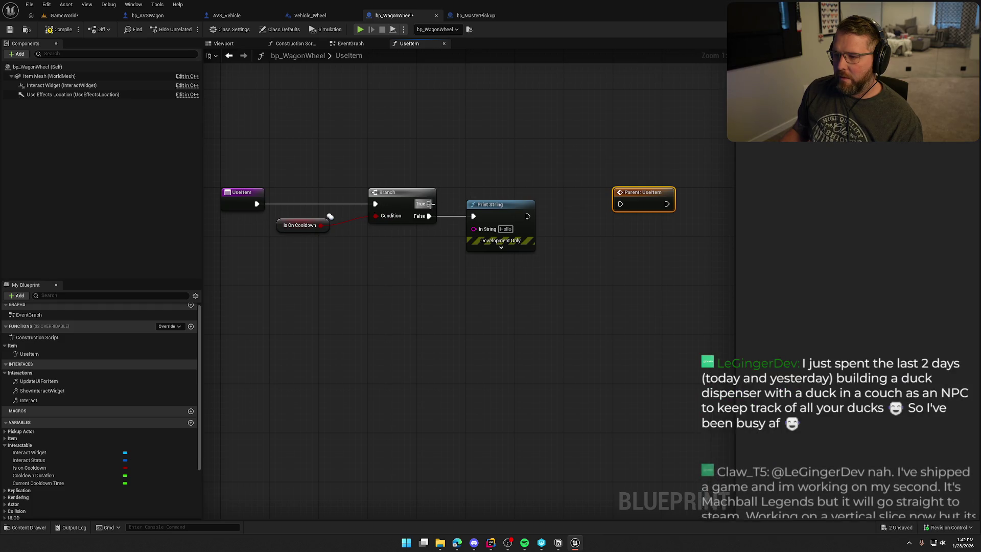
pyautogui.moveTo(429, 204)
pyautogui.mouseDown()
pyautogui.moveTo(642, 204)
pyautogui.moveTo(544, 145)
pyautogui.moveTo(494, 149)
pyautogui.moveTo(503, 154)
pyautogui.mouseUp()
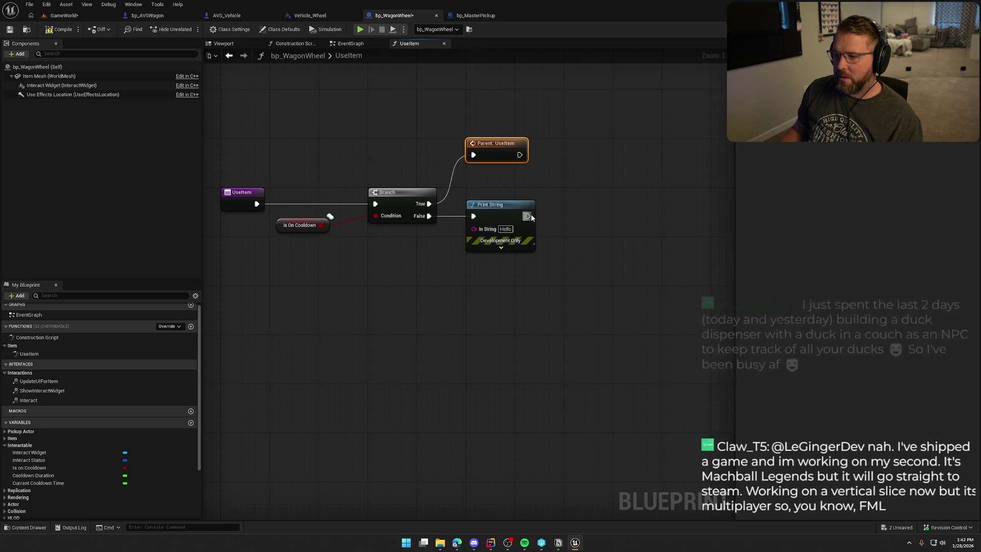
pyautogui.moveTo(528, 216); pyautogui.dragTo(473, 155)
pyautogui.click(42, 29)
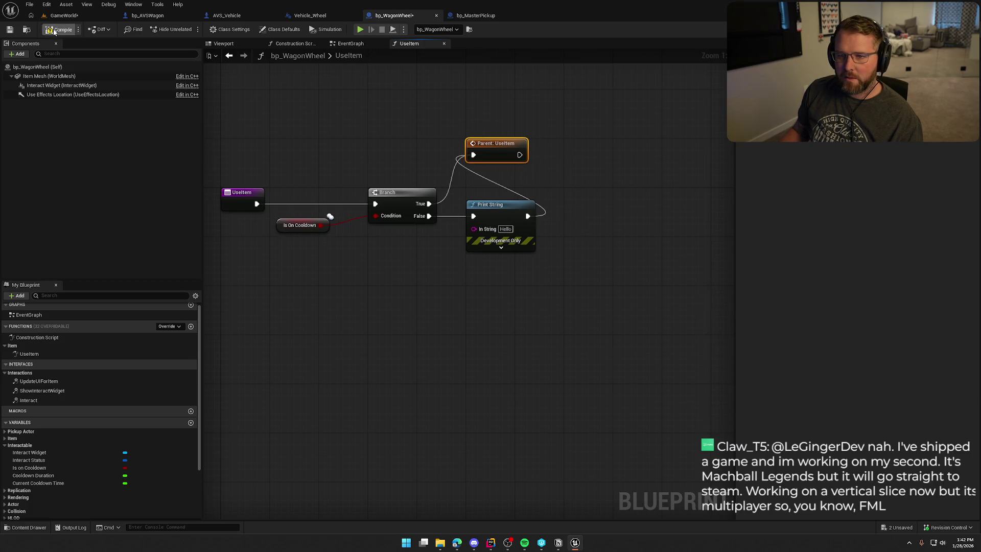
pyautogui.click(63, 16)
# Step: Play the level, walk forward to the wagon wheel and pick it up, then release game control
pyautogui.hotkey('alt', 'p')
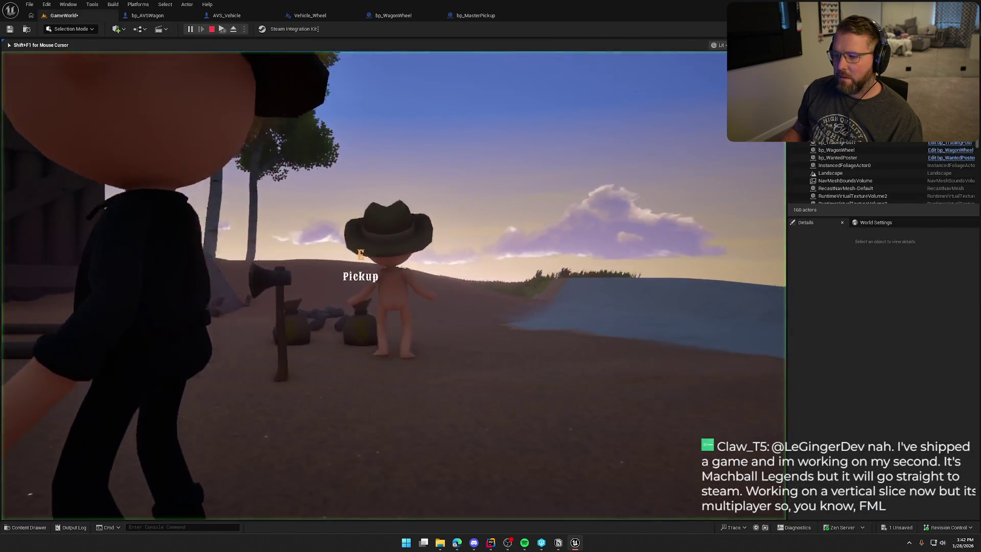
pyautogui.press('w')
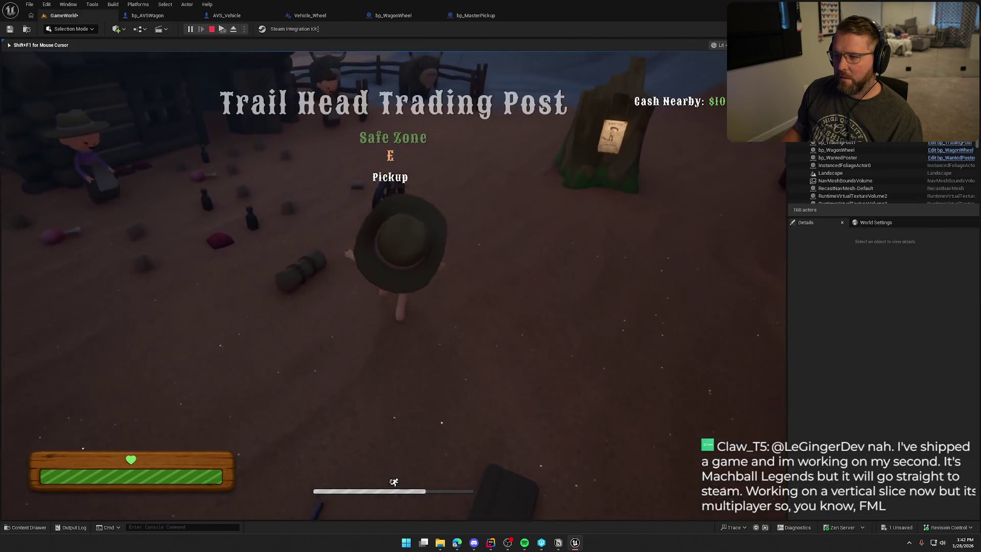
pyautogui.press('e')
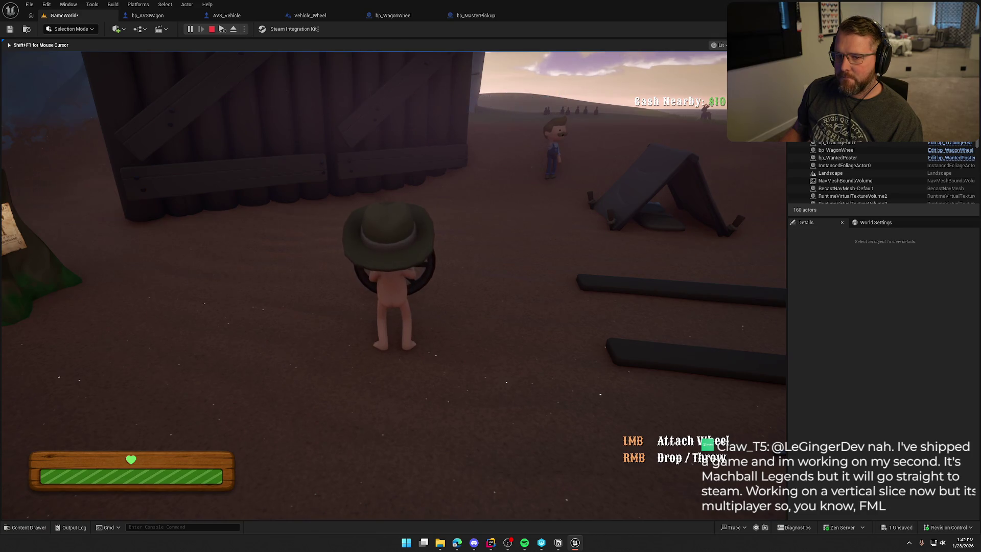
pyautogui.hotkey('shift', 'F1')
# Step: Stop play, set bp_WagonWheel's Cooldown Duration default to 1.0, move Parent: UseItem right of Print String, and save
pyautogui.press('Escape')
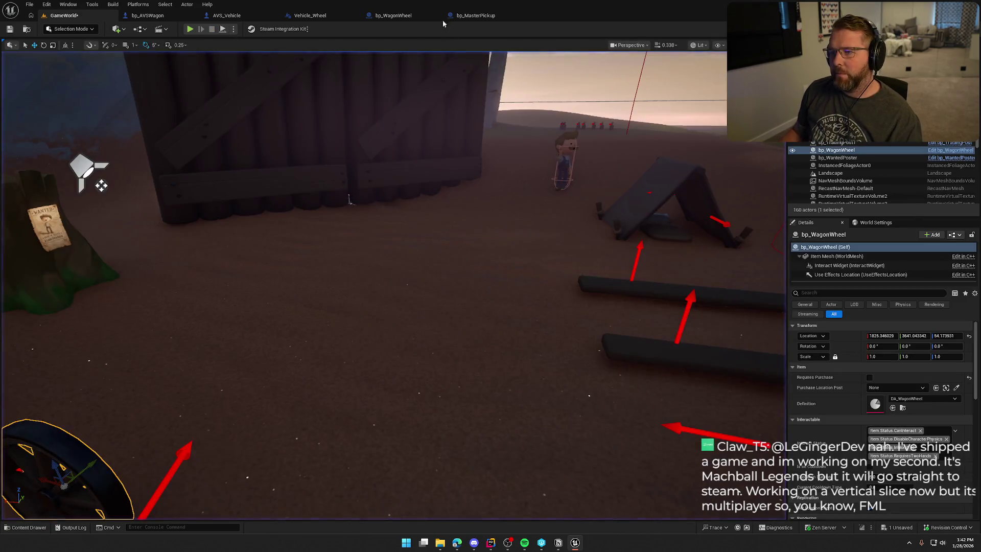
pyautogui.click(393, 15)
pyautogui.click(34, 477)
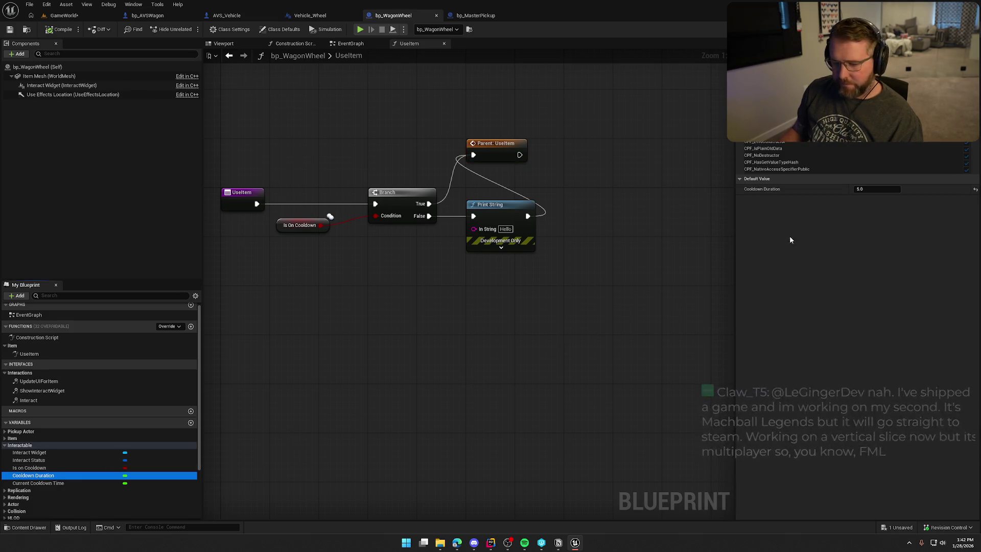
pyautogui.click(868, 190)
pyautogui.write('1')
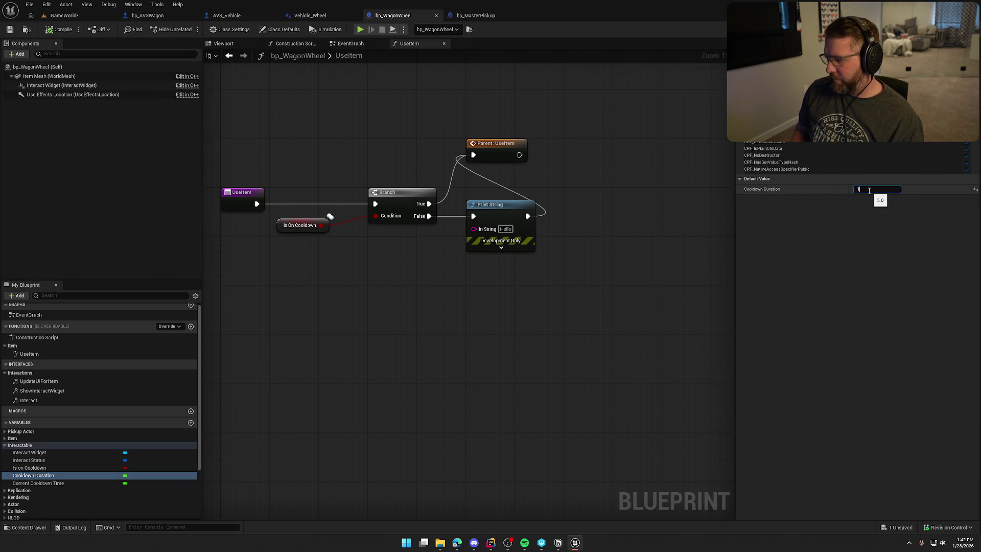
pyautogui.click(601, 135)
pyautogui.moveTo(485, 151)
pyautogui.mouseDown()
pyautogui.moveTo(541, 156)
pyautogui.moveTo(580, 200)
pyautogui.mouseUp()
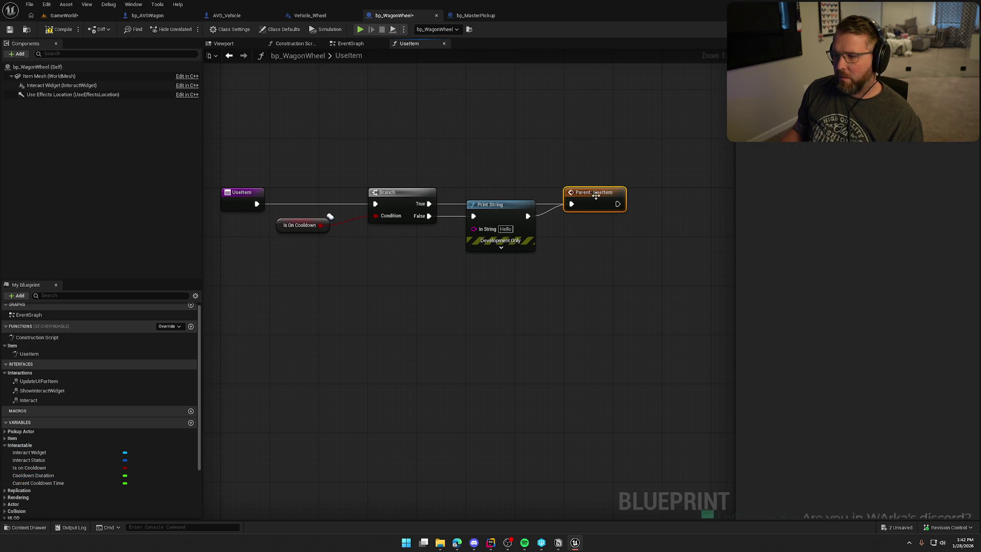
pyautogui.click(58, 29)
# Step: View the covered wagon in the level, then close and reopen the wagon wheel blueprint
pyautogui.click(78, 17)
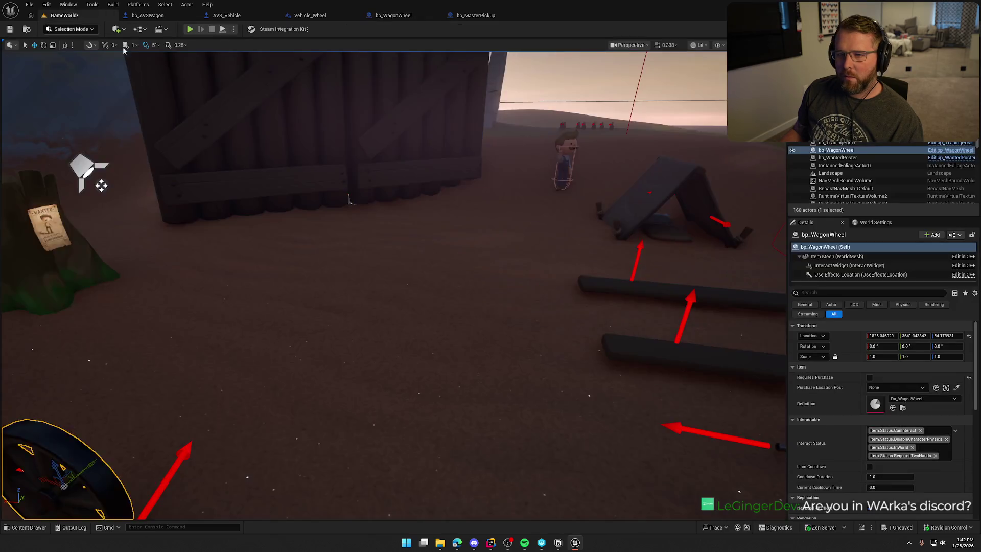
pyautogui.moveTo(418, 223)
pyautogui.mouseDown()
pyautogui.moveTo(424, 240)
pyautogui.moveTo(439, 224)
pyautogui.moveTo(424, 209)
pyautogui.mouseUp()
pyautogui.moveTo(457, 265)
pyautogui.mouseDown()
pyautogui.moveTo(457, 279)
pyautogui.moveTo(457, 265)
pyautogui.mouseUp()
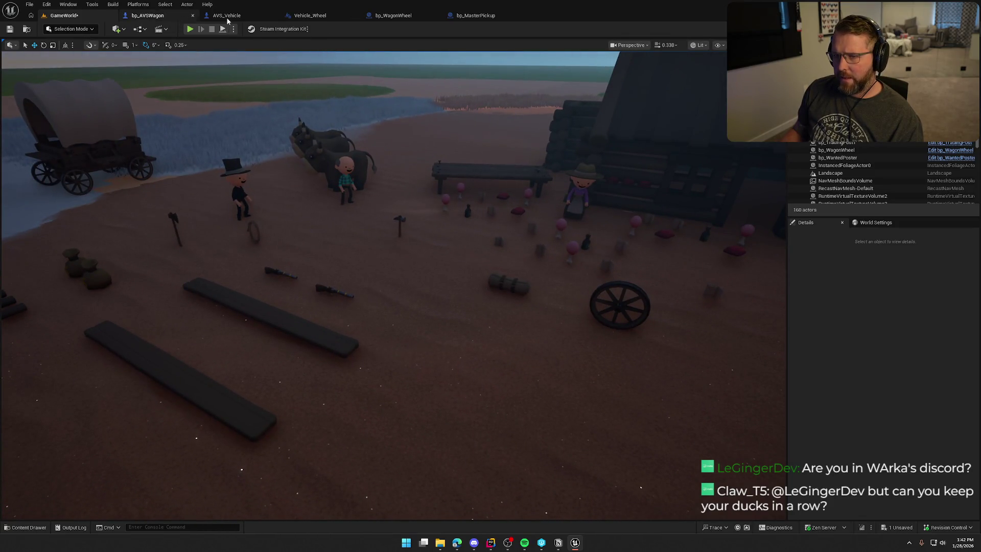
pyautogui.click(388, 16)
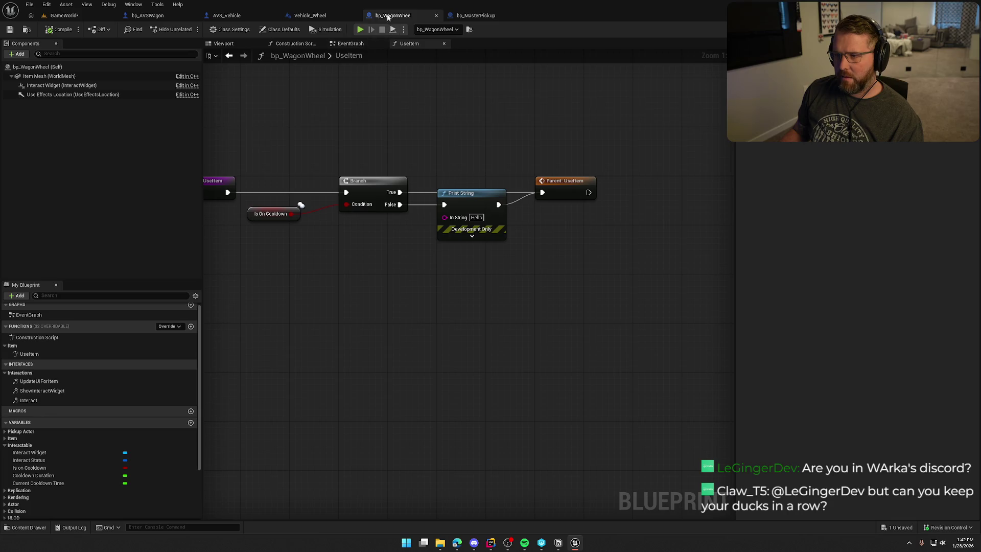
pyautogui.middleClick(388, 16)
pyautogui.click(64, 15)
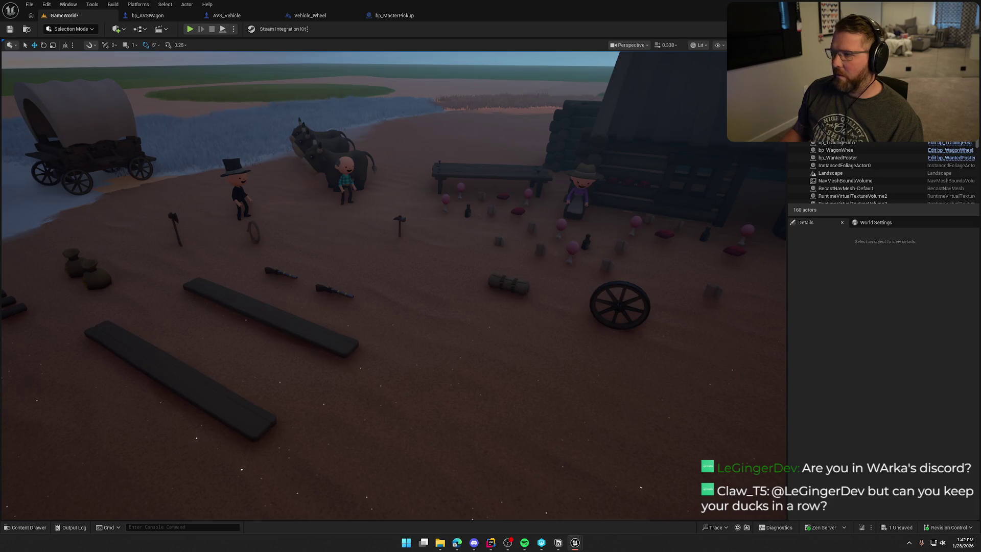
pyautogui.doubleClick(619, 305)
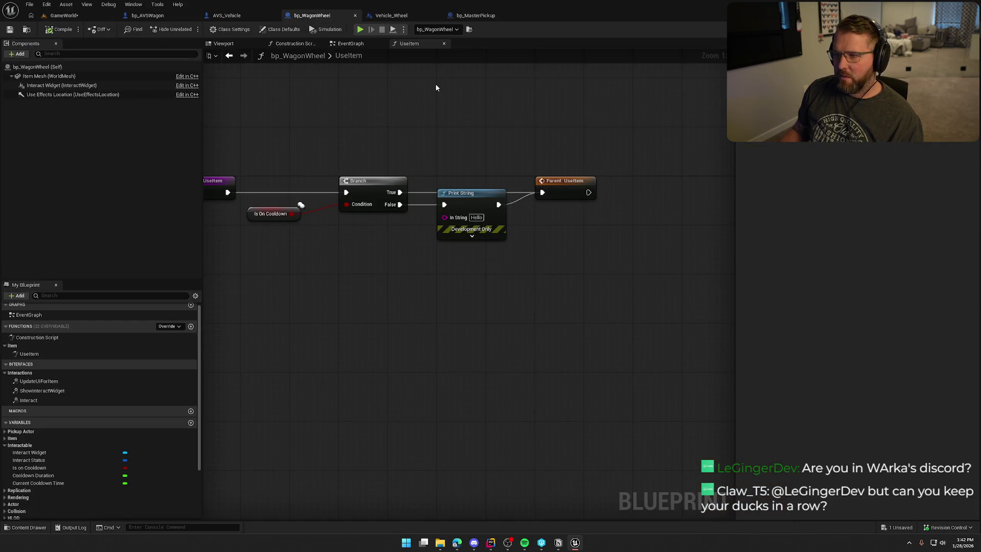
# Step: Compare the Construction Script graphs of bp_WagonWheel and bp_MasterPickup
pyautogui.click(292, 44)
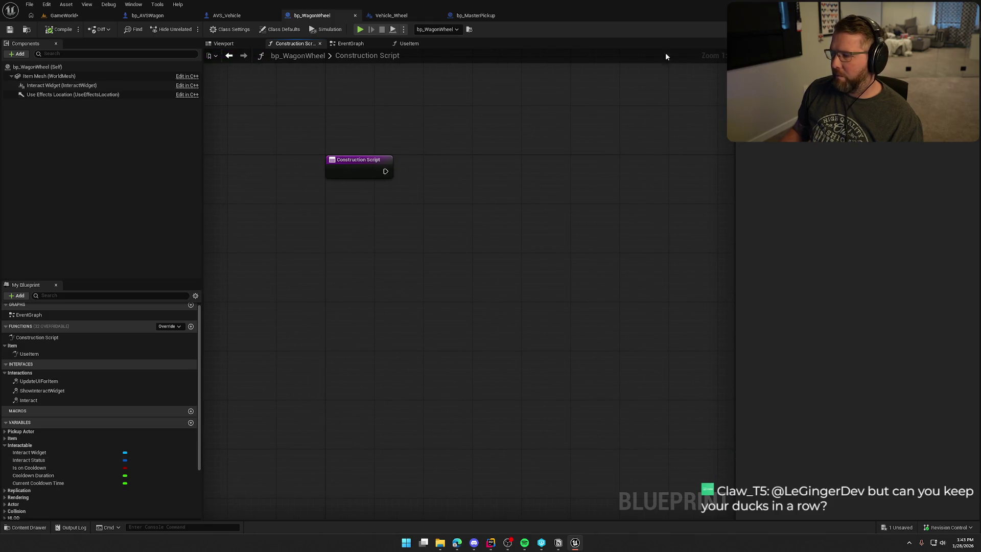
pyautogui.click(475, 15)
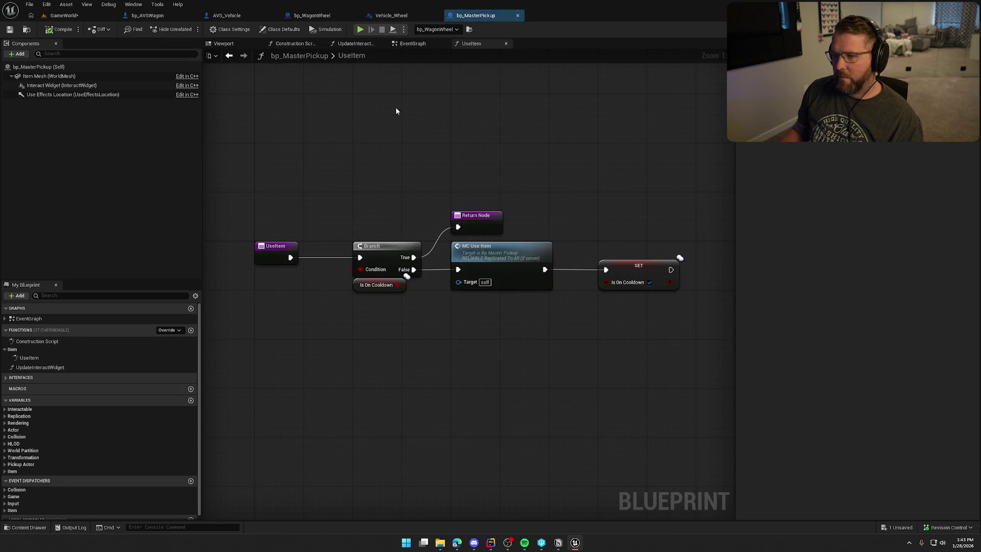
pyautogui.click(293, 43)
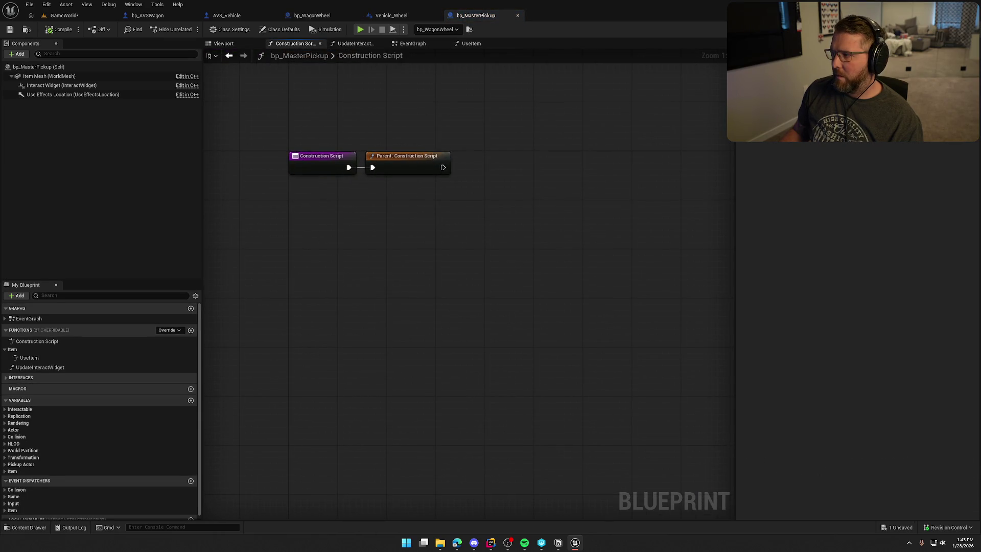
pyautogui.hotkey('alt', 'Tab')
pyautogui.scroll(6, 206, 310)
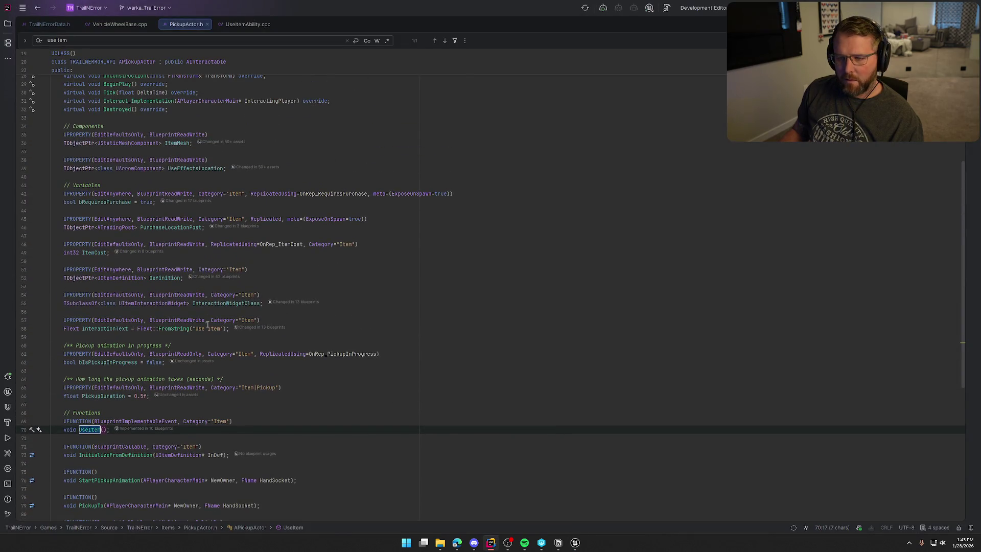
pyautogui.scroll(5, 208, 324)
pyautogui.click(124, 203)
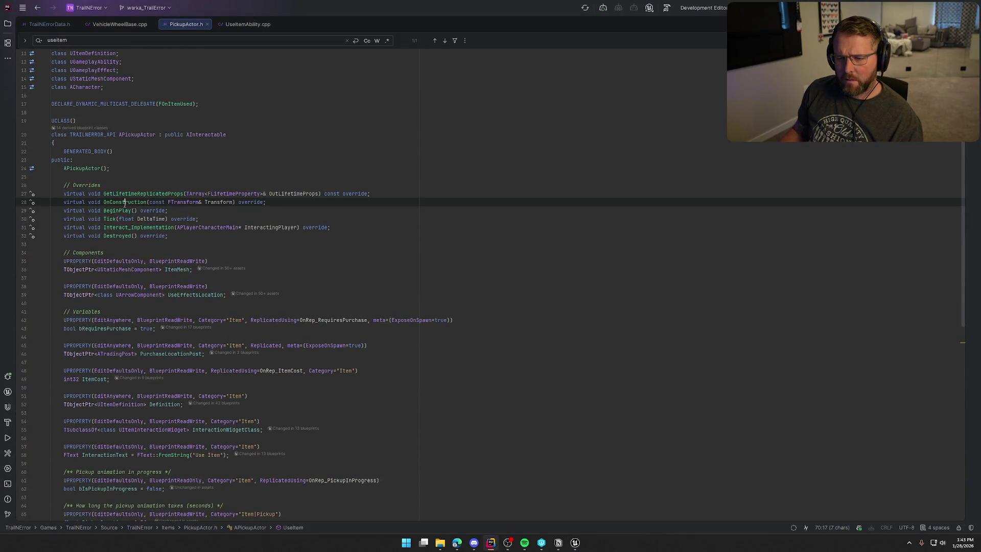
pyautogui.keyDown('ctrl'); pyautogui.click(124, 203); pyautogui.keyUp('ctrl')
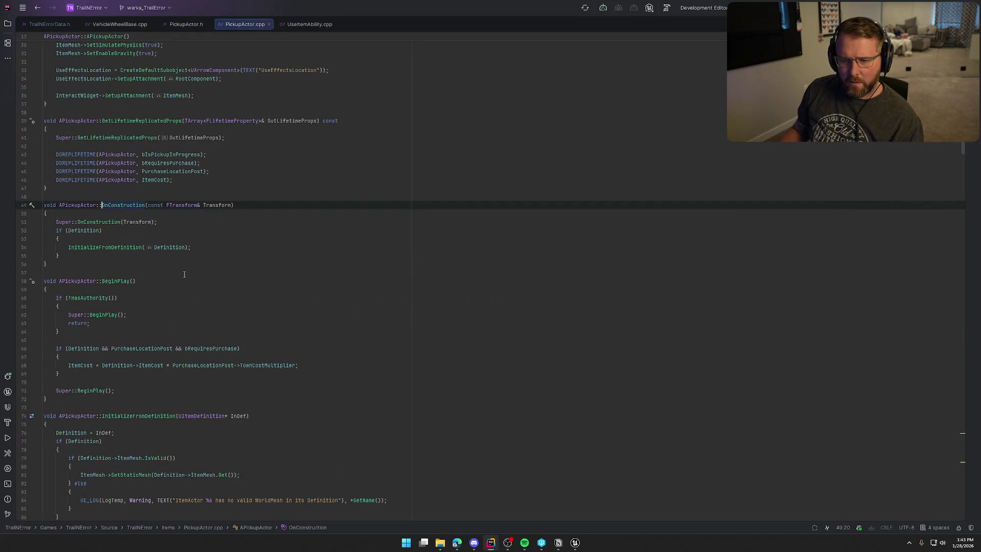
pyautogui.keyDown('ctrl'); pyautogui.click(106, 248); pyautogui.keyUp('ctrl')
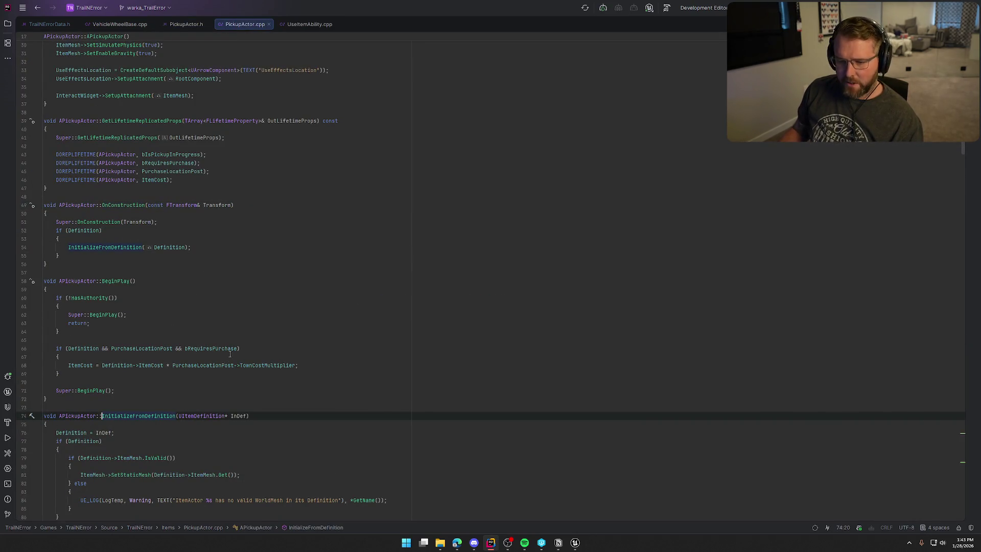
pyautogui.scroll(-8, 230, 354)
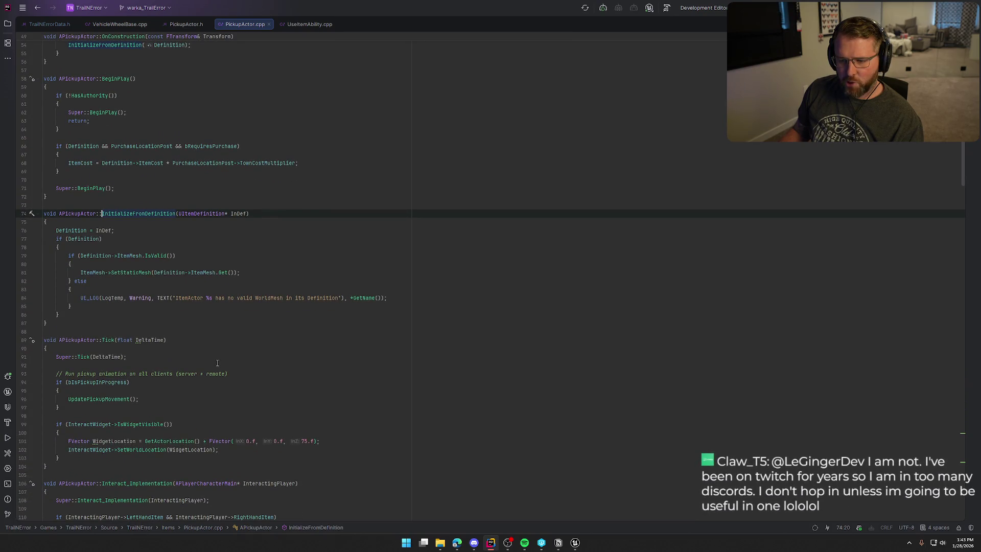
pyautogui.scroll(-9, 217, 362)
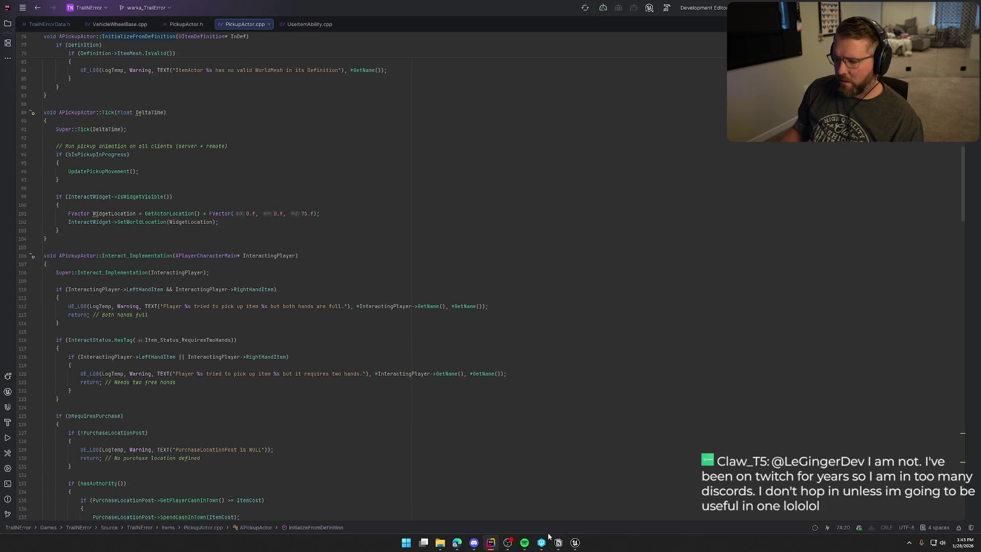
pyautogui.click(575, 543)
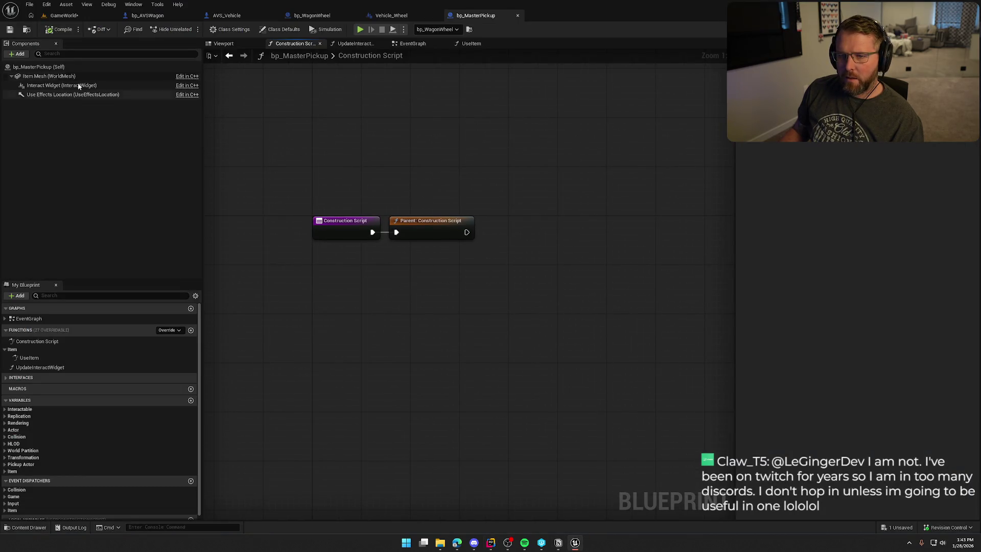
# Step: In bp_WagonWheel's UseItem graph, nudge Is On Cooldown up, drop Print String below the Branch, and move Parent: UseItem far right
pyautogui.click(298, 17)
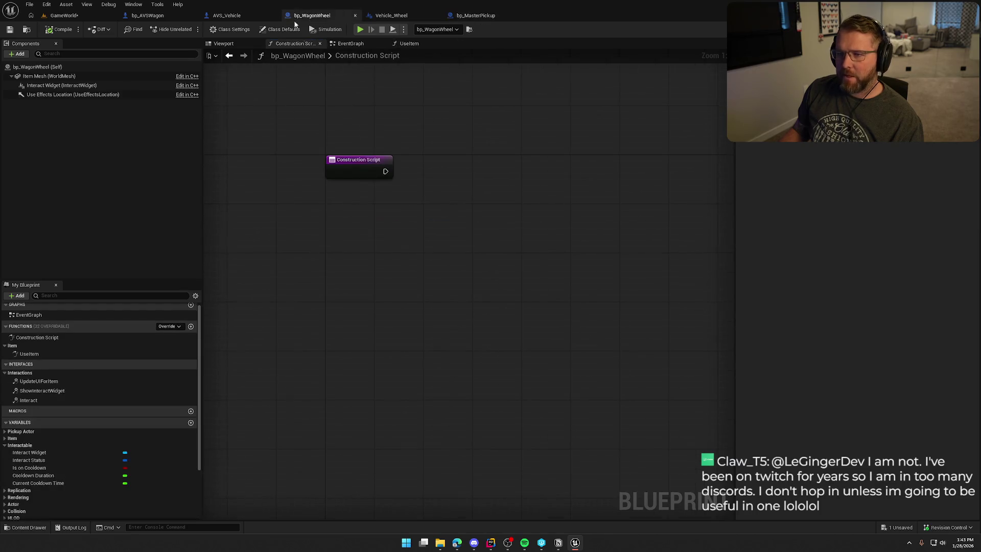
pyautogui.click(409, 44)
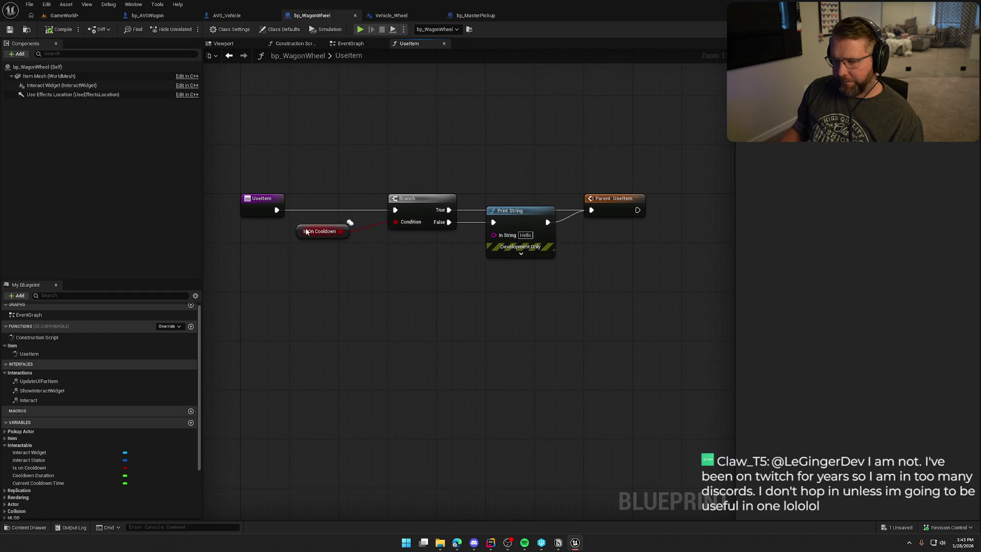
pyautogui.moveTo(306, 231); pyautogui.dragTo(307, 219)
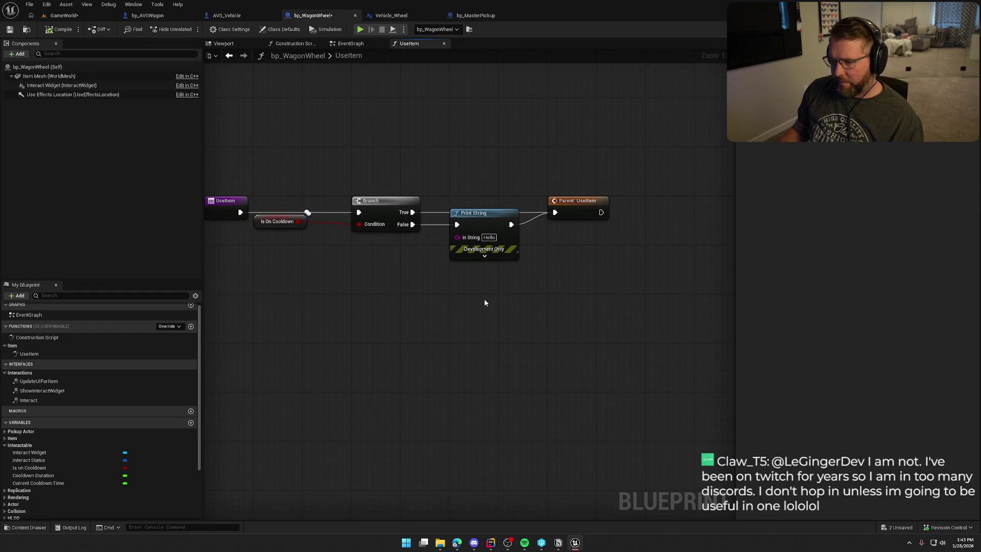
pyautogui.moveTo(487, 218); pyautogui.dragTo(490, 262)
pyautogui.moveTo(492, 192); pyautogui.dragTo(635, 195)
pyautogui.moveTo(513, 297)
pyautogui.mouseDown()
pyautogui.moveTo(562, 324)
pyautogui.moveTo(540, 323)
pyautogui.mouseUp()
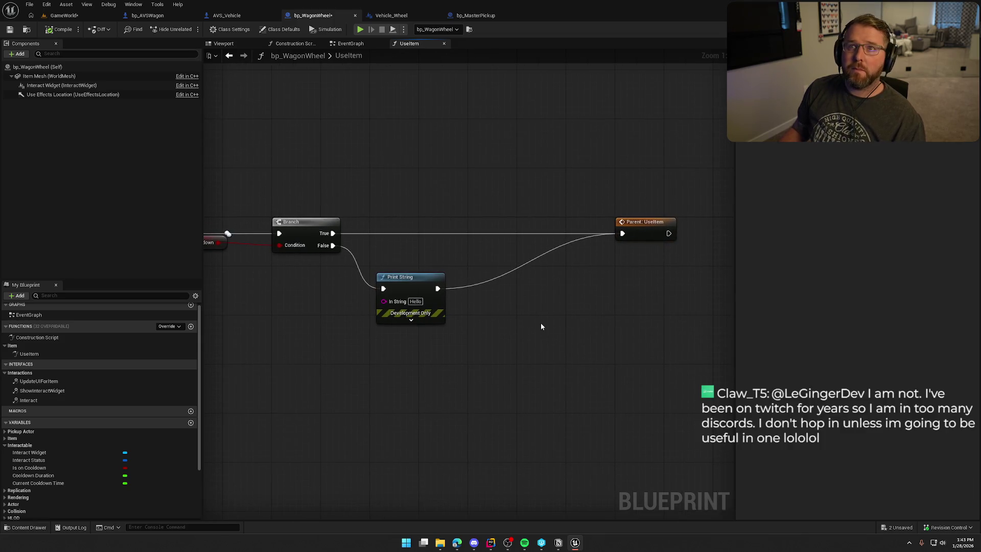
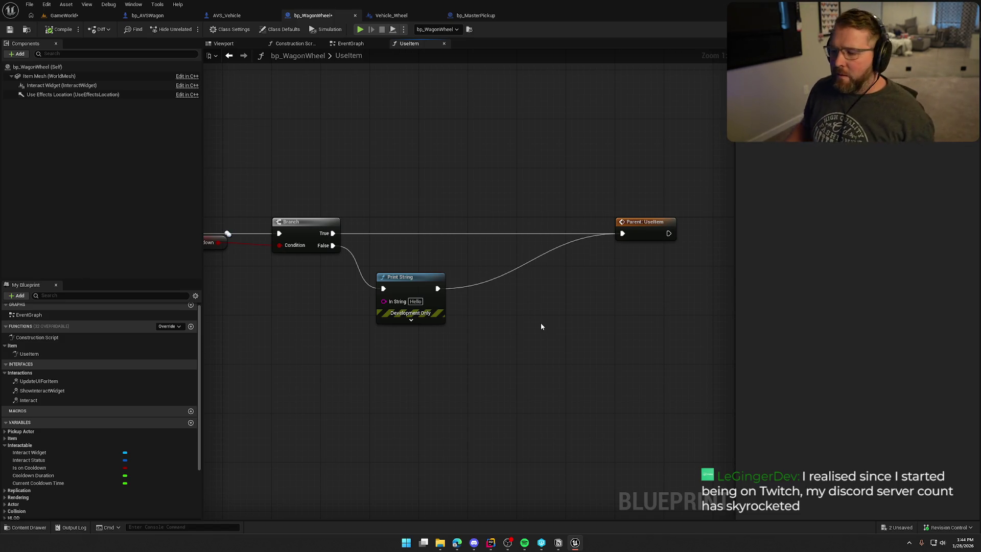
# Step: Close the Vehicle_Wheel blueprint and save bp_WagonWheel
pyautogui.moveTo(473, 339)
pyautogui.mouseDown()
pyautogui.moveTo(517, 284)
pyautogui.moveTo(473, 287)
pyautogui.mouseUp()
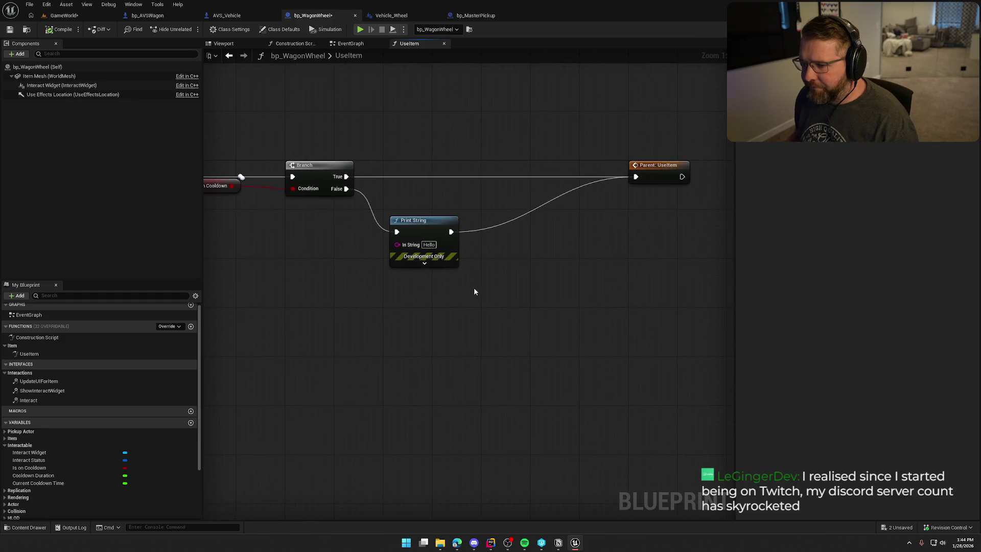
pyautogui.click(59, 17)
pyautogui.click(391, 15)
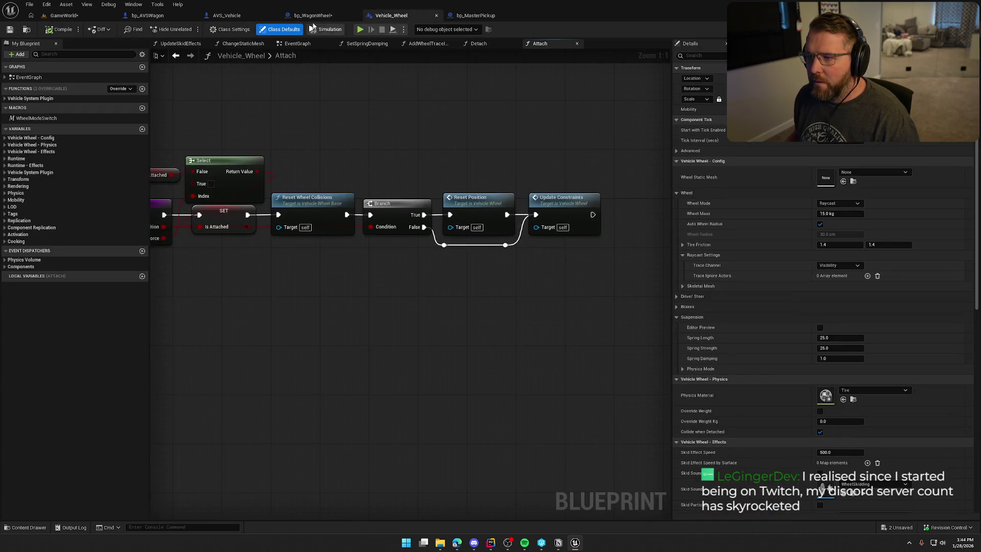
pyautogui.click(313, 16)
pyautogui.middleClick(393, 17)
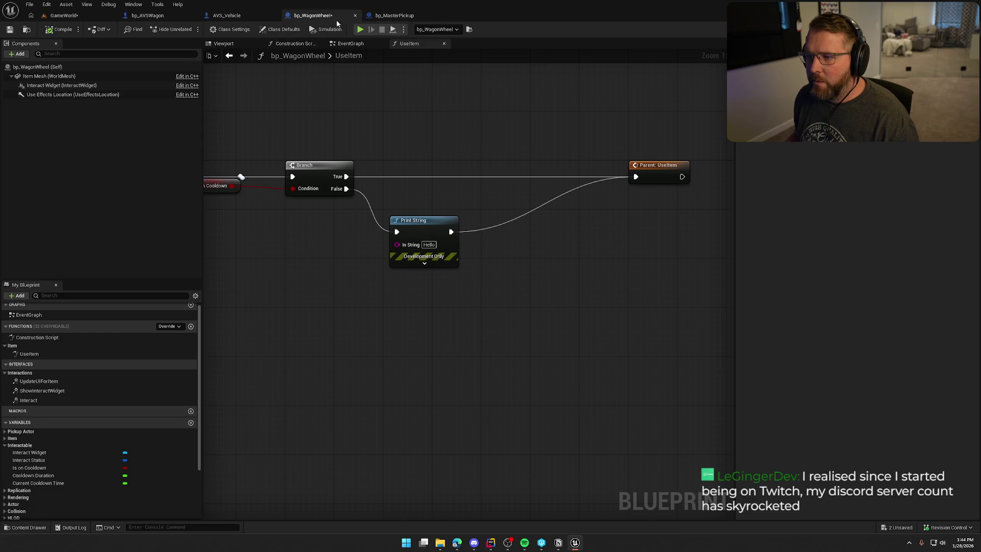
pyautogui.hotkey('ctrl', 's')
# Step: Shift the Print String node right to free space after the Branch's False output
pyautogui.moveTo(369, 133); pyautogui.dragTo(407, 106)
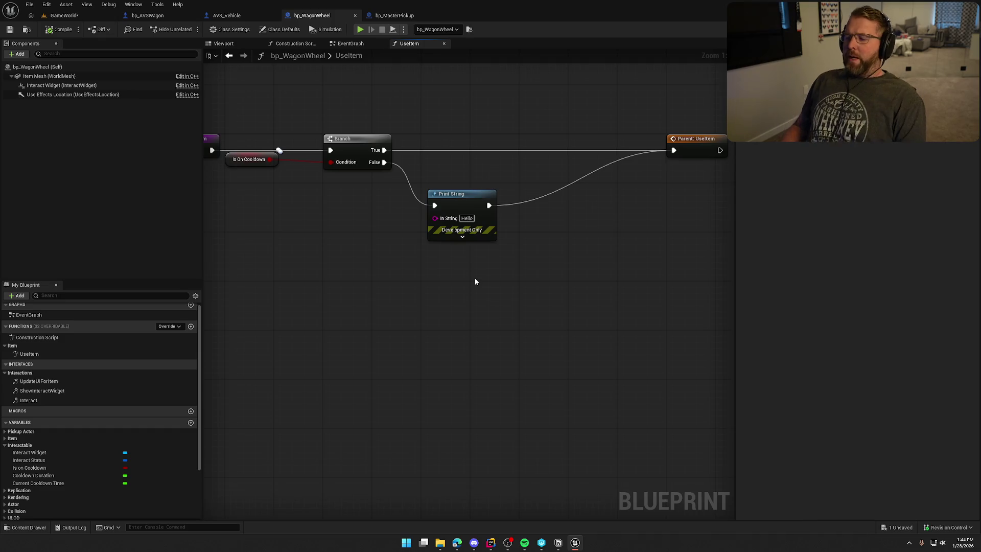
pyautogui.moveTo(474, 202); pyautogui.dragTo(615, 195)
pyautogui.click(392, 217)
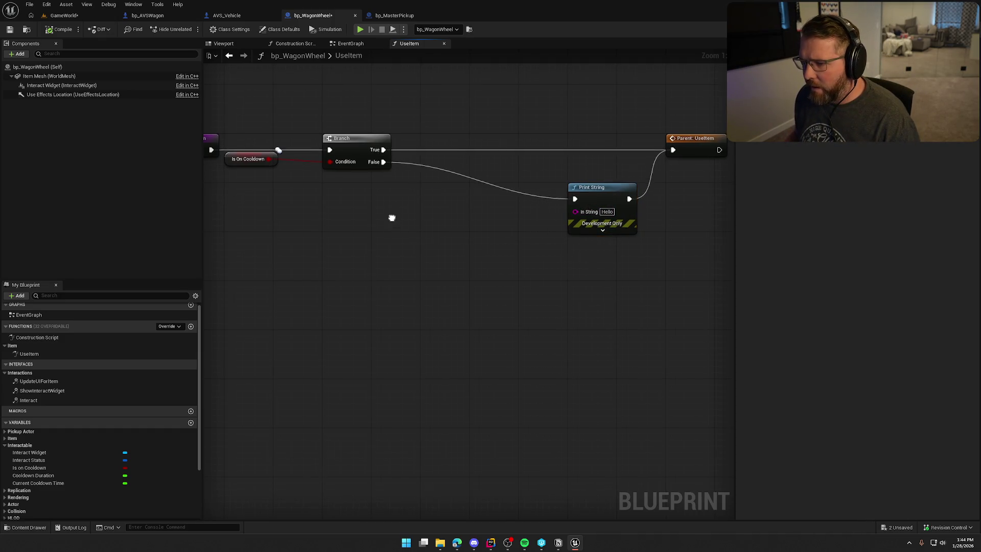
pyautogui.moveTo(392, 217); pyautogui.dragTo(405, 235)
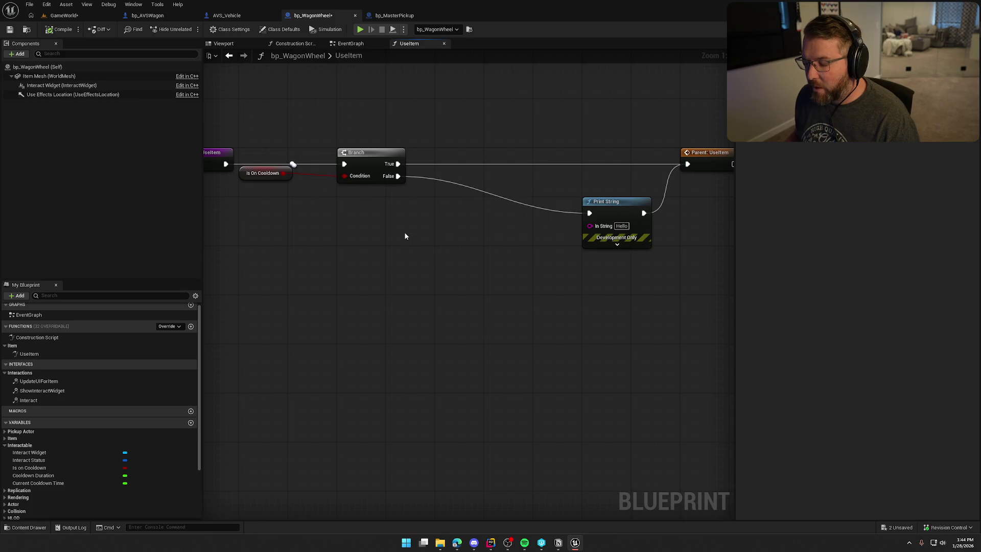
# Step: Add a Sphere Overlap Actors node from the Branch's False output
pyautogui.moveTo(398, 176); pyautogui.dragTo(433, 228)
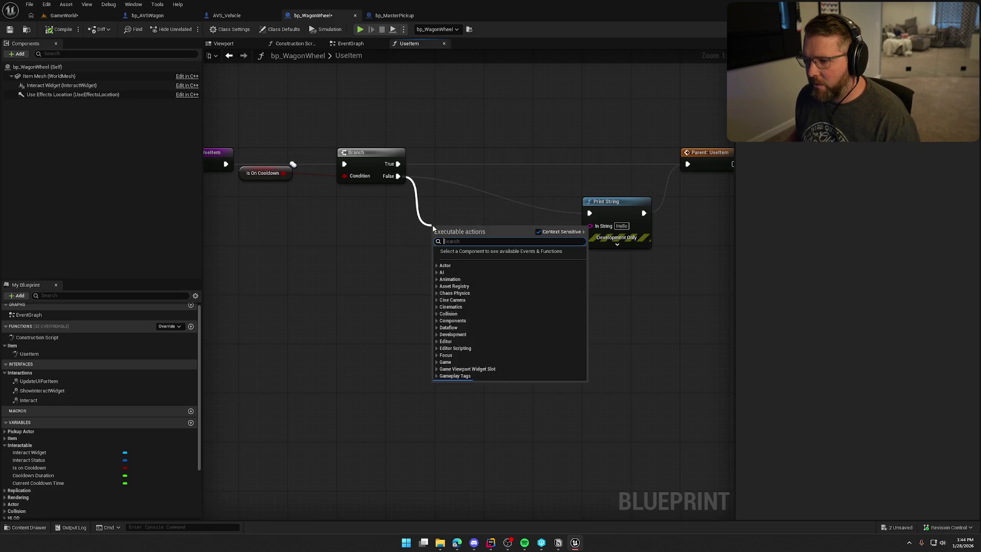
pyautogui.write('sphere ovbe')
pyautogui.press('BackSpace')
pyautogui.press('BackSpace')
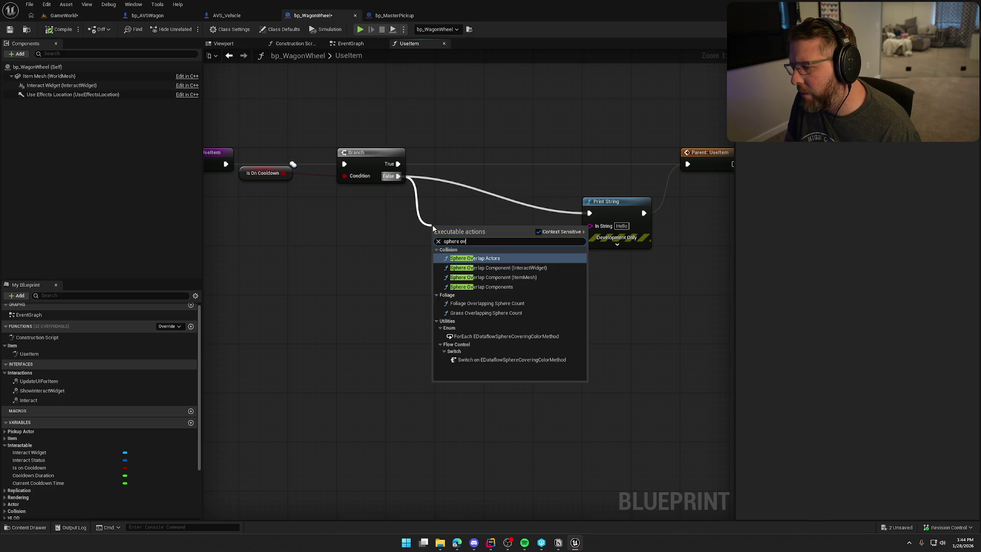
pyautogui.press('Return')
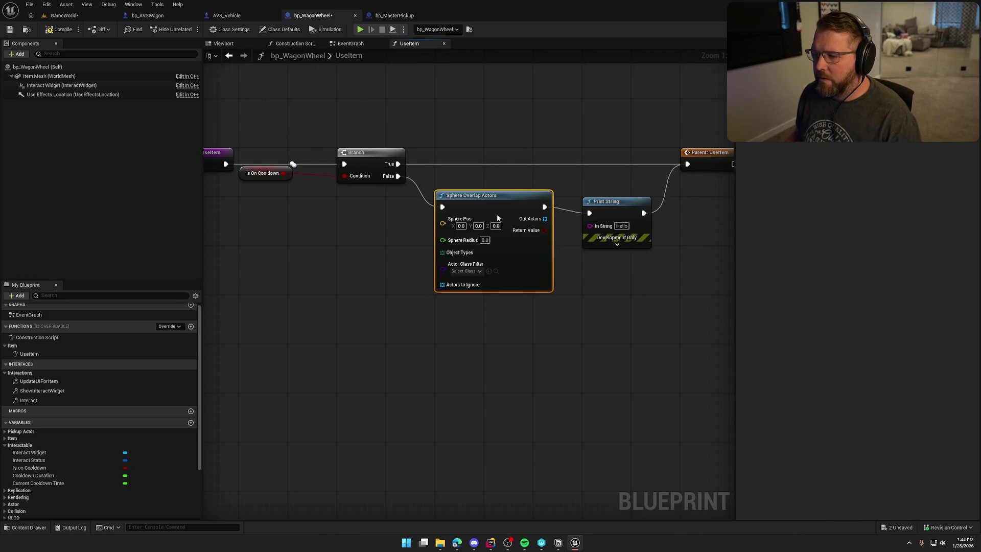
pyautogui.click(340, 238)
# Step: Feed Get Actor Location into Sphere Pos and set Sphere Radius to 750
pyautogui.rightClick(348, 224)
pyautogui.write('get actor loca')
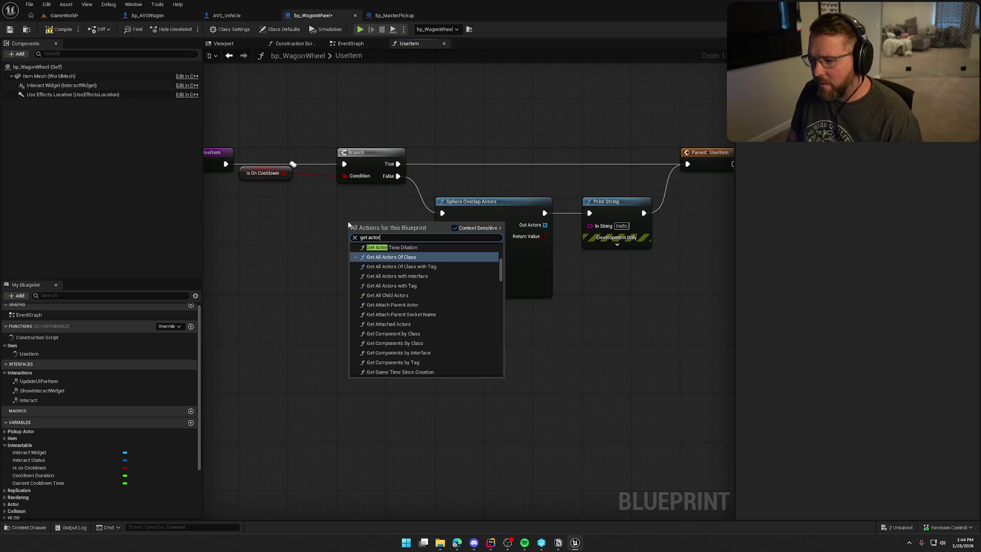
pyautogui.click(386, 304)
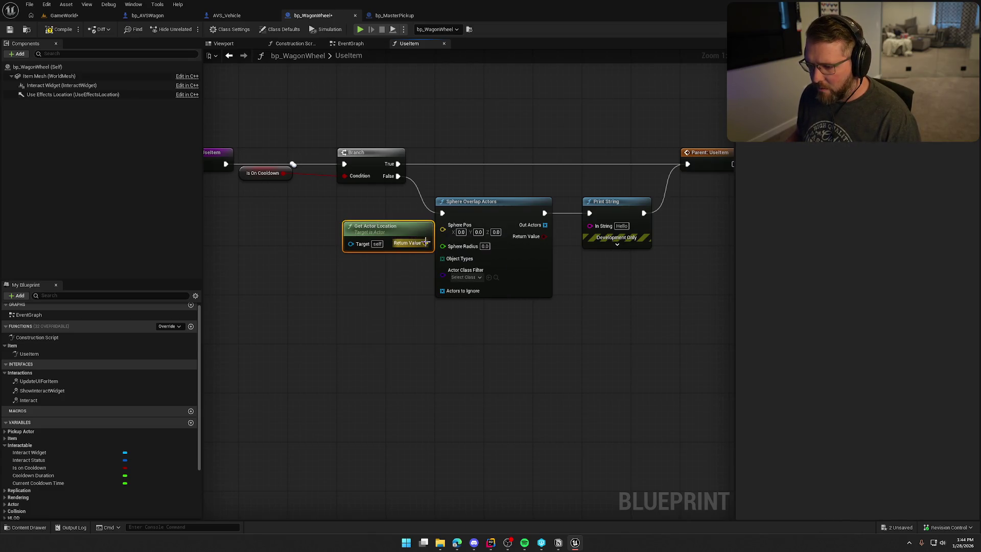
pyautogui.moveTo(431, 246)
pyautogui.mouseDown()
pyautogui.moveTo(442, 225)
pyautogui.moveTo(398, 211)
pyautogui.moveTo(410, 211)
pyautogui.mouseUp()
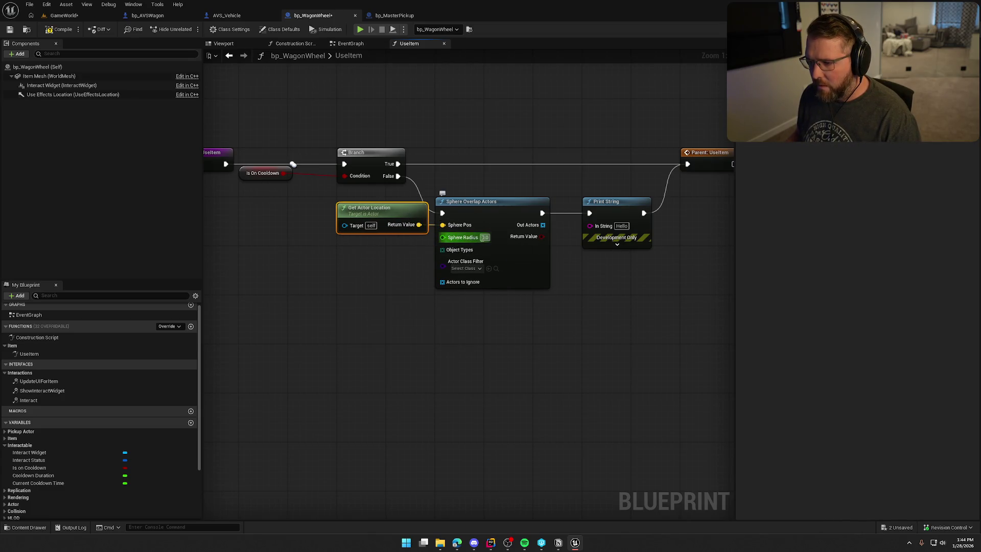
pyautogui.click(484, 237)
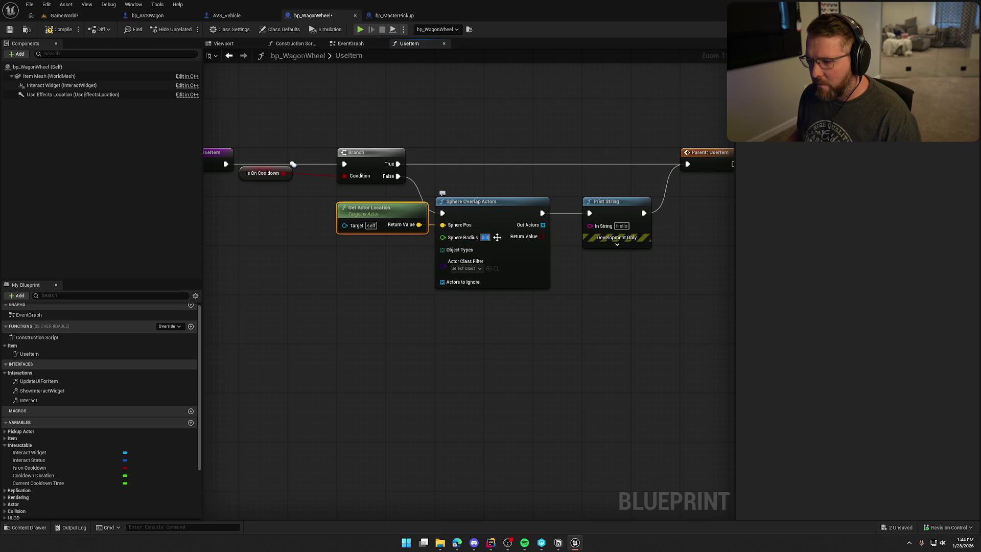
pyautogui.write('750')
pyautogui.click(511, 357)
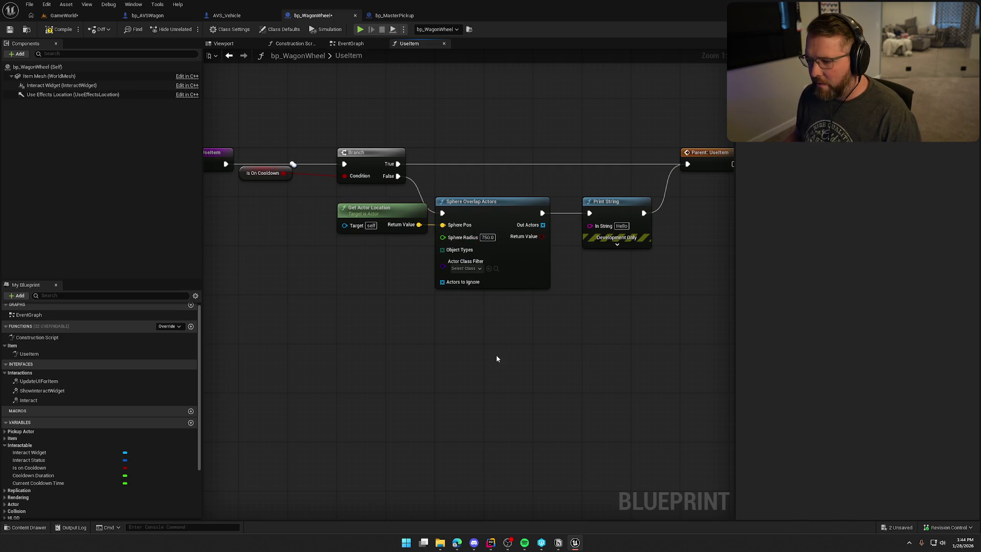
# Step: Check the collision object type of bp_AVSWagon's Vehicle Mesh component
pyautogui.click(138, 17)
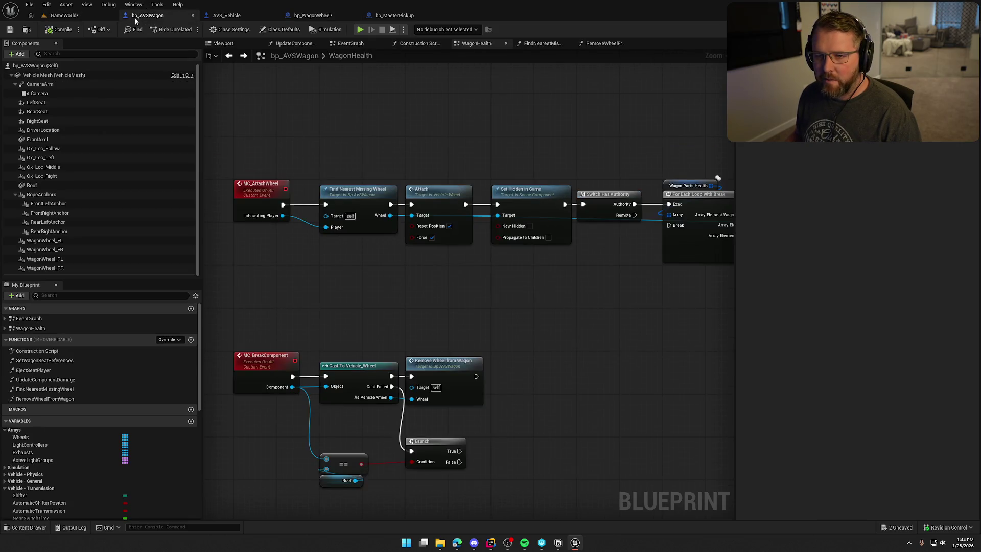
pyautogui.click(51, 74)
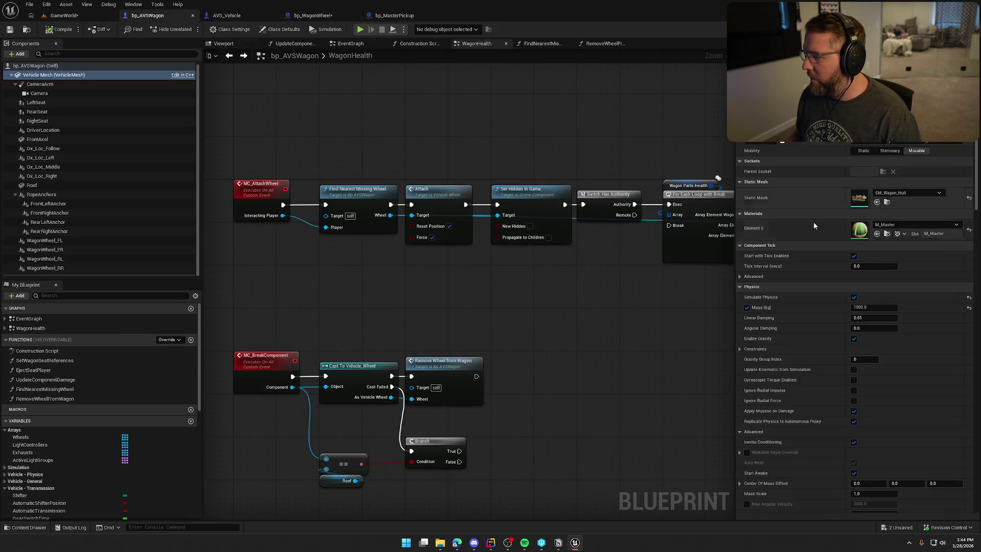
pyautogui.scroll(-10, 817, 339)
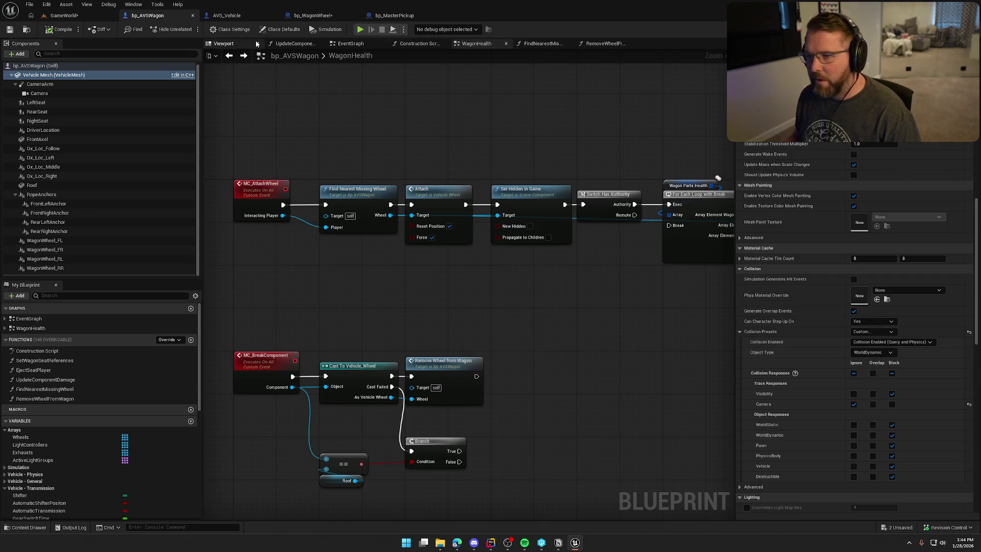
pyautogui.click(227, 15)
# Step: Feed Object Types a Make Array with the single entry WorldDynamic
pyautogui.click(312, 15)
pyautogui.moveTo(416, 244)
pyautogui.mouseDown()
pyautogui.moveTo(375, 250)
pyautogui.moveTo(296, 237)
pyautogui.mouseUp()
pyautogui.click(427, 375)
pyautogui.click(321, 251)
pyautogui.click(306, 271)
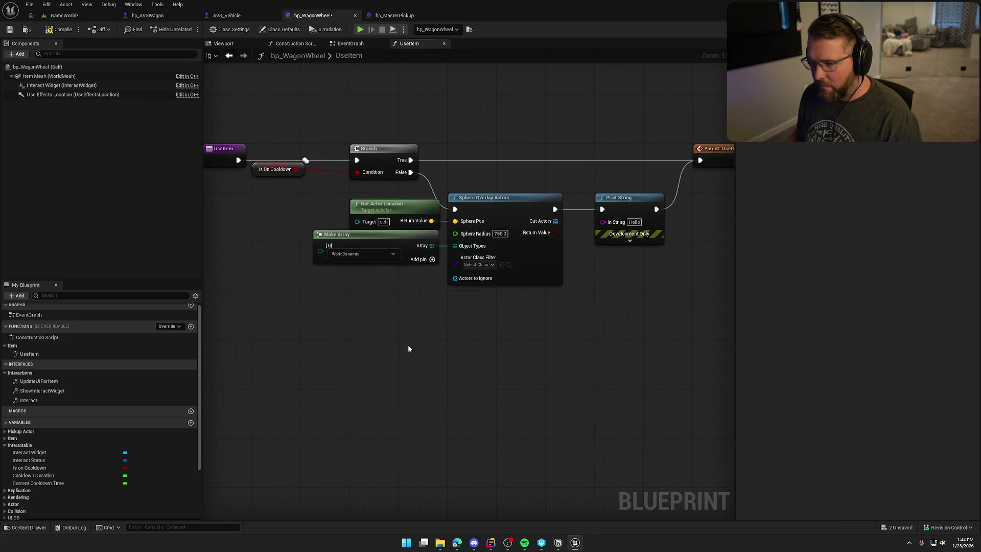
# Step: Set the Sphere Overlap Actors class filter to bp_AVSWagon
pyautogui.click(478, 265)
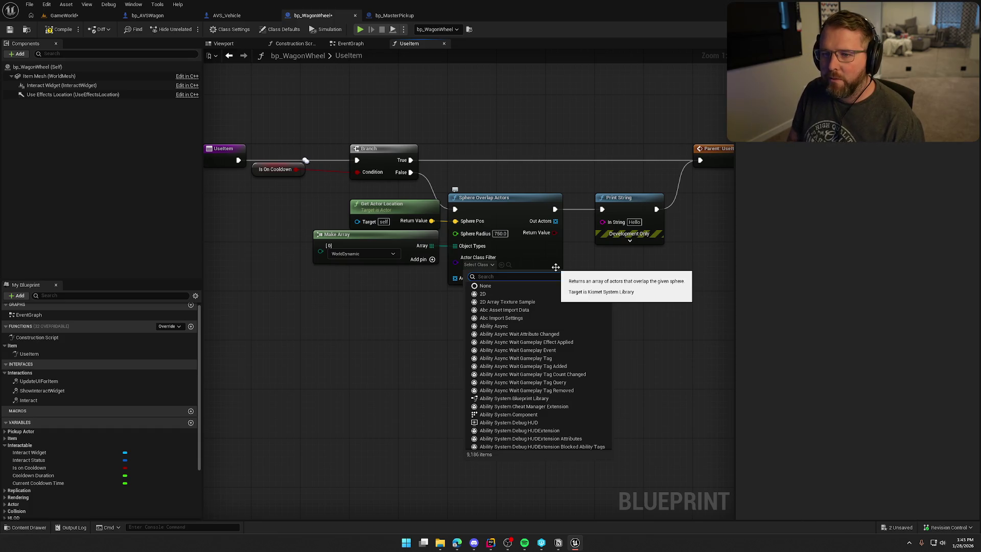
pyautogui.write('bp avs')
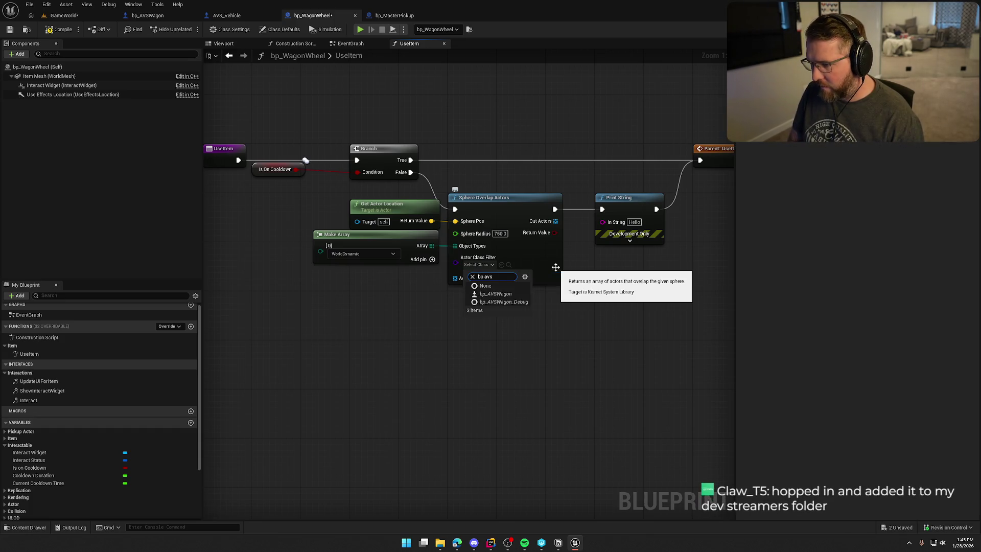
pyautogui.click(495, 294)
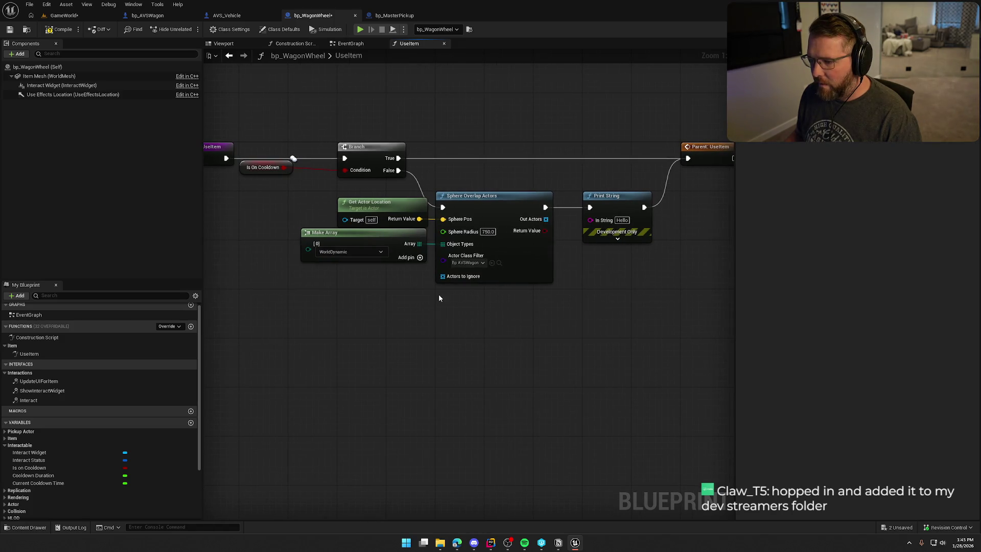
# Step: Delete the Print String node and move Parent: UseItem beside the first Branch
pyautogui.click(405, 240)
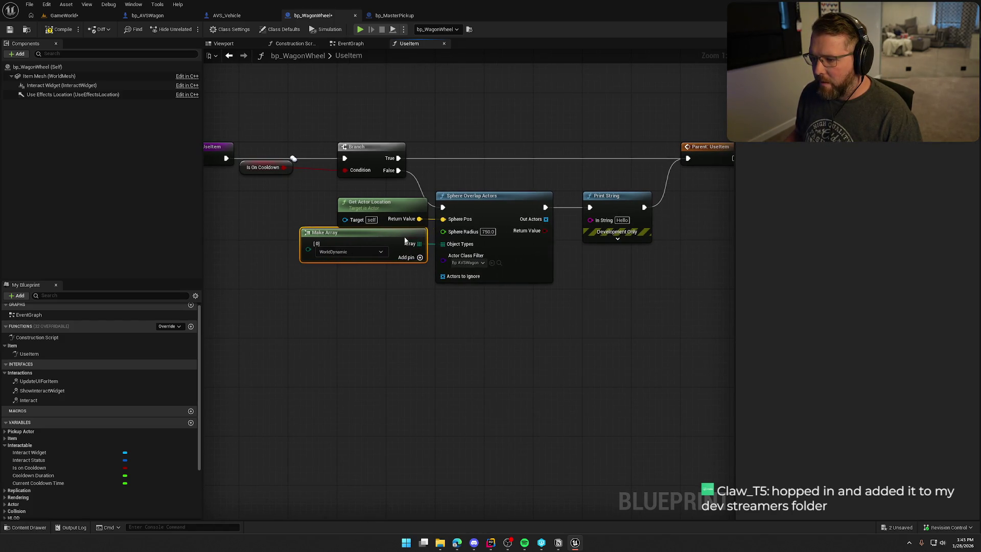
pyautogui.moveTo(438, 135); pyautogui.dragTo(595, 219)
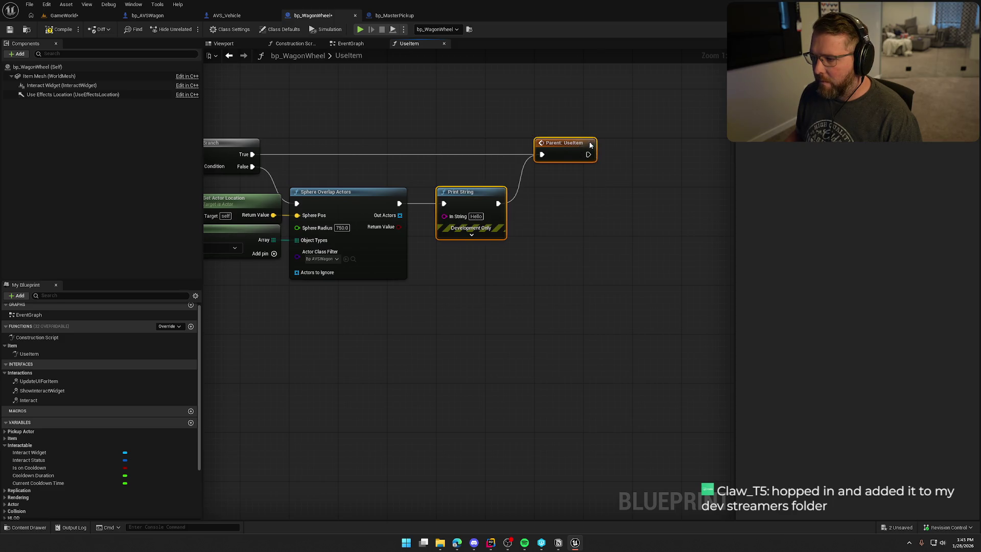
pyautogui.moveTo(590, 144); pyautogui.dragTo(688, 145)
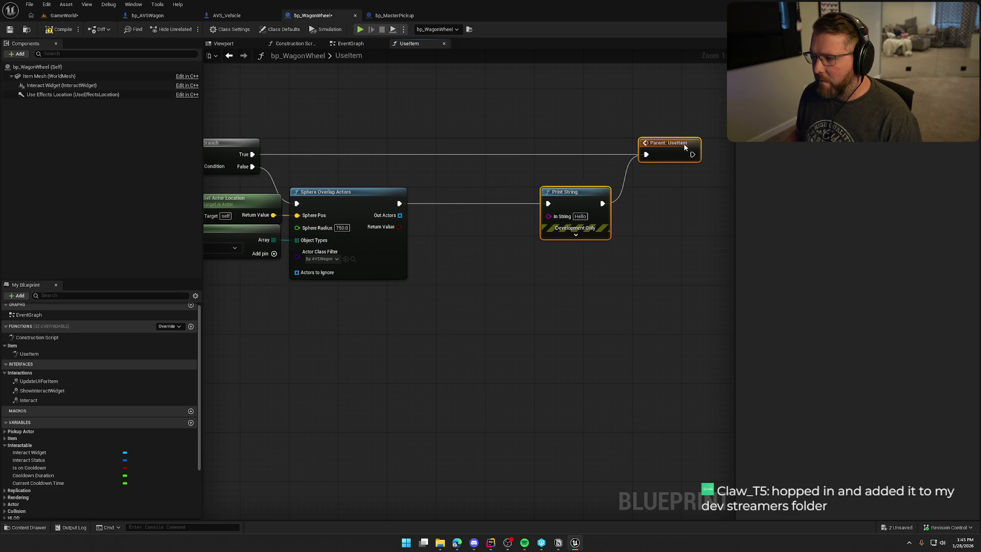
pyautogui.click(643, 196)
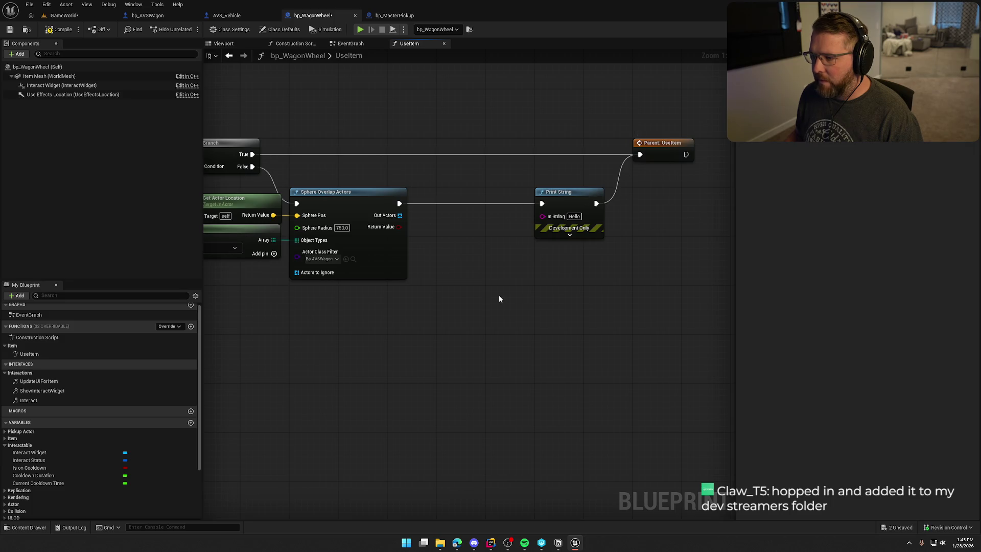
pyautogui.click(583, 220)
pyautogui.press('Delete')
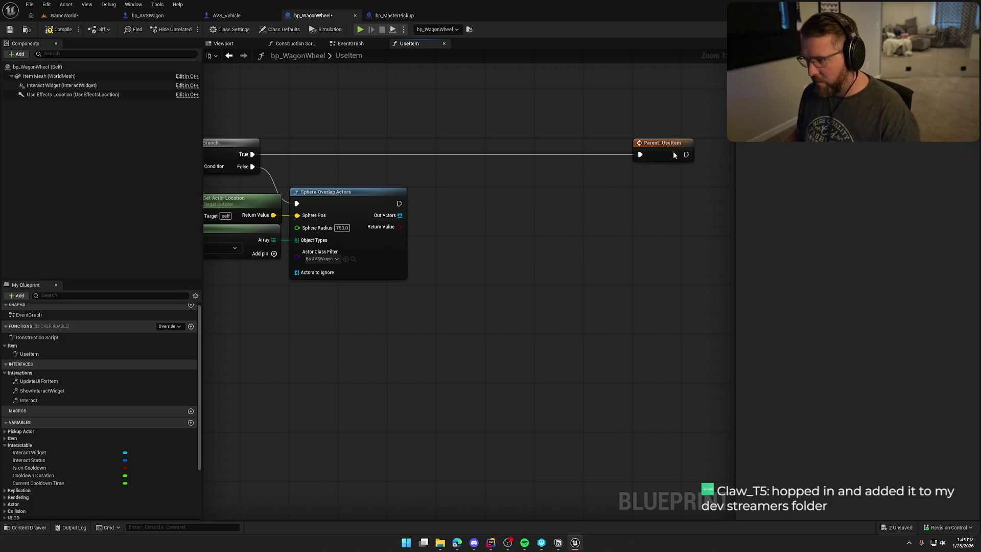
pyautogui.moveTo(672, 151); pyautogui.dragTo(330, 151)
pyautogui.click(404, 142)
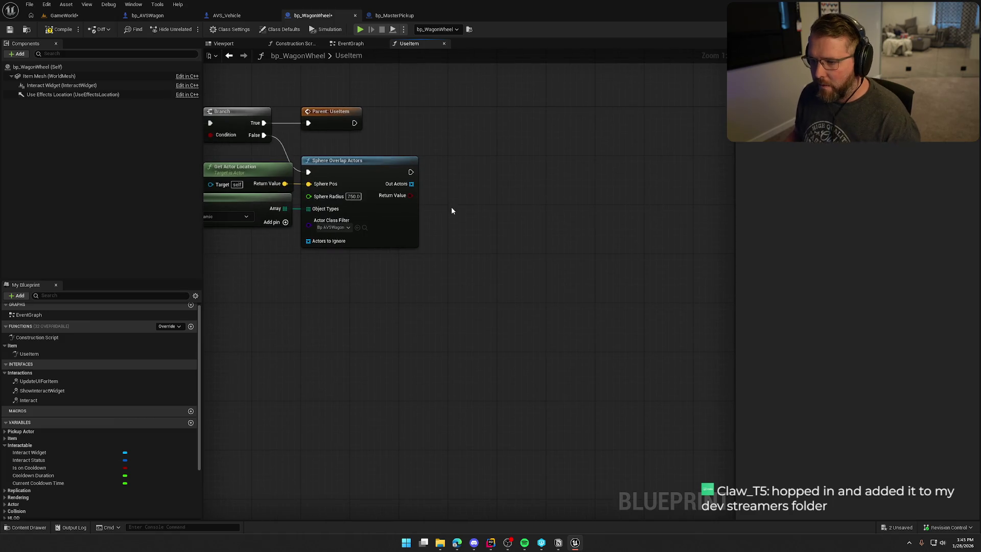
# Step: Add a Branch after Sphere Overlap Actors driven by its Return Value, then compile
pyautogui.click(449, 179)
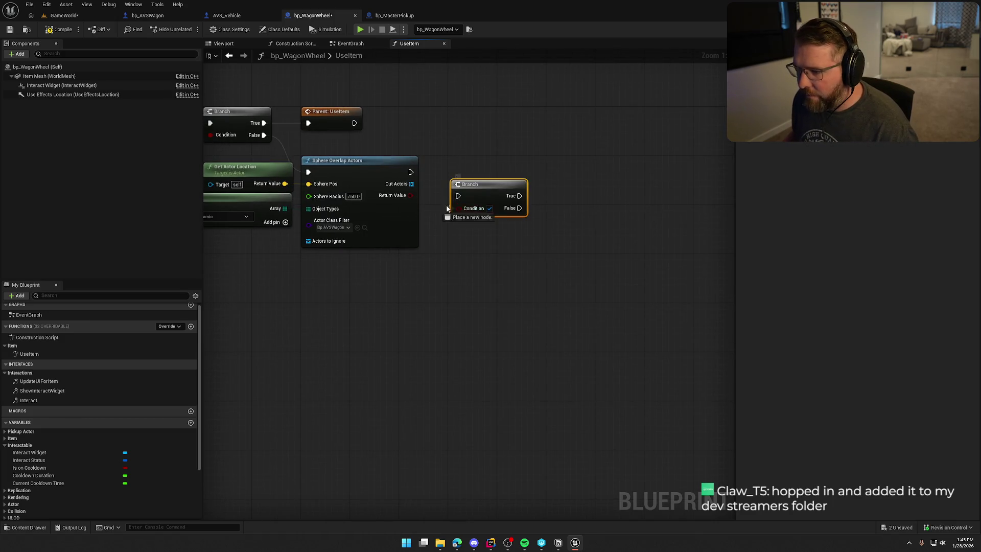
pyautogui.moveTo(410, 195); pyautogui.dragTo(458, 208)
pyautogui.moveTo(410, 171)
pyautogui.mouseDown()
pyautogui.moveTo(458, 195)
pyautogui.moveTo(524, 257)
pyautogui.mouseUp()
pyautogui.press('q')
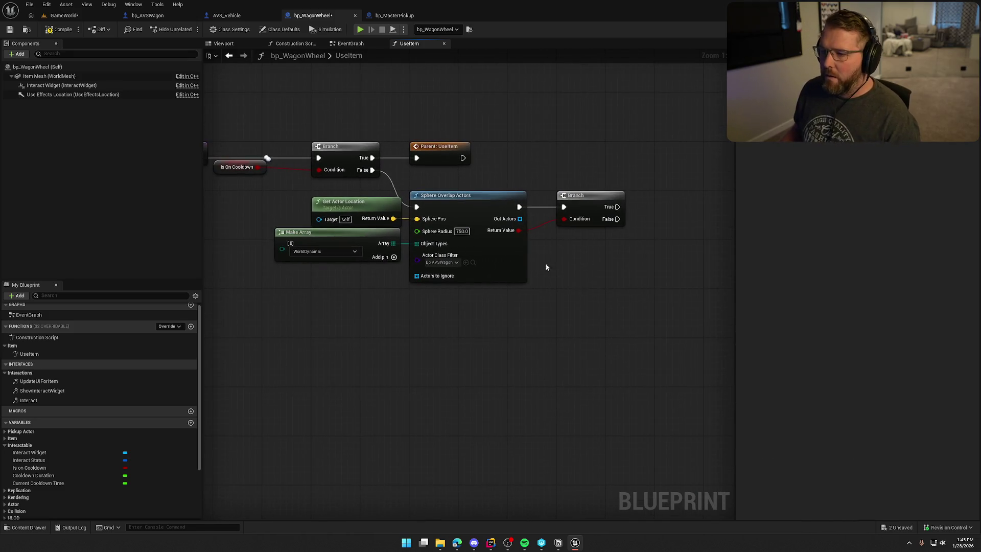
pyautogui.click(59, 30)
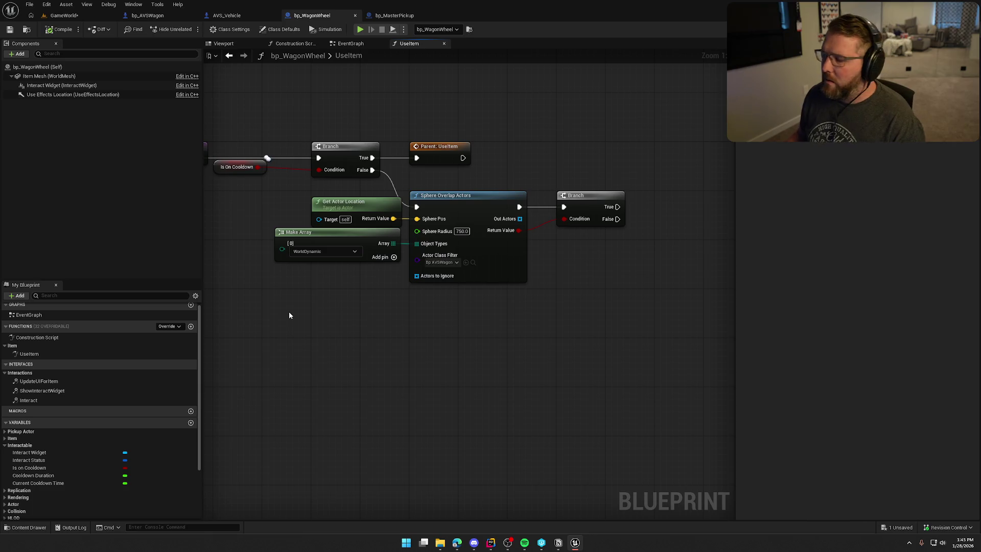
pyautogui.moveTo(564, 324); pyautogui.dragTo(520, 290)
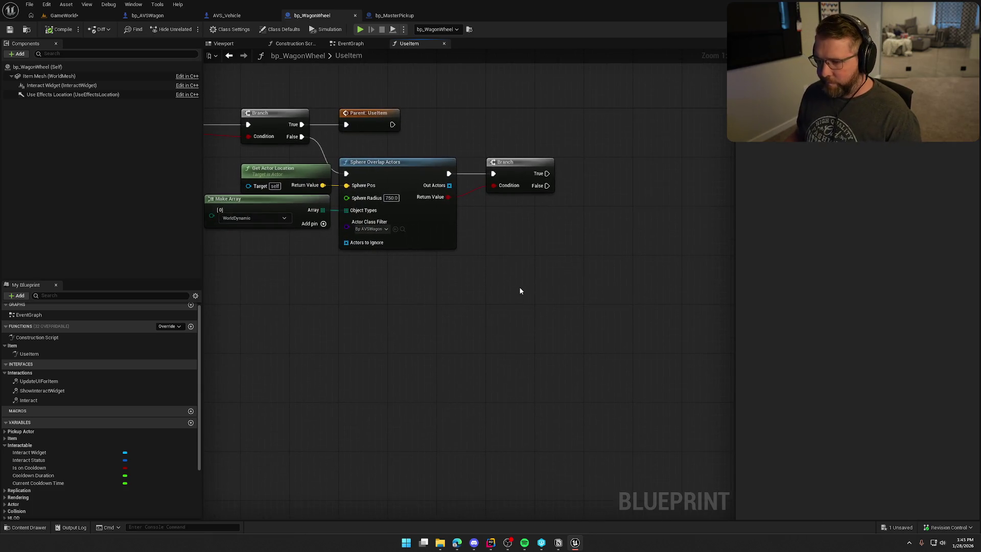
# Step: Get the actor at index 0 of the Out Actors array
pyautogui.moveTo(450, 188); pyautogui.dragTo(491, 210)
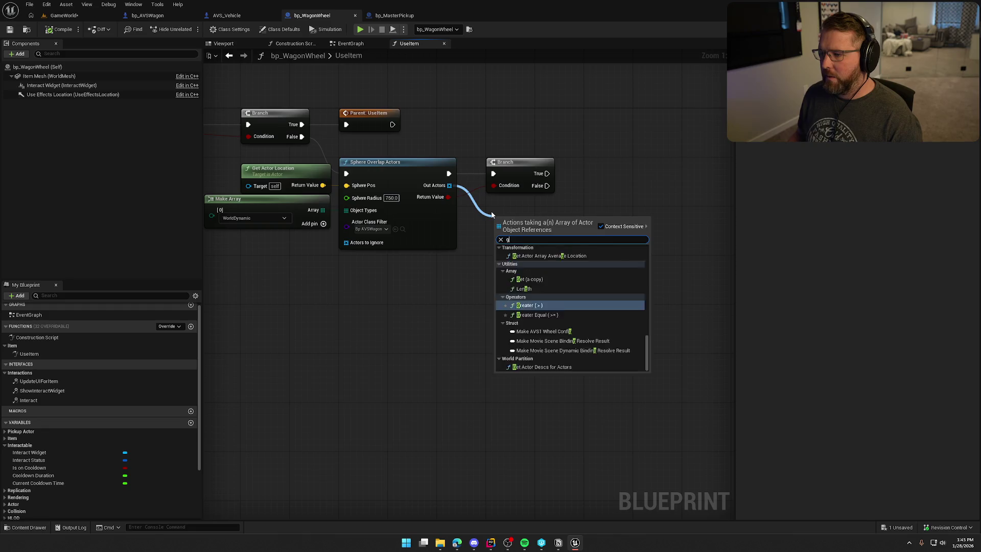
pyautogui.write('get')
pyautogui.press('Return')
pyautogui.moveTo(521, 239); pyautogui.dragTo(515, 222)
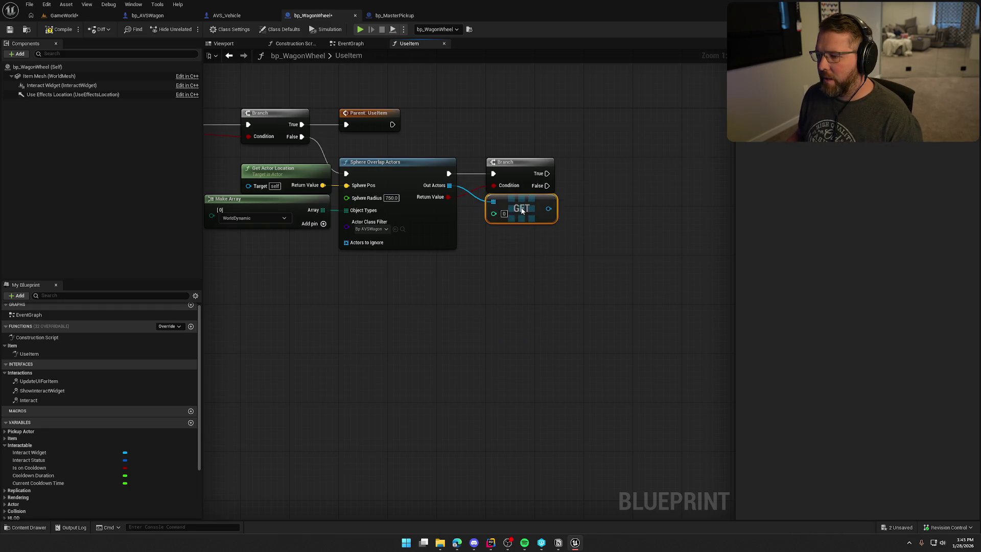
pyautogui.moveTo(543, 272); pyautogui.dragTo(454, 271)
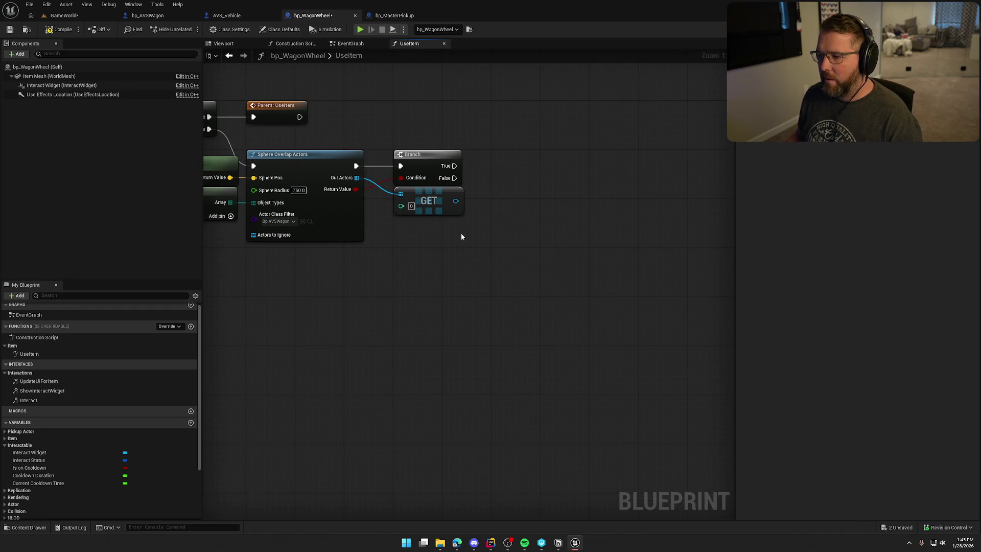
# Step: Cast the first overlapped actor to bp_AVSWagon on the Branch's True path
pyautogui.moveTo(455, 201); pyautogui.dragTo(513, 206)
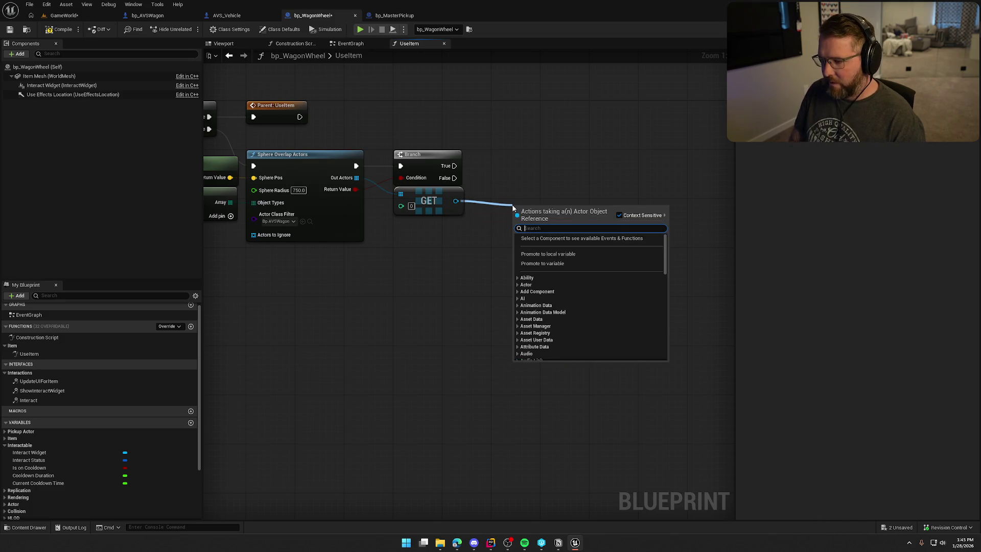
pyautogui.write('mc a')
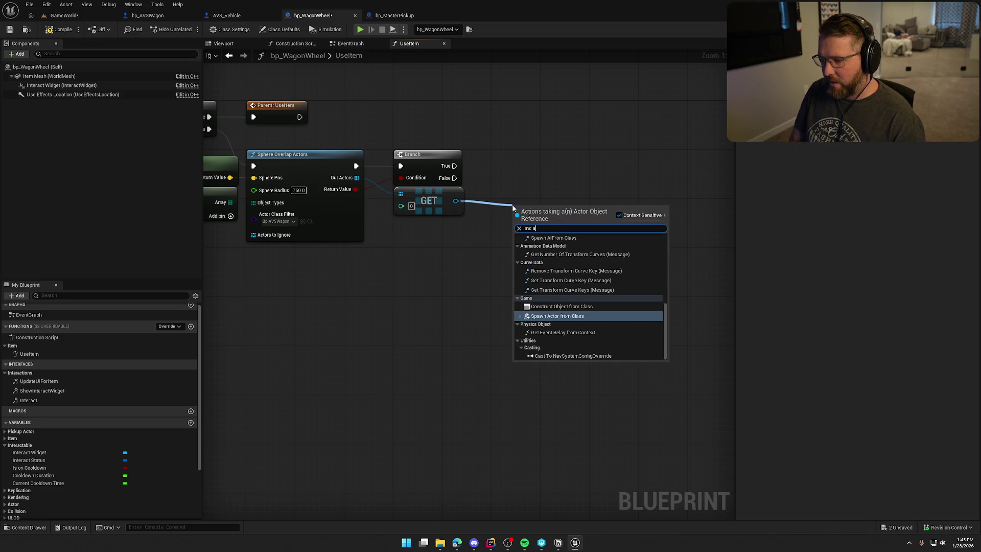
pyautogui.write('tta')
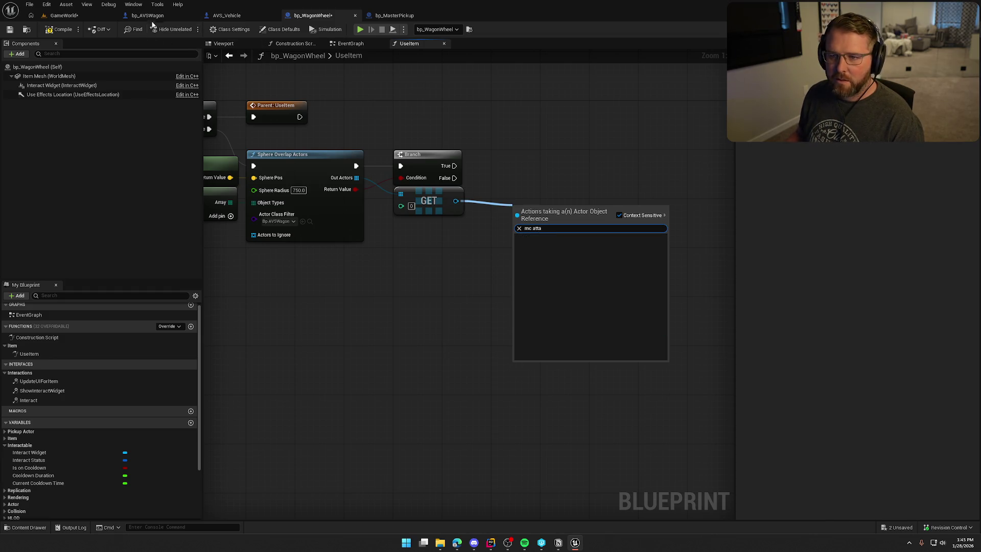
pyautogui.click(148, 15)
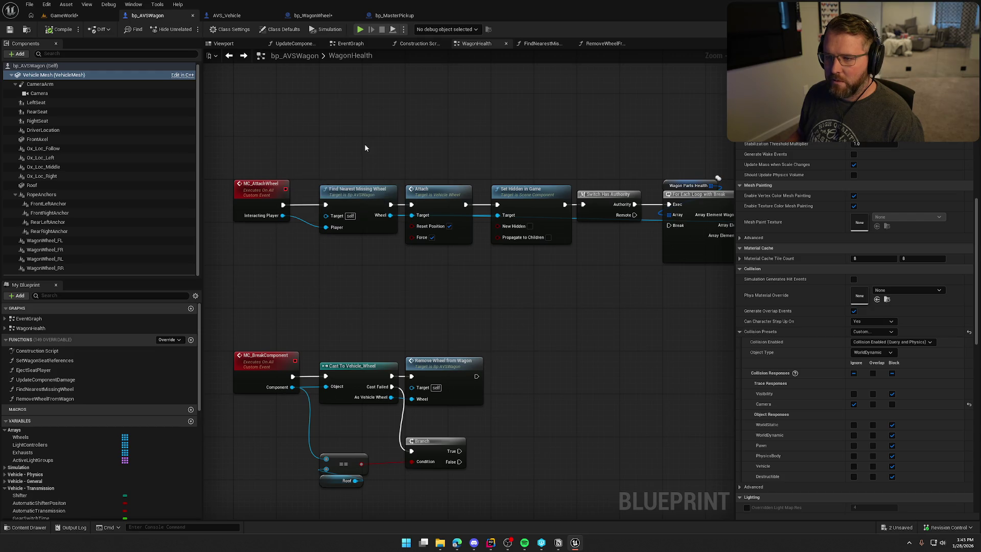
pyautogui.click(312, 16)
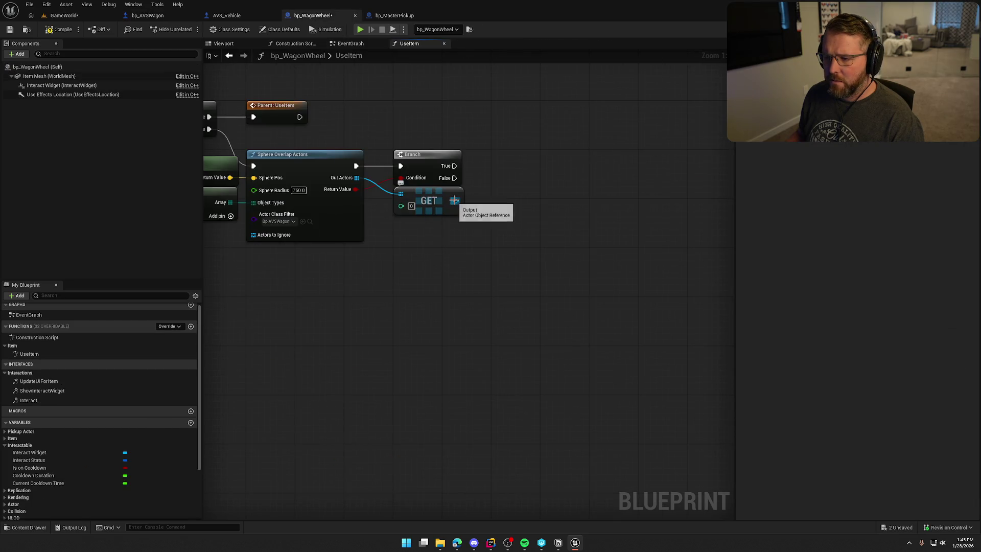
pyautogui.moveTo(456, 200); pyautogui.dragTo(502, 212)
pyautogui.write('cat')
pyautogui.press('BackSpace')
pyautogui.write('st')
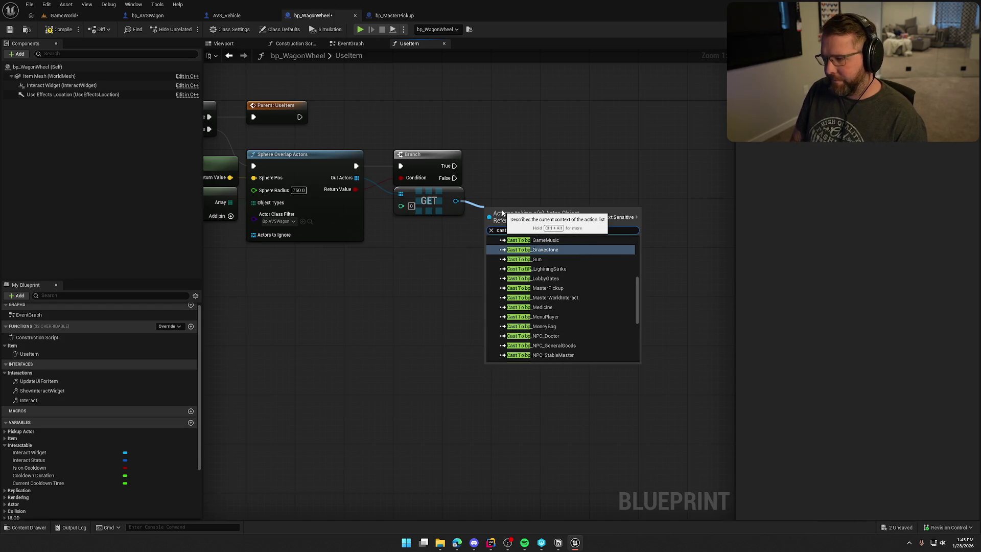
pyautogui.write(' avs')
pyautogui.press('Return')
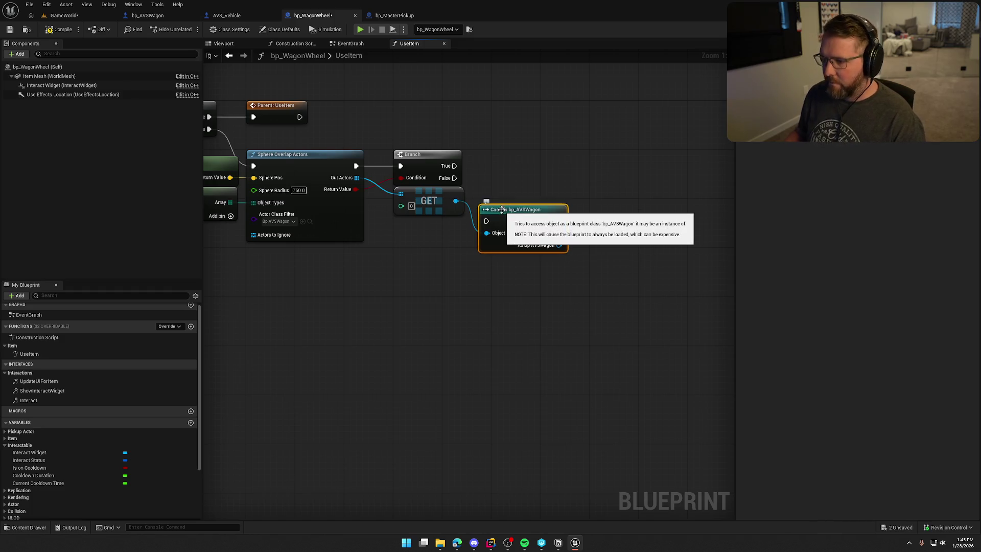
pyautogui.moveTo(510, 213)
pyautogui.mouseDown()
pyautogui.moveTo(520, 159)
pyautogui.moveTo(540, 201)
pyautogui.mouseUp()
# Step: Call MC Attach Wheel on the cast wagon and review the whole UseItem chain
pyautogui.write('mc attac')
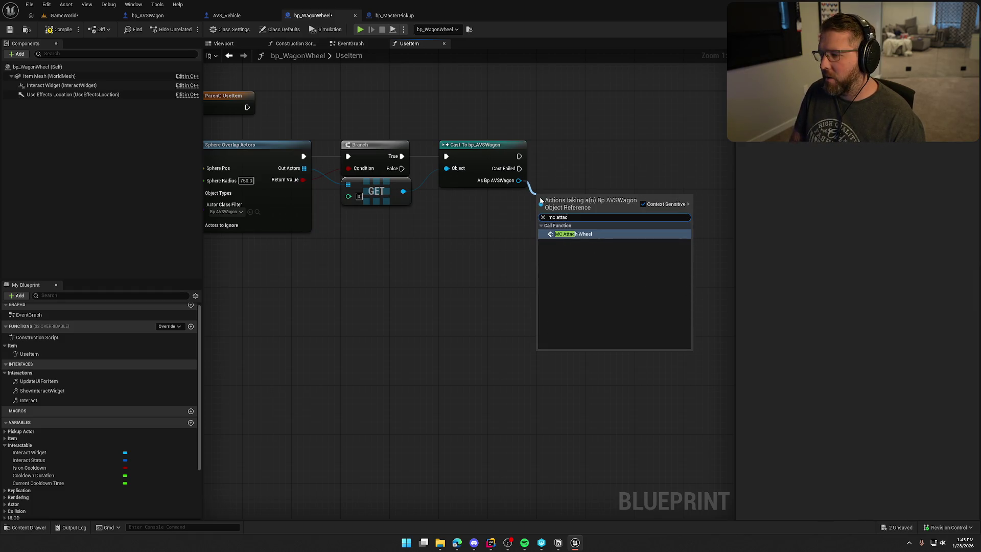
pyautogui.press('Return')
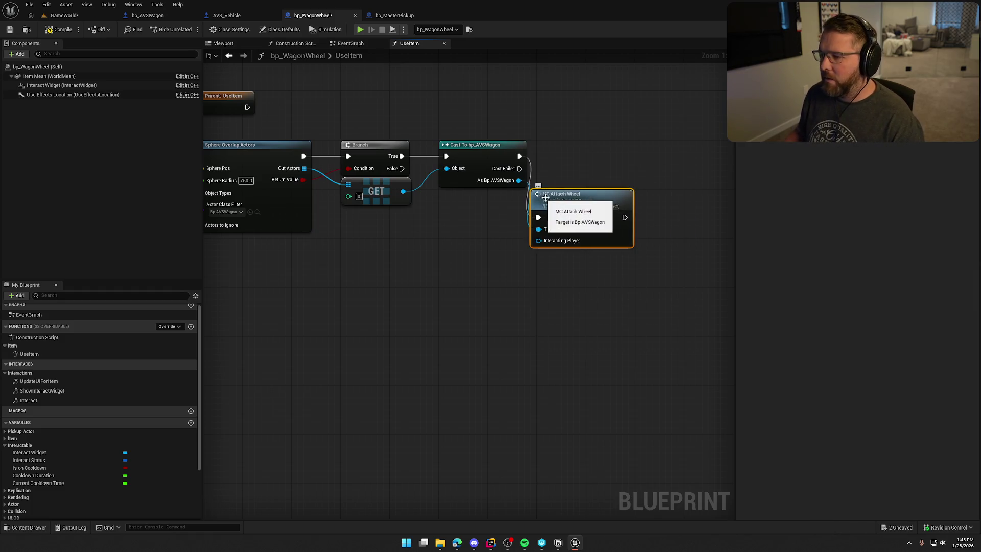
pyautogui.moveTo(573, 213); pyautogui.dragTo(566, 148)
pyautogui.scroll(-1, 615, 287)
pyautogui.moveTo(615, 286)
pyautogui.mouseDown()
pyautogui.moveTo(658, 273)
pyautogui.moveTo(733, 294)
pyautogui.mouseUp()
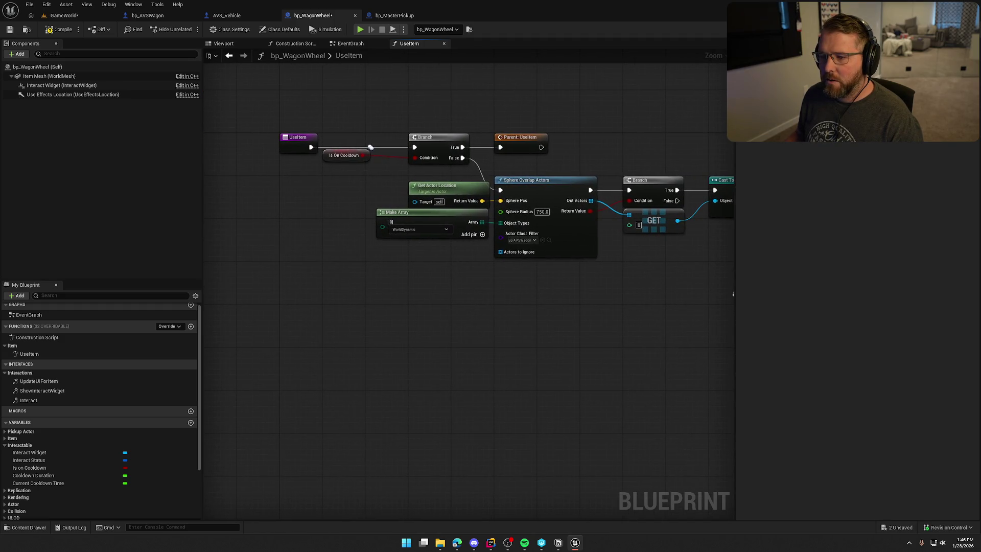
pyautogui.scroll(-2, 648, 293)
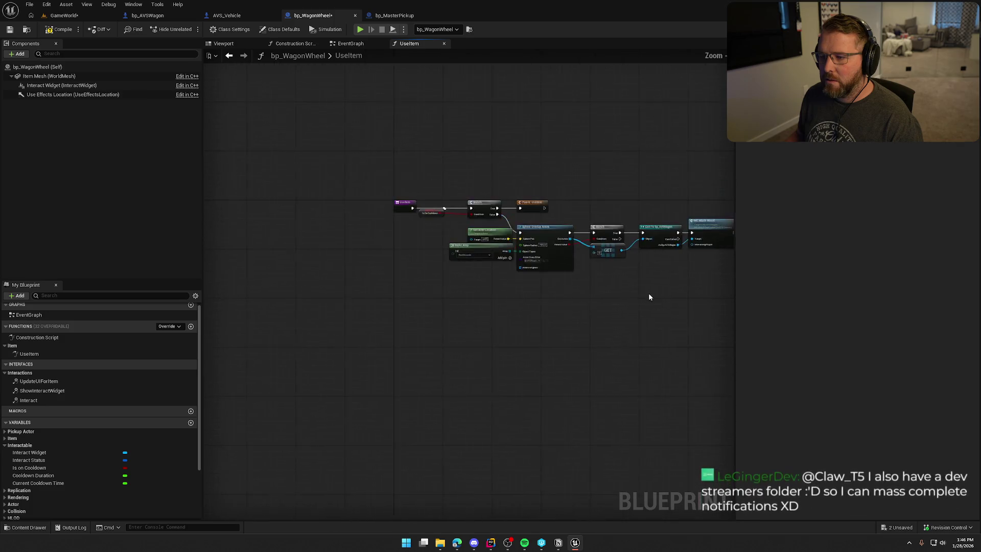
pyautogui.scroll(1, 526, 285)
pyautogui.moveTo(528, 286); pyautogui.dragTo(556, 294)
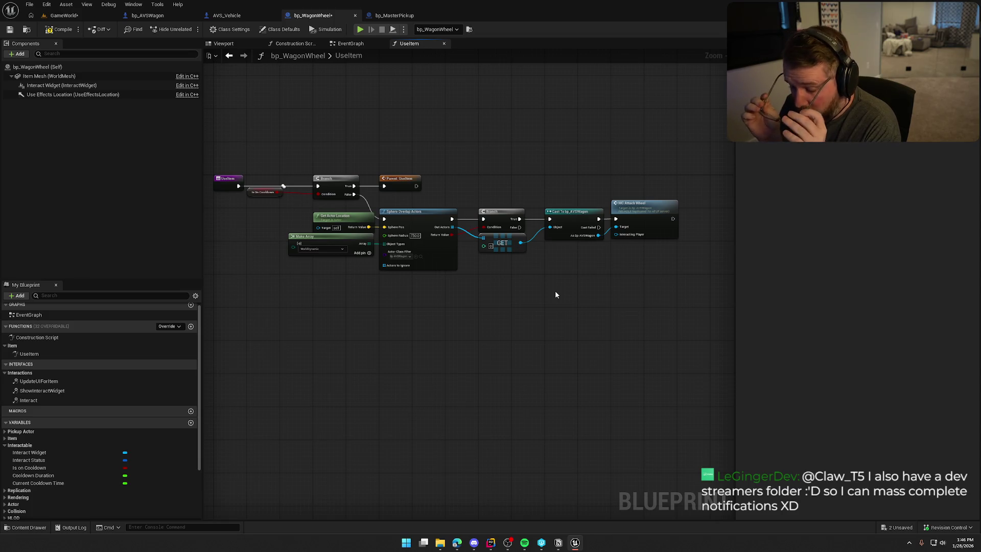
# Step: Open the MC_AttachWheel event in bp_AVSWagon's WagonHealth graph
pyautogui.doubleClick(643, 212)
pyautogui.moveTo(596, 366)
pyautogui.mouseDown()
pyautogui.moveTo(446, 314)
pyautogui.moveTo(417, 271)
pyautogui.mouseUp()
pyautogui.click(428, 279)
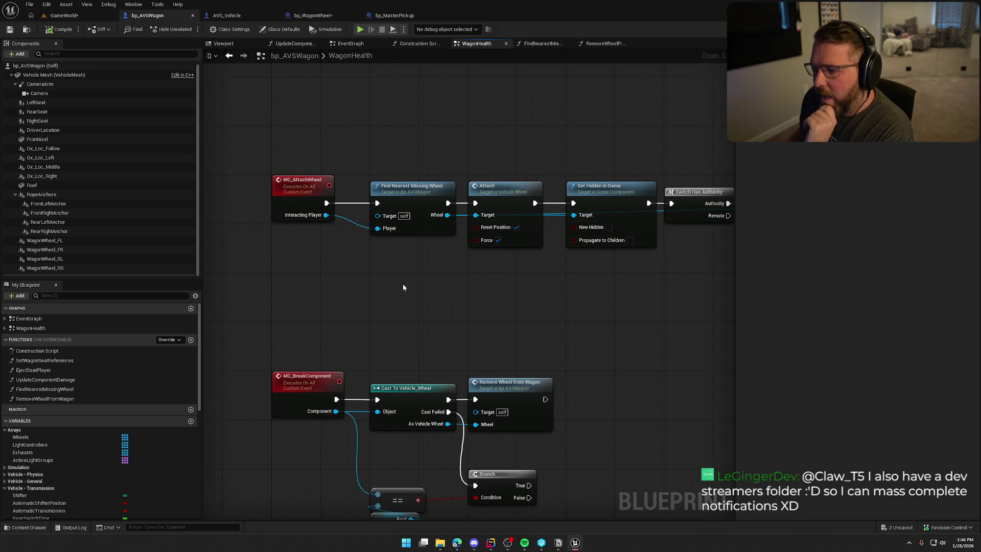
# Step: Change MC_AttachWheel's InteractingPlayer input to a Vector named From Location
pyautogui.moveTo(402, 287)
pyautogui.mouseDown()
pyautogui.moveTo(378, 274)
pyautogui.moveTo(418, 275)
pyautogui.moveTo(276, 134)
pyautogui.moveTo(431, 274)
pyautogui.mouseUp()
pyautogui.click(291, 176)
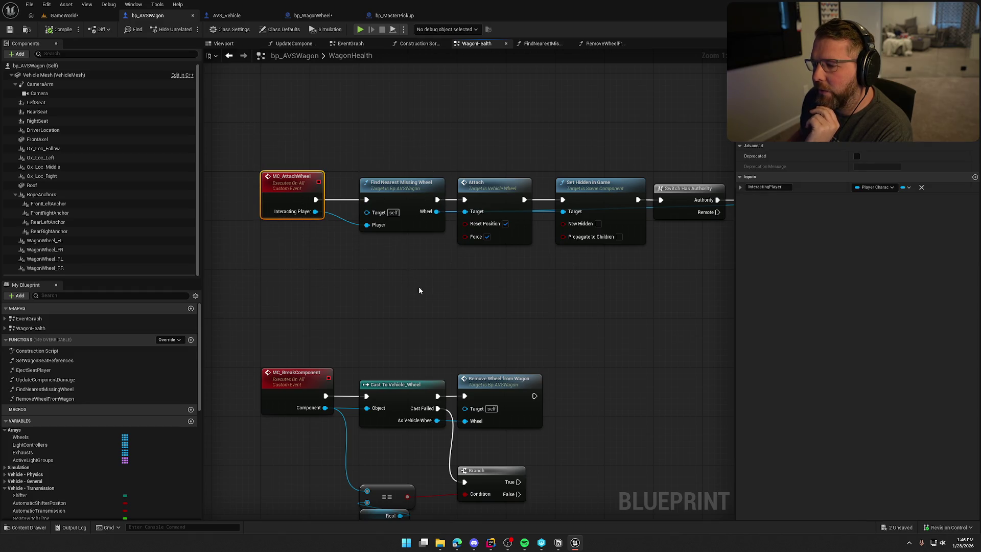
pyautogui.click(874, 187)
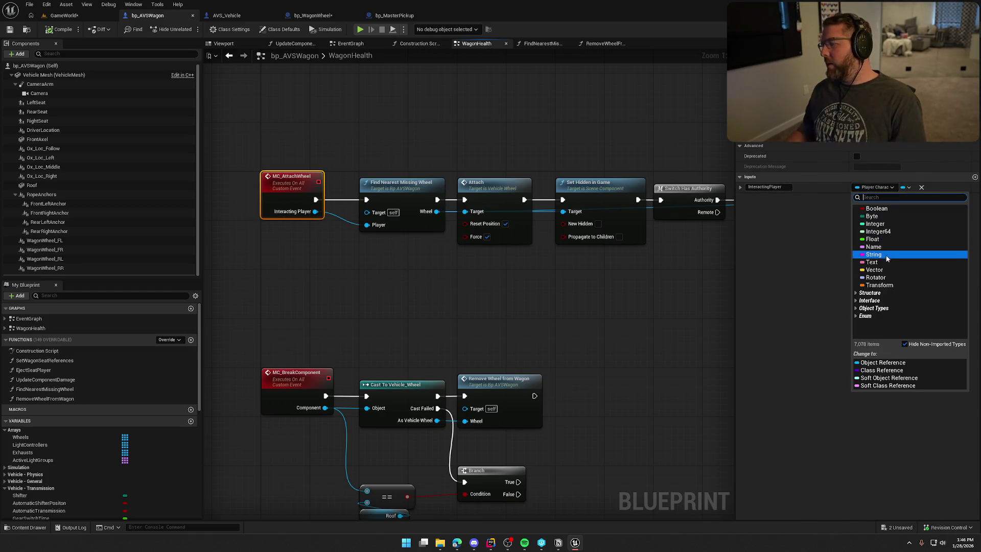
pyautogui.press('Escape')
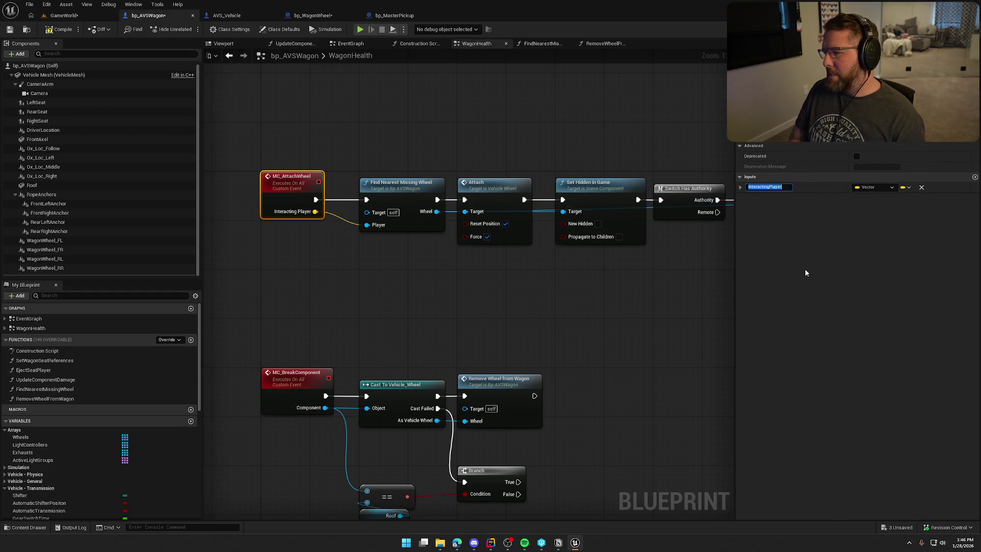
pyautogui.write('W')
pyautogui.press('BackSpace')
pyautogui.write('From')
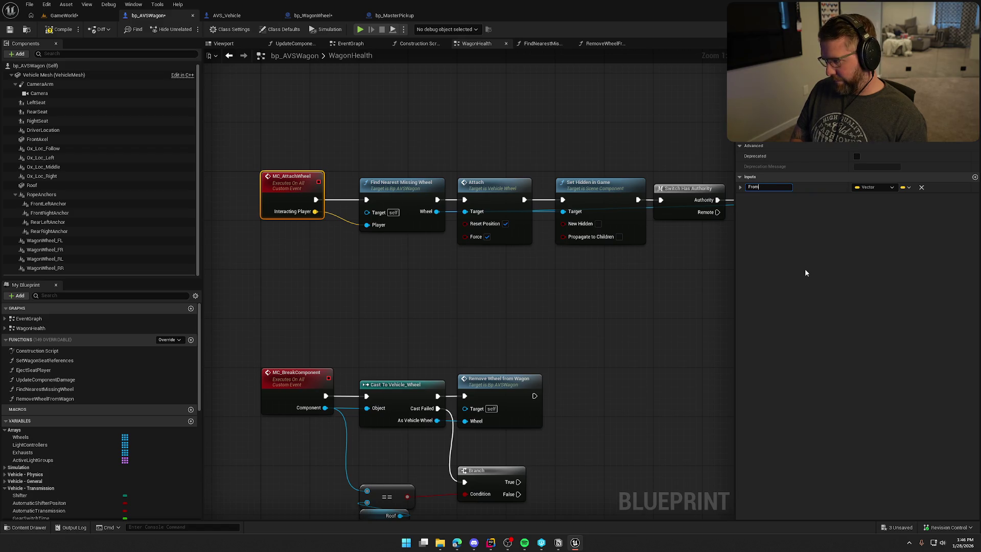
pyautogui.write(' Location')
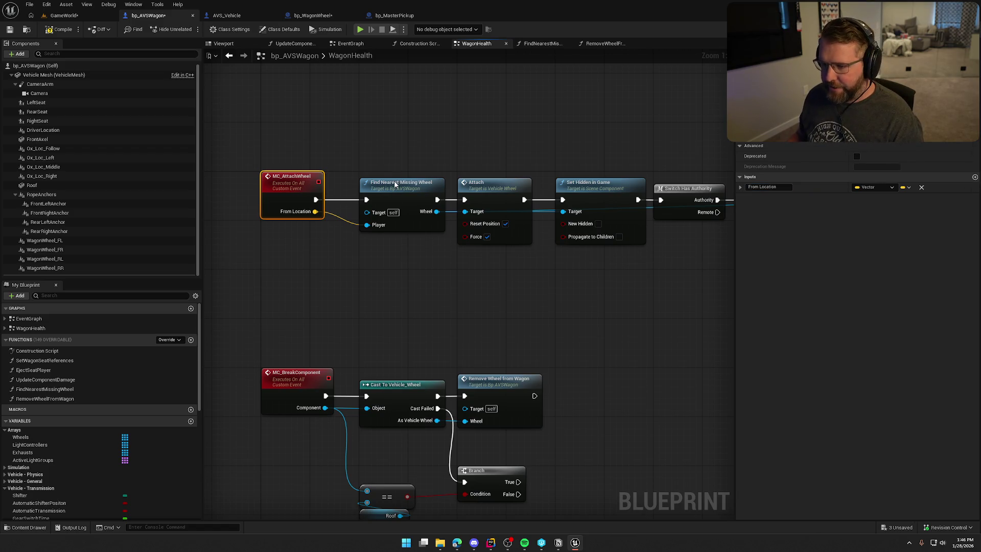
# Step: Make Find Nearest Missing Wheel's Player input a Vector named From Location and open the function
pyautogui.click(402, 184)
pyautogui.click(878, 172)
pyautogui.click(868, 248)
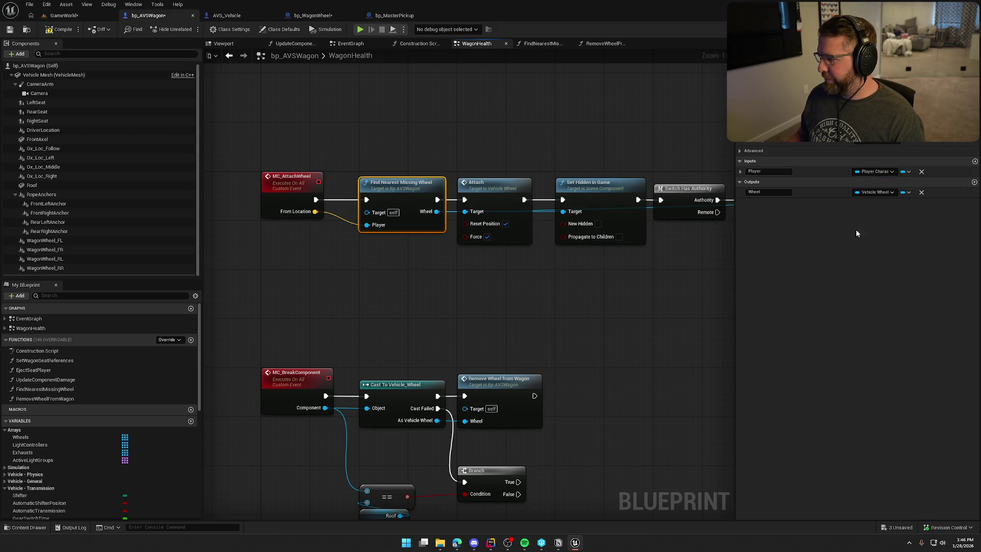
pyautogui.click(758, 171)
pyautogui.write('From Loc')
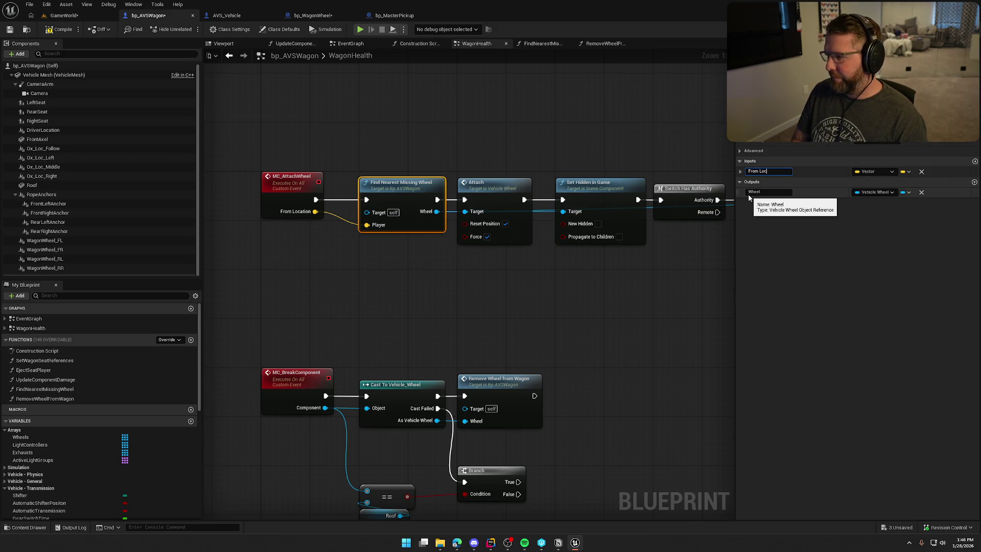
pyautogui.write('ation')
pyautogui.press('Return')
pyautogui.doubleClick(390, 198)
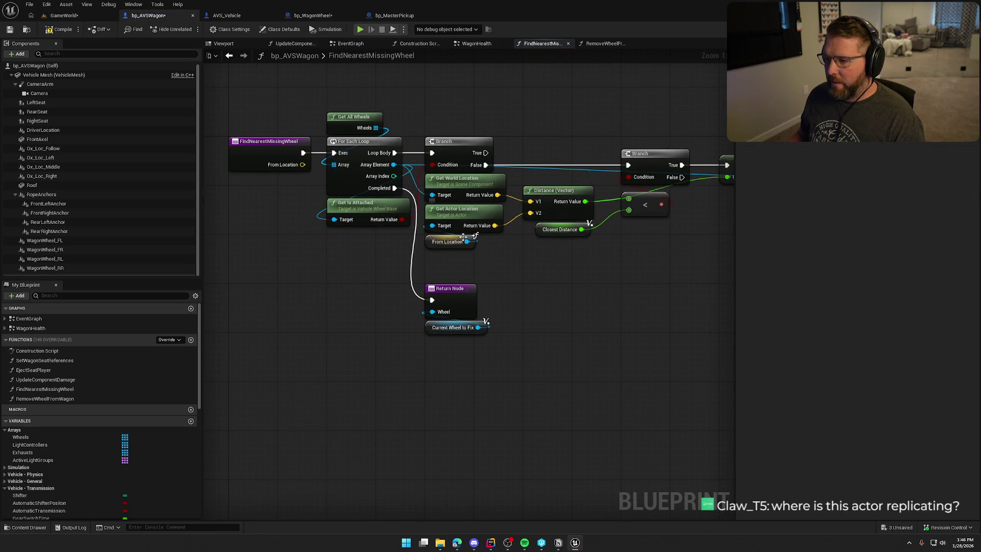
# Step: Replace Get Actor Location in the distance check with a From Location getter
pyautogui.click(454, 218)
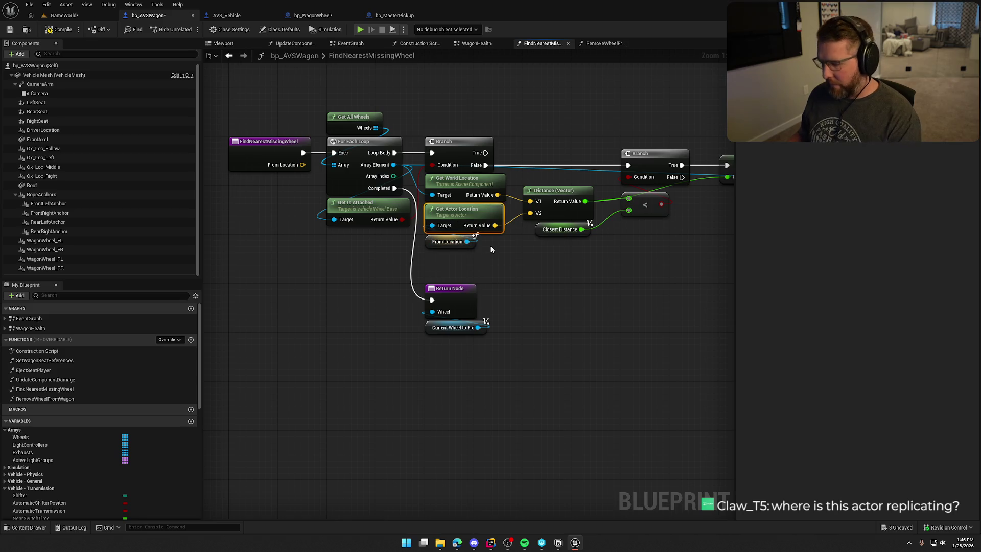
pyautogui.press('Delete')
pyautogui.rightClick(447, 243)
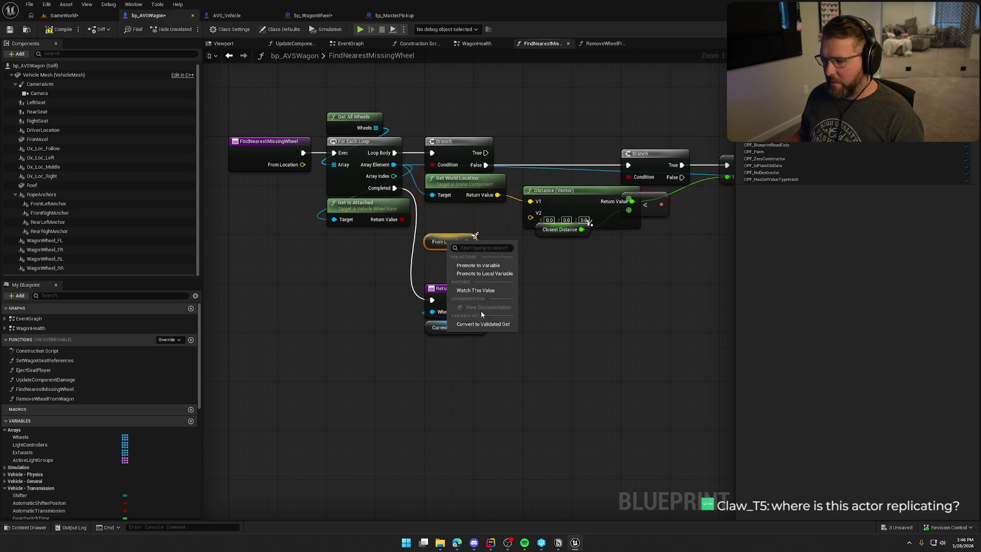
pyautogui.click(480, 311)
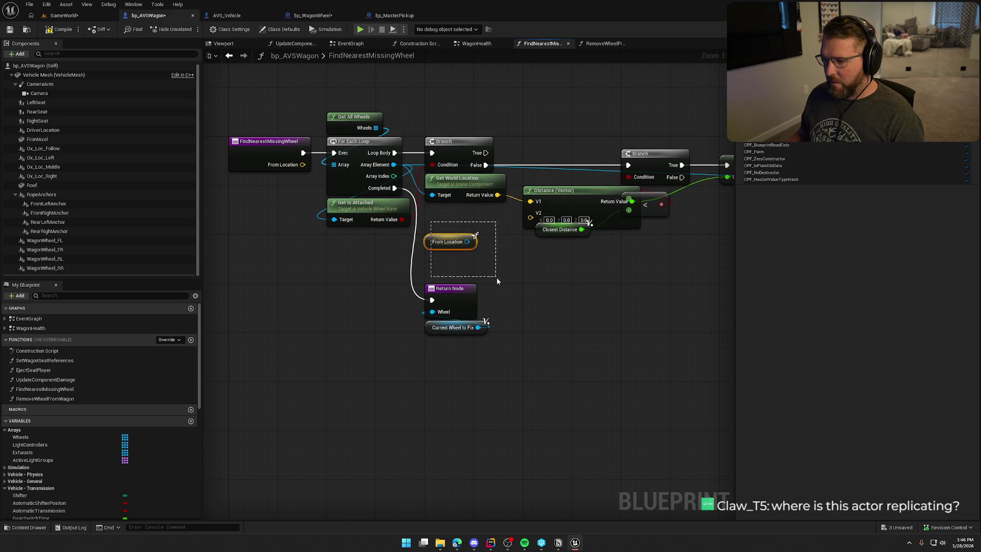
pyautogui.rightClick(440, 214)
pyautogui.write('get from location')
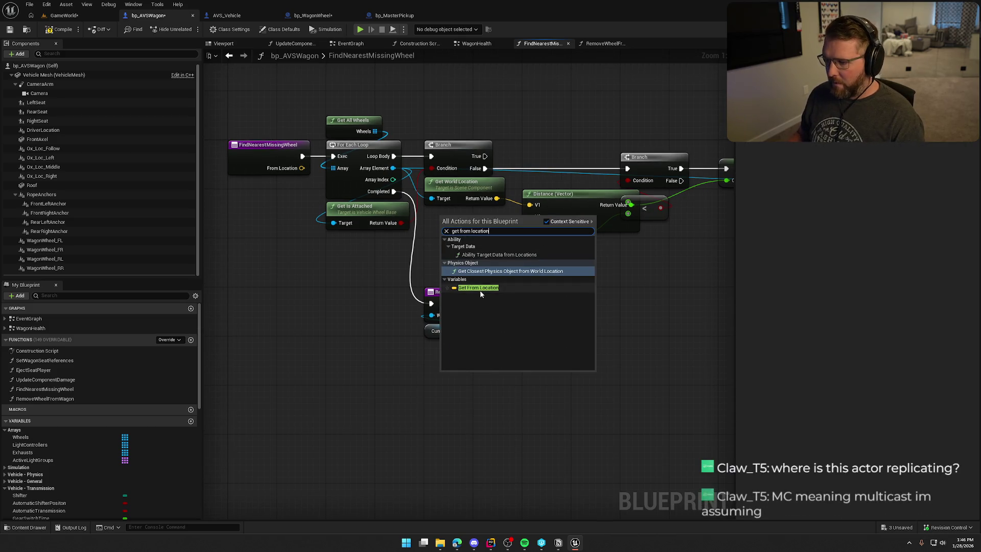
pyautogui.click(482, 287)
pyautogui.moveTo(478, 220); pyautogui.dragTo(530, 216)
pyautogui.click(520, 253)
# Step: Save all modified blueprints and show bp_WagonWheel's UseItem graph
pyautogui.moveTo(468, 255); pyautogui.dragTo(428, 250)
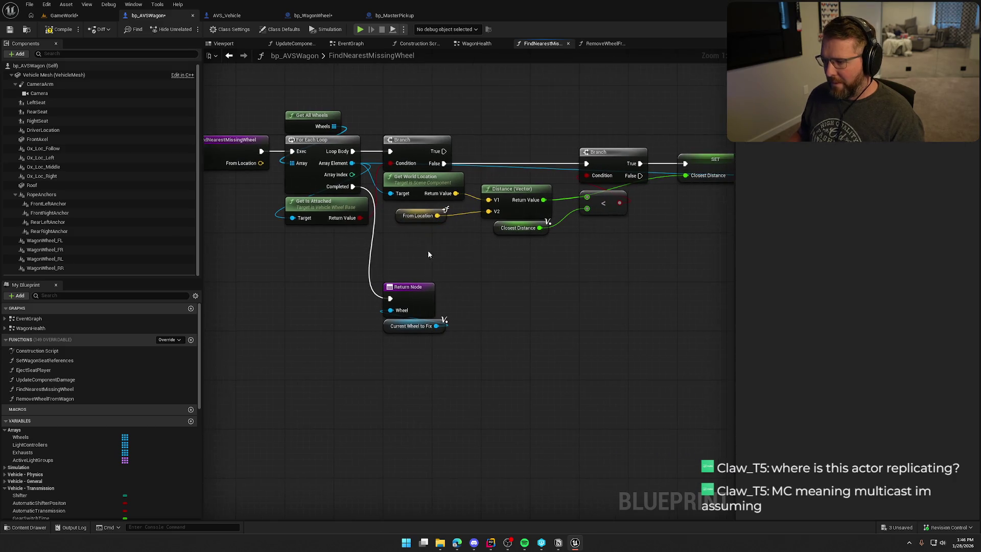
pyautogui.hotkey('ctrl', 'shift', 's')
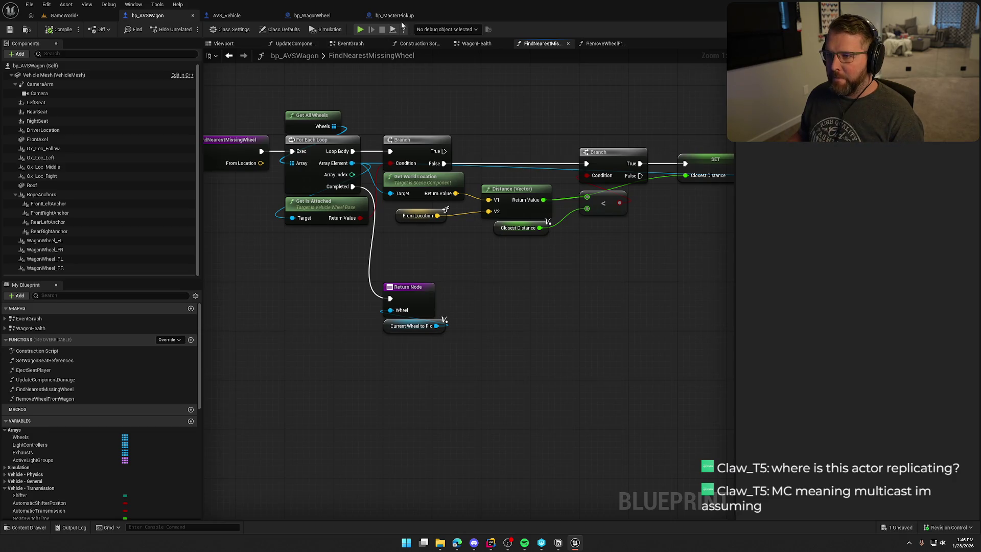
pyautogui.click(312, 15)
pyautogui.scroll(3, 538, 249)
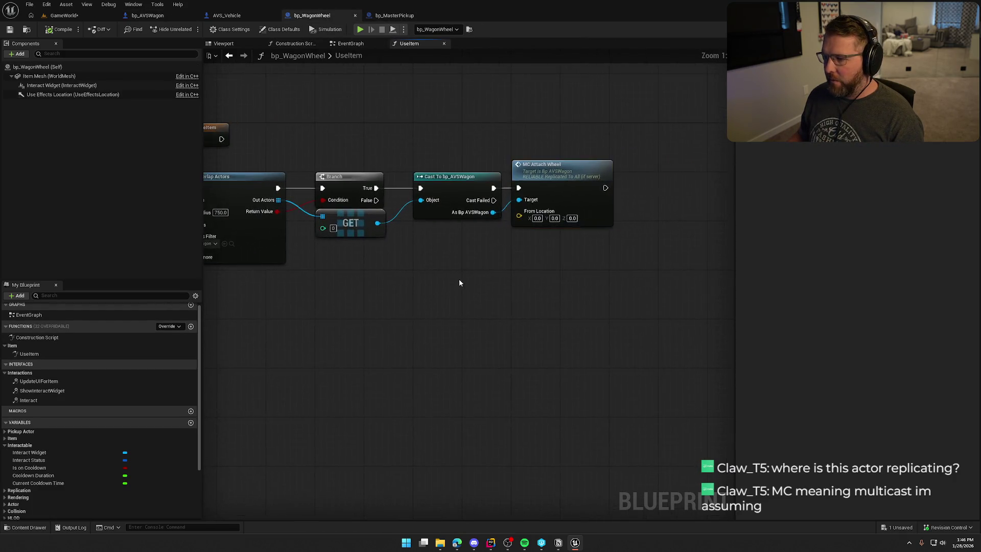
# Step: Wire the wheel's Get Actor Location into MC Attach Wheel's From Location
pyautogui.moveTo(459, 280); pyautogui.dragTo(666, 284)
pyautogui.moveTo(532, 283); pyautogui.dragTo(328, 274)
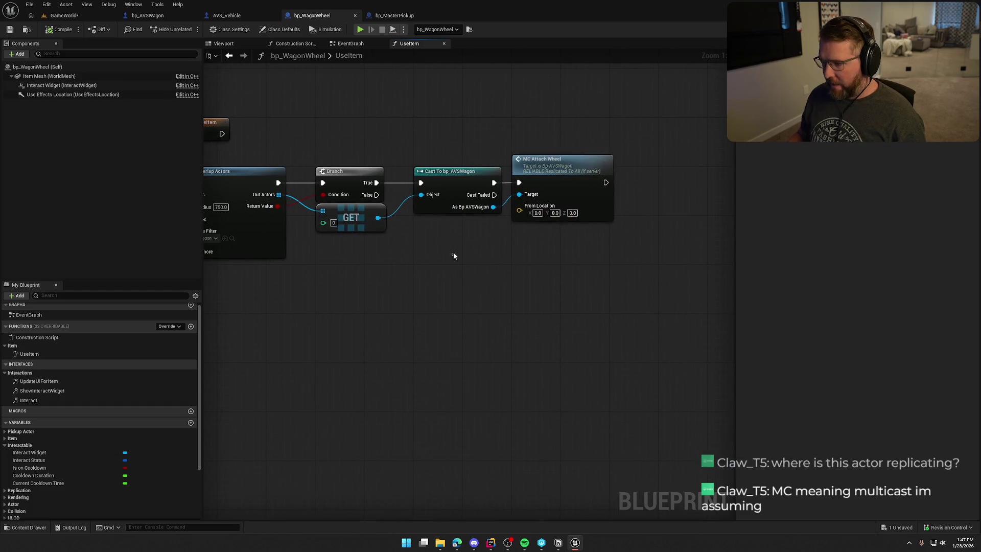
pyautogui.hotkey('ctrl', 'v')
pyautogui.moveTo(520, 243); pyautogui.dragTo(519, 206)
pyautogui.moveTo(490, 239); pyautogui.dragTo(466, 233)
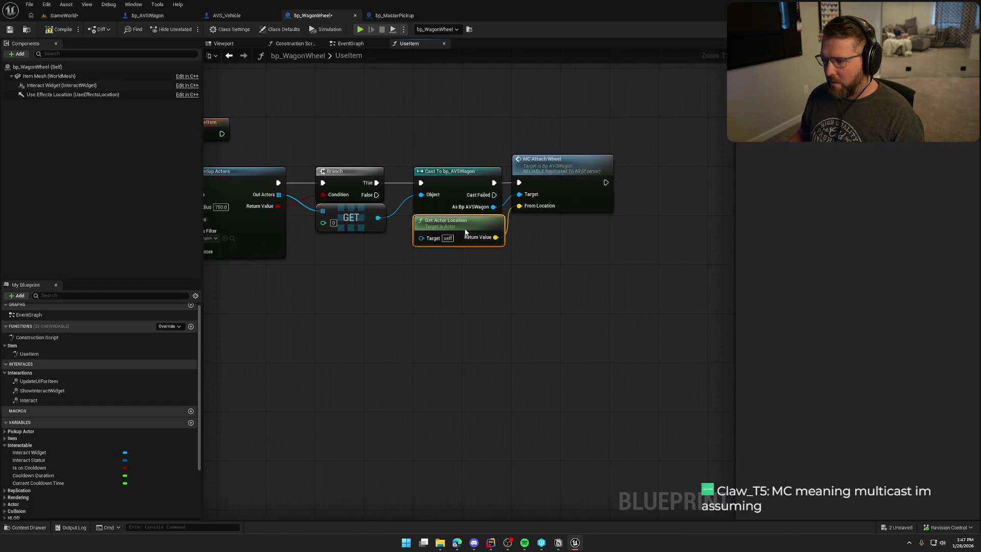
# Step: Paste a Parent: UseItem call after MC Attach Wheel and link it
pyautogui.moveTo(482, 302); pyautogui.dragTo(636, 292)
pyautogui.scroll(-1, 551, 305)
pyautogui.scroll(-1, 551, 305)
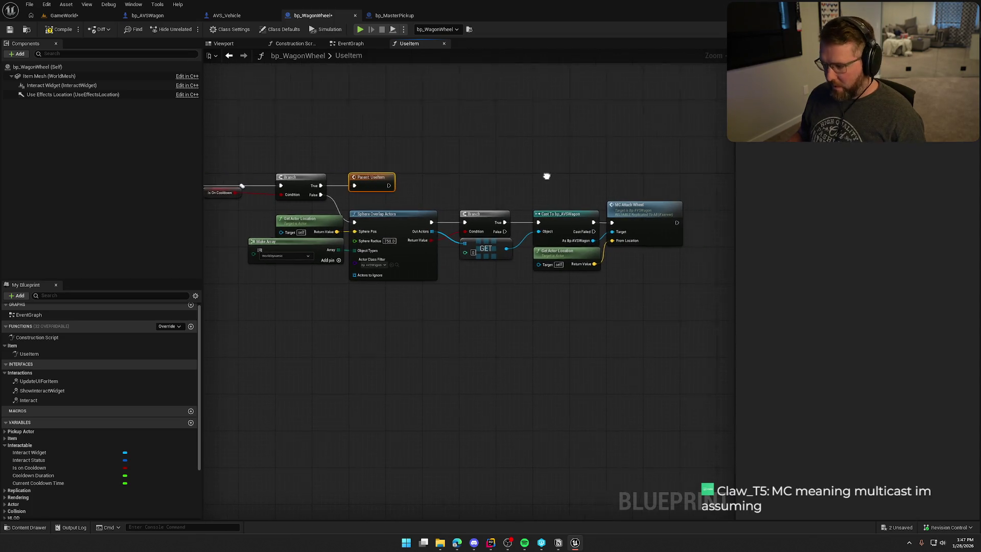
pyautogui.hotkey('ctrl', 'v')
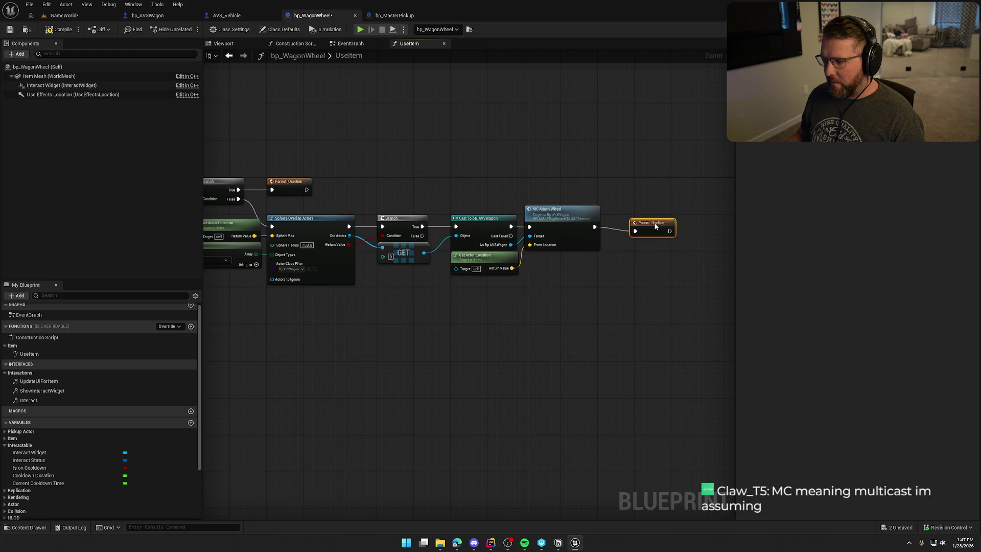
pyautogui.moveTo(505, 338); pyautogui.dragTo(594, 322)
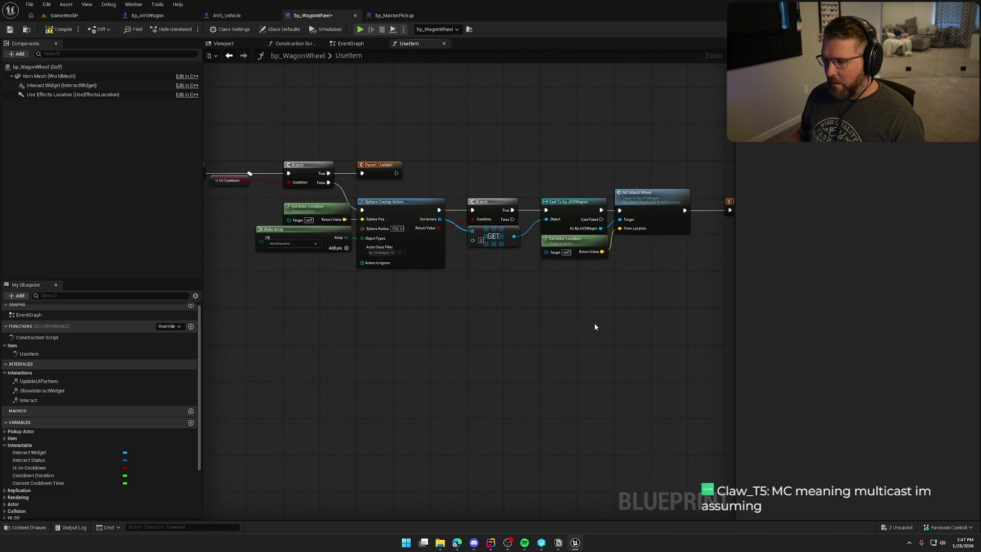
pyautogui.scroll(2, 623, 289)
pyautogui.moveTo(623, 289); pyautogui.dragTo(406, 270)
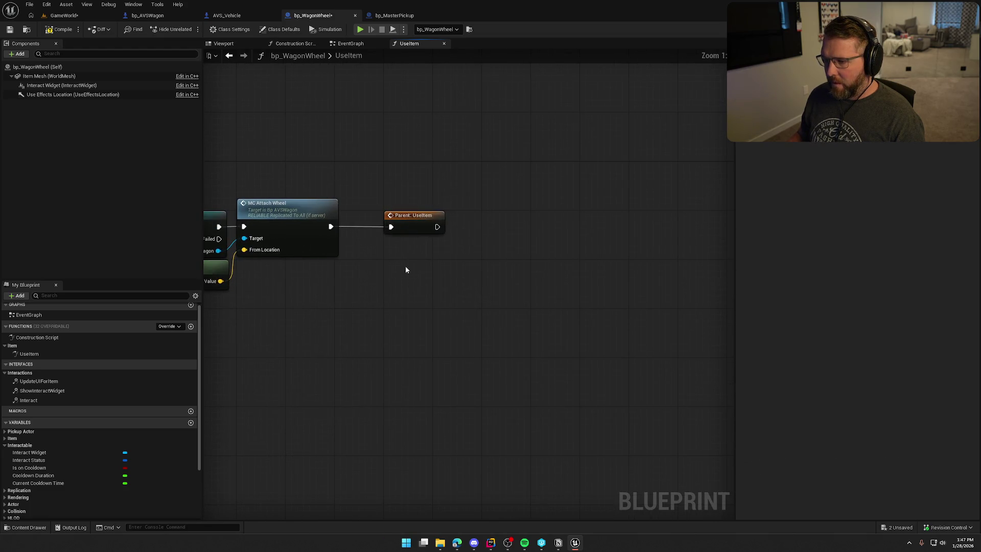
pyautogui.hotkey('ctrl', 'z')
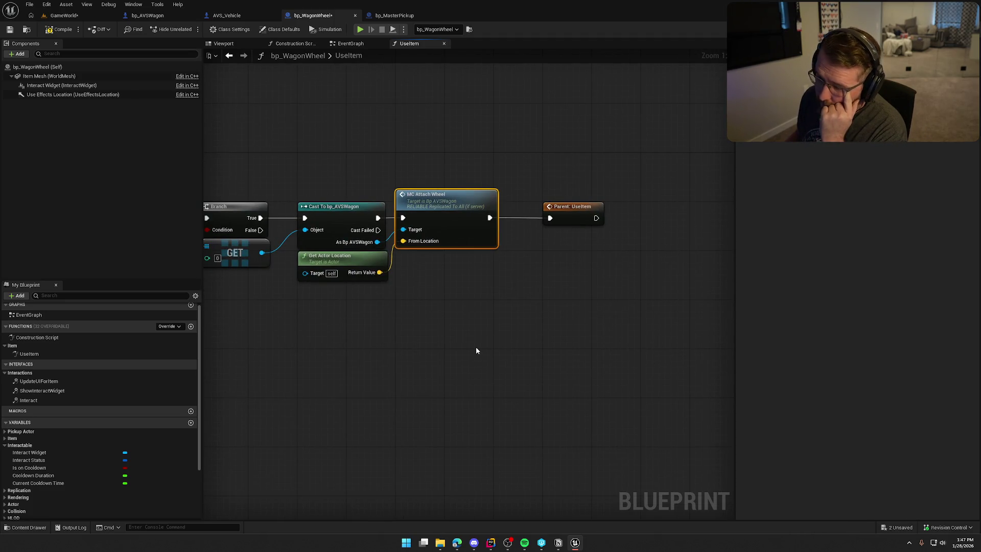
pyautogui.moveTo(476, 350)
pyautogui.mouseDown()
pyautogui.moveTo(495, 317)
pyautogui.moveTo(520, 320)
pyautogui.mouseUp()
pyautogui.scroll(-1, 520, 320)
pyautogui.scroll(-1, 526, 316)
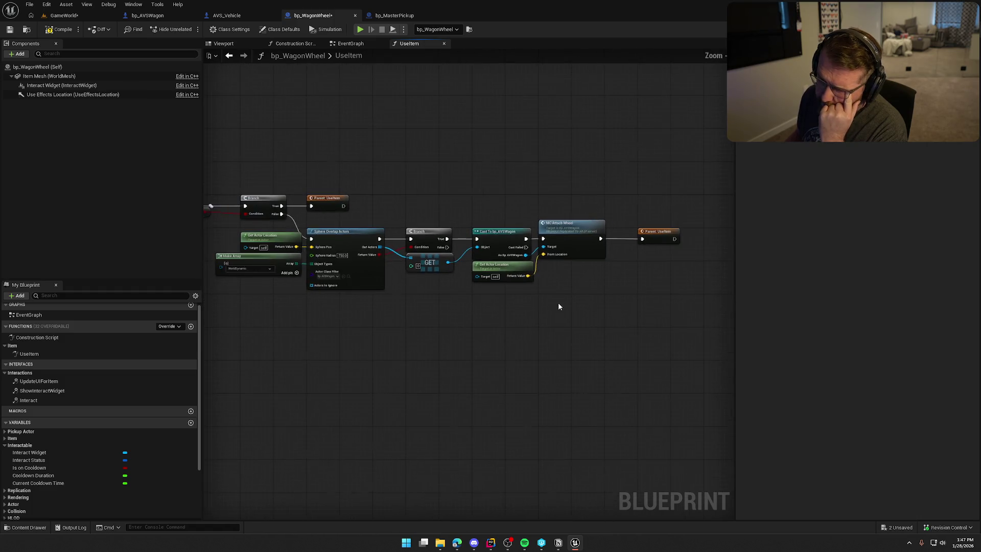
pyautogui.scroll(-1, 553, 302)
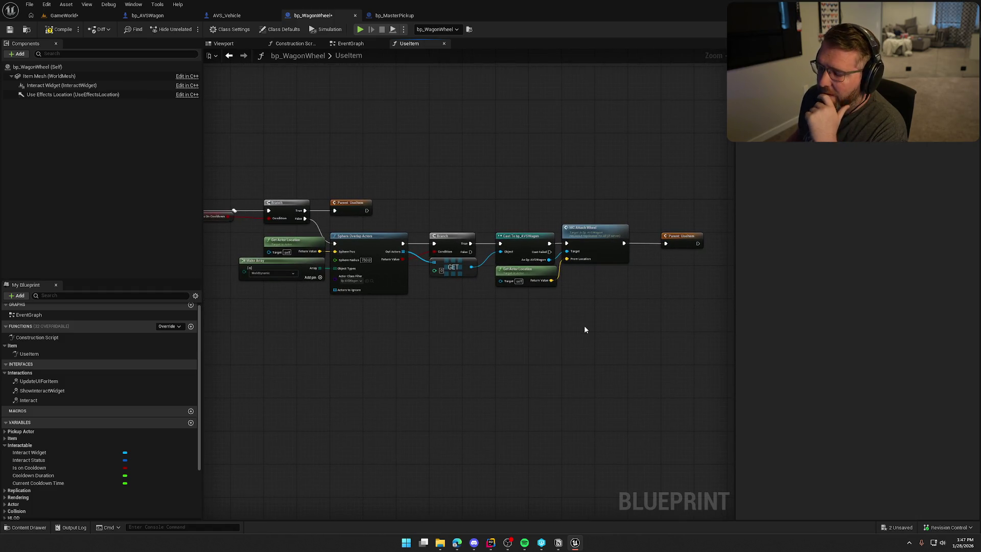
pyautogui.scroll(3, 593, 321)
# Step: Review the wagon's MC_AttachWheel event, then save bp_WagonWheel and return to the level
pyautogui.doubleClick(593, 243)
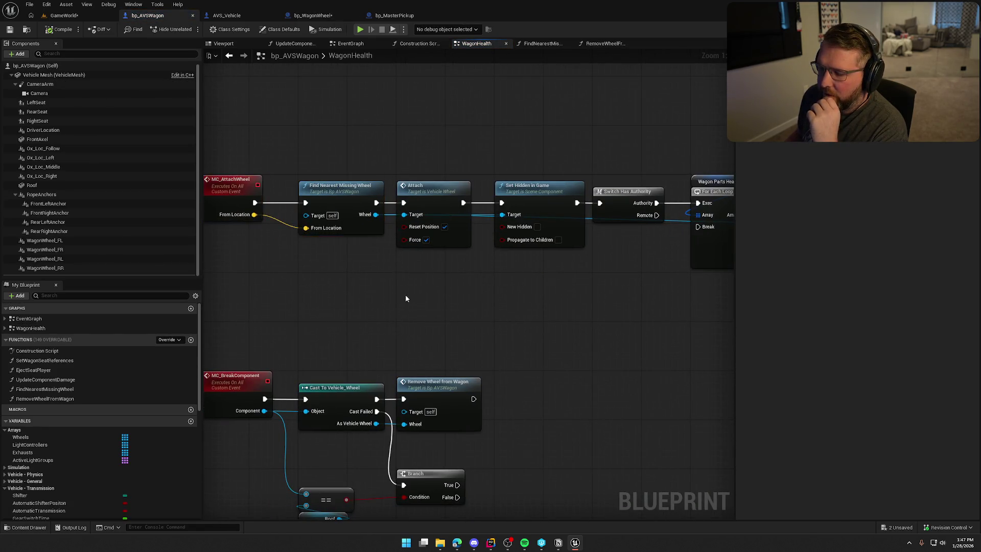
pyautogui.moveTo(405, 294)
pyautogui.mouseDown()
pyautogui.moveTo(485, 323)
pyautogui.moveTo(473, 321)
pyautogui.mouseUp()
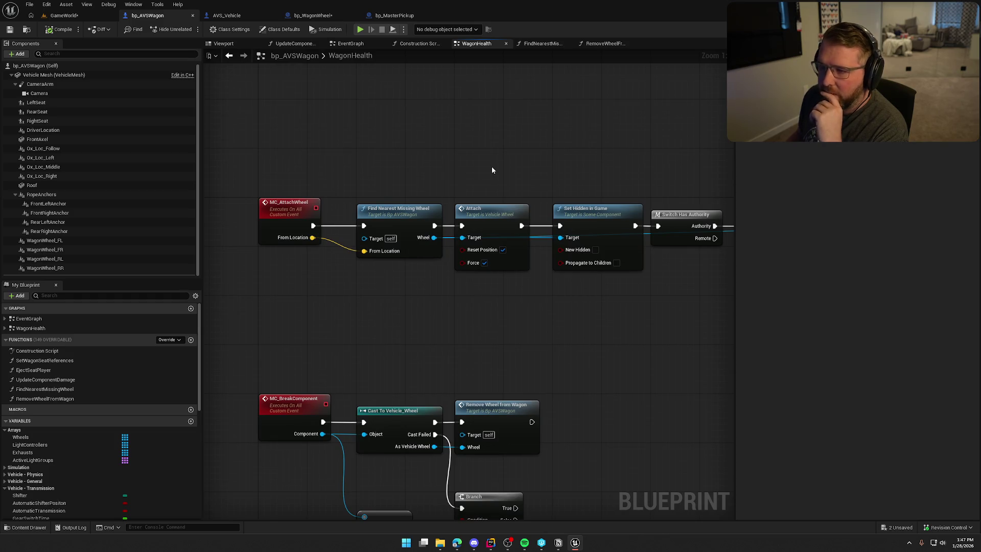
pyautogui.click(312, 15)
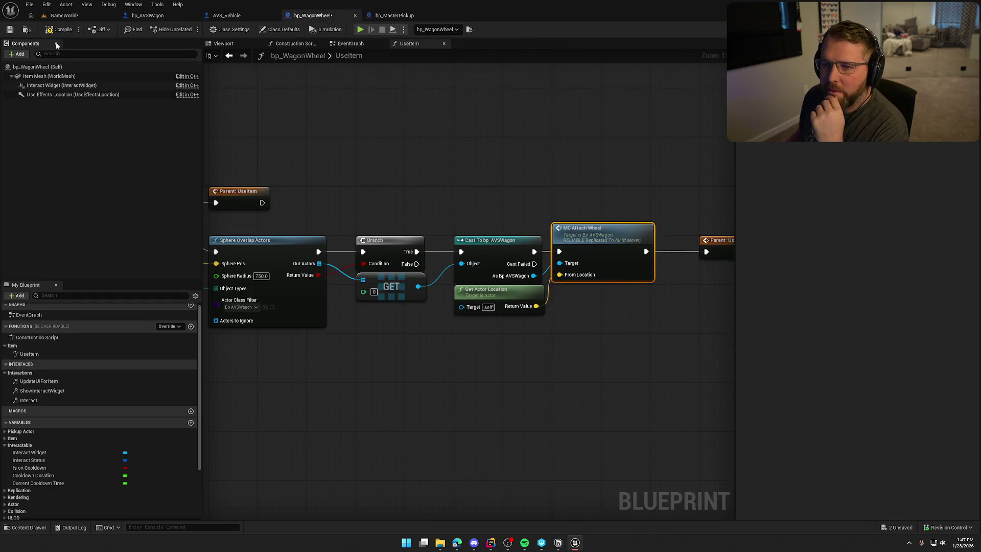
pyautogui.hotkey('ctrl', 's')
pyautogui.moveTo(514, 164)
pyautogui.mouseDown()
pyautogui.moveTo(289, 154)
pyautogui.moveTo(311, 158)
pyautogui.mouseUp()
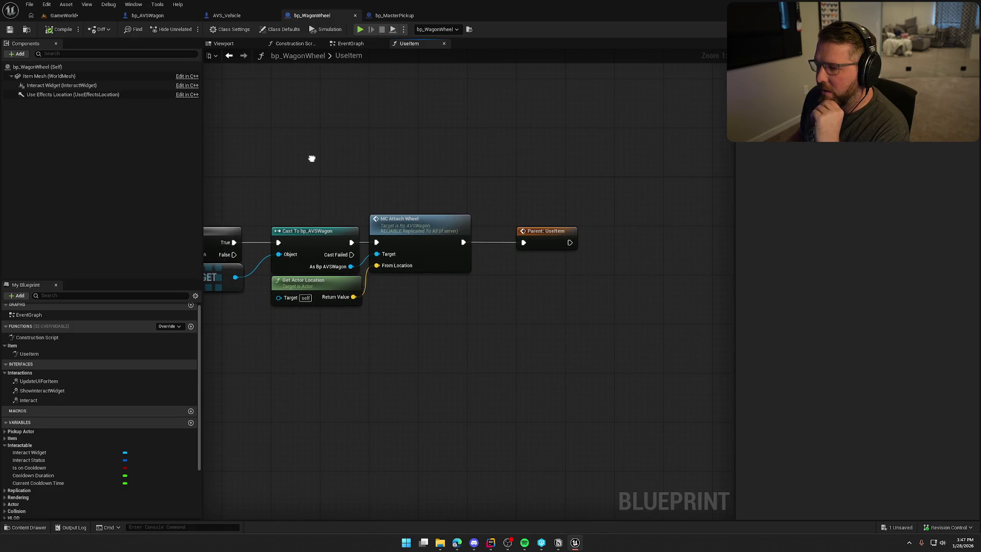
pyautogui.hotkey('ctrl', 'Tab')
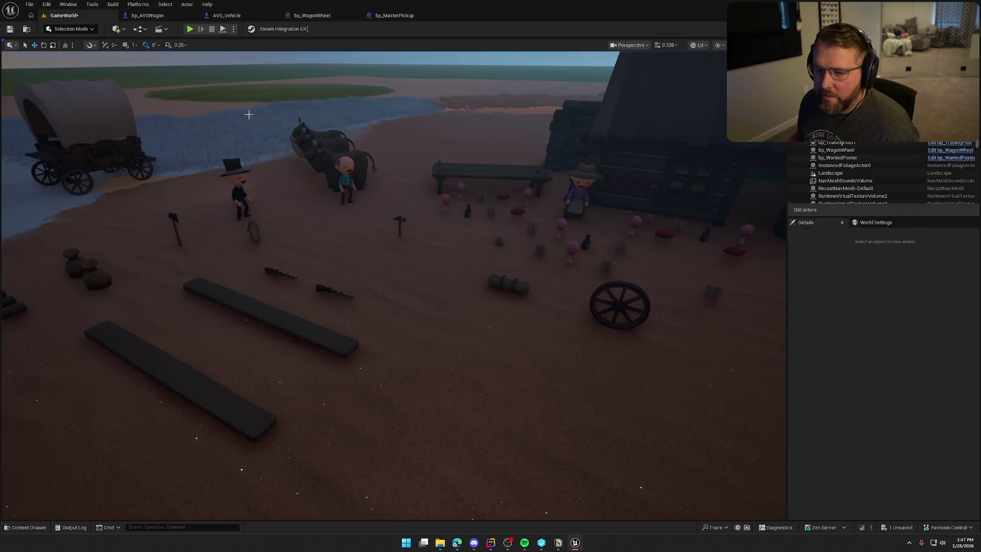
# Step: Review bp_AVSWagon's WagonHealth and EventGraph graphs before returning to the level
pyautogui.click(164, 16)
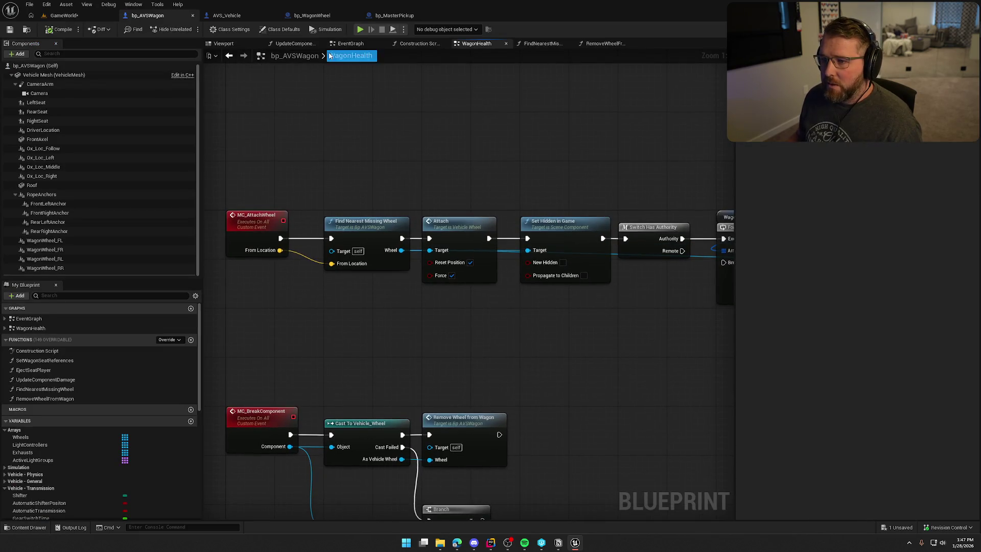
pyautogui.click(351, 44)
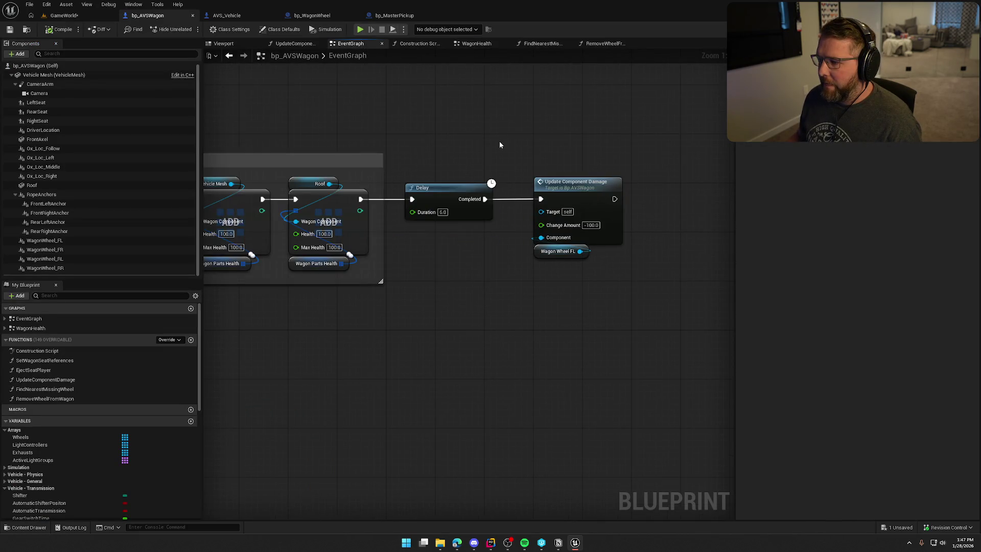
pyautogui.hotkey('ctrl', 'Tab')
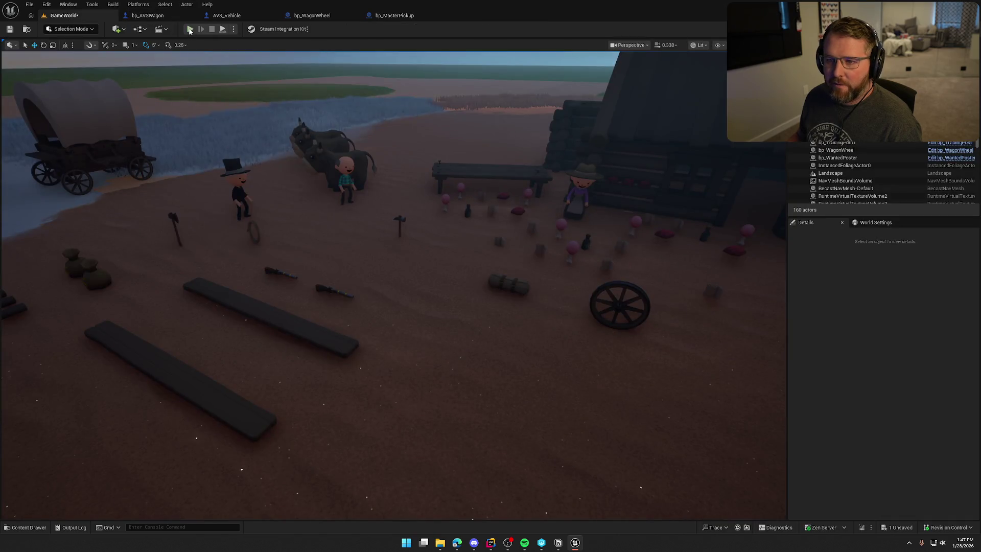
# Step: Play-test carrying the wheel to the wagon with E, then stop the session
pyautogui.click(189, 30)
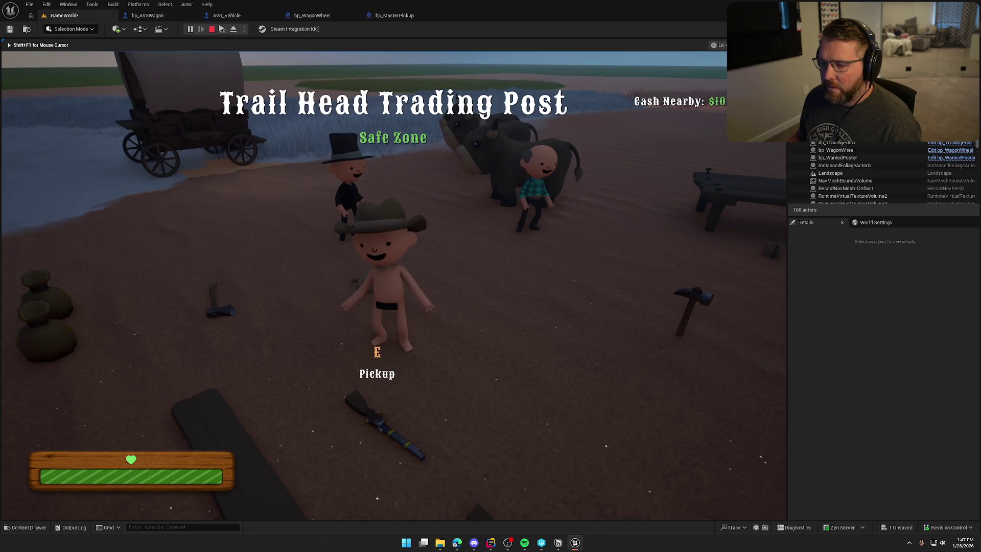
pyautogui.hotkey('shift', 'w')
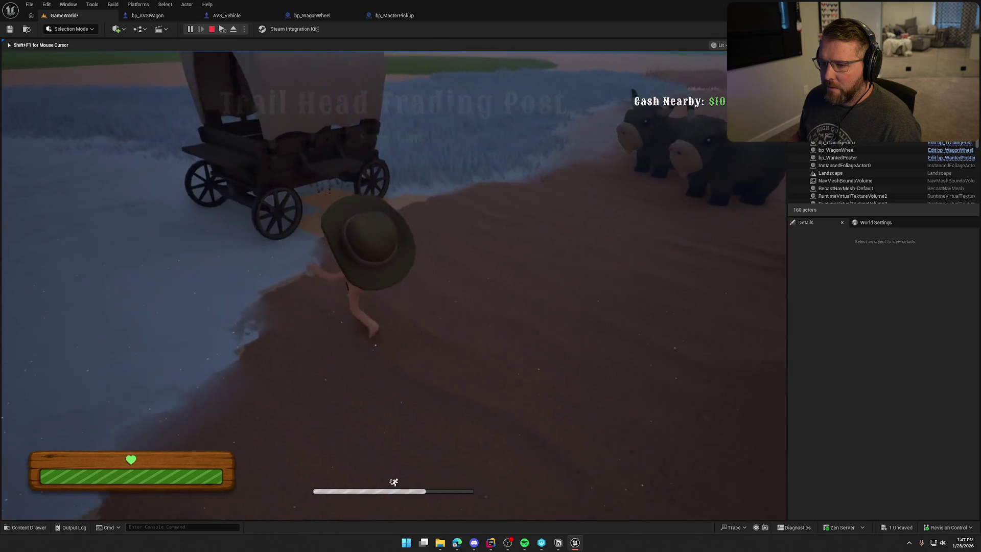
pyautogui.press('e')
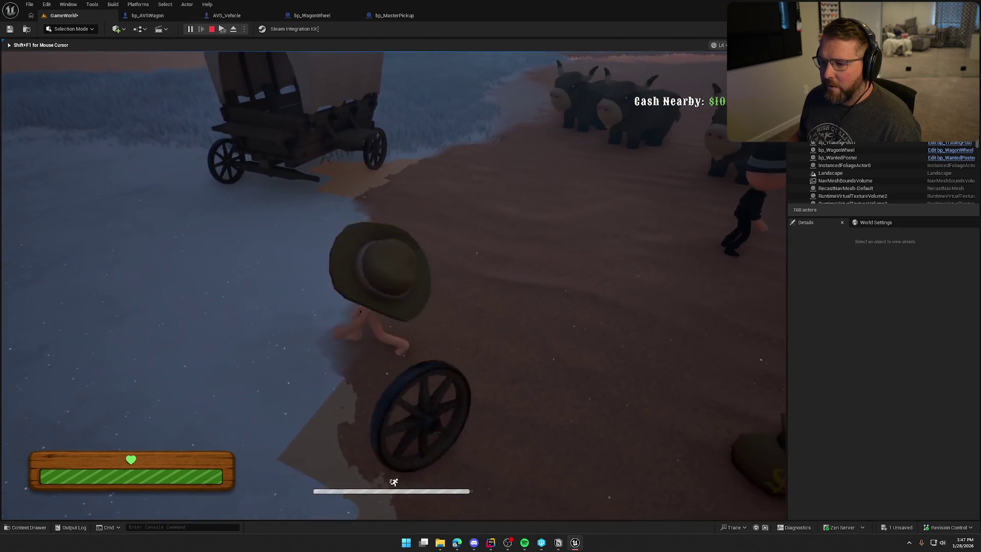
pyautogui.hotkey('shift', 'w')
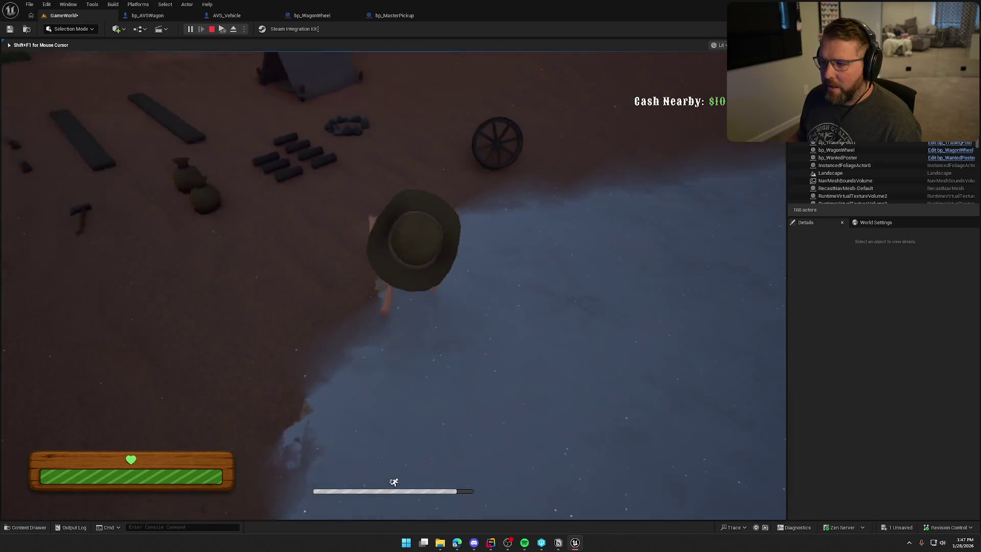
pyautogui.press('e')
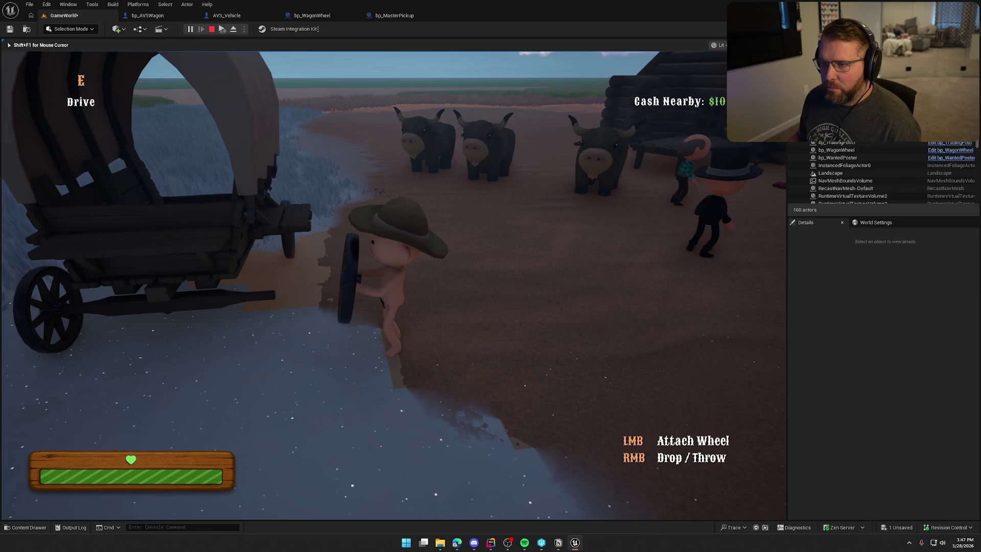
pyautogui.press('Escape')
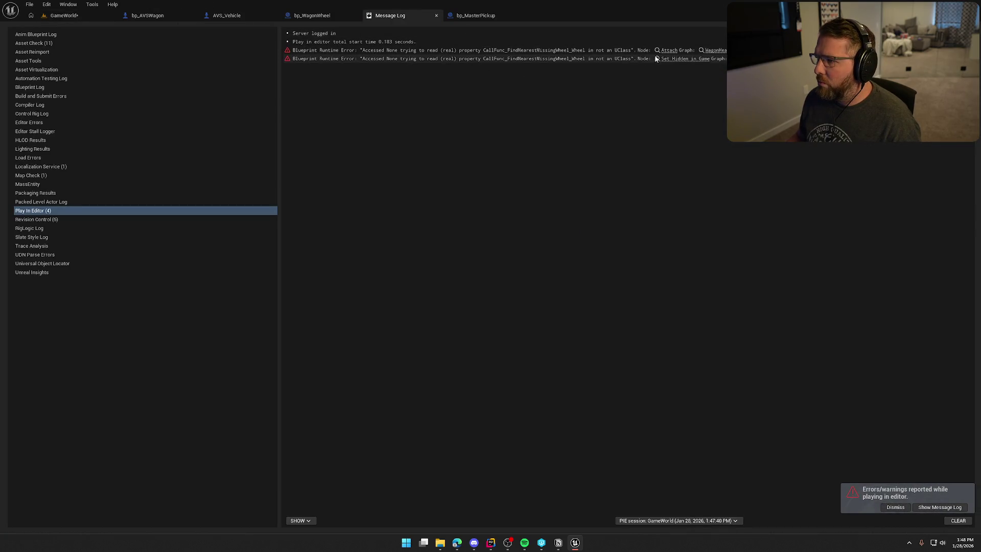
# Step: Jump to the failing Attach node and move the Attach through For Each Loop nodes right
pyautogui.click(666, 52)
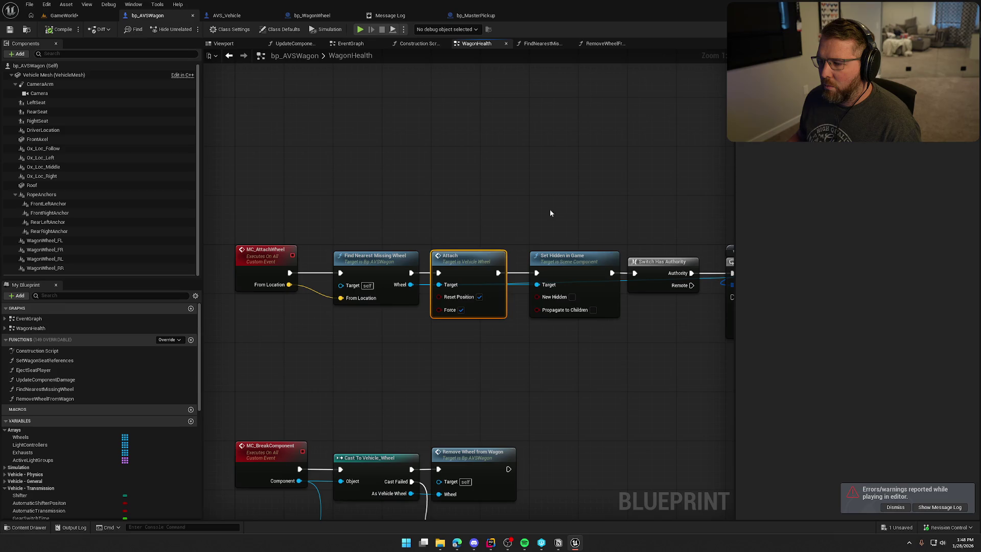
pyautogui.scroll(-4, 489, 332)
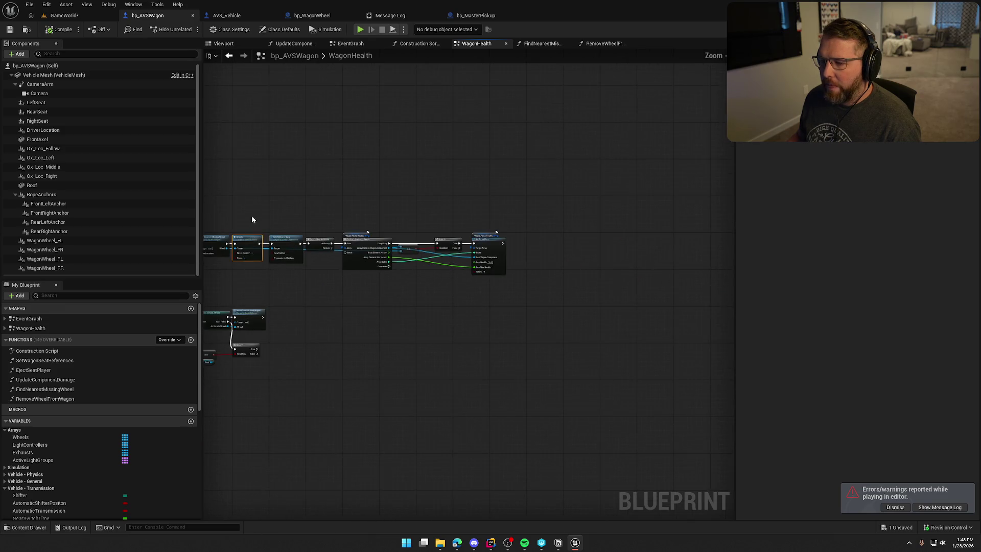
pyautogui.moveTo(252, 215); pyautogui.dragTo(536, 279)
pyautogui.scroll(4, 266, 212)
pyautogui.moveTo(265, 212); pyautogui.dragTo(555, 195)
# Step: Add an Is Valid check on Find Nearest Missing Wheel's Wheel so Attach runs only when valid
pyautogui.moveTo(373, 225); pyautogui.dragTo(393, 247)
pyautogui.write('is val')
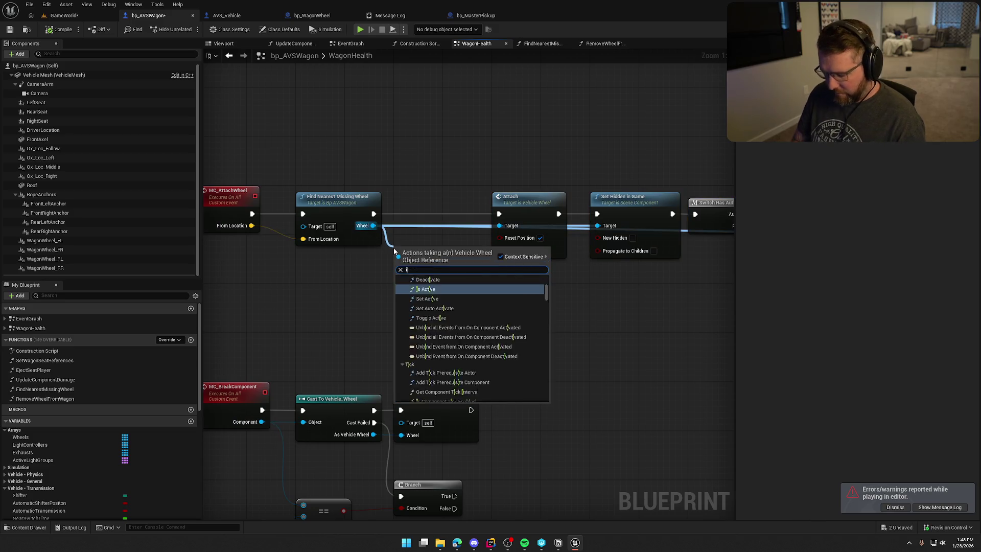
pyautogui.click(418, 296)
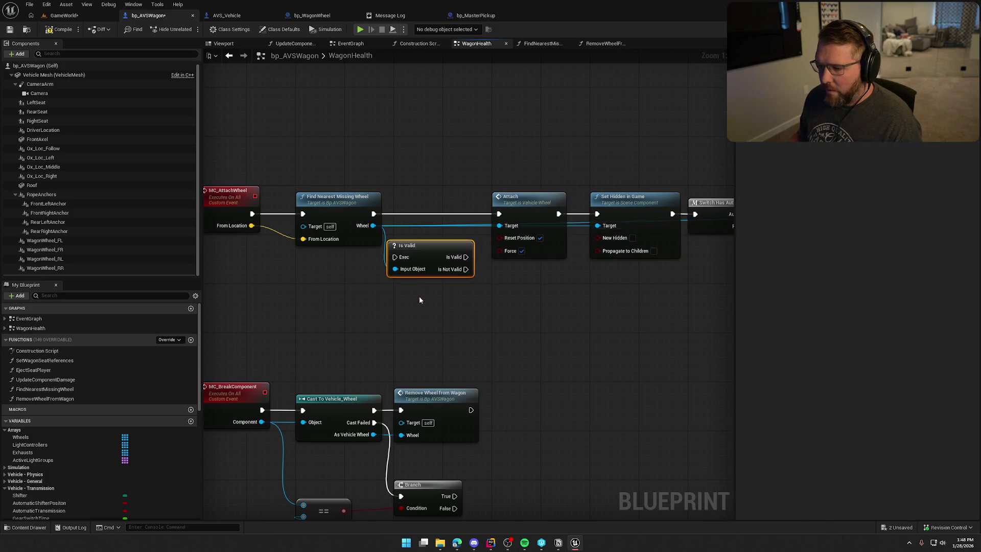
pyautogui.moveTo(373, 215); pyautogui.dragTo(374, 216)
pyautogui.moveTo(439, 268)
pyautogui.mouseDown()
pyautogui.moveTo(445, 225)
pyautogui.moveTo(498, 214)
pyautogui.mouseUp()
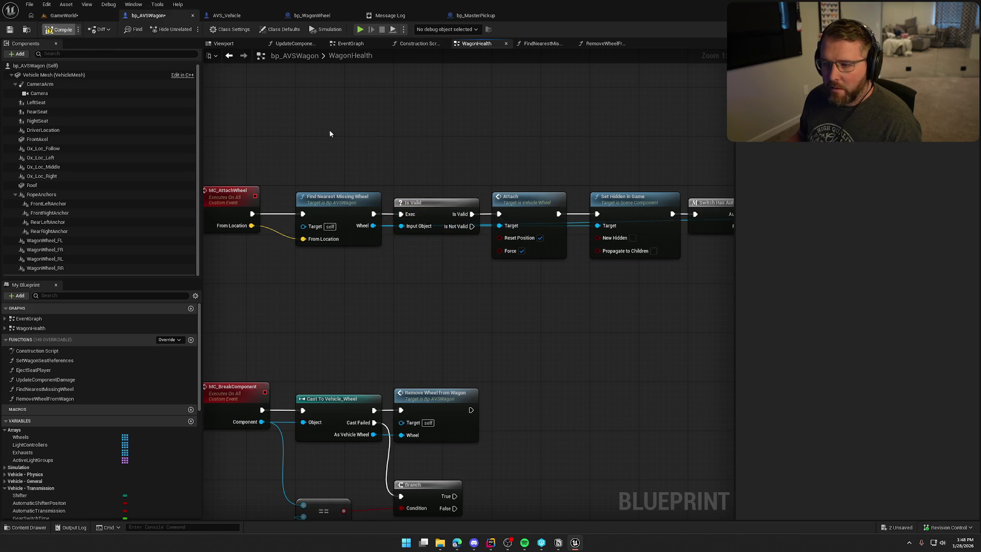
pyautogui.scroll(-2, 437, 173)
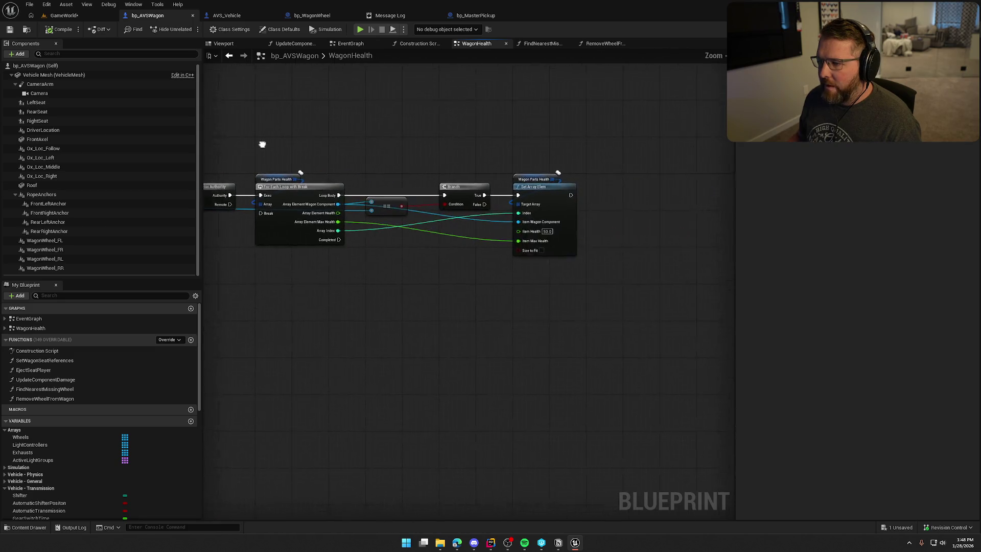
pyautogui.scroll(3, 403, 214)
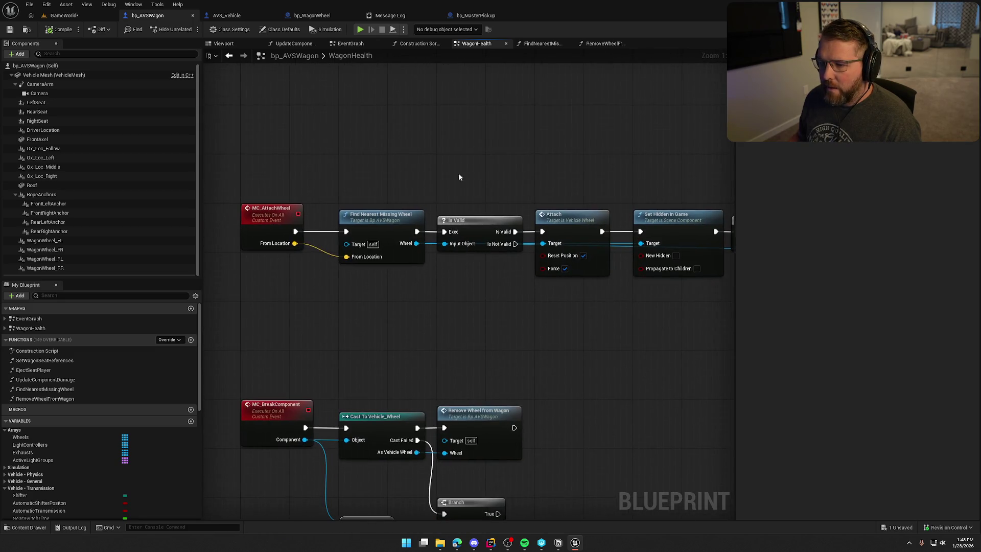
# Step: Close the Message Log and select the MC_AttachWheel and MC_BreakComponent events to inspect them
pyautogui.click(437, 16)
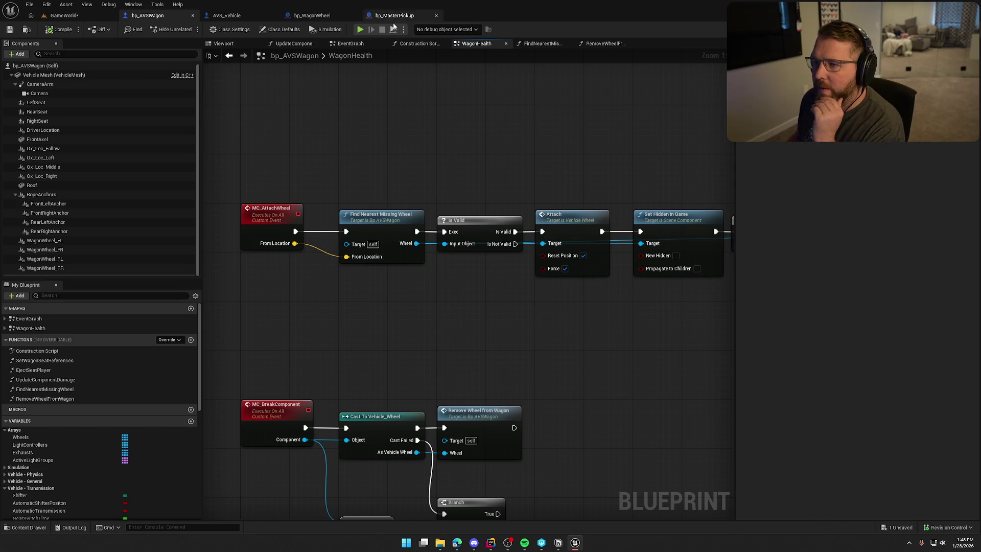
pyautogui.moveTo(420, 142); pyautogui.dragTo(466, 174)
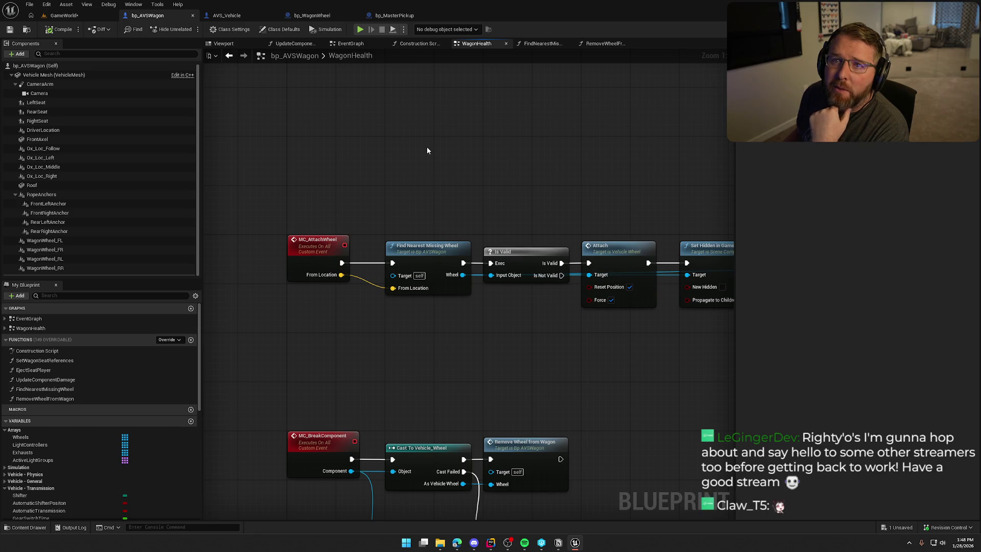
pyautogui.click(324, 201)
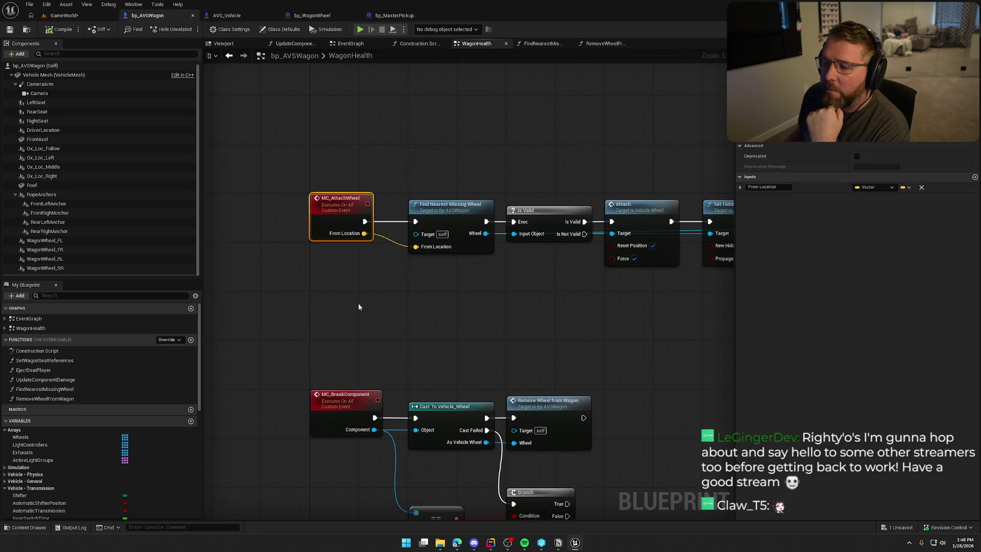
pyautogui.moveTo(306, 199); pyautogui.dragTo(356, 339)
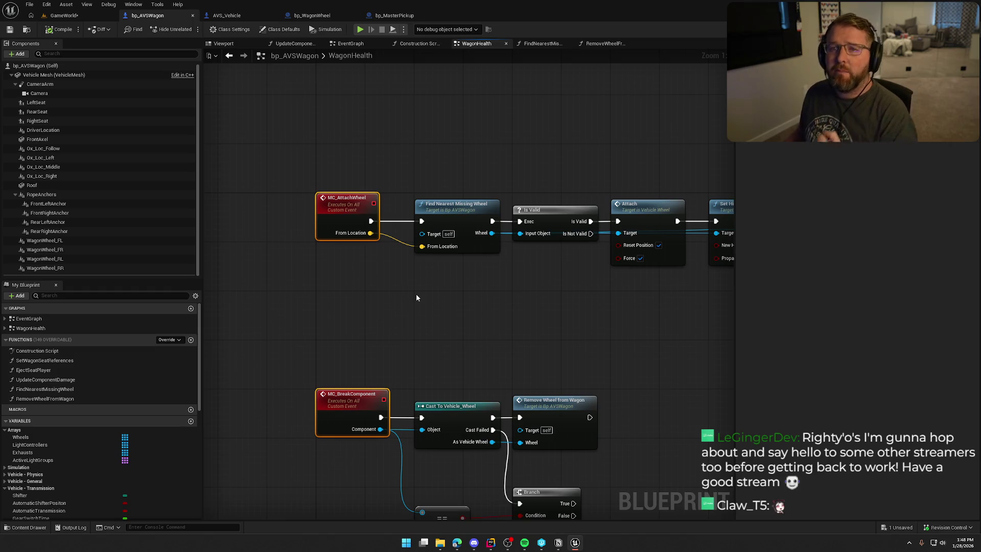
pyautogui.click(376, 292)
pyautogui.moveTo(377, 292)
pyautogui.mouseDown()
pyautogui.moveTo(402, 300)
pyautogui.moveTo(325, 276)
pyautogui.mouseUp()
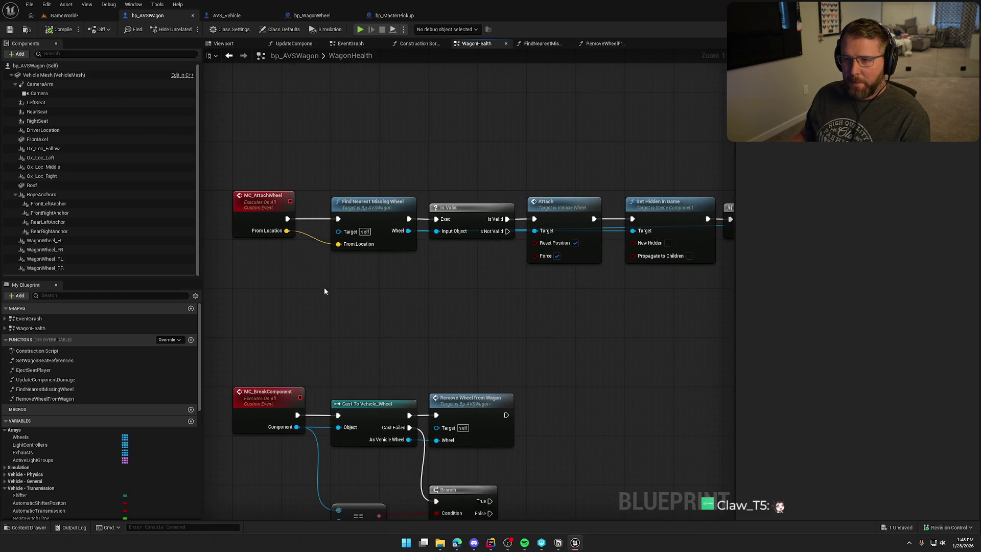
# Step: Return to the GameWorld level, frame the wagon in the viewport, and save the level
pyautogui.click(63, 15)
pyautogui.moveTo(113, 99); pyautogui.dragTo(86, 194)
pyautogui.hotkey('ctrl', 's')
# Step: In bp_WagonWheel's UseItem, shift the Branch-to-MC Attach Wheel chain right to make room
pyautogui.click(312, 15)
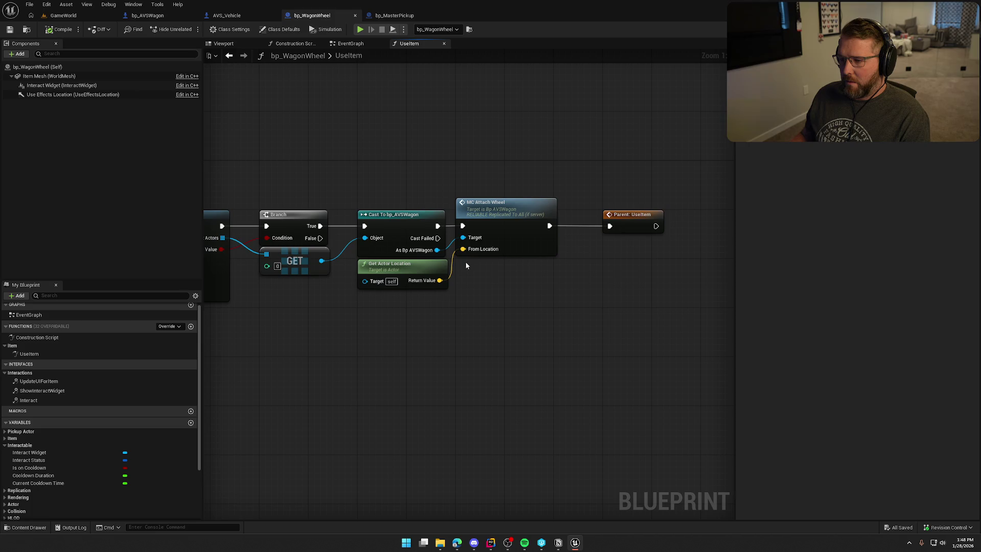
pyautogui.scroll(-3, 319, 261)
pyautogui.moveTo(436, 328)
pyautogui.mouseDown()
pyautogui.moveTo(390, 322)
pyautogui.moveTo(488, 324)
pyautogui.mouseUp()
pyautogui.moveTo(443, 254); pyautogui.dragTo(649, 316)
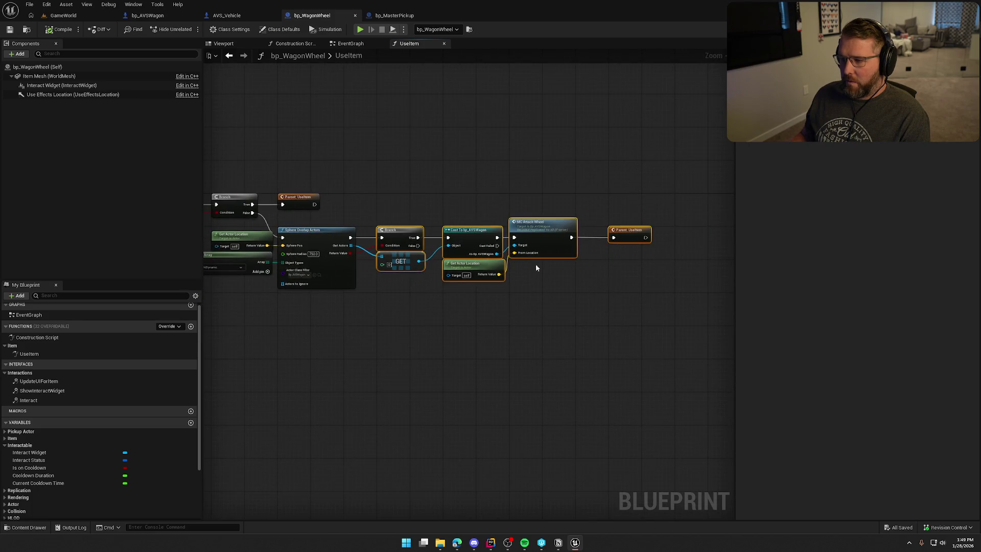
pyautogui.scroll(2, 460, 241)
pyautogui.moveTo(384, 228); pyautogui.dragTo(506, 229)
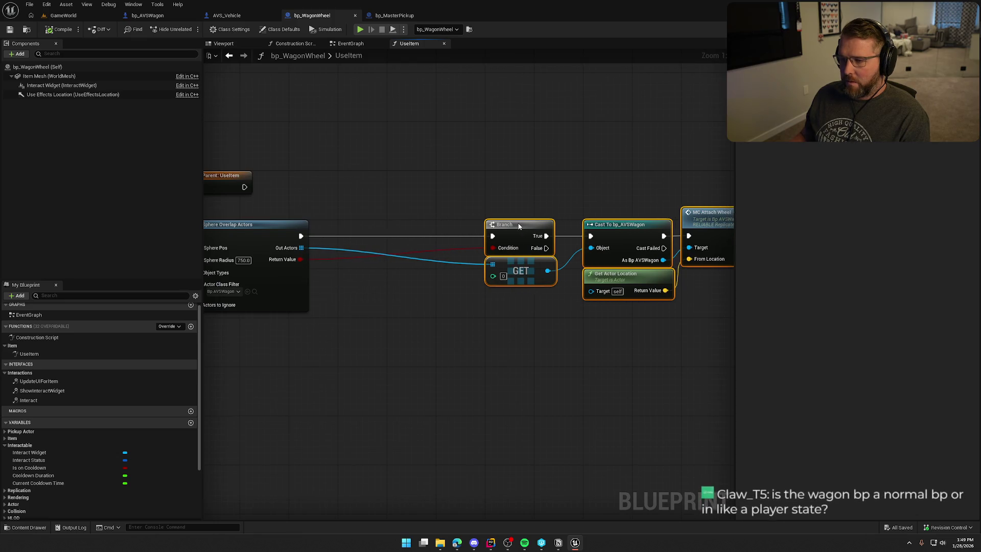
pyautogui.click(388, 204)
# Step: Add a Draw Debug Sphere node after Sphere Overlap Actors
pyautogui.moveTo(384, 293); pyautogui.dragTo(427, 282)
pyautogui.write('dr')
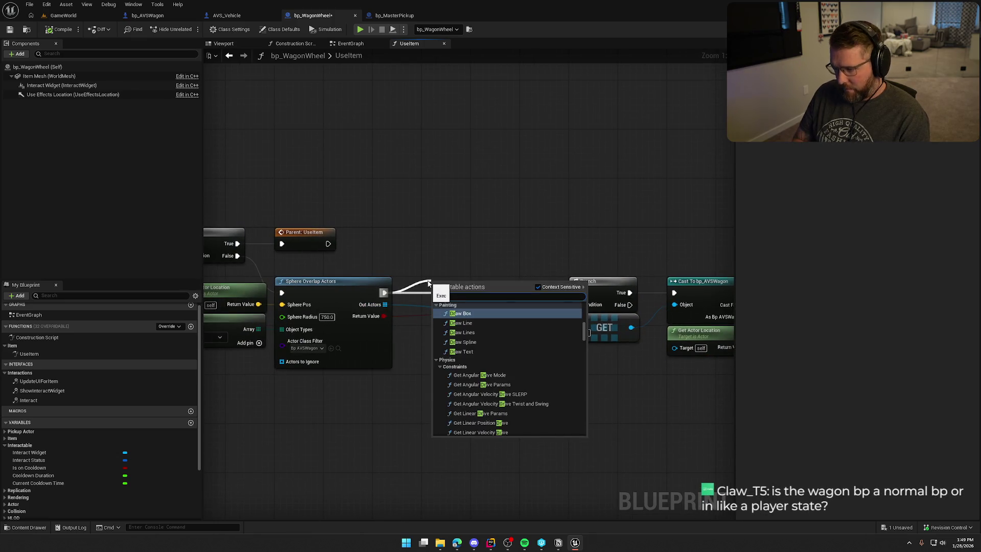
pyautogui.write('va')
pyautogui.press('BackSpace')
pyautogui.press('BackSpace')
pyautogui.write('raw debu')
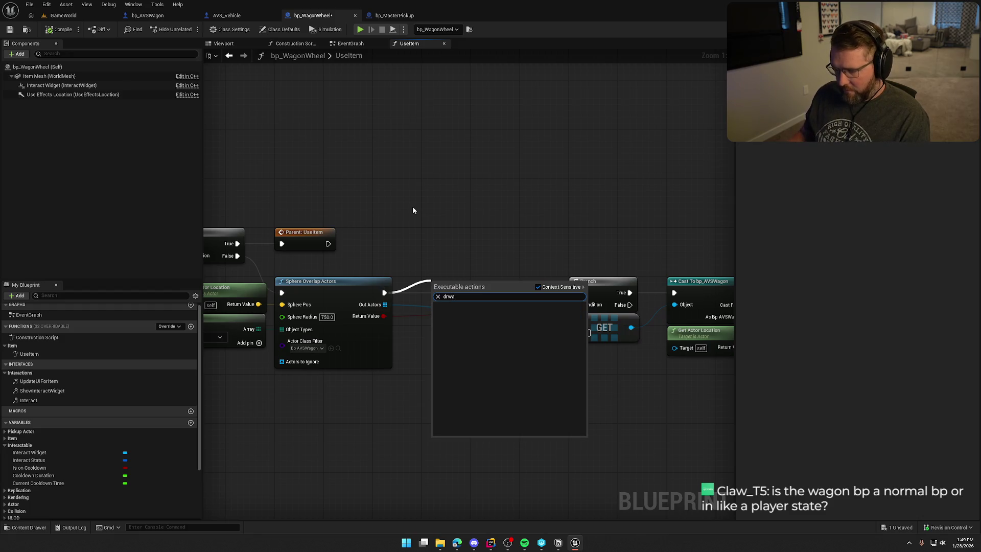
pyautogui.write('g sphere')
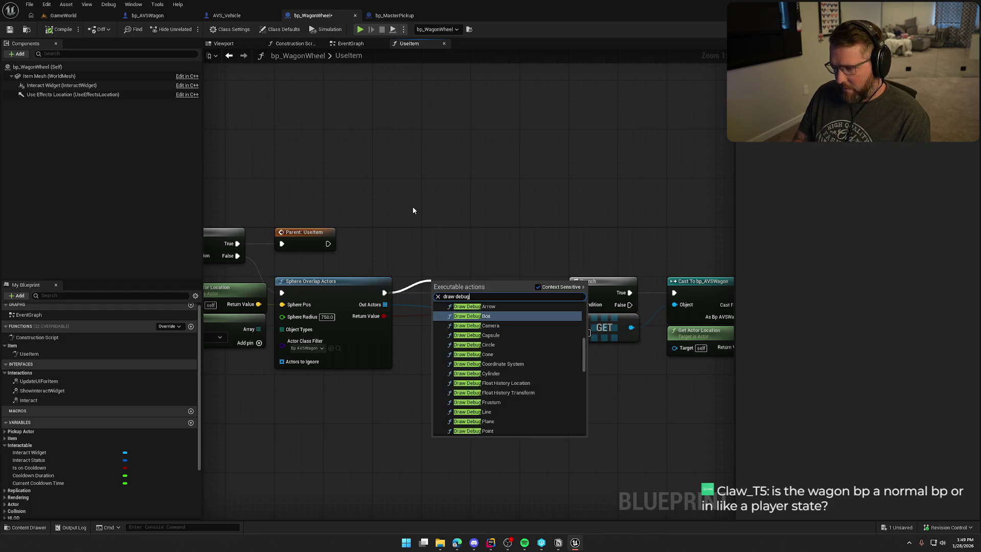
pyautogui.press('Return')
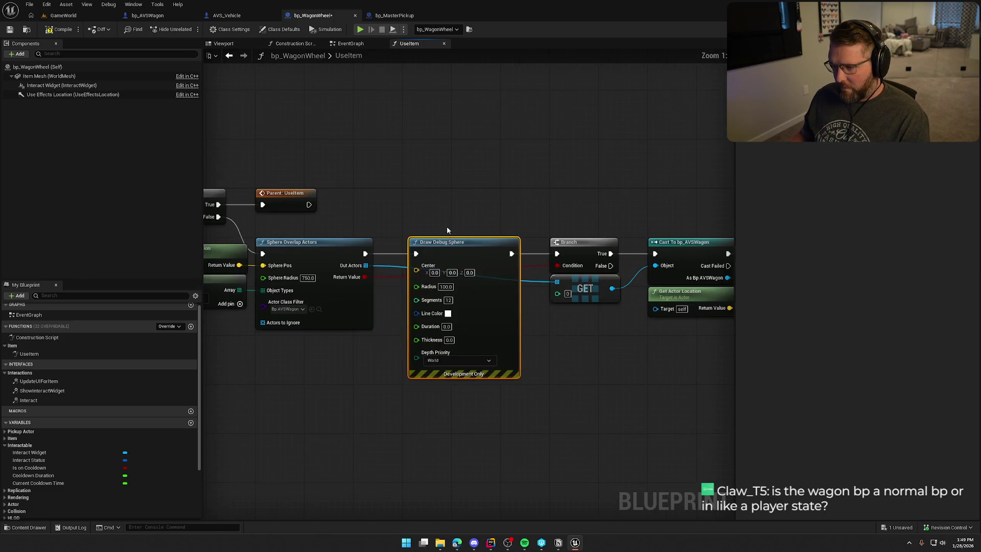
# Step: Feed Get Actor Location into Center, set Radius 750, Duration 5, Thickness 1, then compile and save
pyautogui.moveTo(240, 265)
pyautogui.mouseDown()
pyautogui.moveTo(416, 270)
pyautogui.moveTo(450, 249)
pyautogui.mouseUp()
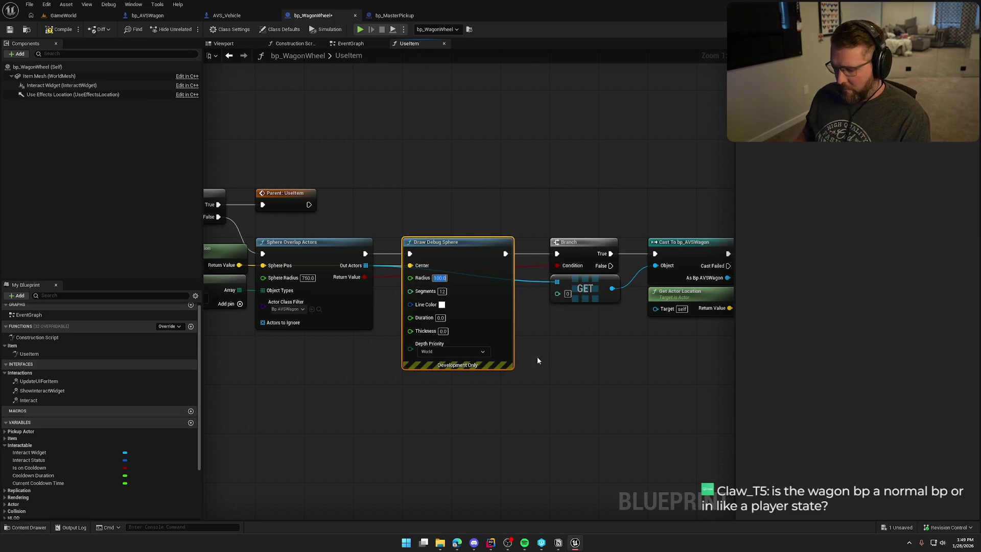
pyautogui.write('750')
pyautogui.press('Return')
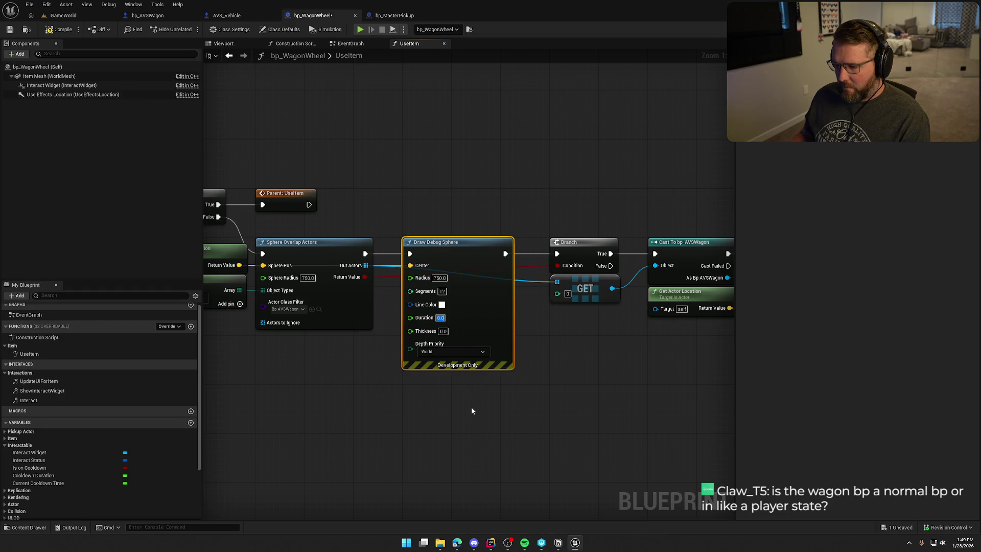
pyautogui.write('5')
pyautogui.press('Tab')
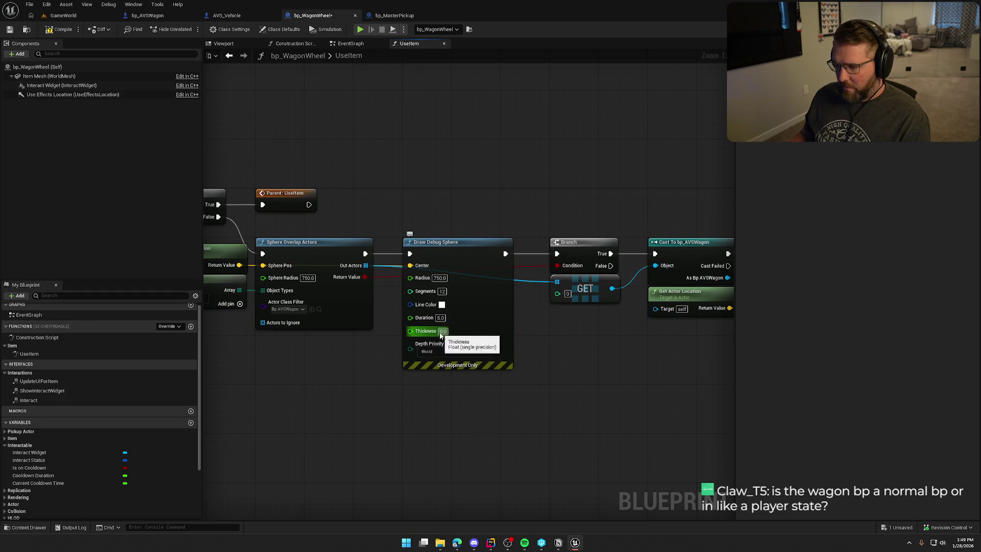
pyautogui.write('1')
pyautogui.press('Return')
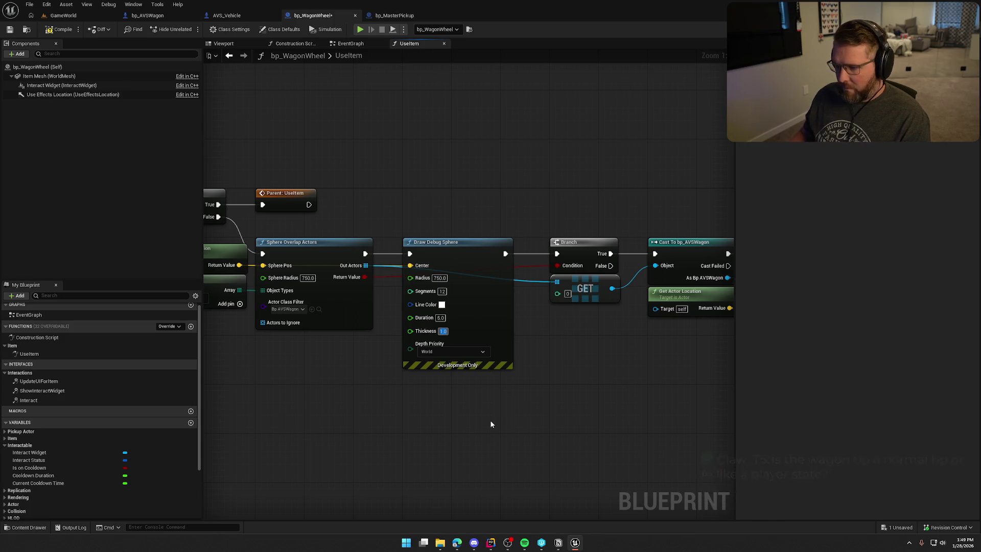
pyautogui.click(60, 31)
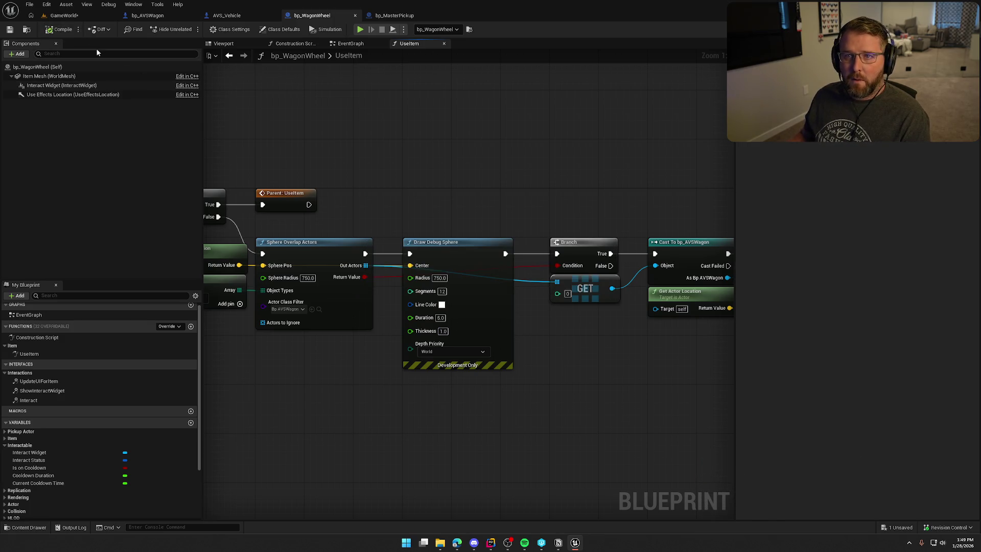
pyautogui.moveTo(309, 151)
pyautogui.mouseDown()
pyautogui.moveTo(359, 153)
pyautogui.moveTo(365, 132)
pyautogui.mouseUp()
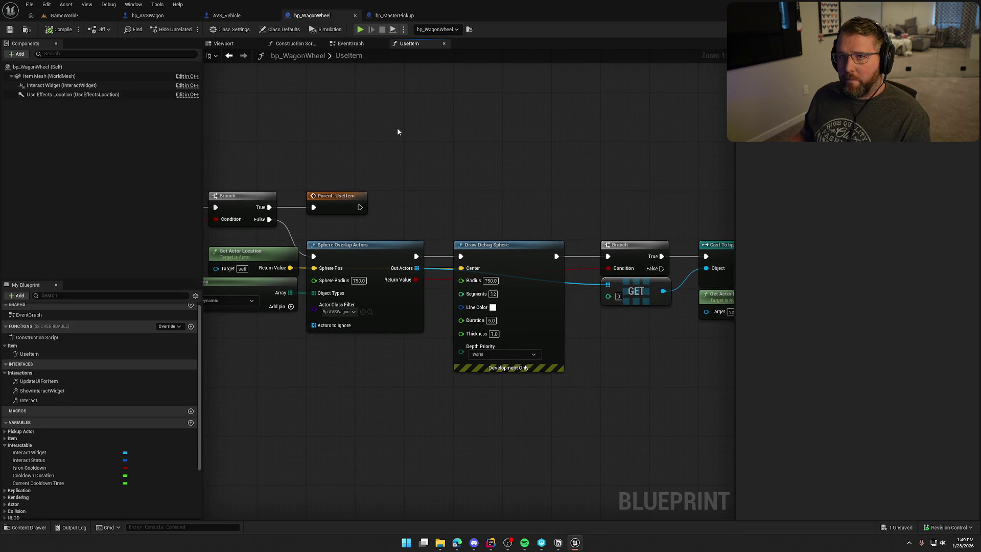
# Step: Play-test GameWorld, picking up the wheel and carrying it around the wagon, then return to WagonHealth
pyautogui.click(64, 15)
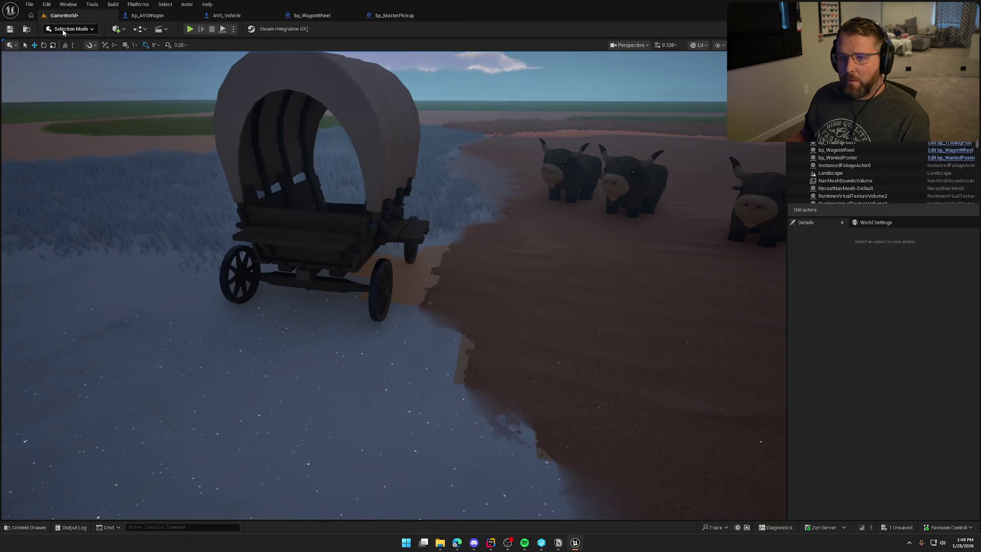
pyautogui.hotkey('alt', 'p')
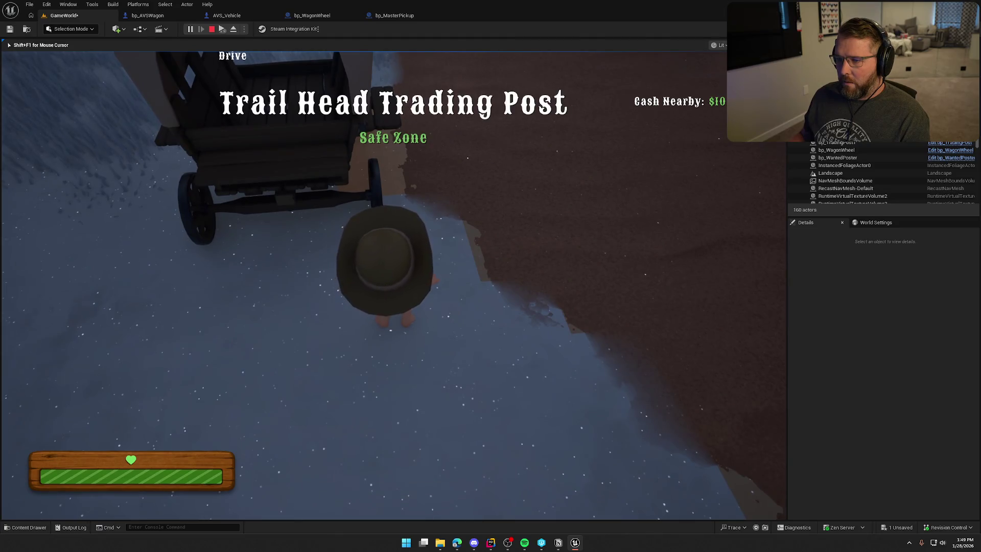
pyautogui.press('w')
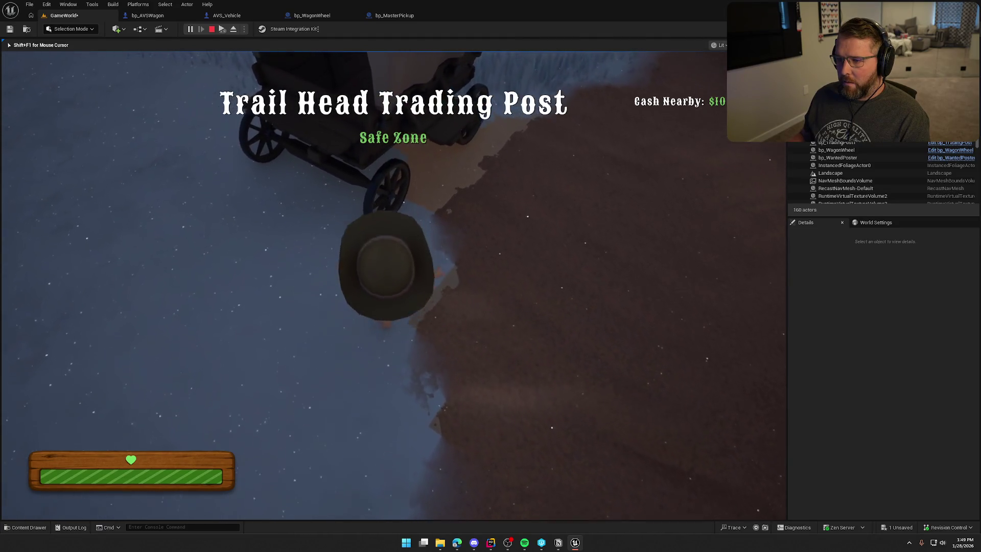
pyautogui.press('e')
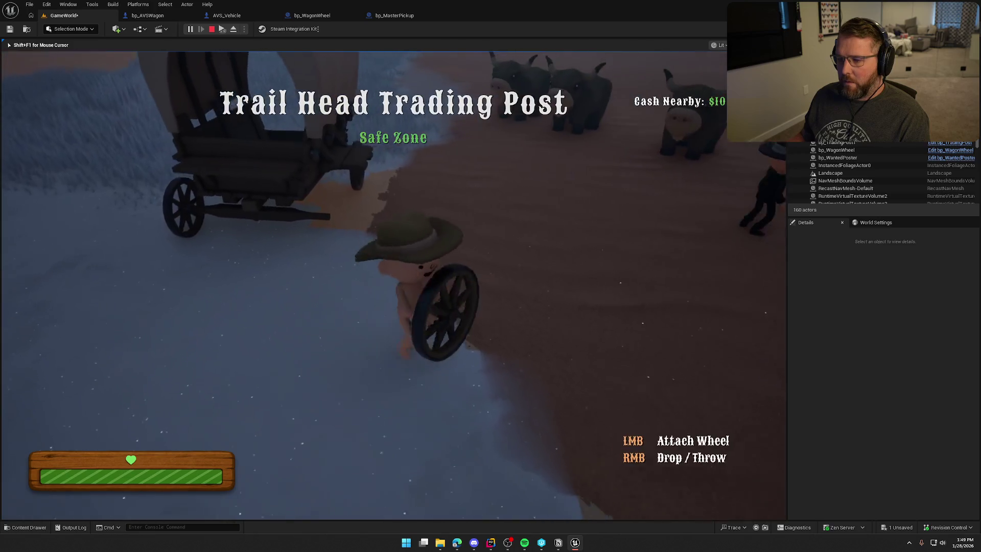
pyautogui.press('w')
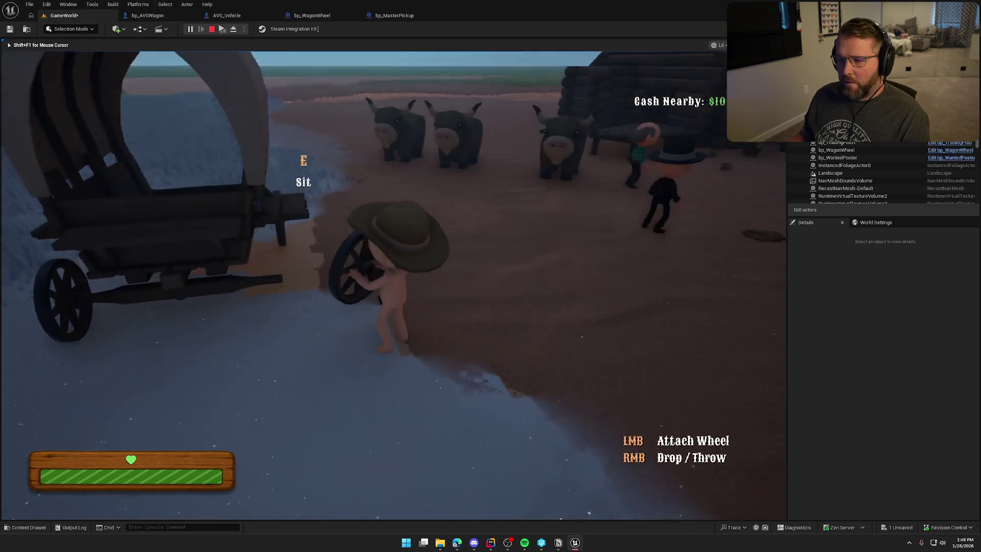
pyautogui.press('w')
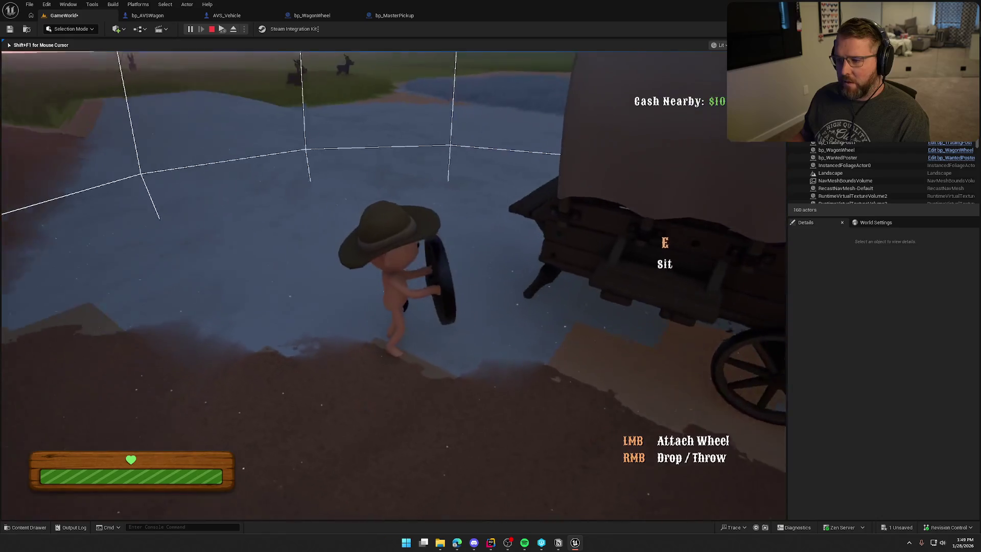
pyautogui.press('w')
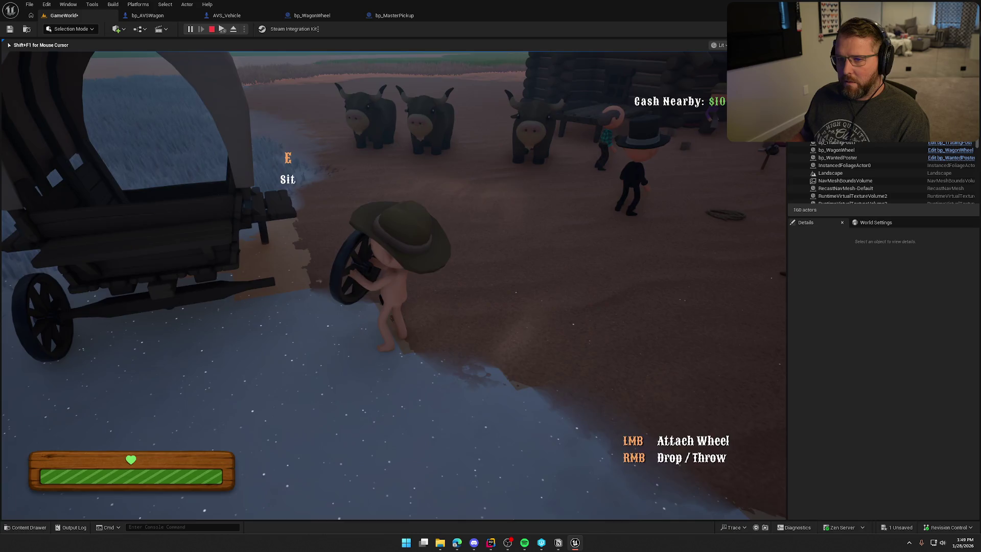
pyautogui.press('Escape')
pyautogui.click(147, 15)
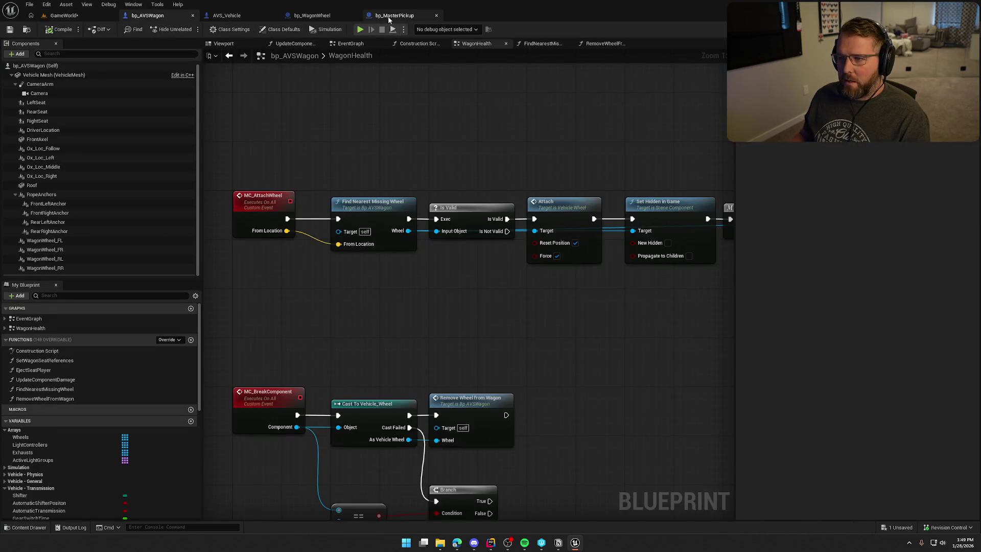
# Step: In bp_WagonWheel's UseItem, set both the Sphere Overlap Actors and Draw Debug Sphere radii to 450
pyautogui.click(388, 17)
pyautogui.click(304, 15)
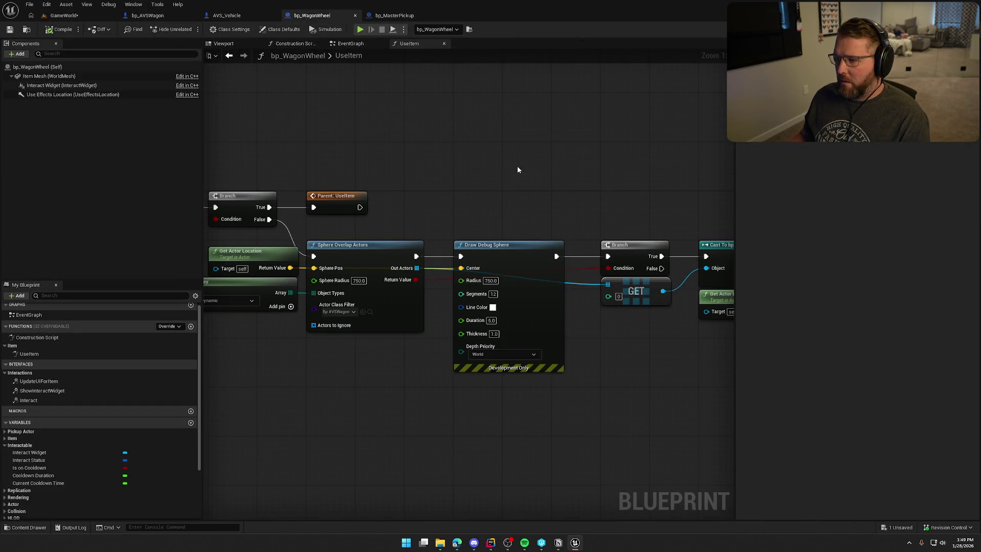
pyautogui.moveTo(507, 194)
pyautogui.mouseDown()
pyautogui.moveTo(690, 157)
pyautogui.moveTo(631, 155)
pyautogui.mouseUp()
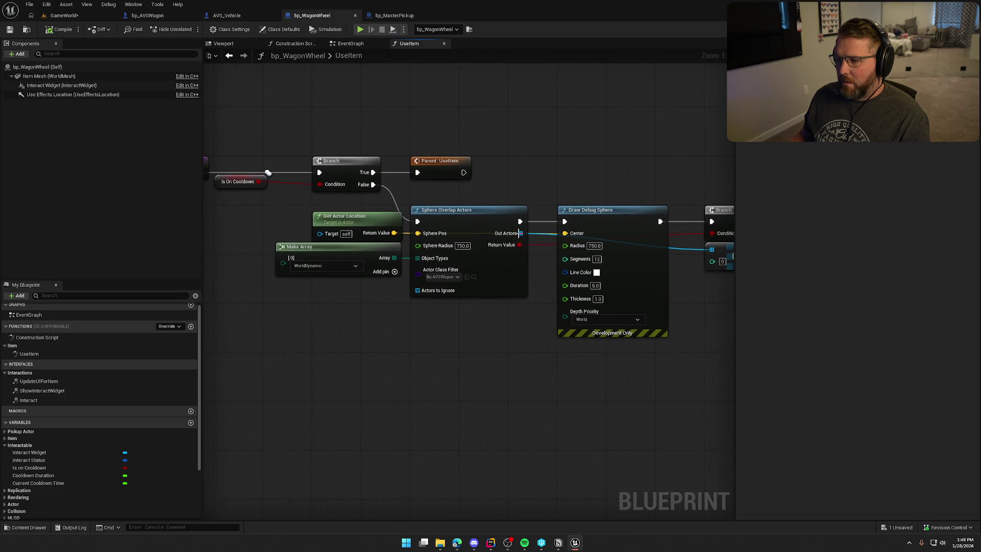
pyautogui.write('450')
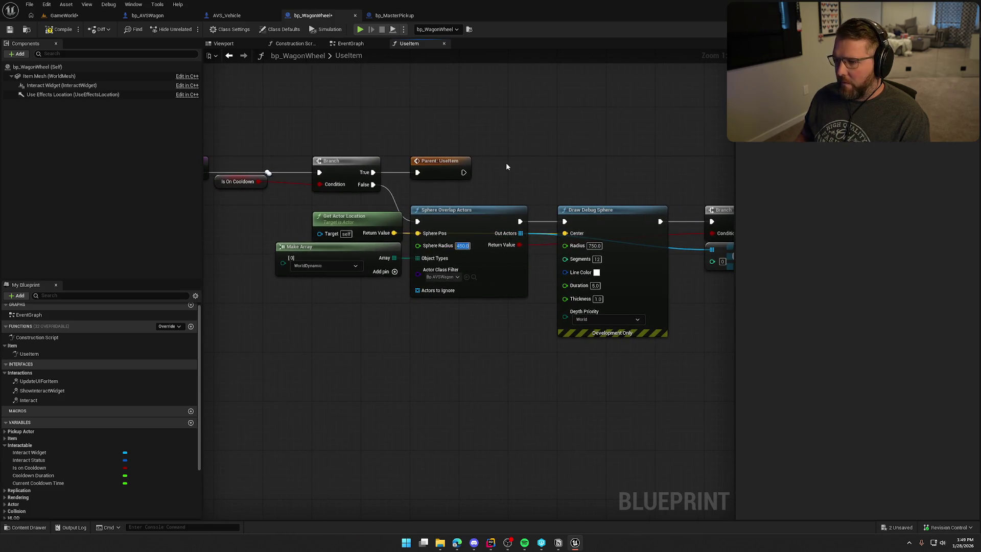
pyautogui.press('Return')
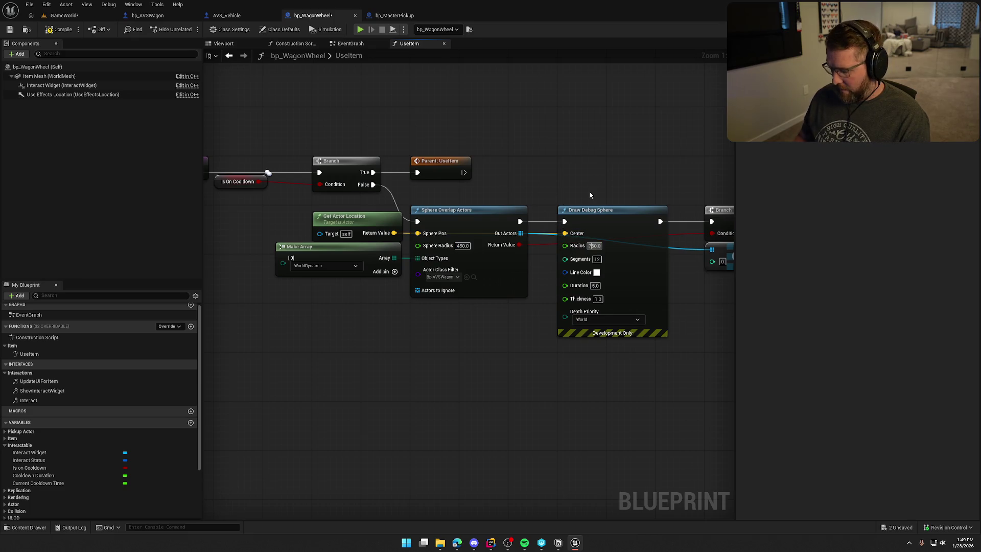
pyautogui.write('450')
pyautogui.press('Return')
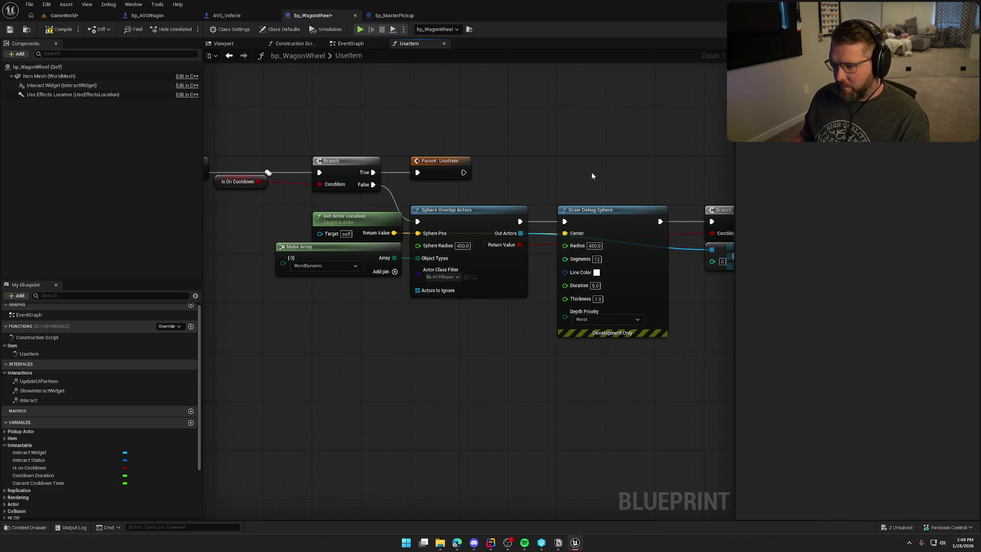
pyautogui.moveTo(599, 169); pyautogui.dragTo(250, 171)
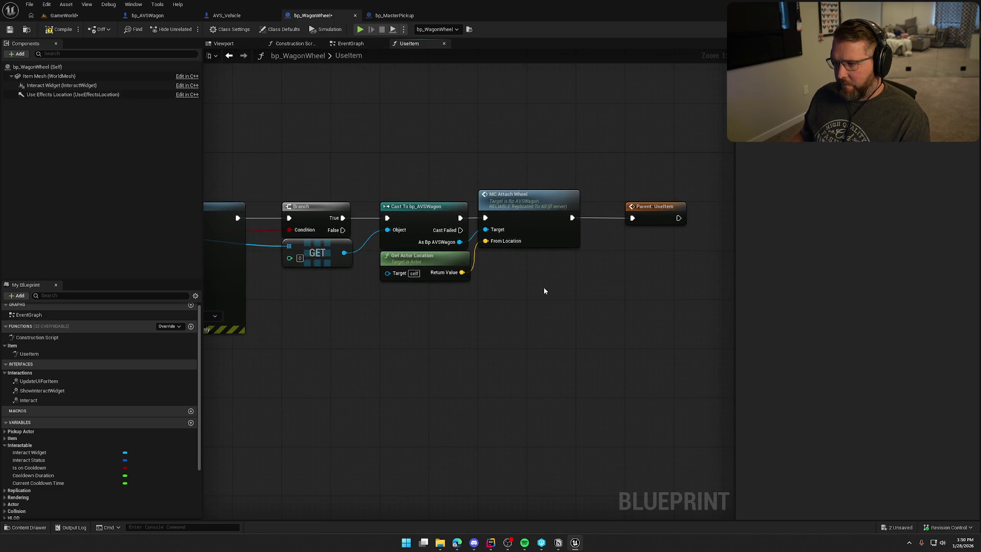
# Step: Open the Find Nearest Missing Wheel function from MC_AttachWheel and make room above its entry
pyautogui.doubleClick(516, 202)
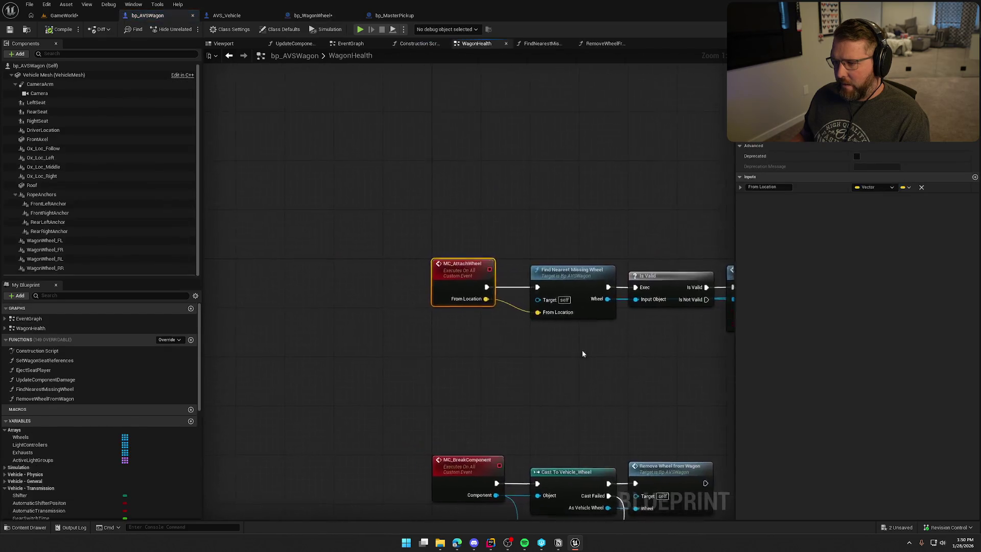
pyautogui.moveTo(582, 353); pyautogui.dragTo(364, 287)
pyautogui.doubleClick(347, 199)
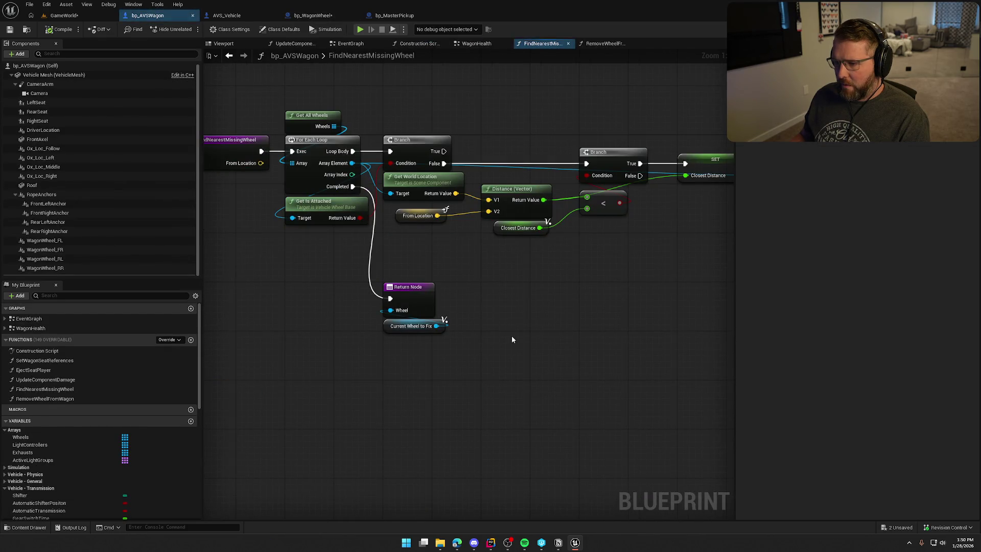
pyautogui.moveTo(483, 335)
pyautogui.mouseDown()
pyautogui.moveTo(373, 279)
pyautogui.moveTo(415, 241)
pyautogui.mouseUp()
pyautogui.click(546, 306)
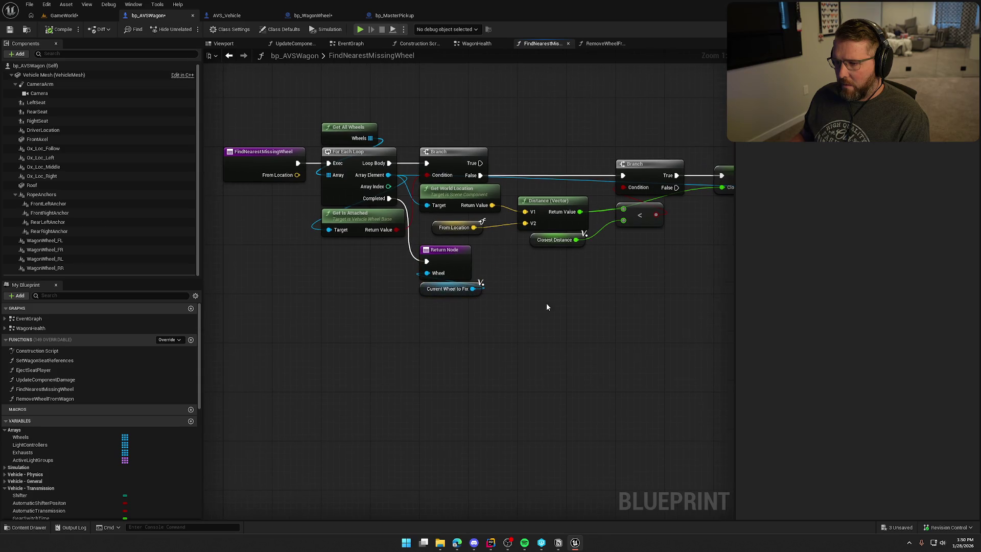
pyautogui.moveTo(432, 130)
pyautogui.mouseDown()
pyautogui.moveTo(428, 170)
pyautogui.moveTo(306, 173)
pyautogui.moveTo(333, 204)
pyautogui.moveTo(313, 95)
pyautogui.mouseUp()
# Step: Add a Print String fed by the Wheels array Length, and save the wagon blueprint
pyautogui.write('prin')
pyautogui.press('Return')
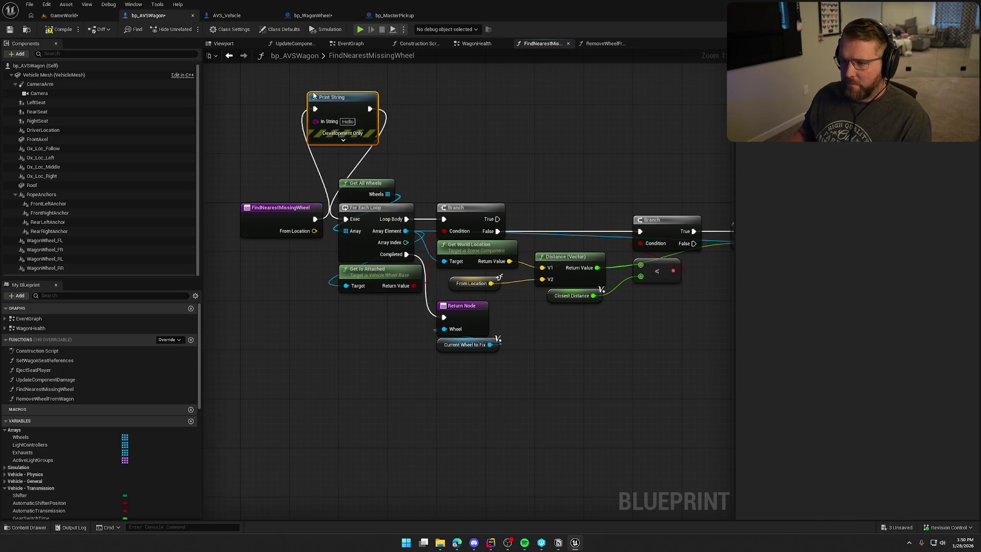
pyautogui.moveTo(398, 205); pyautogui.dragTo(273, 162)
pyautogui.write('length')
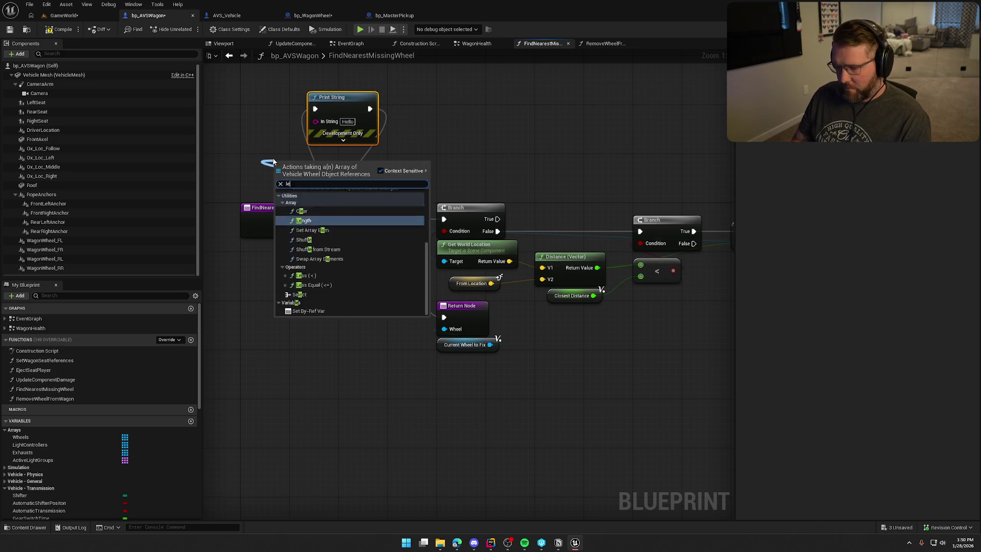
pyautogui.press('Return')
pyautogui.moveTo(347, 176); pyautogui.dragTo(315, 120)
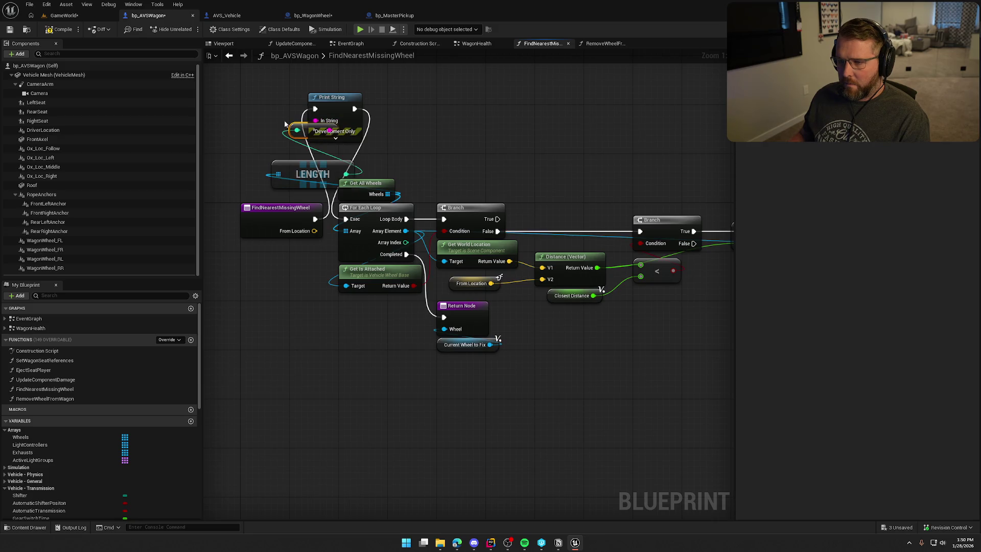
pyautogui.hotkey('ctrl', 's')
# Step: Play-test GameWorld, walking the carried wheel to the wagon and using it there, then stop
pyautogui.click(69, 16)
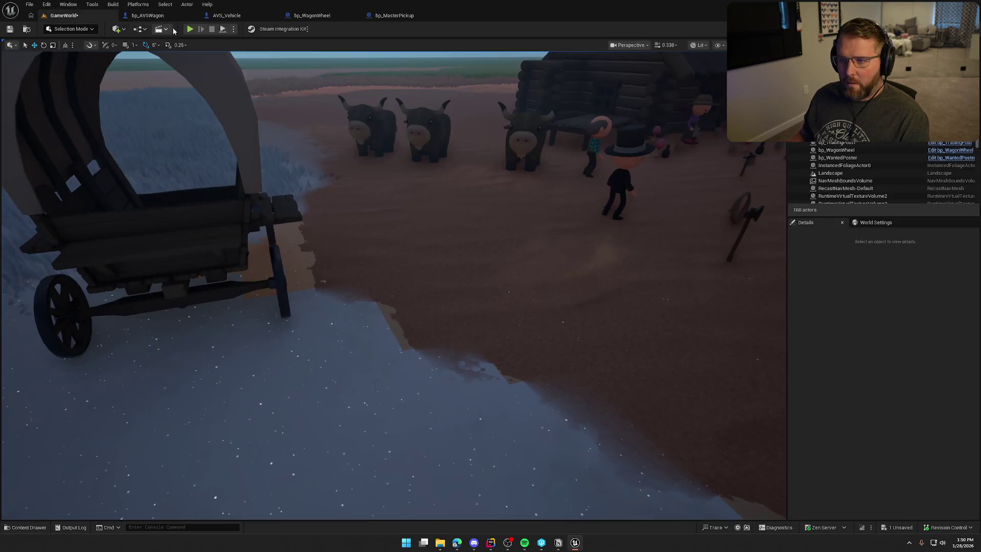
pyautogui.click(190, 29)
pyautogui.hotkey('shift', 'w')
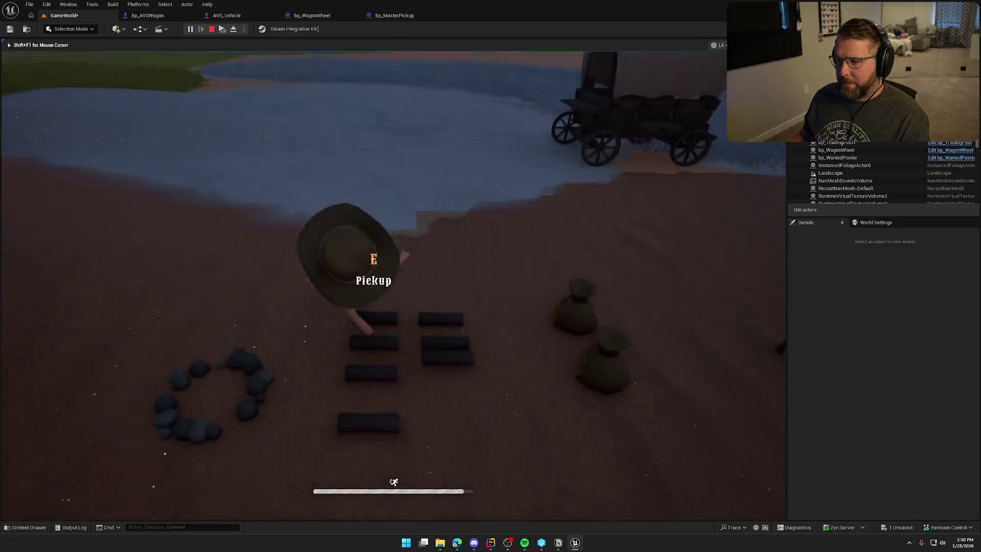
pyautogui.press('w')
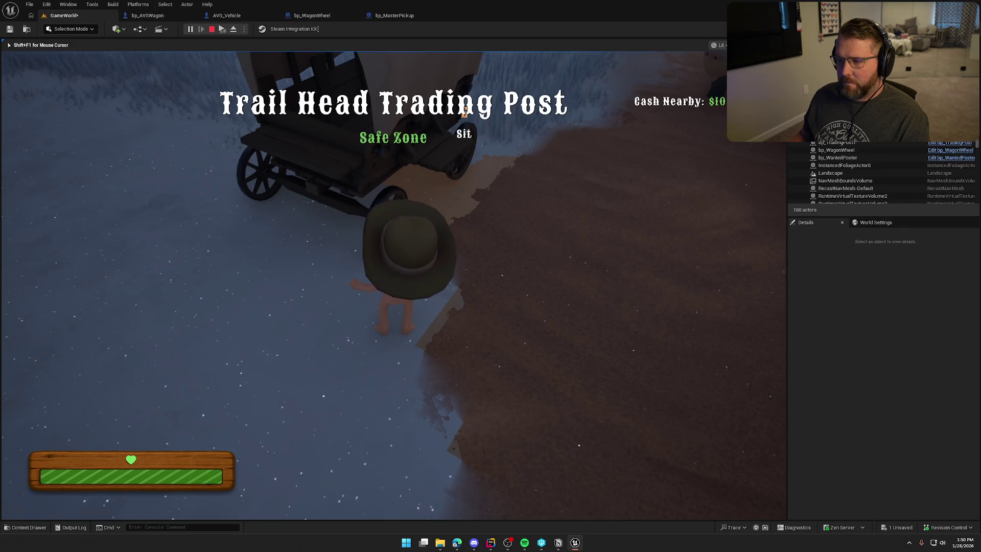
pyautogui.press('a')
pyautogui.press('w')
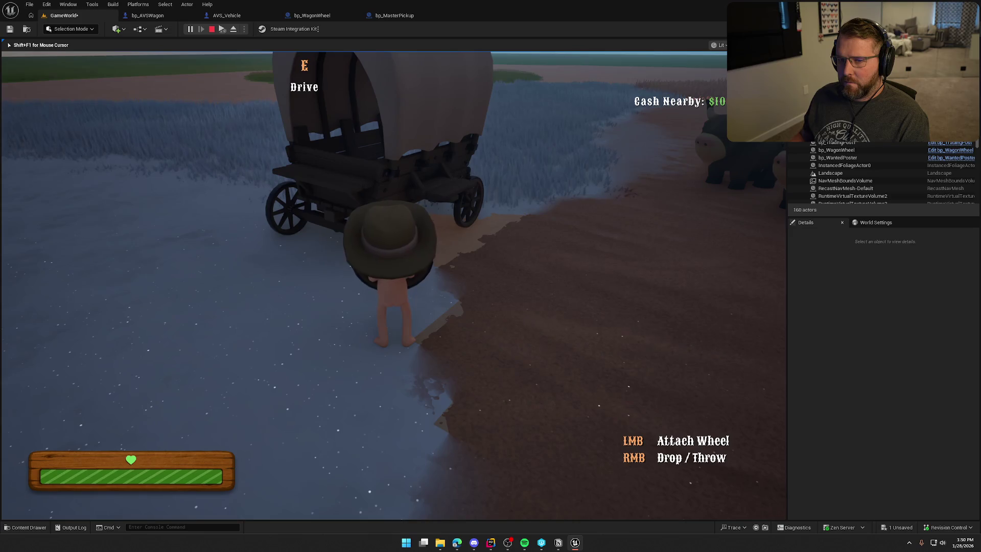
pyautogui.press('a')
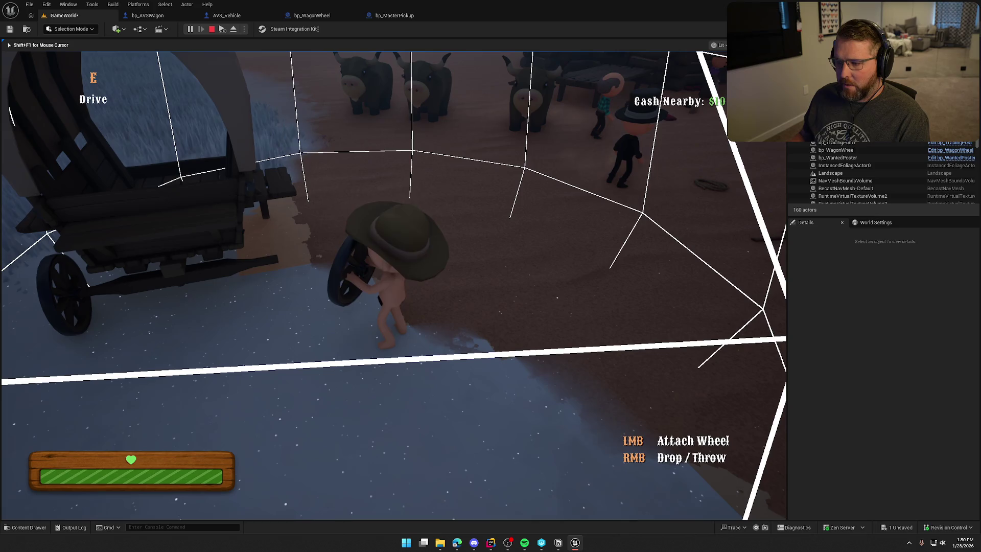
pyautogui.press('Escape')
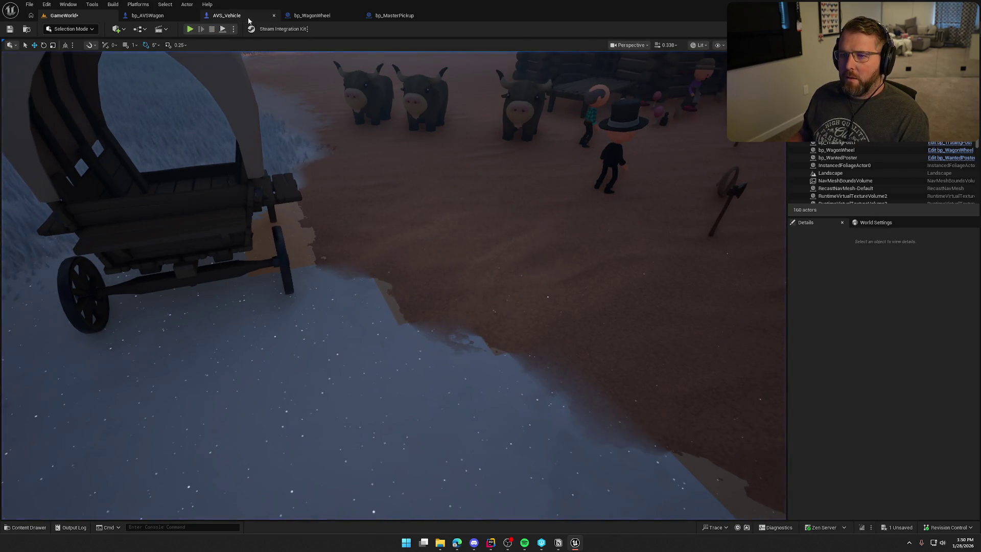
# Step: Close the bp_MasterPickup and bp_AVSWagon blueprint tabs and return to the GameWorld level
pyautogui.click(313, 15)
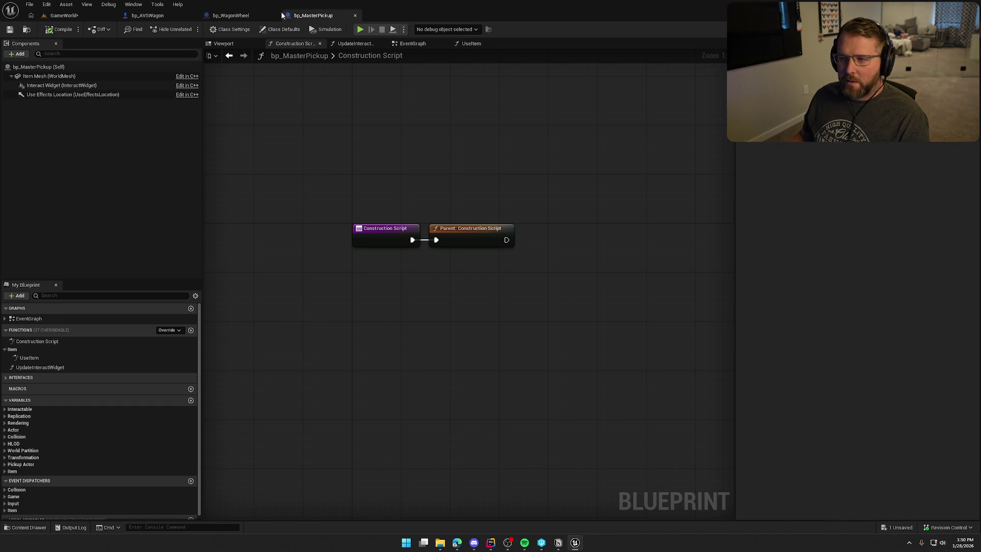
pyautogui.click(355, 16)
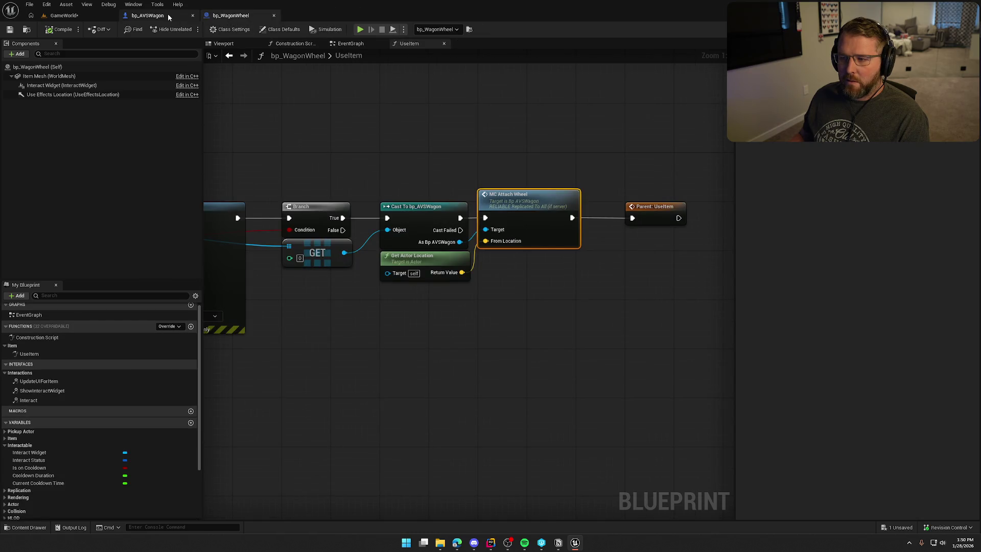
pyautogui.click(193, 15)
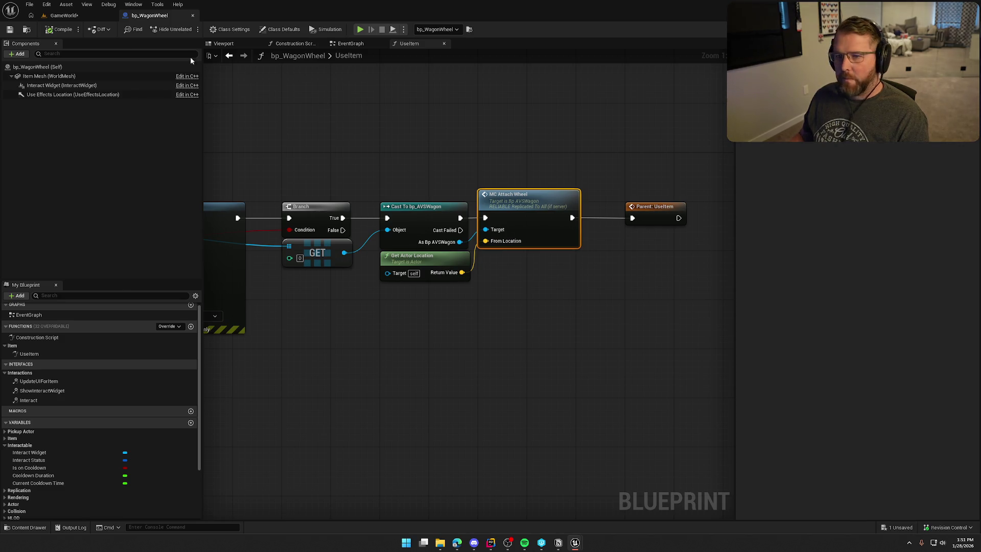
pyautogui.click(64, 15)
# Step: Play the level, pick up the wheel with E, click at the wagon to attach it, then stop
pyautogui.hotkey('alt', 'p')
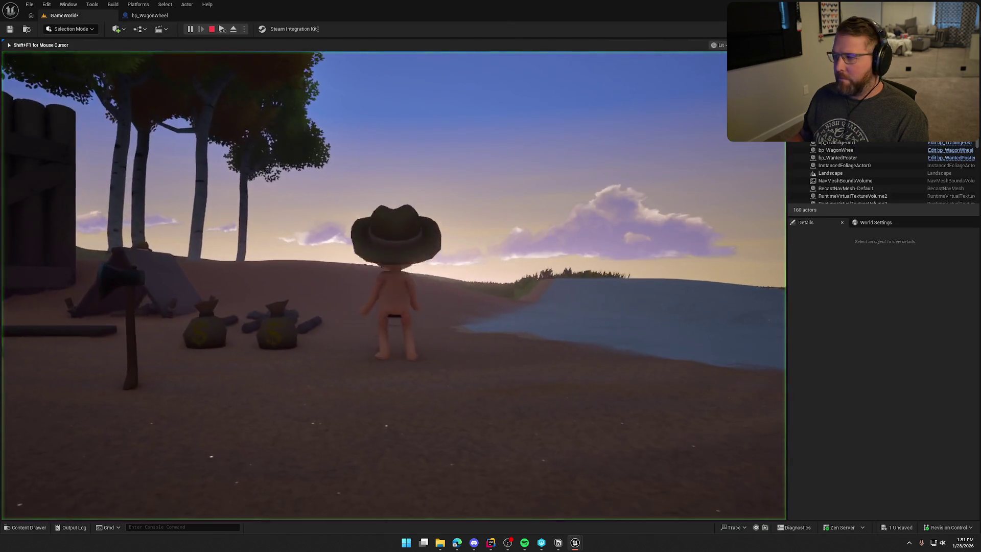
pyautogui.press('super')
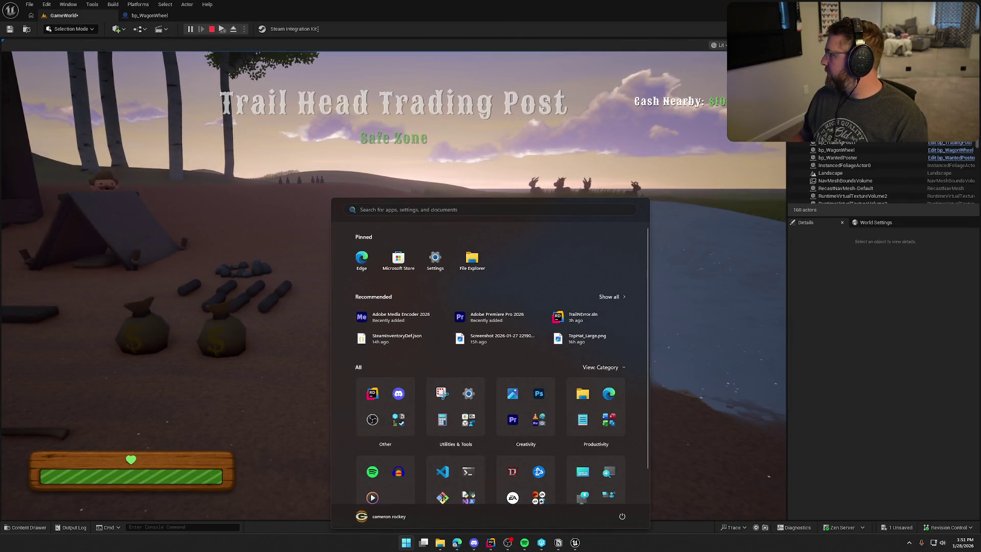
pyautogui.press('super')
pyautogui.press('w')
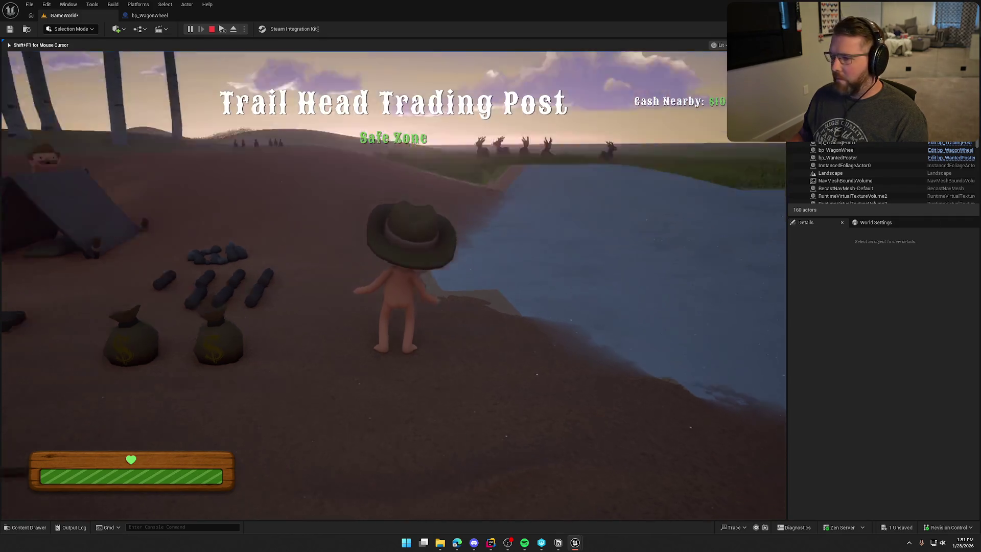
pyautogui.press('shift')
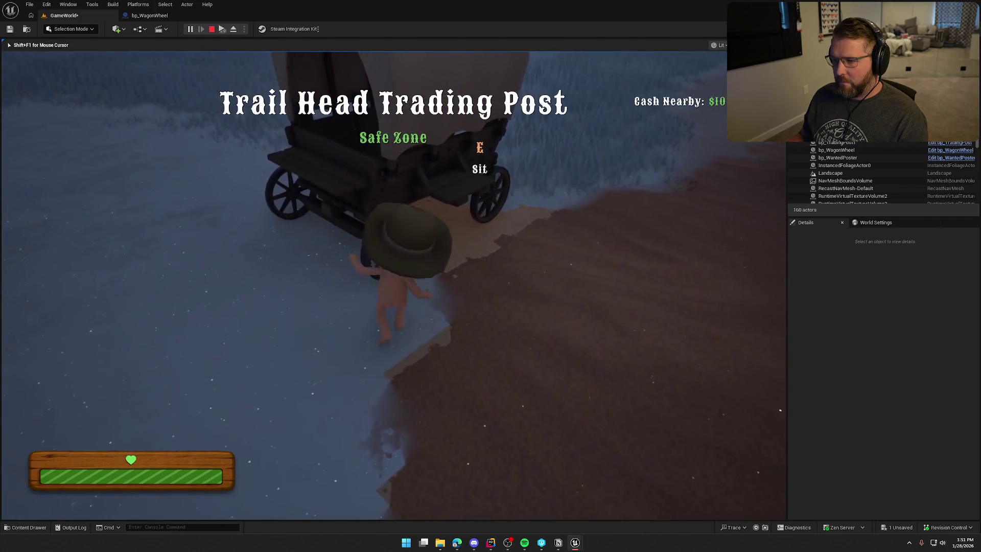
pyautogui.press('e')
pyautogui.press('w')
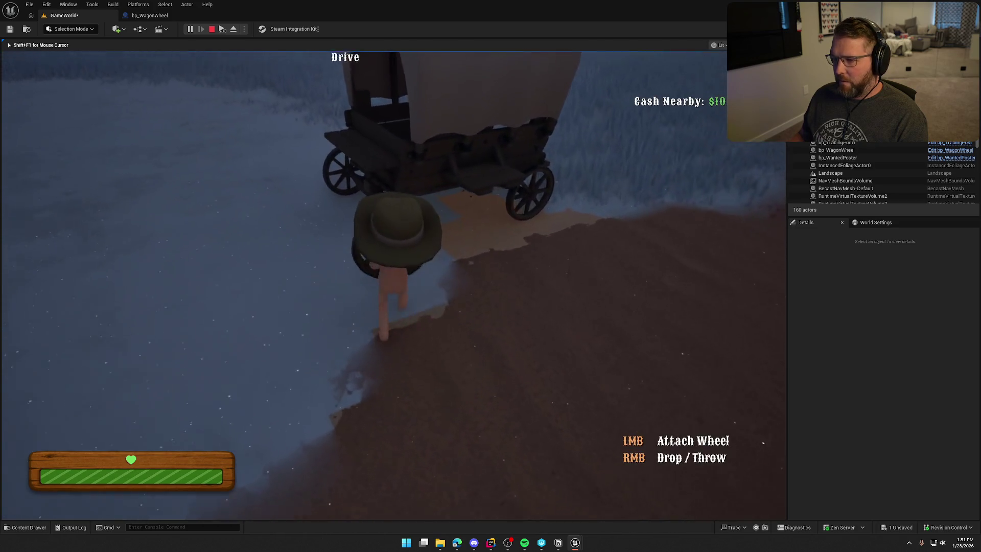
pyautogui.click(393, 285)
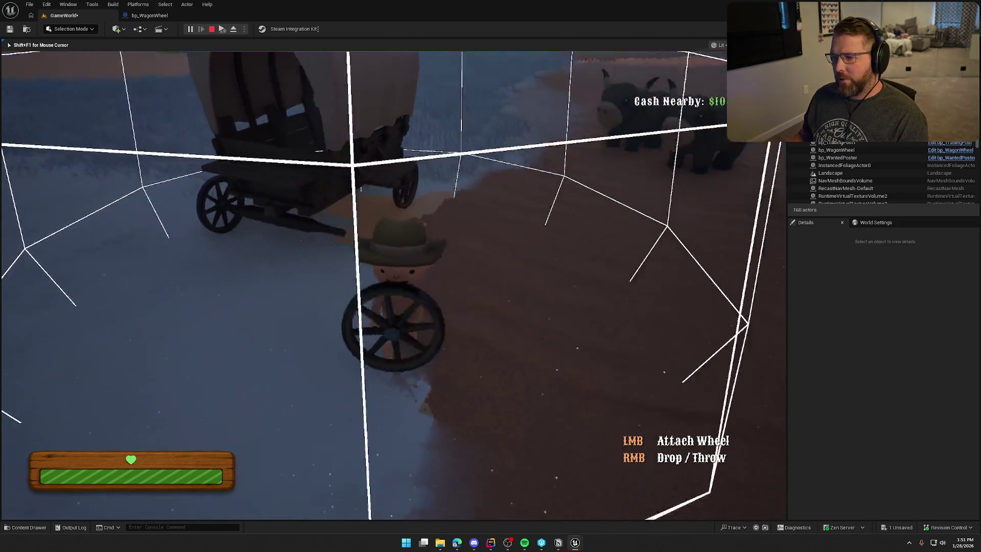
pyautogui.press('Escape')
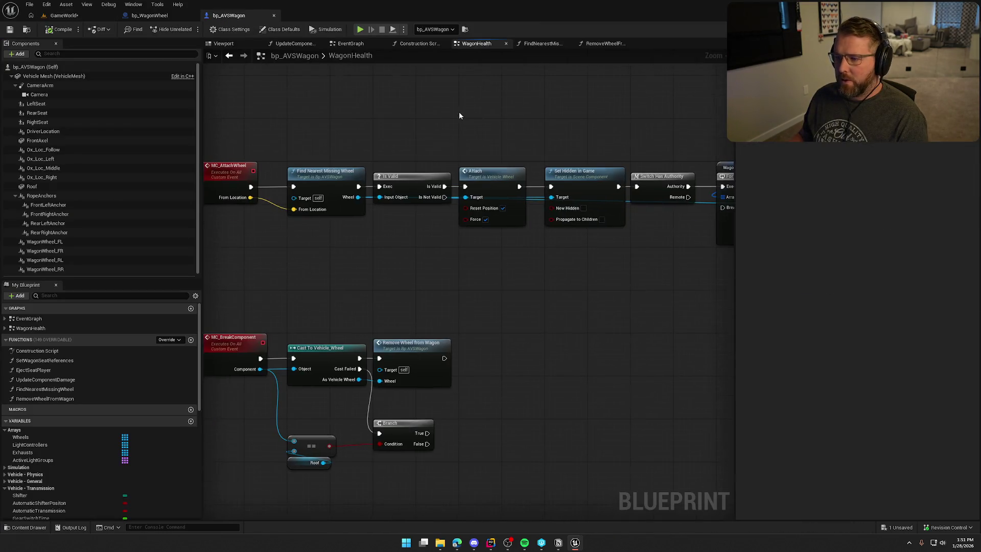
# Step: Add a Print String node beside Find Nearest Missing Wheel in the MC_AttachWheel chain
pyautogui.moveTo(454, 277)
pyautogui.mouseDown()
pyautogui.moveTo(309, 269)
pyautogui.moveTo(286, 256)
pyautogui.moveTo(456, 266)
pyautogui.moveTo(516, 245)
pyautogui.moveTo(490, 282)
pyautogui.mouseUp()
pyautogui.scroll(1, 416, 230)
pyautogui.moveTo(384, 243)
pyautogui.mouseDown()
pyautogui.moveTo(425, 179)
pyautogui.moveTo(383, 237)
pyautogui.moveTo(459, 164)
pyautogui.mouseUp()
pyautogui.write('print')
pyautogui.press('Return')
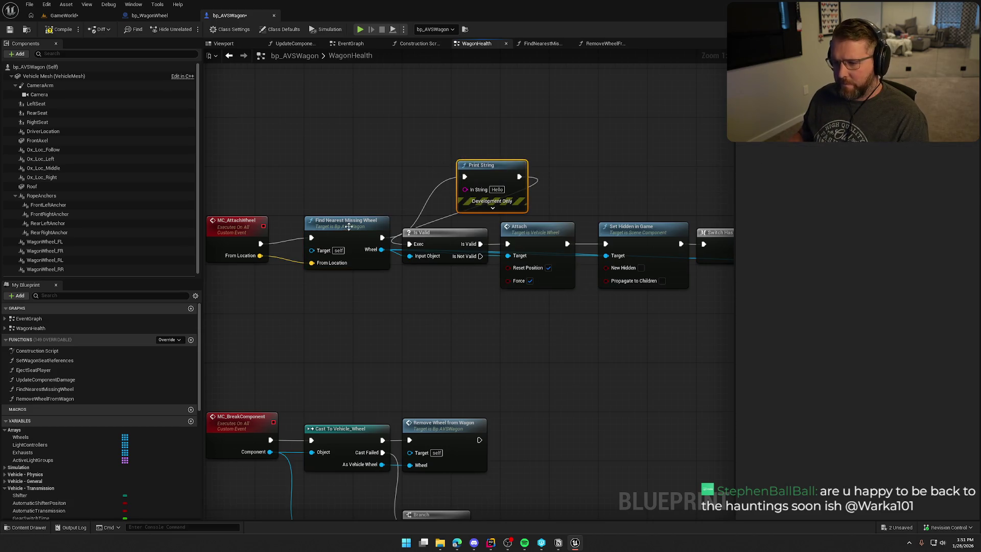
pyautogui.moveTo(350, 225); pyautogui.dragTo(350, 231)
pyautogui.moveTo(457, 229); pyautogui.dragTo(370, 236)
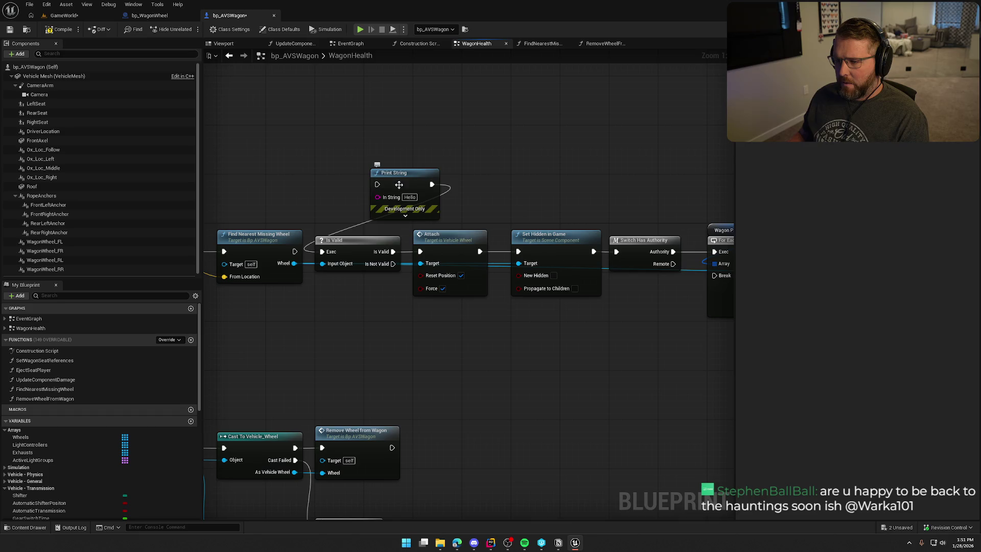
# Step: Insert Print String between Is Valid and Attach, printing the found wheel's display name
pyautogui.moveTo(318, 252); pyautogui.dragTo(295, 251)
pyautogui.moveTo(393, 251)
pyautogui.mouseDown()
pyautogui.moveTo(377, 184)
pyautogui.moveTo(420, 251)
pyautogui.mouseUp()
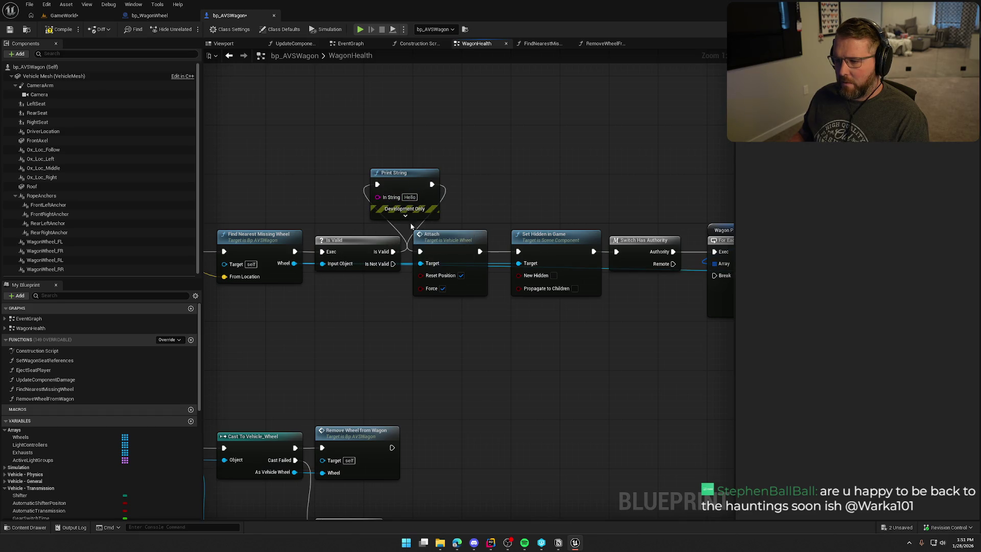
pyautogui.moveTo(403, 173); pyautogui.dragTo(416, 148)
pyautogui.moveTo(294, 263); pyautogui.dragTo(407, 178)
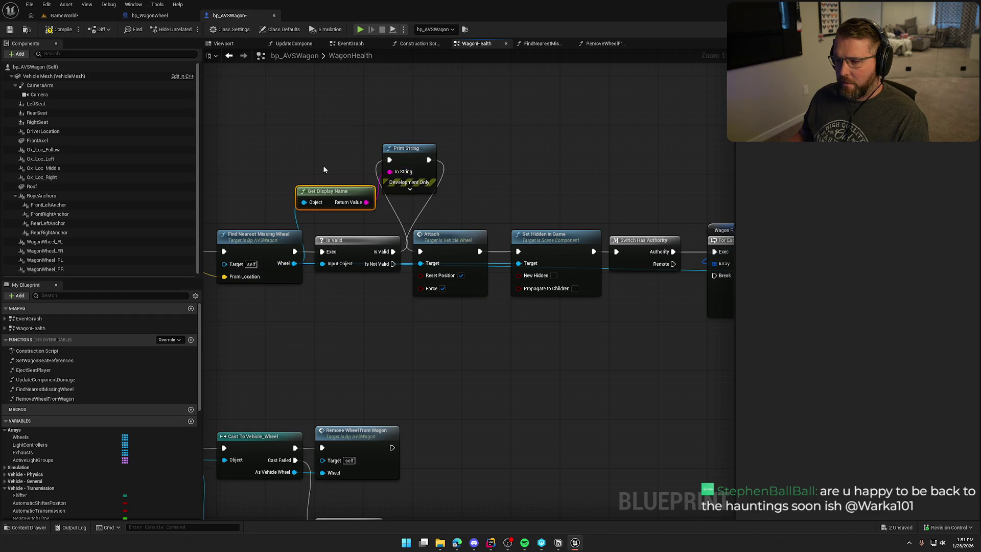
pyautogui.click(72, 15)
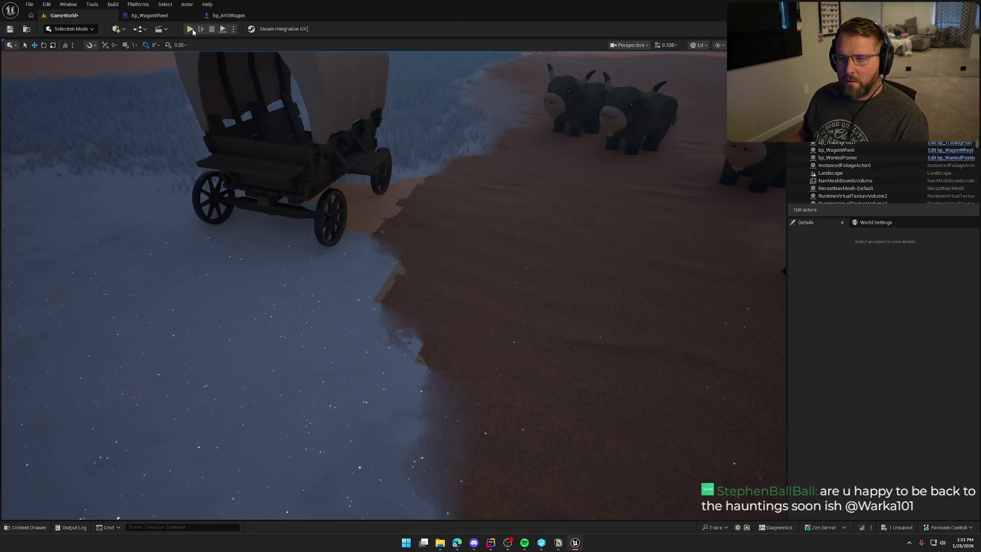
pyautogui.click(190, 29)
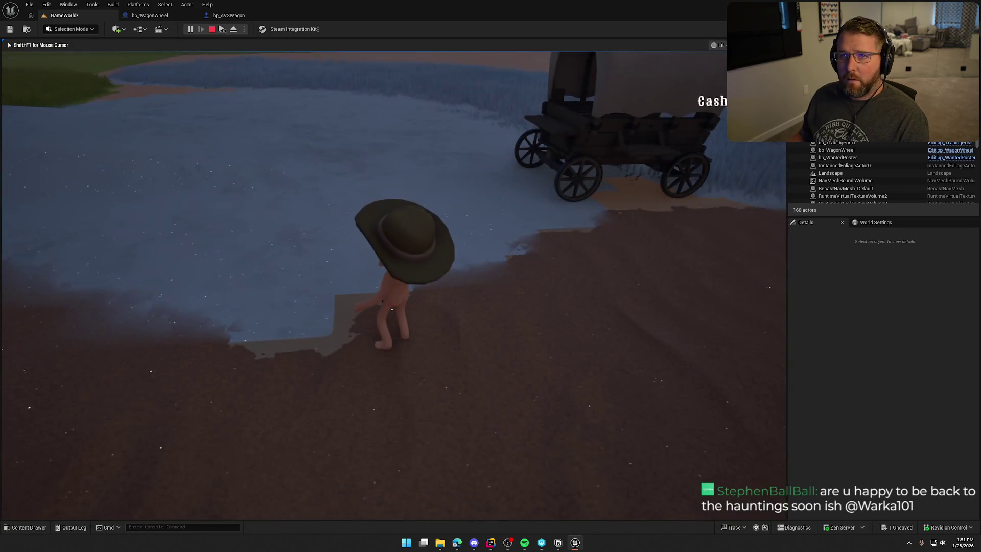
pyautogui.hotkey('shift', 'w')
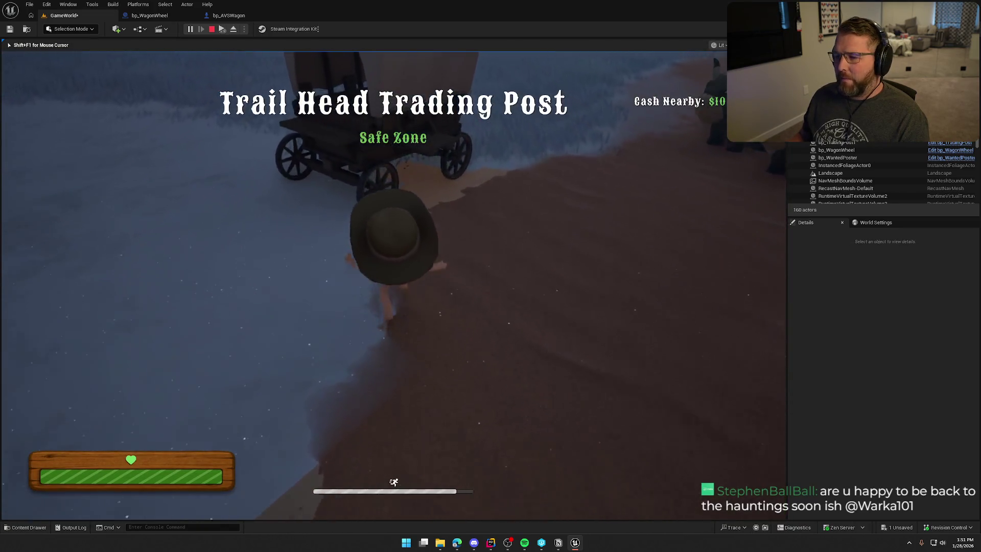
pyautogui.press('w')
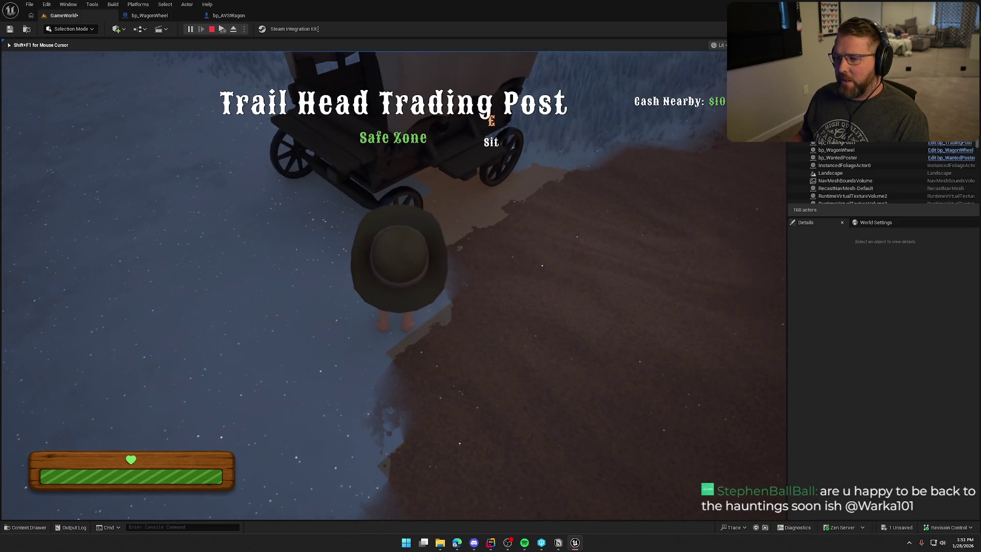
pyautogui.press('e')
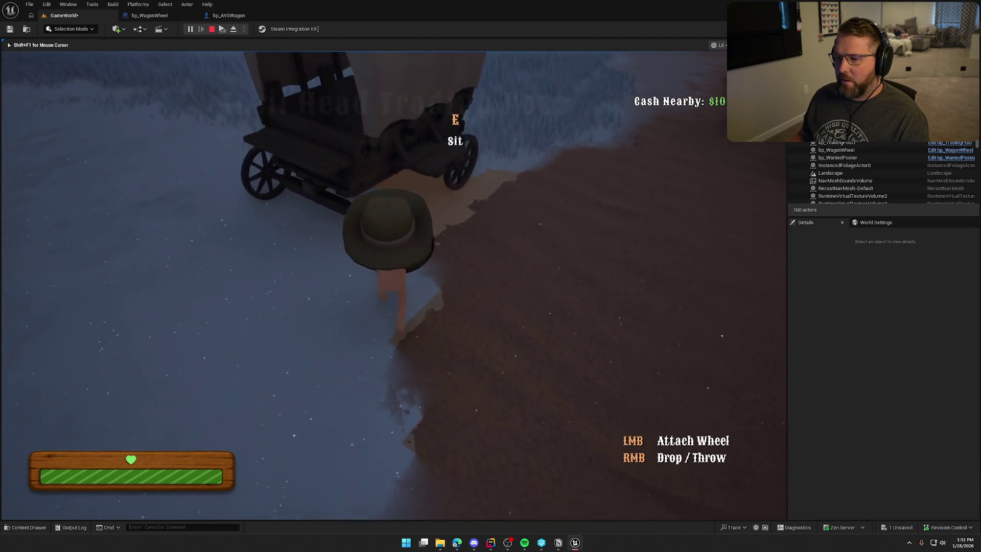
pyautogui.press('w')
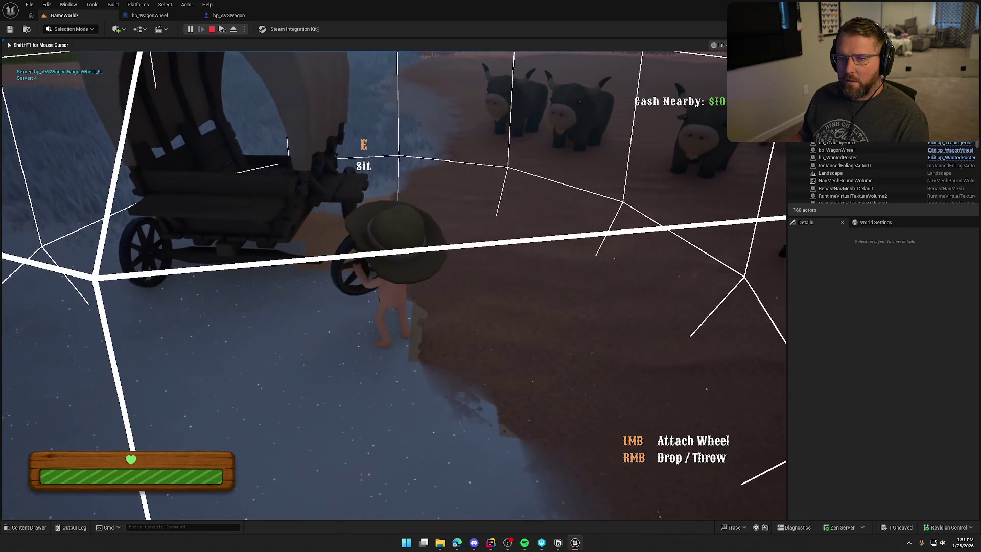
pyautogui.press('s')
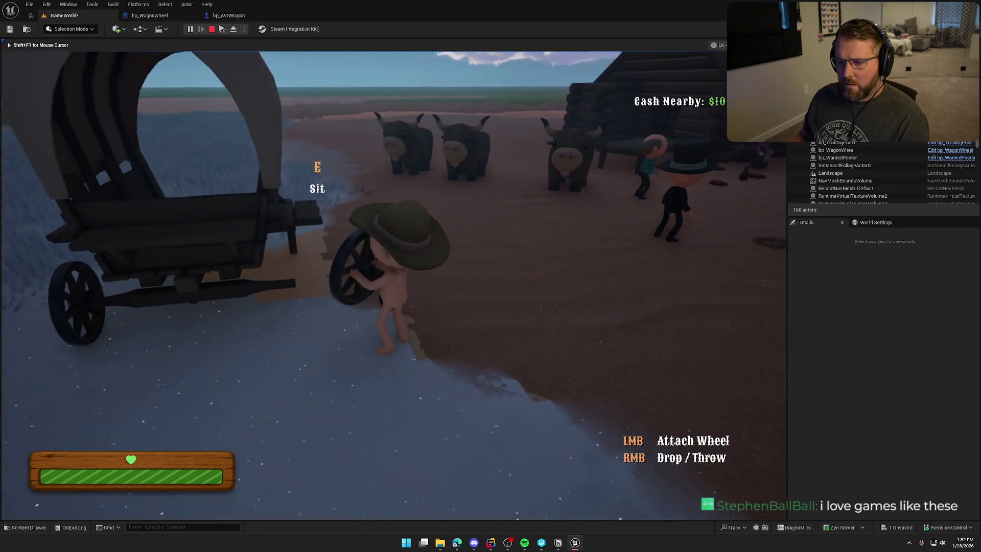
pyautogui.press('Escape')
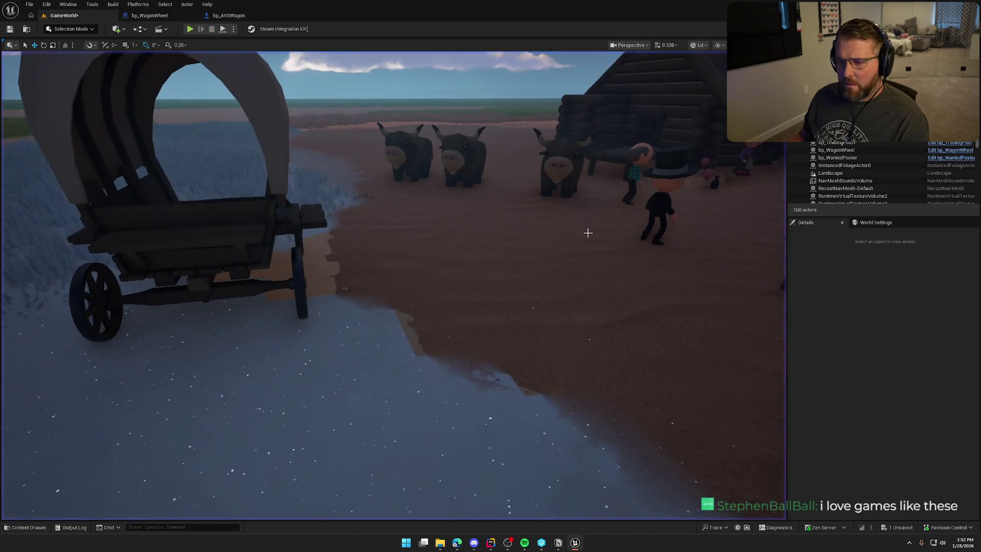
# Step: Bring up bp_AVSWagon's WagonHealth graph, moving its tab ahead of bp_WagonWheel
pyautogui.click(150, 15)
pyautogui.scroll(2, 515, 178)
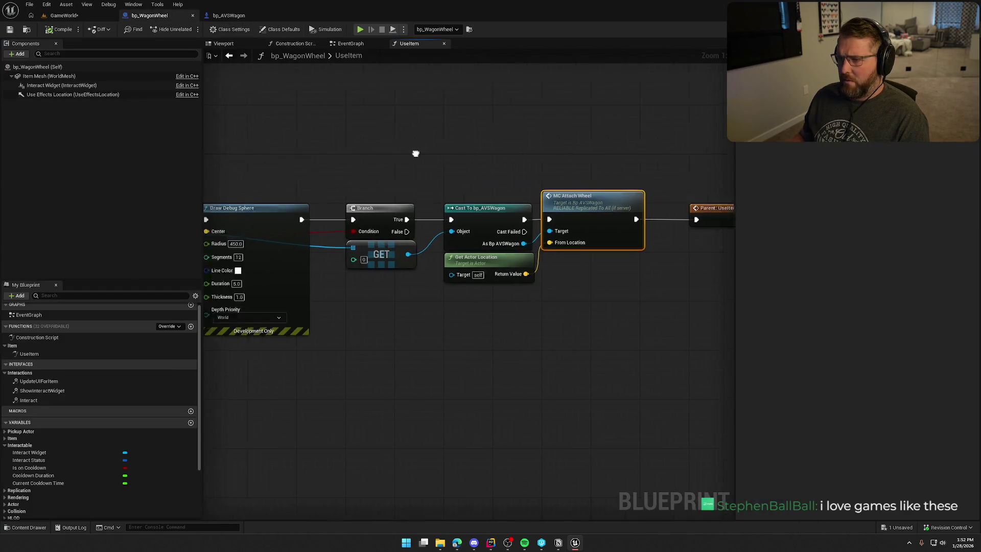
pyautogui.click(229, 16)
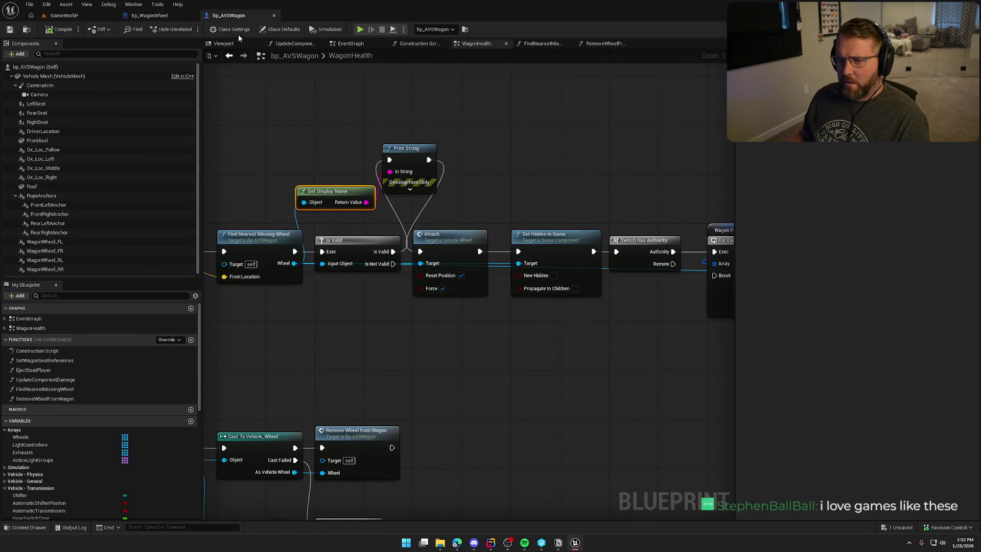
pyautogui.moveTo(241, 19); pyautogui.dragTo(169, 20)
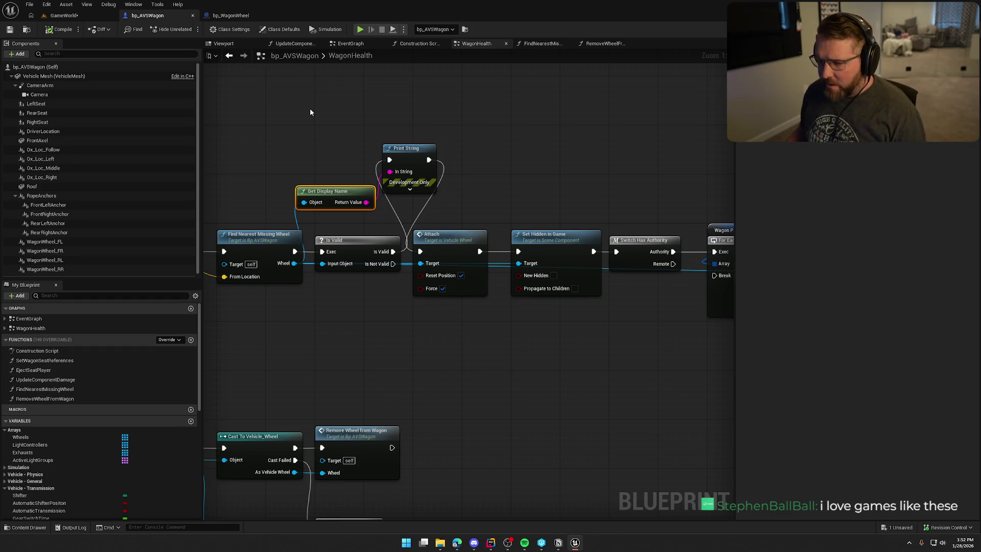
# Step: Wire Is Valid straight into Attach and delete the debug Print String and Get Display Name nodes
pyautogui.moveTo(392, 250); pyautogui.dragTo(420, 251)
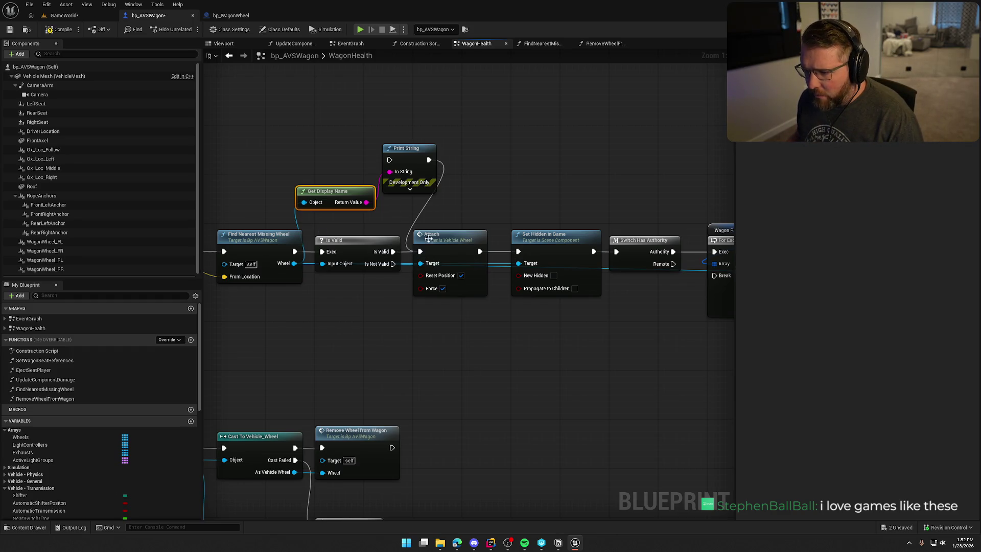
pyautogui.moveTo(444, 215); pyautogui.dragTo(329, 171)
pyautogui.press('Delete')
pyautogui.moveTo(432, 155); pyautogui.dragTo(452, 325)
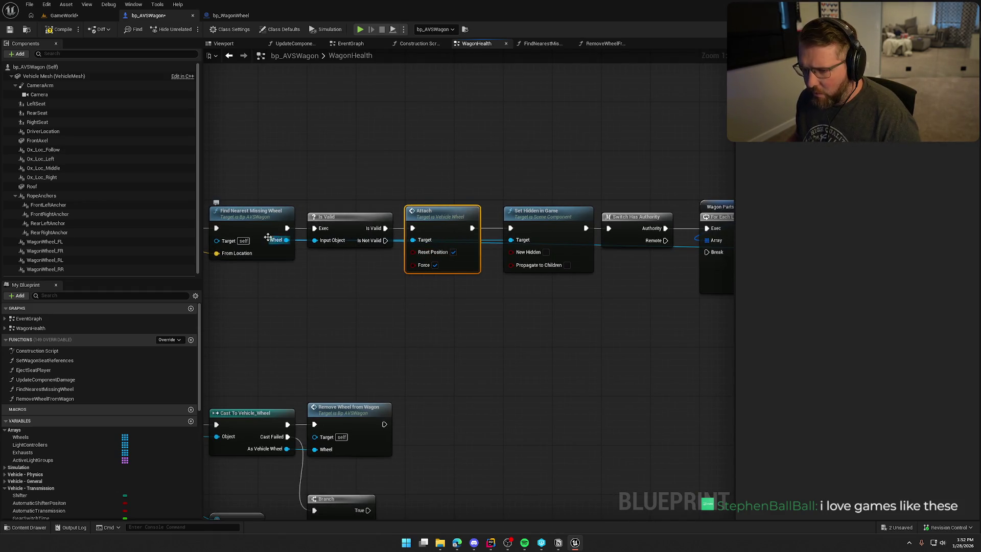
pyautogui.scroll(-2, 394, 281)
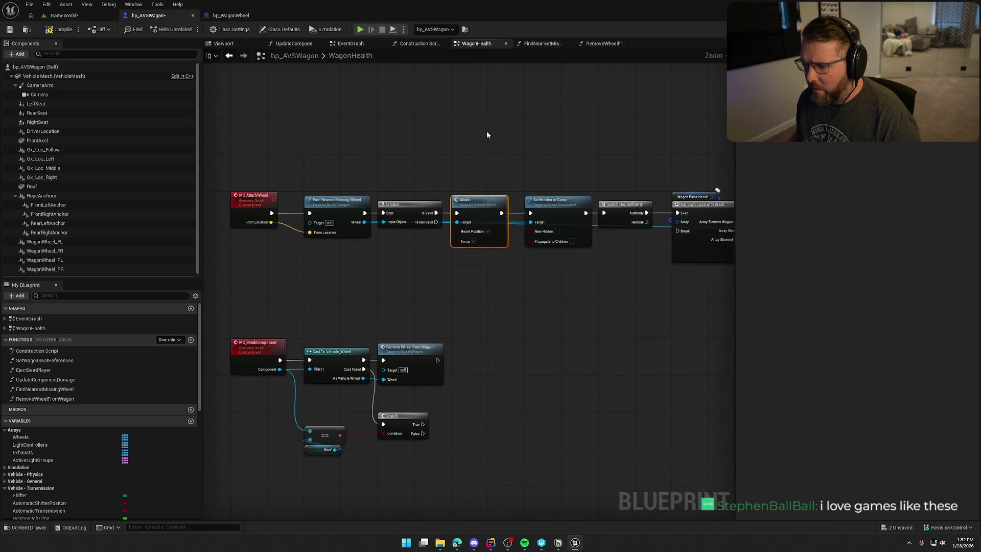
pyautogui.moveTo(480, 288)
pyautogui.mouseDown()
pyautogui.moveTo(528, 246)
pyautogui.moveTo(534, 185)
pyautogui.mouseUp()
pyautogui.moveTo(532, 199); pyautogui.dragTo(560, 315)
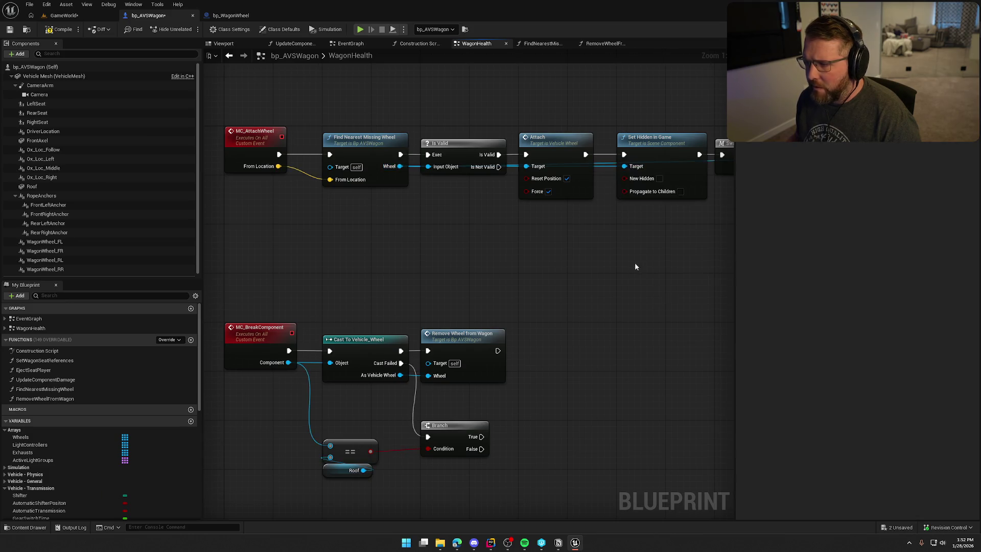
# Step: Wire Set Array Elem's exec output into the For Each Loop's Break pin
pyautogui.moveTo(635, 262)
pyautogui.mouseDown()
pyautogui.moveTo(387, 256)
pyautogui.moveTo(345, 274)
pyautogui.mouseUp()
pyautogui.moveTo(434, 282)
pyautogui.mouseDown()
pyautogui.moveTo(194, 284)
pyautogui.moveTo(478, 287)
pyautogui.moveTo(280, 278)
pyautogui.moveTo(392, 280)
pyautogui.mouseUp()
pyautogui.scroll(-1, 392, 280)
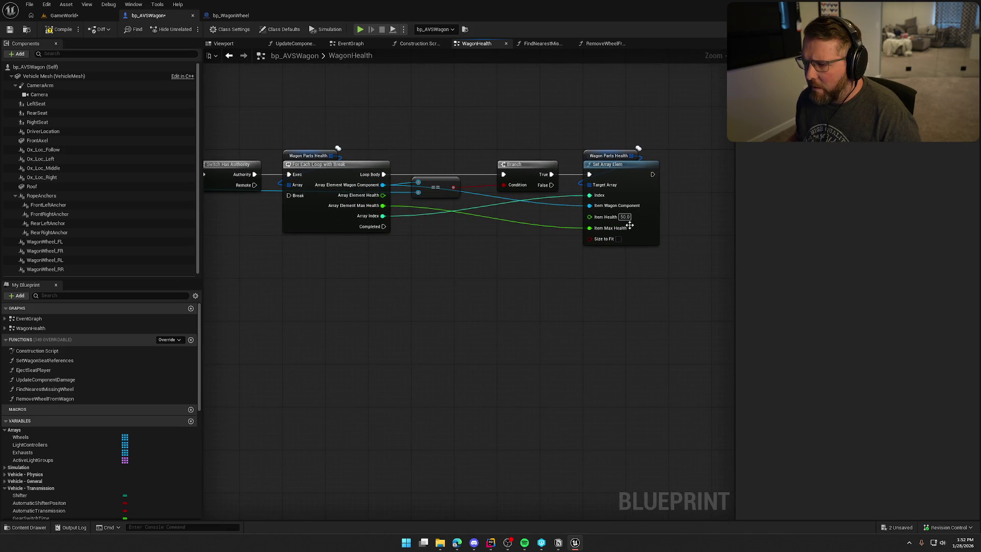
pyautogui.moveTo(653, 174)
pyautogui.mouseDown()
pyautogui.moveTo(276, 205)
pyautogui.moveTo(289, 196)
pyautogui.mouseUp()
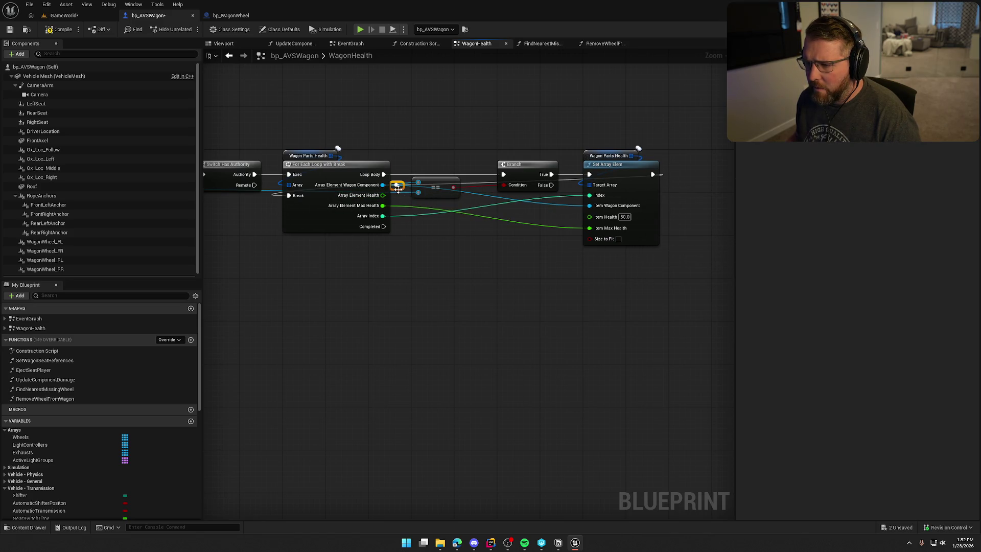
# Step: Route the Break wire above the loop nodes with reroute points and save bp_AVSWagon
pyautogui.moveTo(397, 189); pyautogui.dragTo(294, 121)
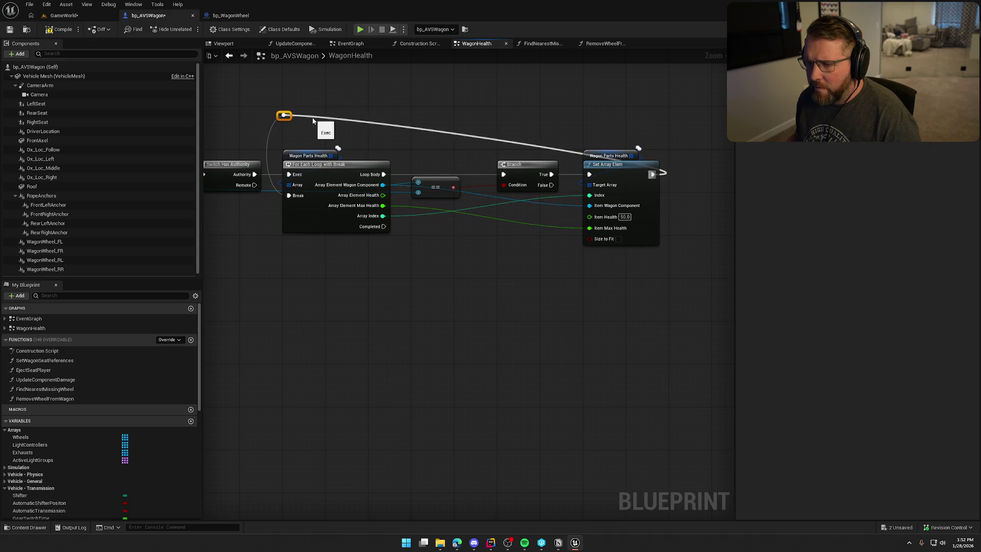
pyautogui.doubleClick(311, 116)
pyautogui.moveTo(315, 120); pyautogui.dragTo(659, 121)
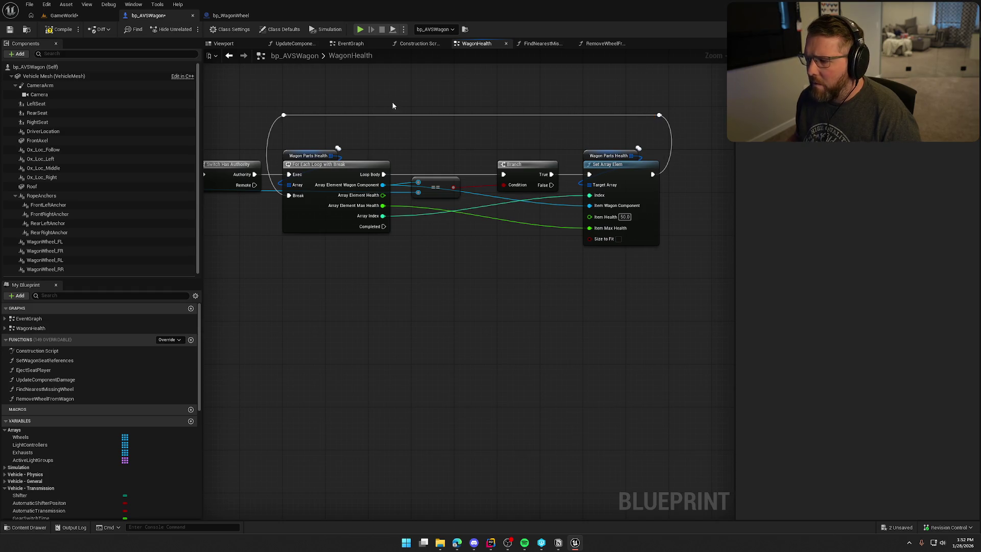
pyautogui.hotkey('ctrl', 's')
pyautogui.moveTo(327, 295)
pyautogui.mouseDown()
pyautogui.moveTo(510, 274)
pyautogui.moveTo(561, 302)
pyautogui.moveTo(537, 292)
pyautogui.moveTo(478, 296)
pyautogui.moveTo(508, 212)
pyautogui.mouseUp()
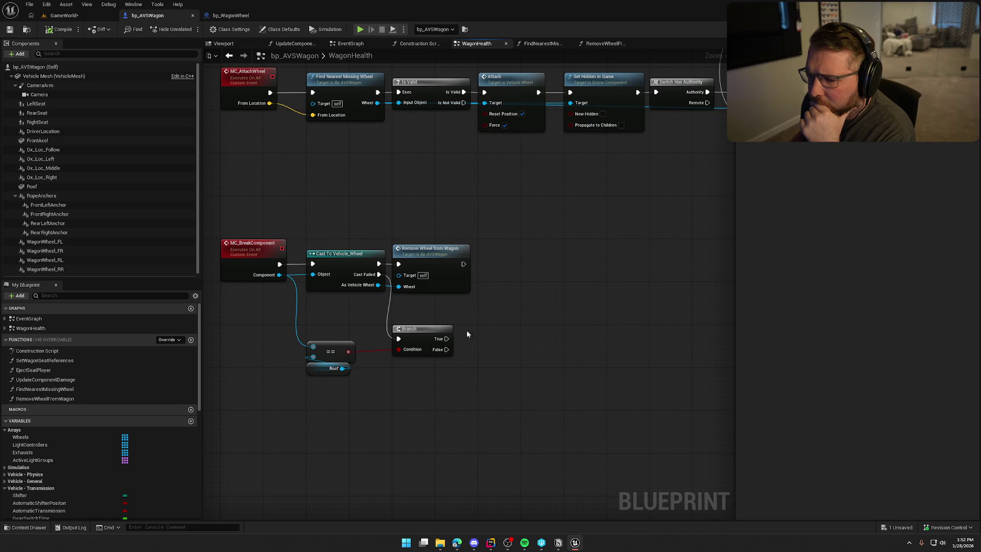
pyautogui.moveTo(481, 207); pyautogui.dragTo(459, 267)
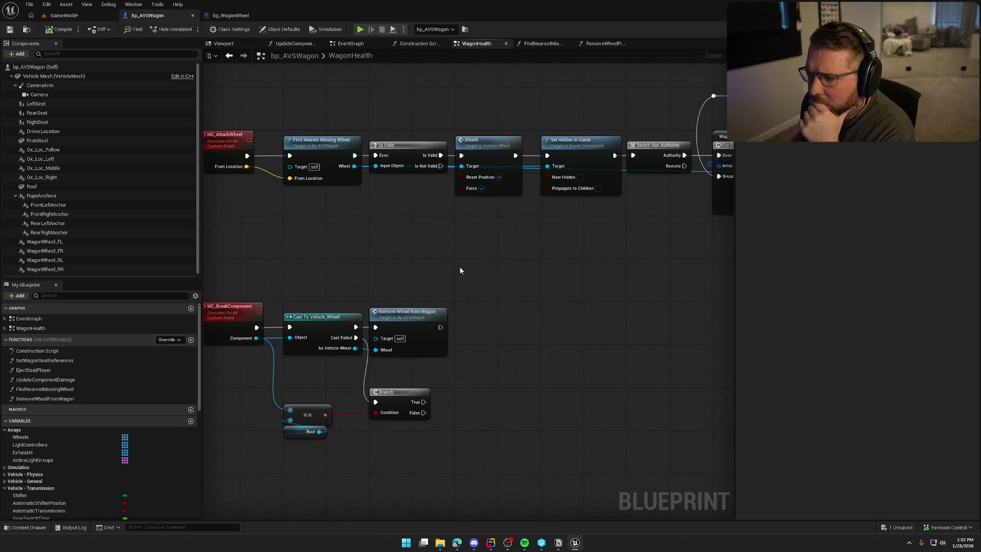
# Step: Open the RemoveWheelFromWagon function and review its hide, collision and detach nodes
pyautogui.click(422, 318)
pyautogui.doubleClick(422, 318)
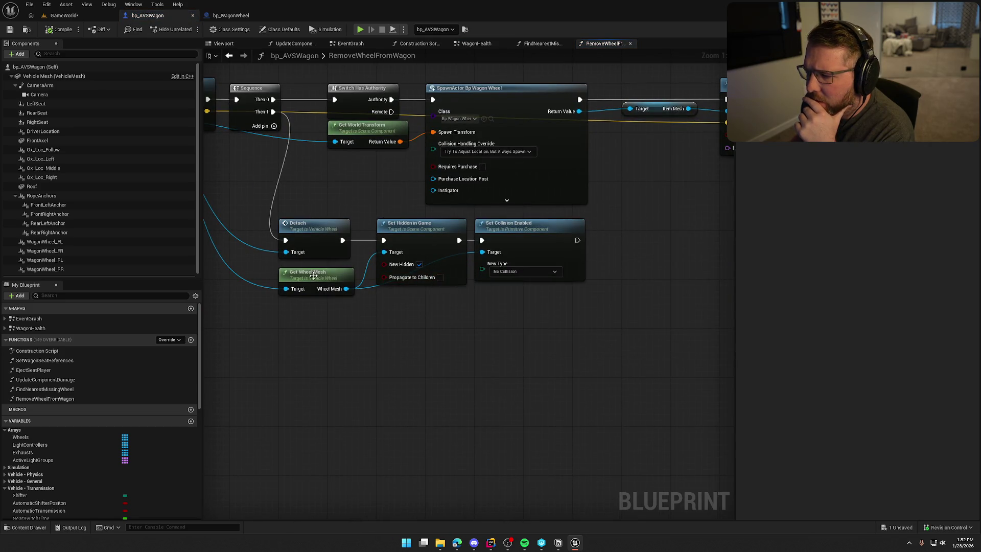
pyautogui.moveTo(314, 276); pyautogui.dragTo(315, 271)
pyautogui.moveTo(583, 327); pyautogui.dragTo(400, 256)
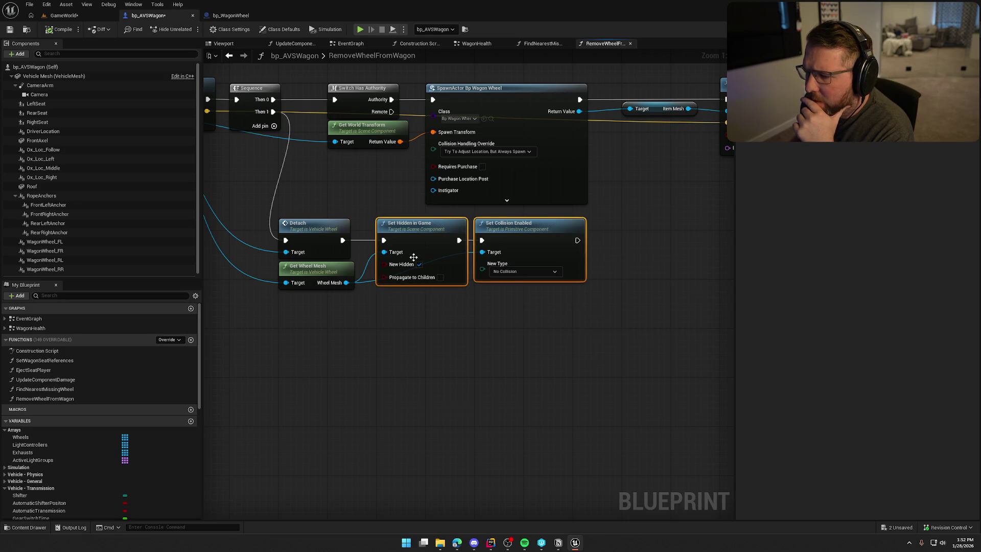
pyautogui.moveTo(360, 205); pyautogui.dragTo(400, 225)
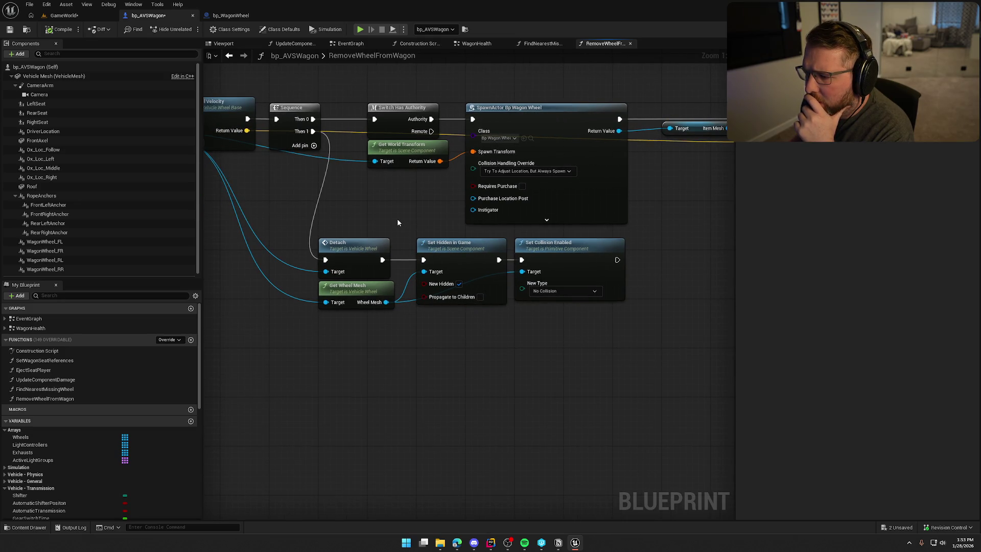
# Step: Compile the wagon blueprint and review WagonHealth's MC_AttachWheel and Attach/Set Hidden chain
pyautogui.click(59, 32)
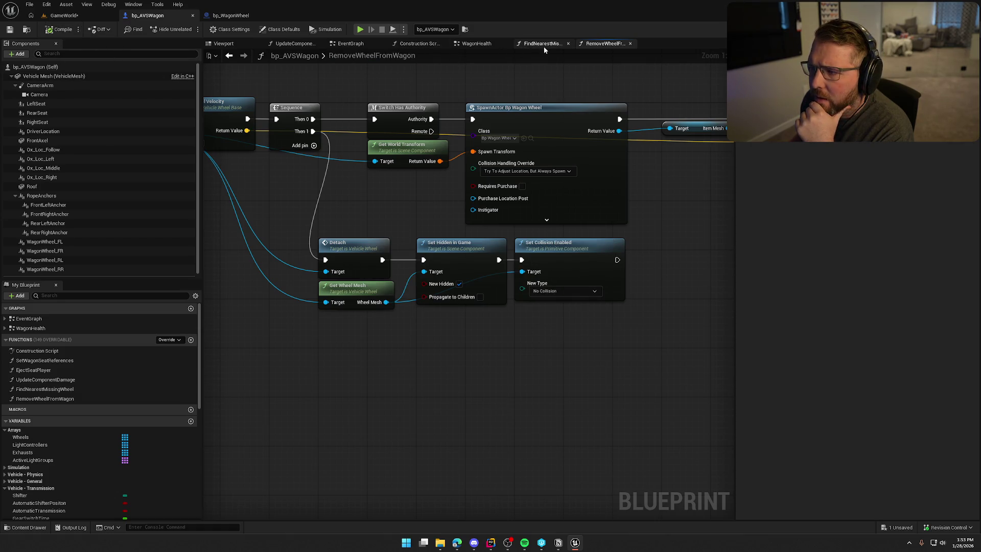
pyautogui.click(228, 56)
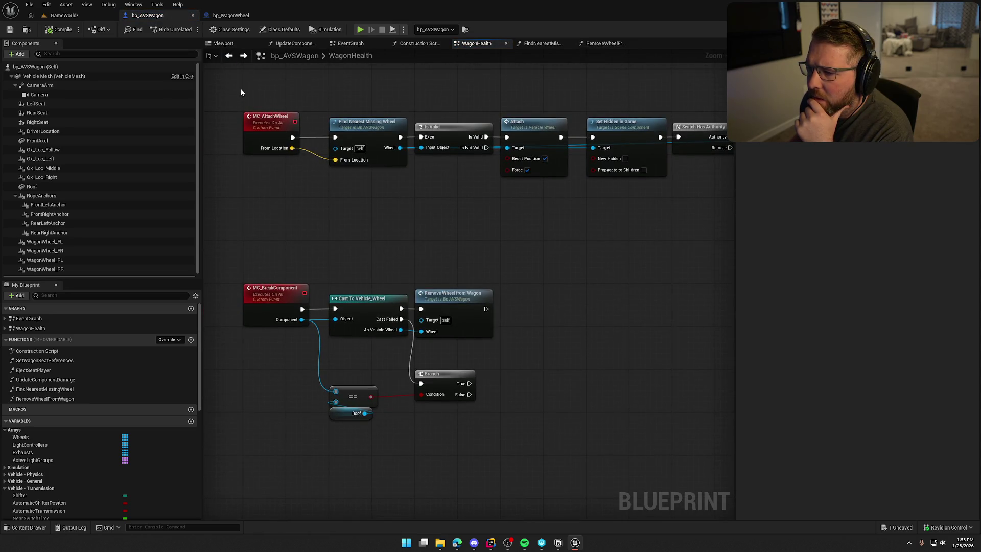
pyautogui.moveTo(241, 90)
pyautogui.mouseDown()
pyautogui.moveTo(388, 197)
pyautogui.moveTo(503, 191)
pyautogui.moveTo(442, 216)
pyautogui.moveTo(467, 156)
pyautogui.mouseUp()
pyautogui.moveTo(447, 98)
pyautogui.mouseDown()
pyautogui.moveTo(491, 221)
pyautogui.moveTo(568, 208)
pyautogui.moveTo(518, 200)
pyautogui.moveTo(347, 225)
pyautogui.moveTo(564, 259)
pyautogui.mouseUp()
pyautogui.moveTo(486, 306)
pyautogui.mouseDown()
pyautogui.moveTo(513, 267)
pyautogui.moveTo(571, 284)
pyautogui.moveTo(517, 281)
pyautogui.mouseUp()
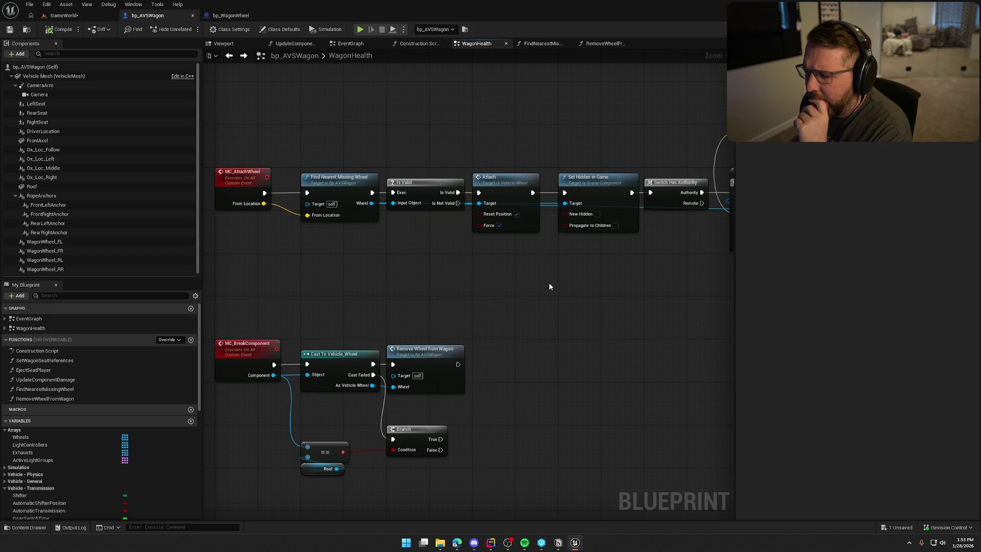
# Step: Play GameWorld, pick up the wheel, drive the wagon forward and climb out
pyautogui.click(64, 16)
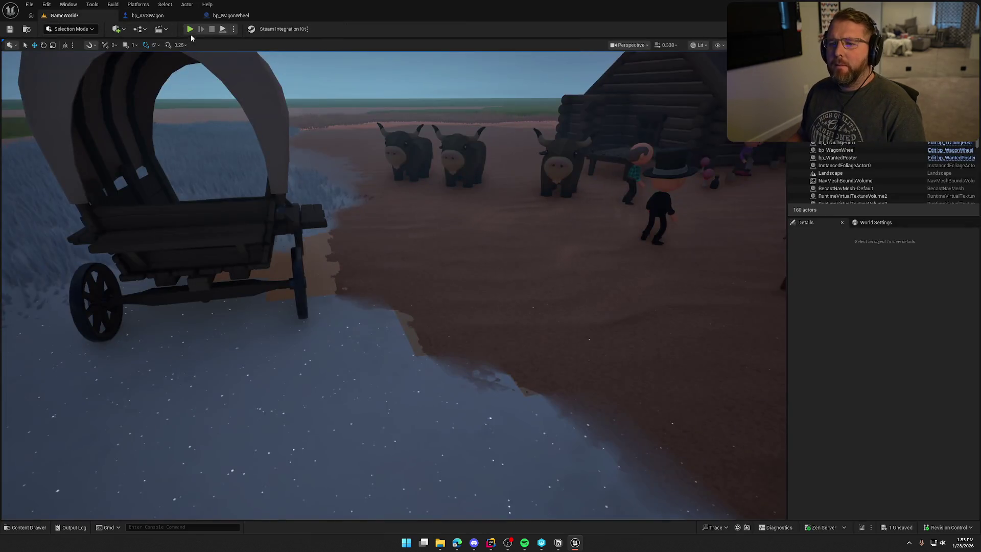
pyautogui.hotkey('alt', 'p')
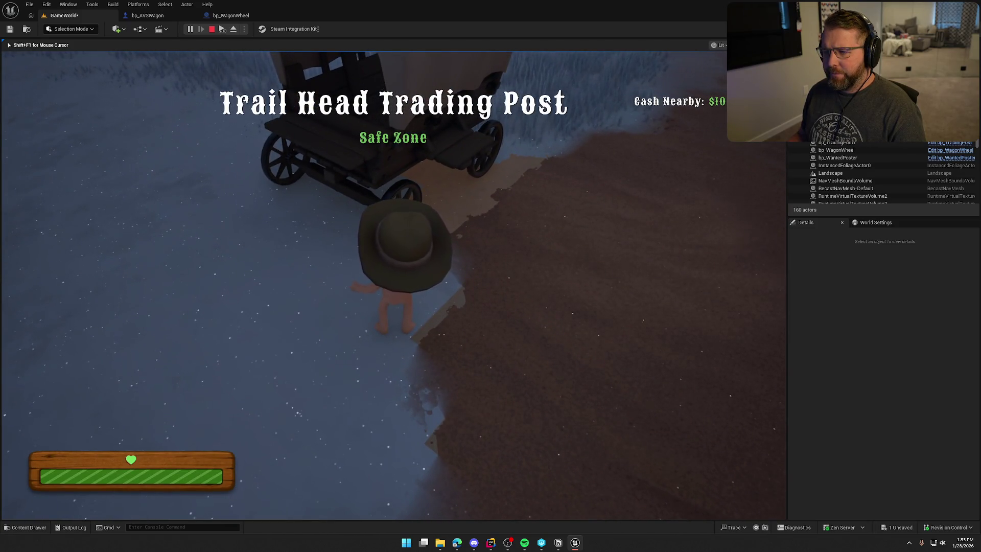
pyautogui.press('e')
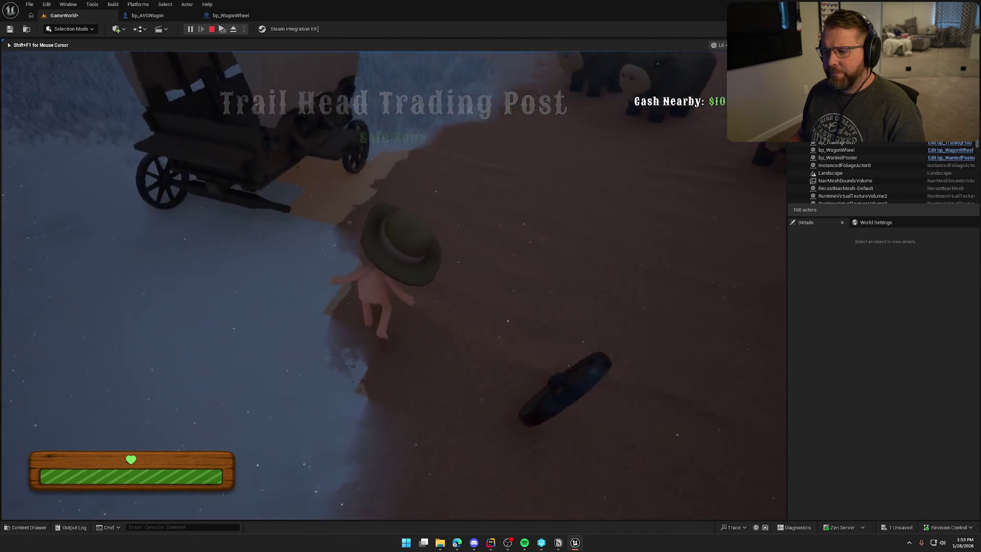
pyautogui.press('e')
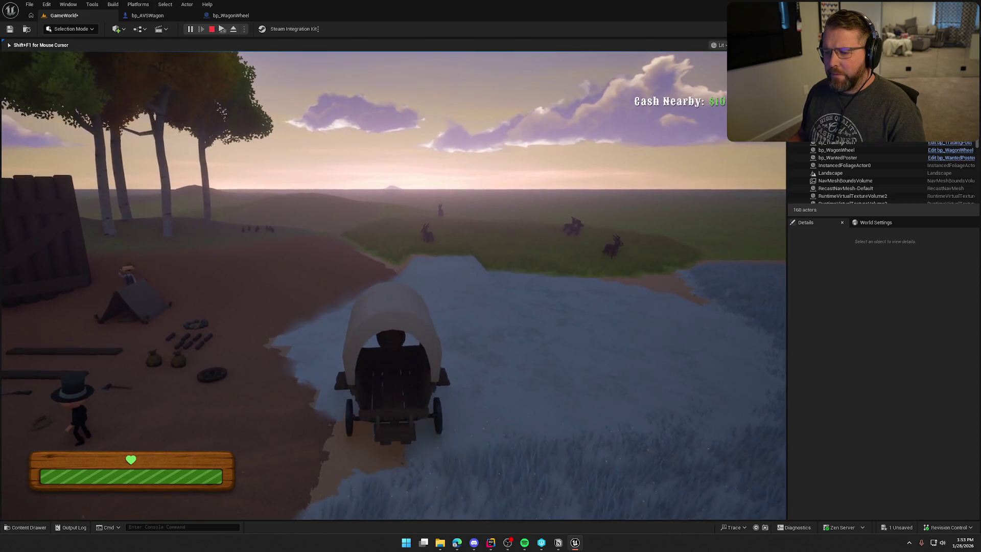
pyautogui.press('e')
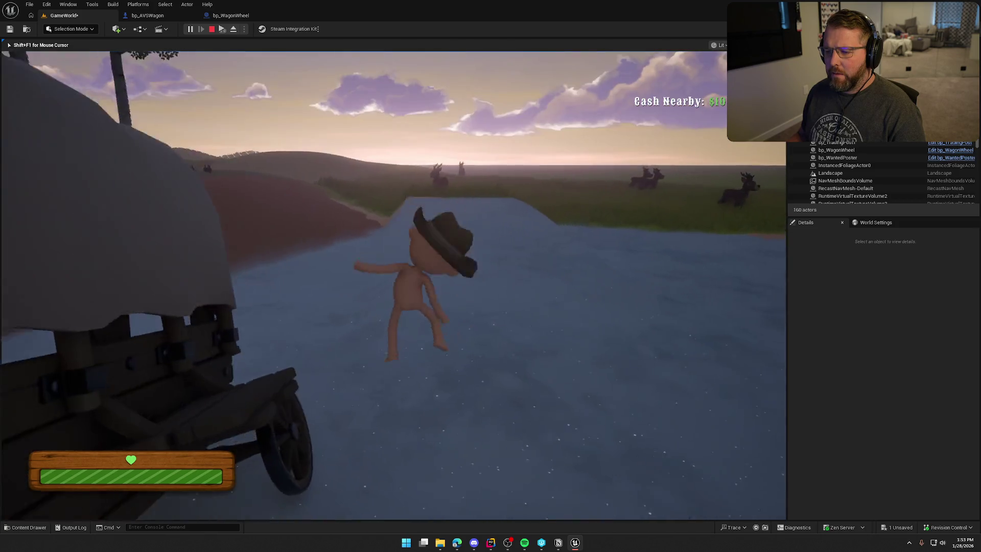
pyautogui.hotkey('shift', 'w')
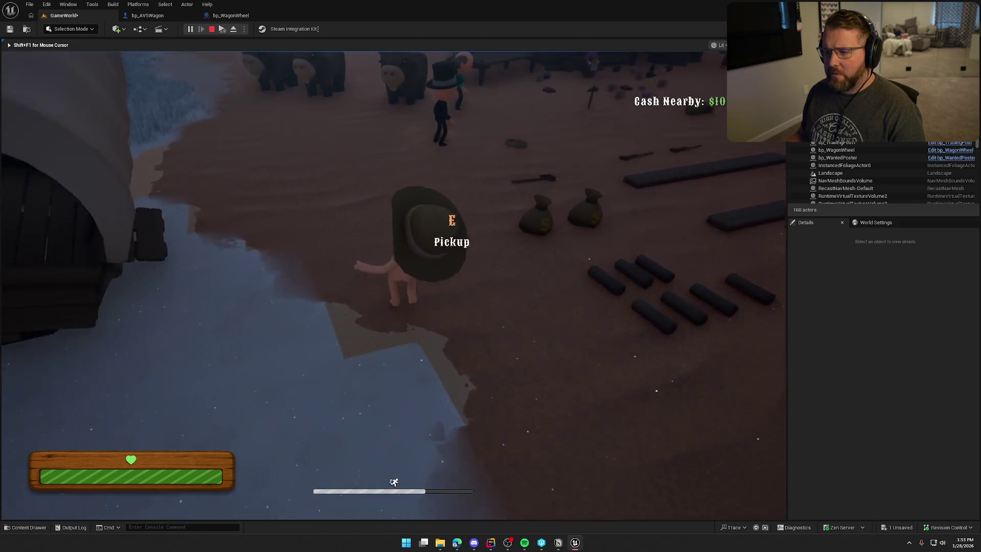
# Step: Pick up a wheel, drop it beside the wagon, drive briefly, then eject with F8
pyautogui.press('e')
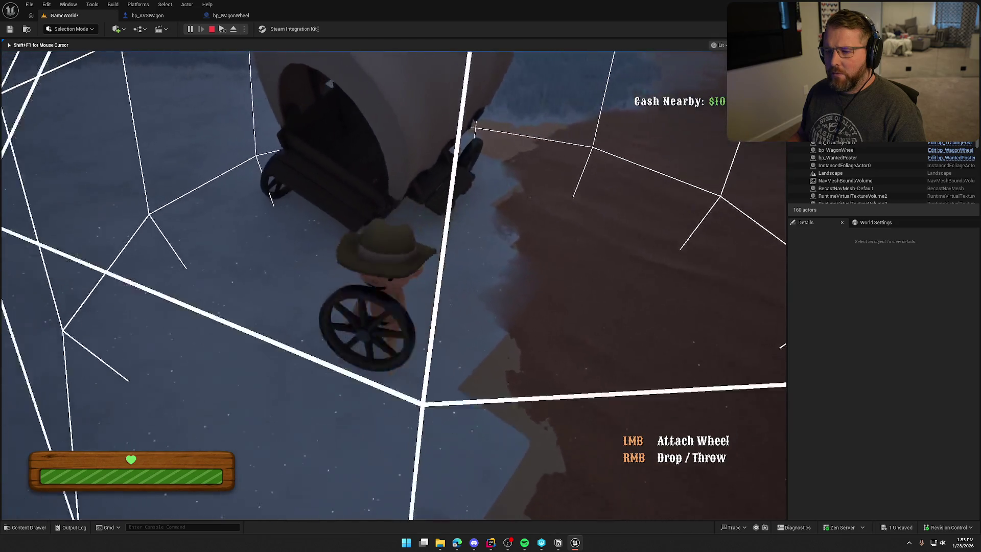
pyautogui.rightClick(393, 285)
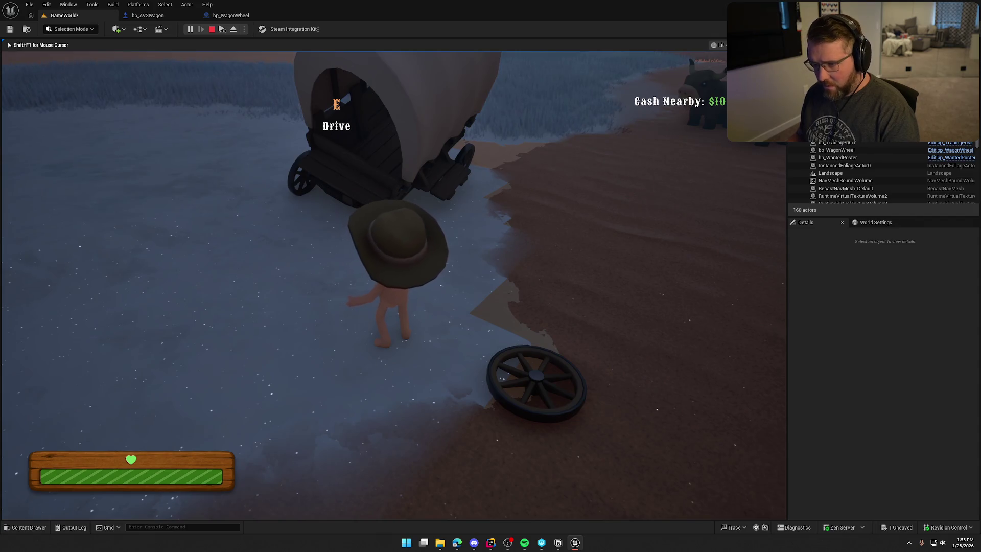
pyautogui.press('e')
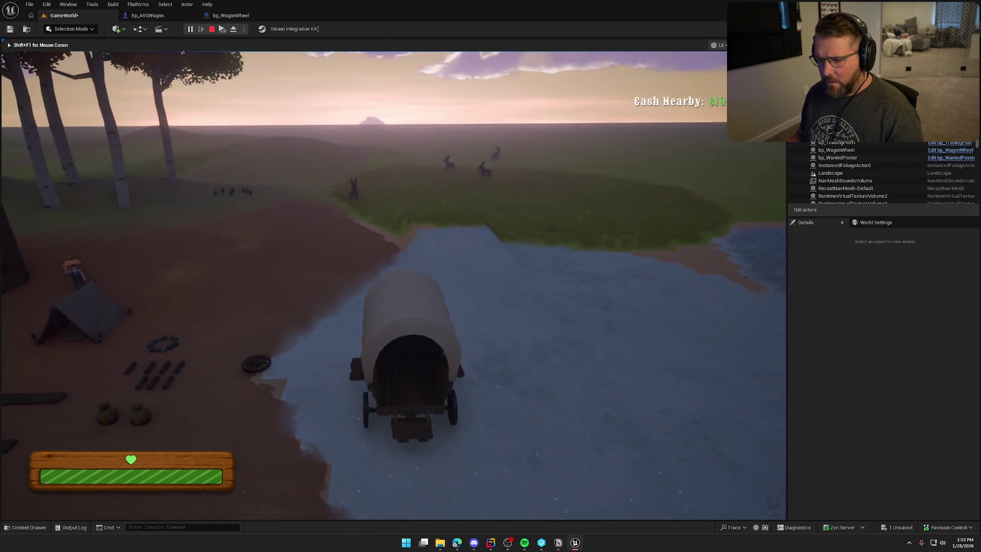
pyautogui.press('e')
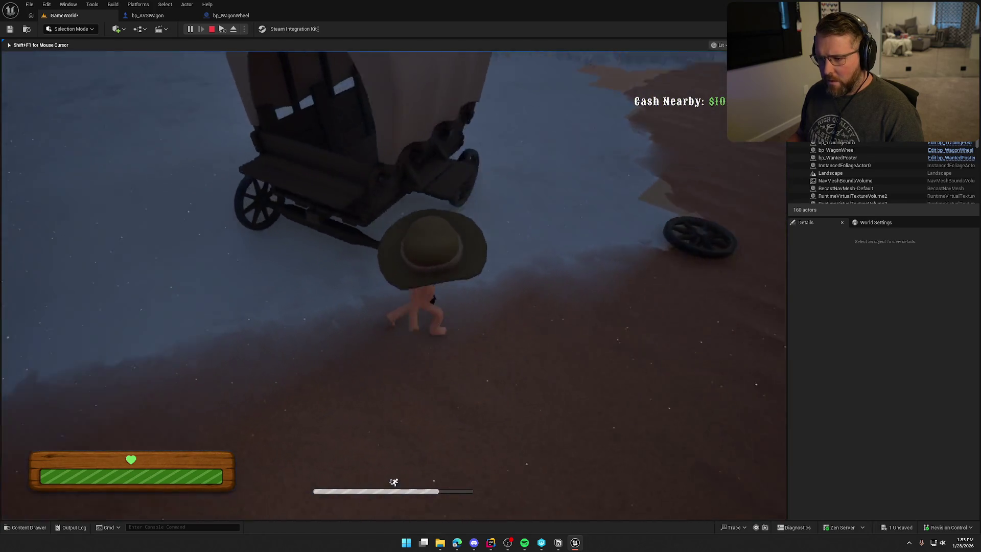
pyautogui.press('w')
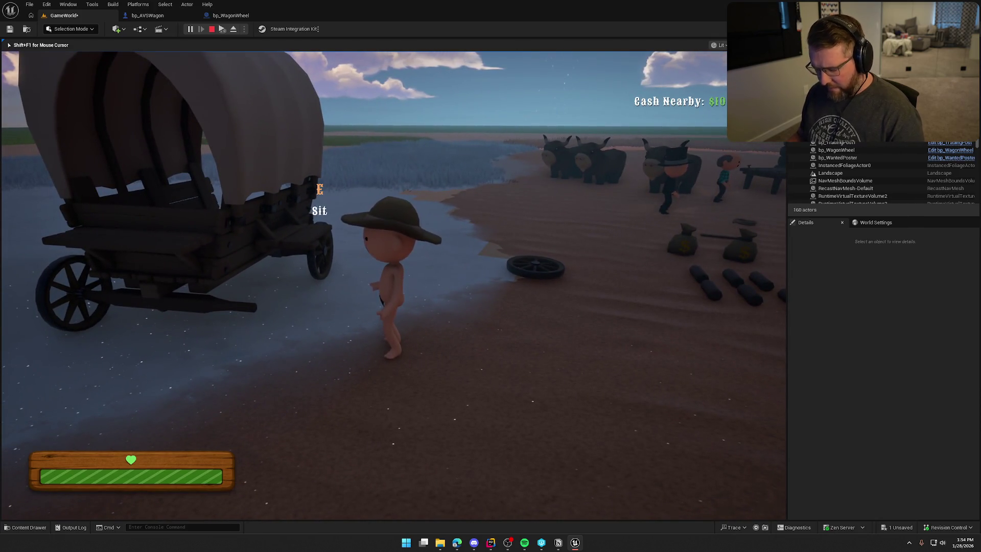
pyautogui.press('F8')
# Step: Select the wagon's WagonWheel_FL component and filter its properties by 'vi', then clear it
pyautogui.click(236, 140)
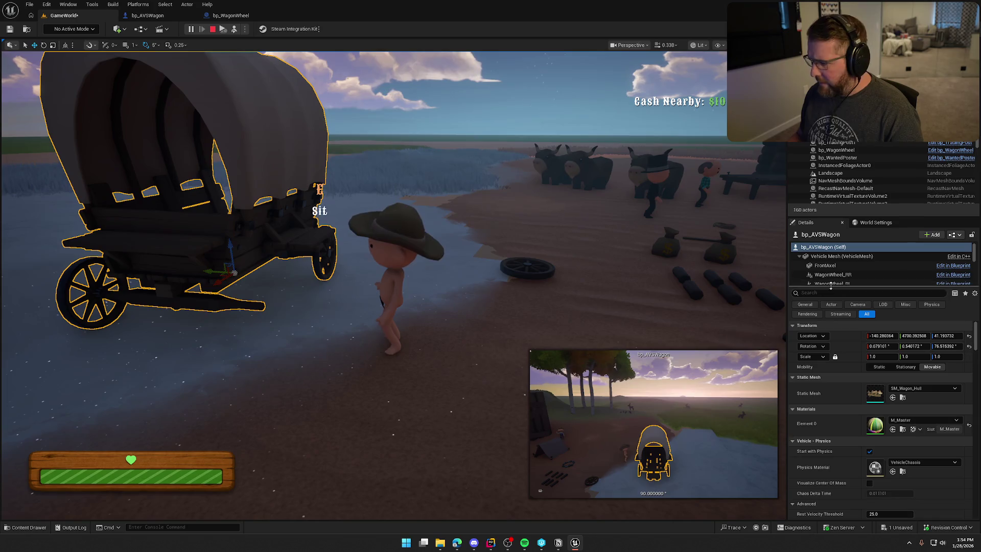
pyautogui.scroll(-5, 878, 266)
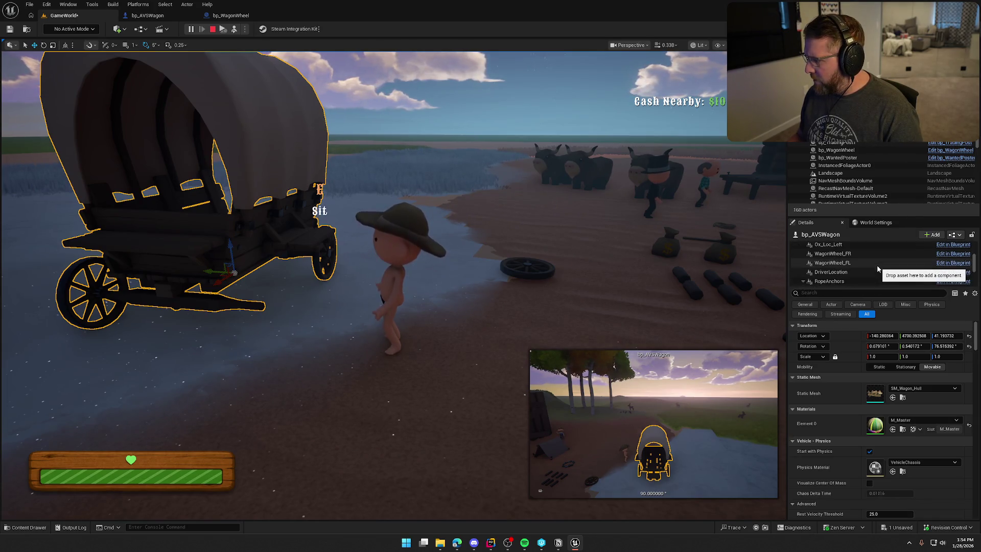
pyautogui.click(863, 263)
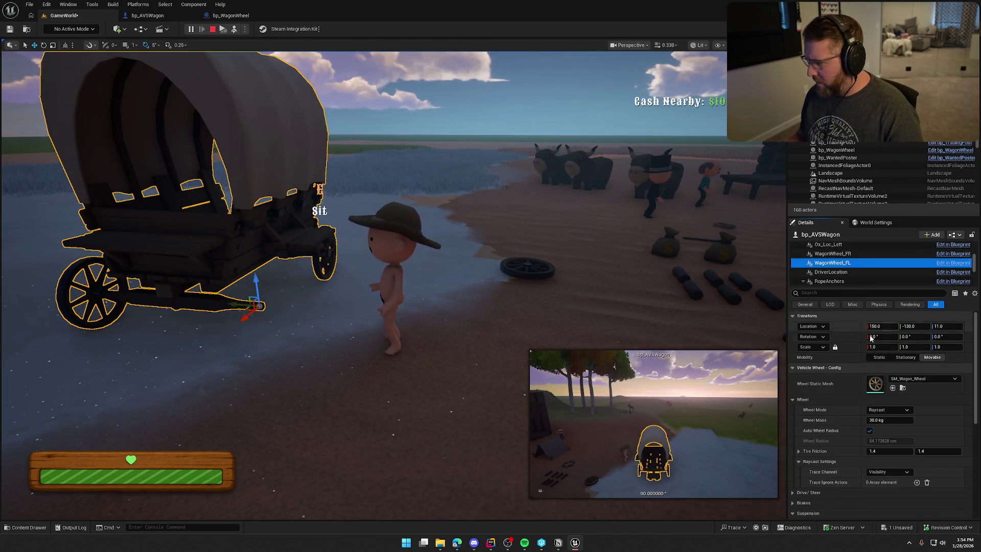
pyautogui.click(834, 292)
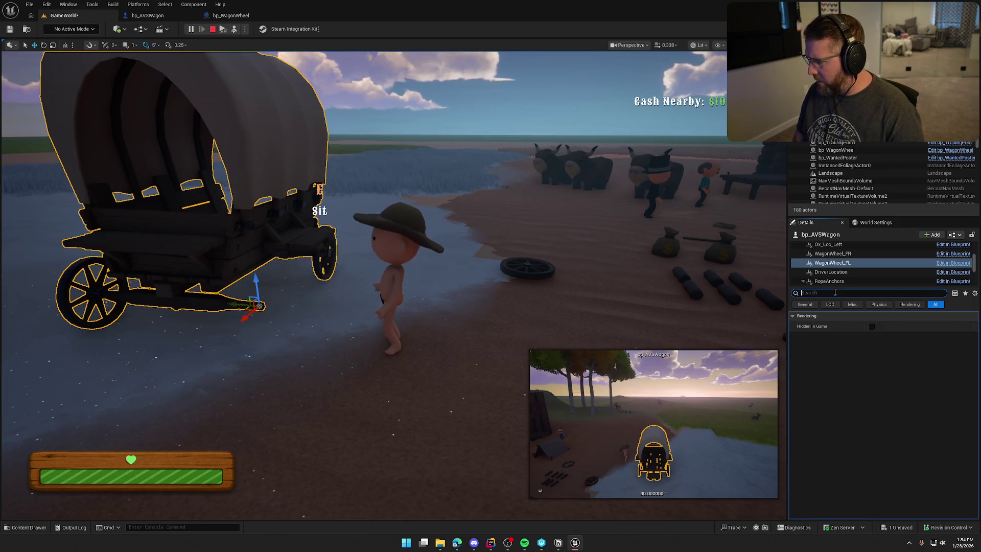
pyautogui.write('vi')
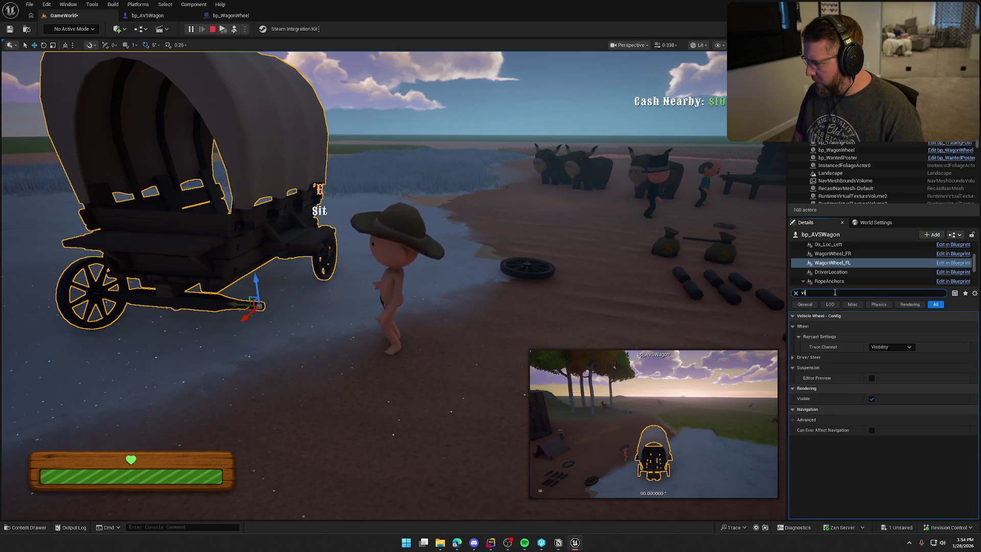
pyautogui.press('BackSpace')
pyautogui.press('BackSpace')
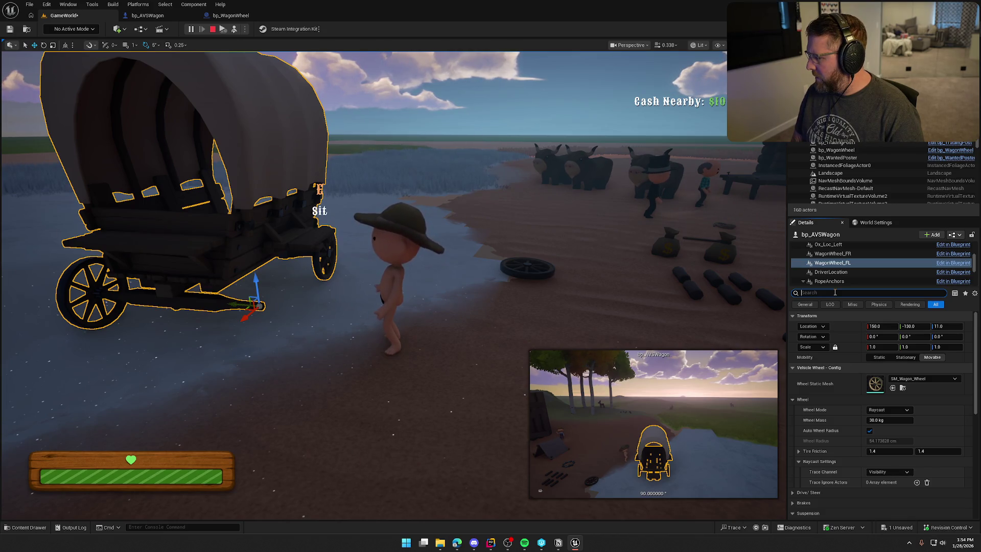
# Step: Scroll through WagonWheel_FL's Rendering properties, then stop the game
pyautogui.scroll(-5, 844, 490)
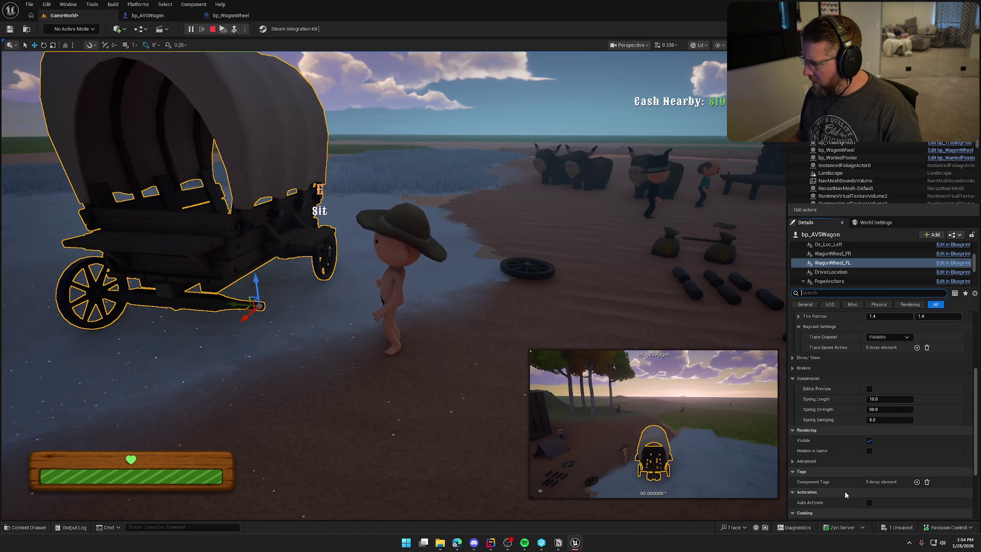
pyautogui.scroll(-3, 844, 492)
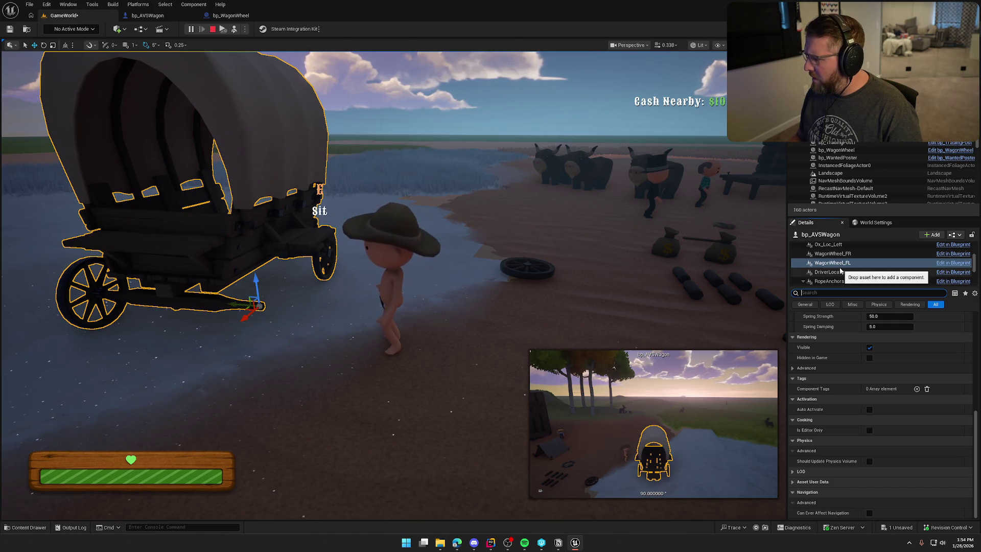
pyautogui.scroll(-3, 842, 272)
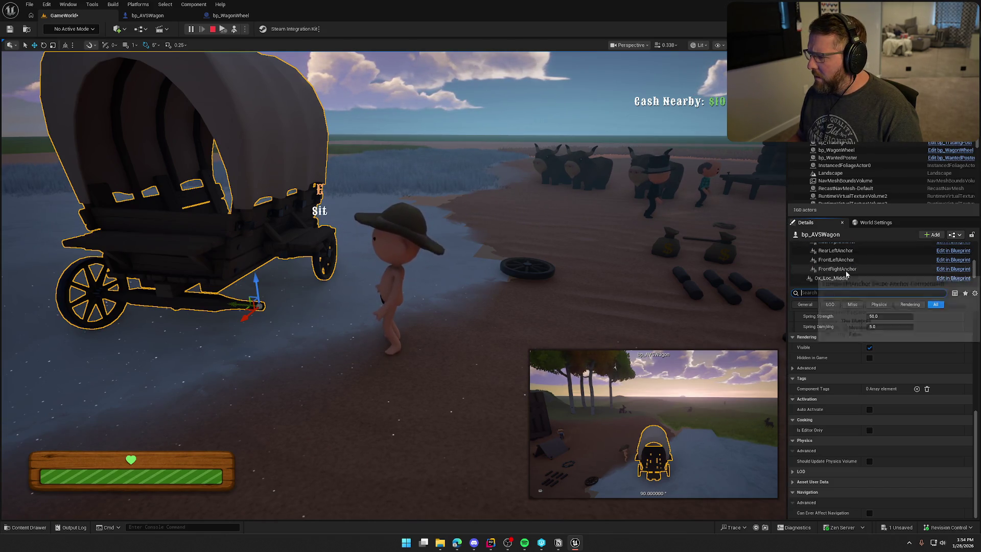
pyautogui.scroll(5, 846, 274)
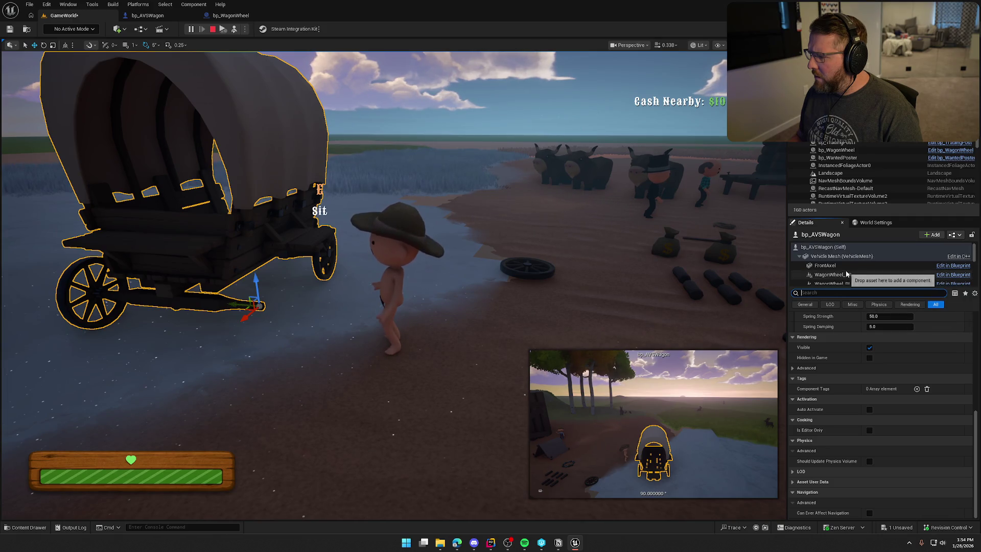
pyautogui.click(213, 29)
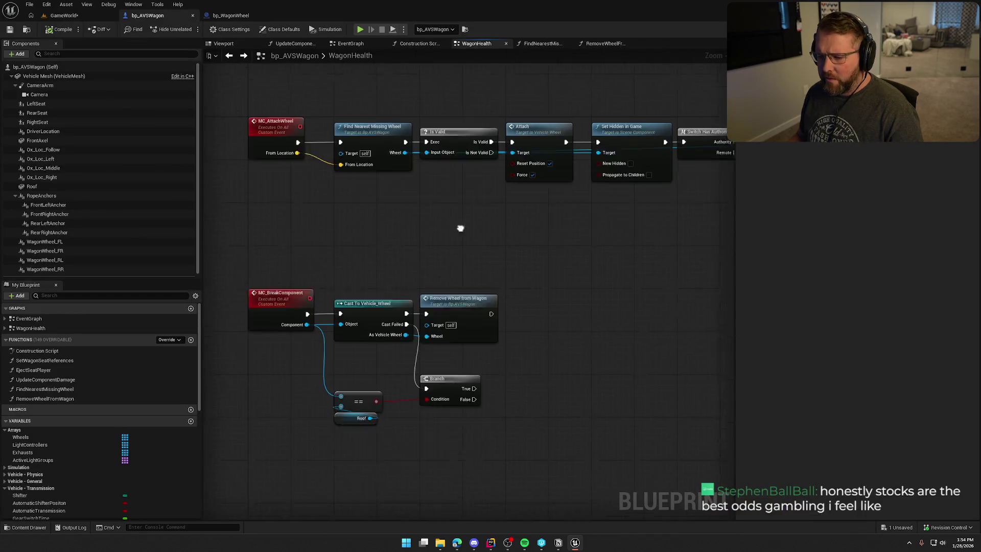
# Step: Add a 5-second Delay after Remove Wheel from Wagon in MC_BreakComponent
pyautogui.moveTo(460, 228); pyautogui.dragTo(464, 198)
pyautogui.scroll(1, 534, 328)
pyautogui.moveTo(534, 328)
pyautogui.mouseDown()
pyautogui.moveTo(501, 296)
pyautogui.moveTo(572, 273)
pyautogui.mouseUp()
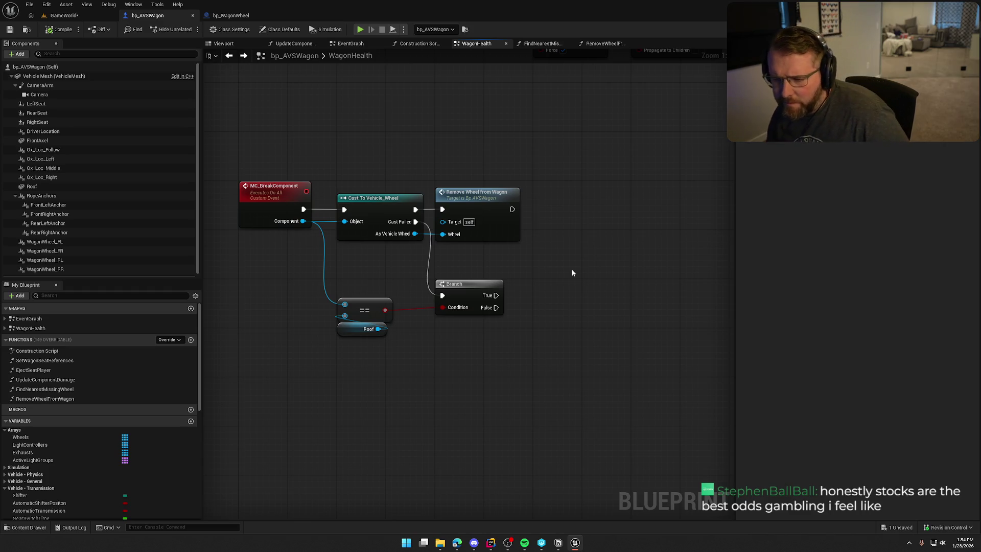
pyautogui.moveTo(572, 273); pyautogui.dragTo(543, 353)
pyautogui.click(524, 276)
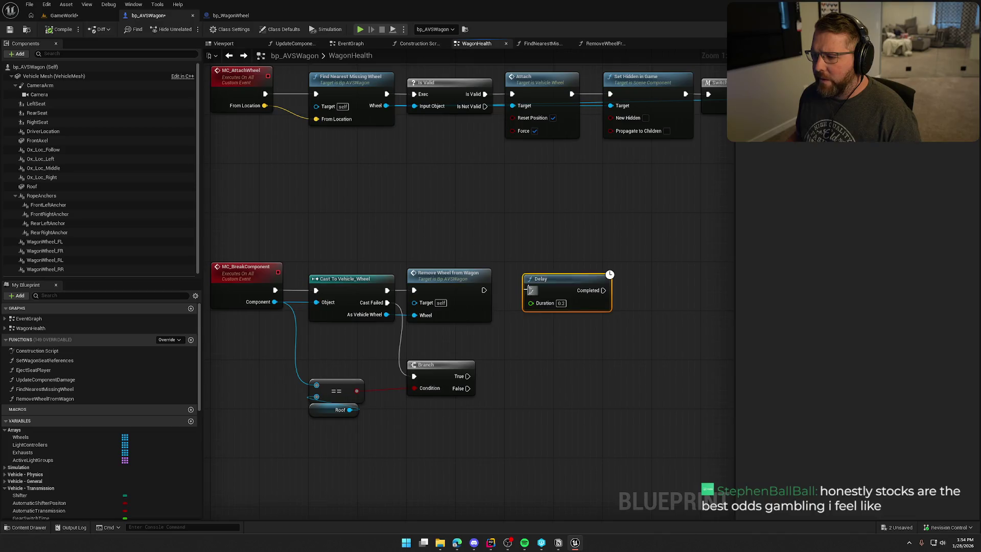
pyautogui.moveTo(484, 289); pyautogui.dragTo(530, 290)
pyautogui.write('5')
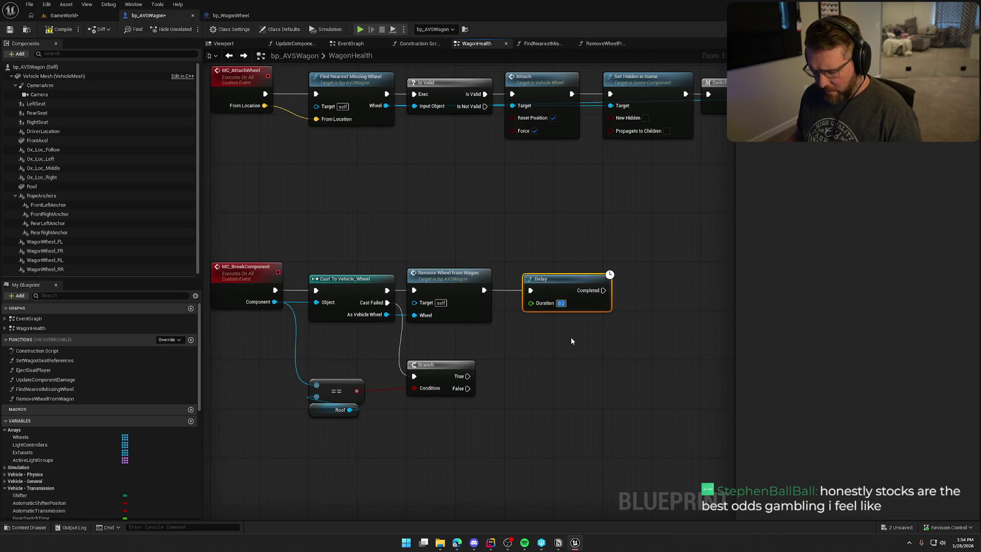
pyautogui.click(571, 335)
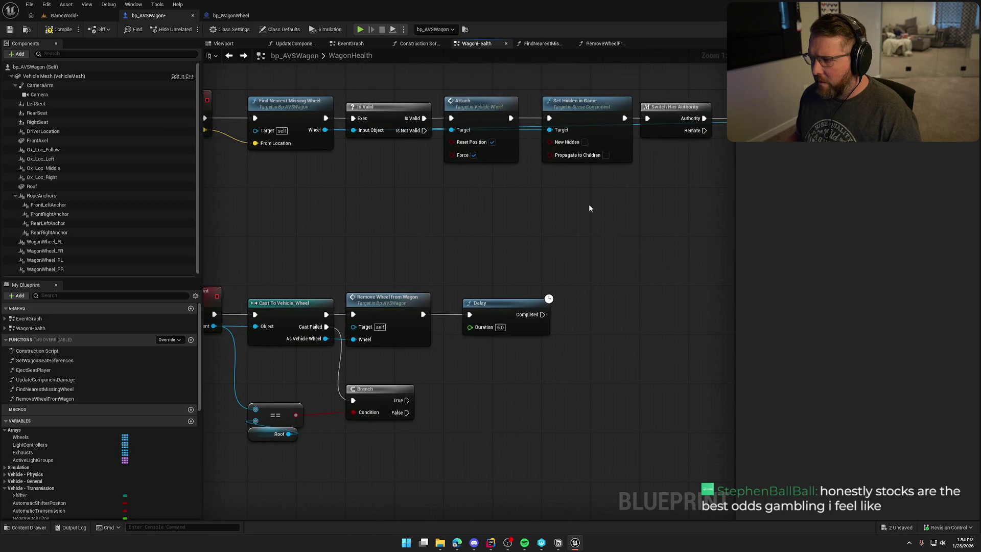
# Step: Paste copies of Attach and Set Hidden in Game after the Delay and compile
pyautogui.moveTo(589, 204); pyautogui.dragTo(482, 113)
pyautogui.rightClick(520, 154)
pyautogui.hotkey('ctrl', 'v')
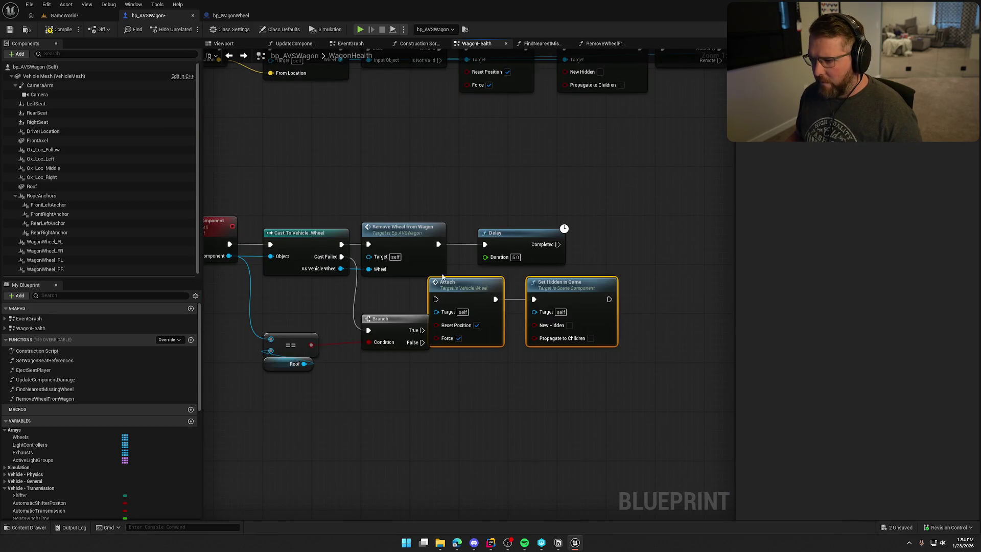
pyautogui.moveTo(481, 281)
pyautogui.mouseDown()
pyautogui.moveTo(632, 237)
pyautogui.moveTo(615, 238)
pyautogui.moveTo(567, 281)
pyautogui.moveTo(341, 268)
pyautogui.moveTo(670, 275)
pyautogui.moveTo(712, 256)
pyautogui.mouseUp()
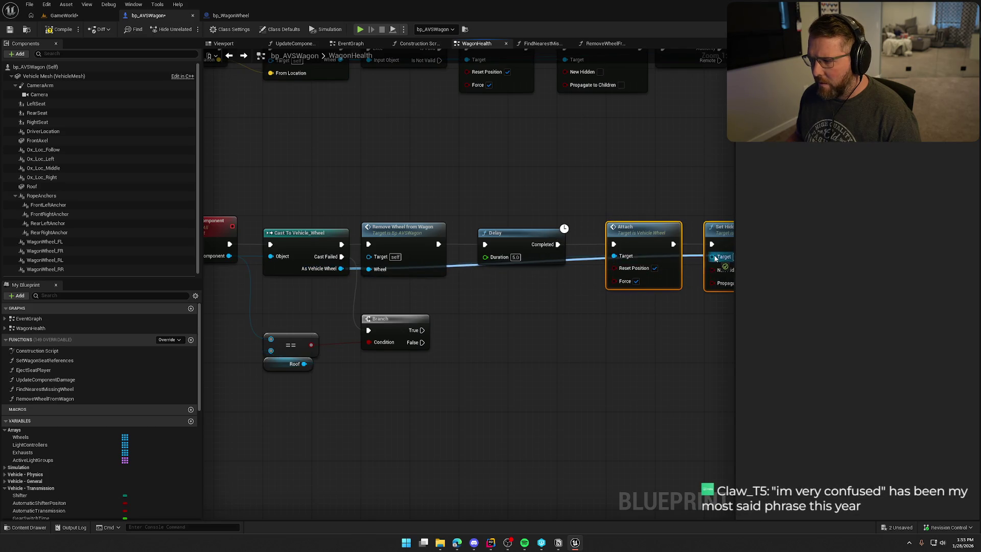
pyautogui.click(57, 30)
# Step: Playtest GameWorld: walk to the wagon, pick up the wheel, drop it, then stop
pyautogui.click(64, 16)
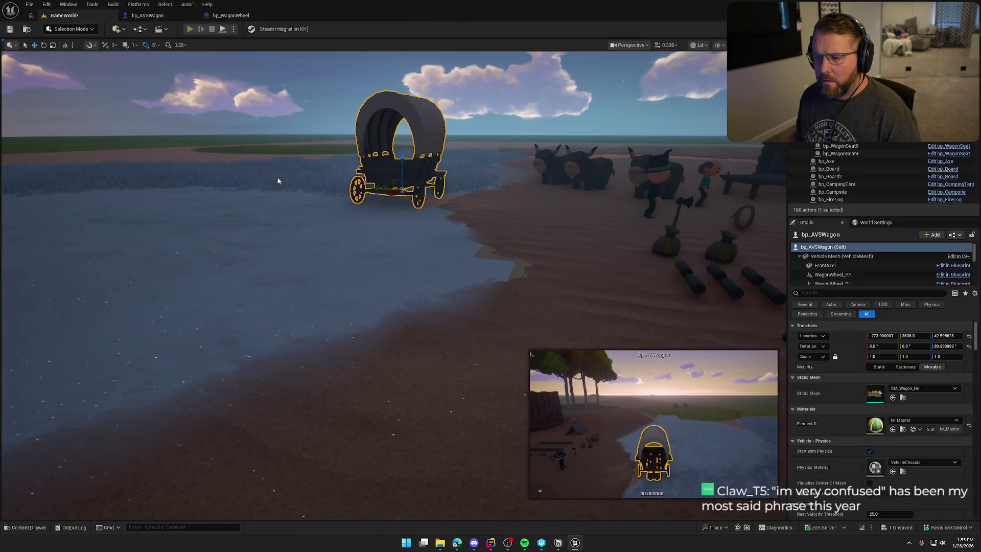
pyautogui.hotkey('alt', 'p')
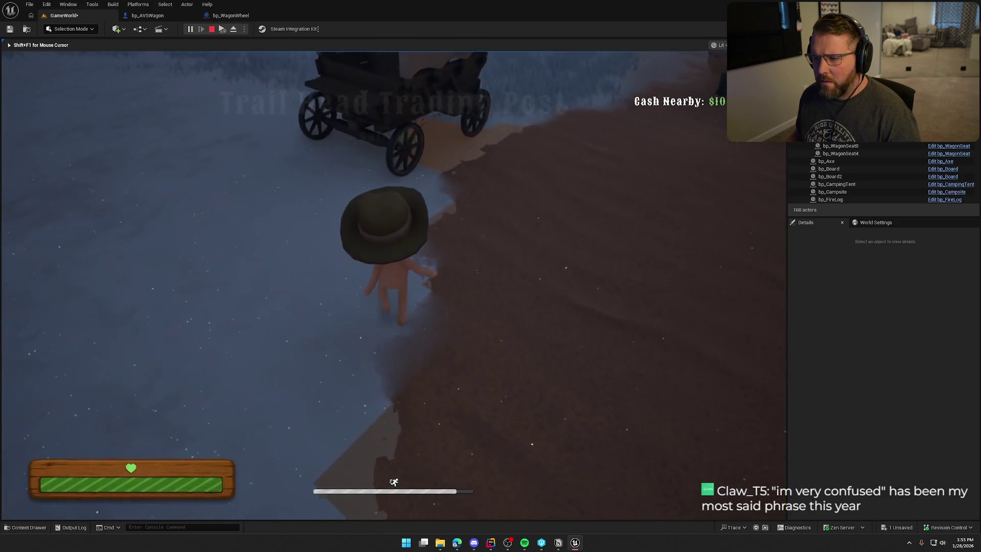
pyautogui.press('w')
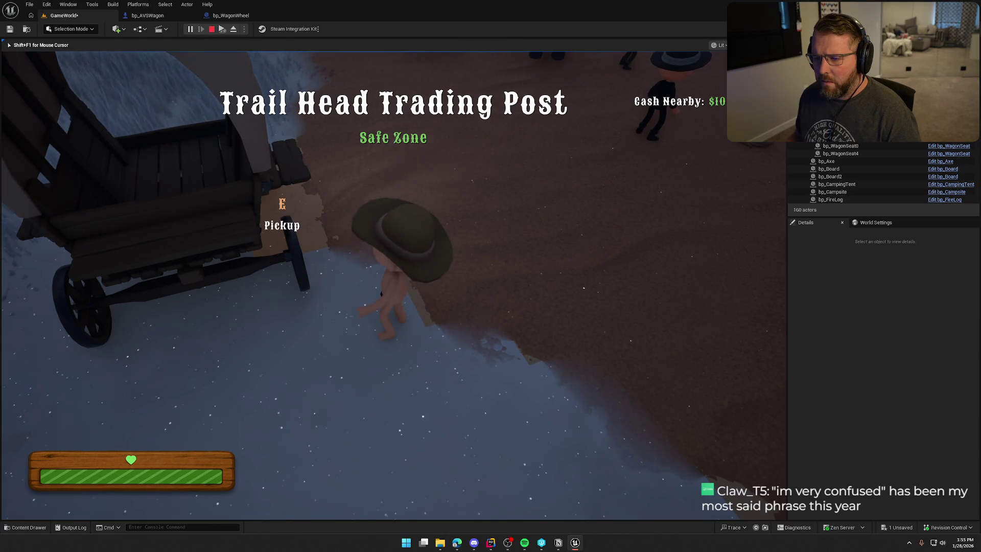
pyautogui.press('e')
pyautogui.rightClick(393, 286)
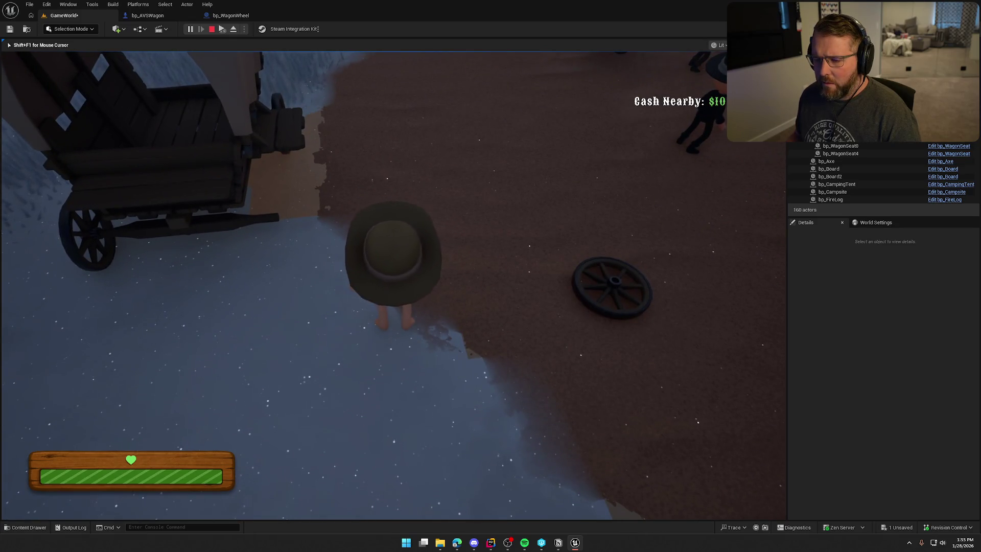
pyautogui.press('Escape')
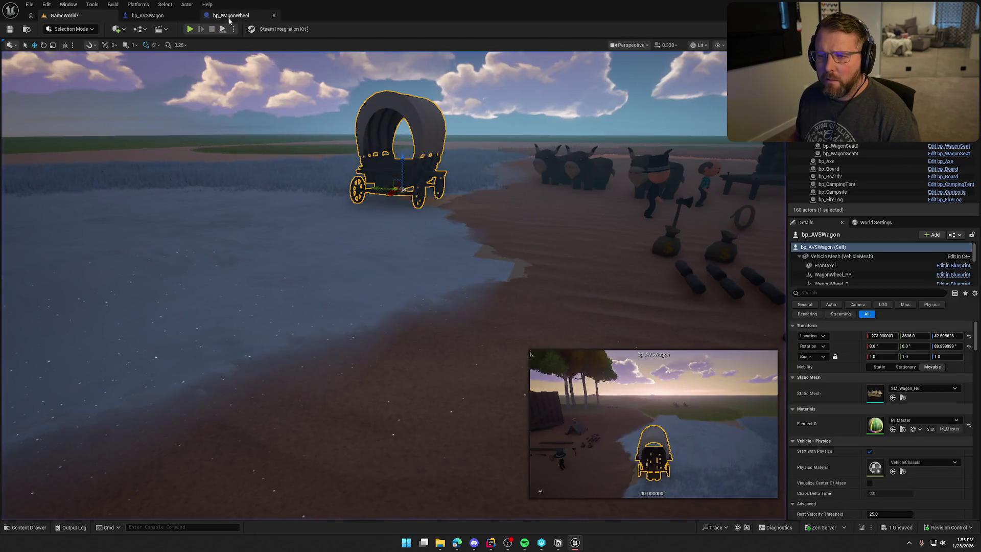
# Step: Open RemoveWheelFromWagon and shift its detach, hide and collision nodes down-right
pyautogui.click(148, 15)
pyautogui.doubleClick(422, 219)
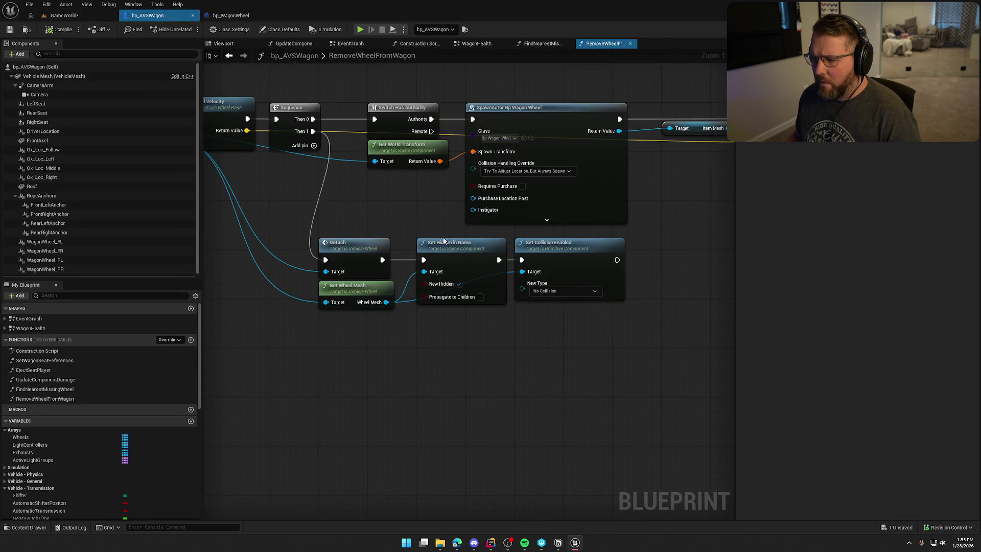
pyautogui.moveTo(480, 208)
pyautogui.mouseDown()
pyautogui.moveTo(257, 215)
pyautogui.moveTo(485, 179)
pyautogui.moveTo(460, 159)
pyautogui.mouseUp()
pyautogui.moveTo(606, 321)
pyautogui.mouseDown()
pyautogui.moveTo(403, 202)
pyautogui.moveTo(482, 222)
pyautogui.moveTo(414, 149)
pyautogui.mouseUp()
pyautogui.click(482, 193)
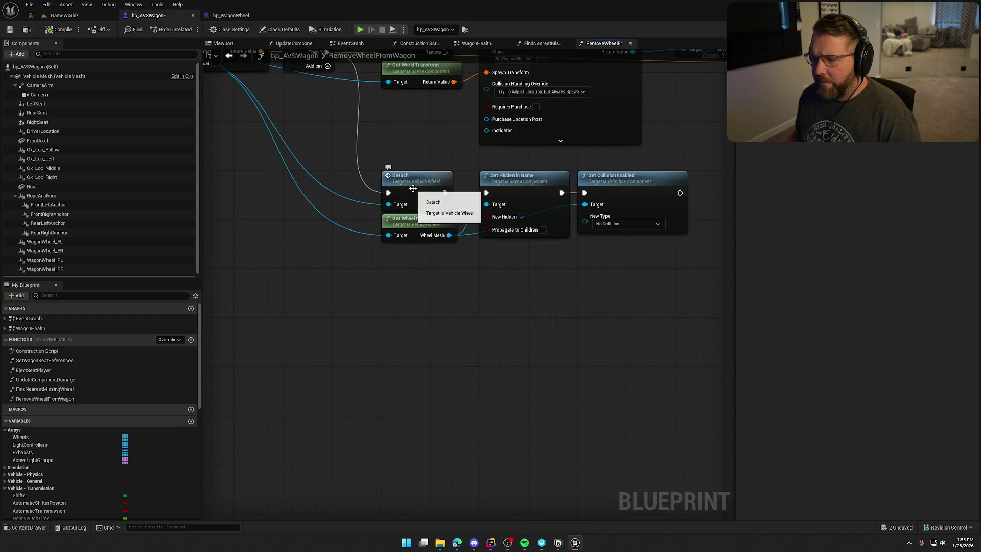
# Step: Select the Get Wheel Mesh node, glance at bp_WagonWheel, and return to WagonHealth
pyautogui.click(418, 221)
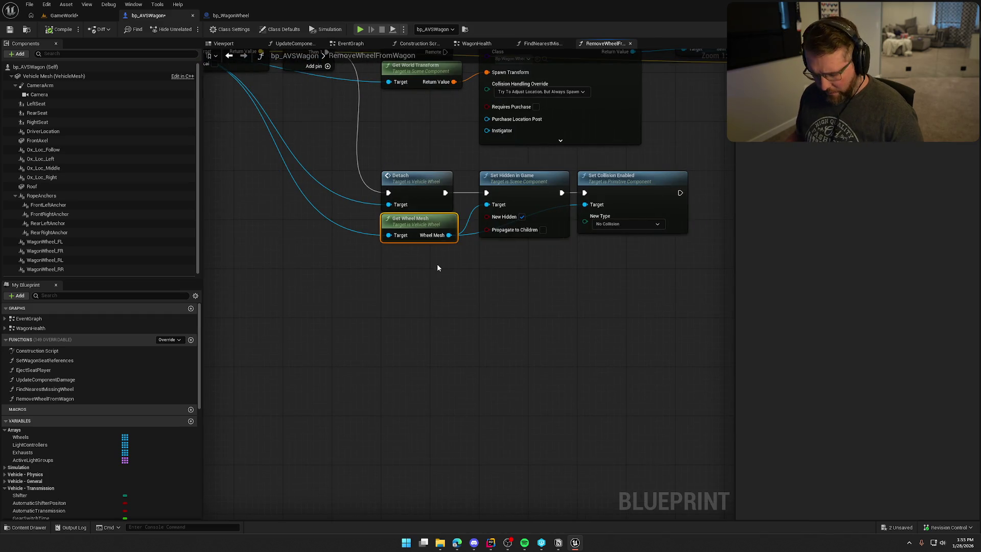
pyautogui.click(229, 16)
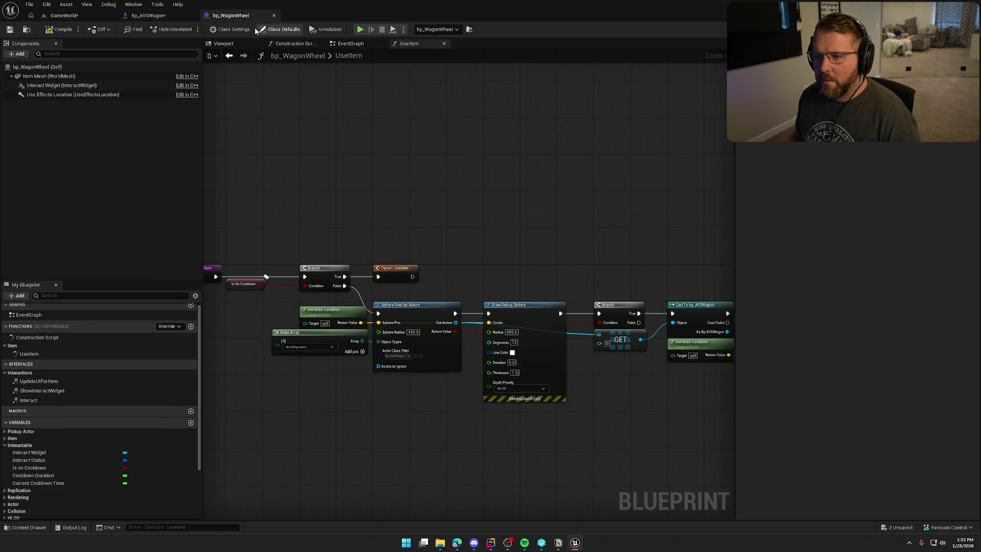
pyautogui.click(148, 16)
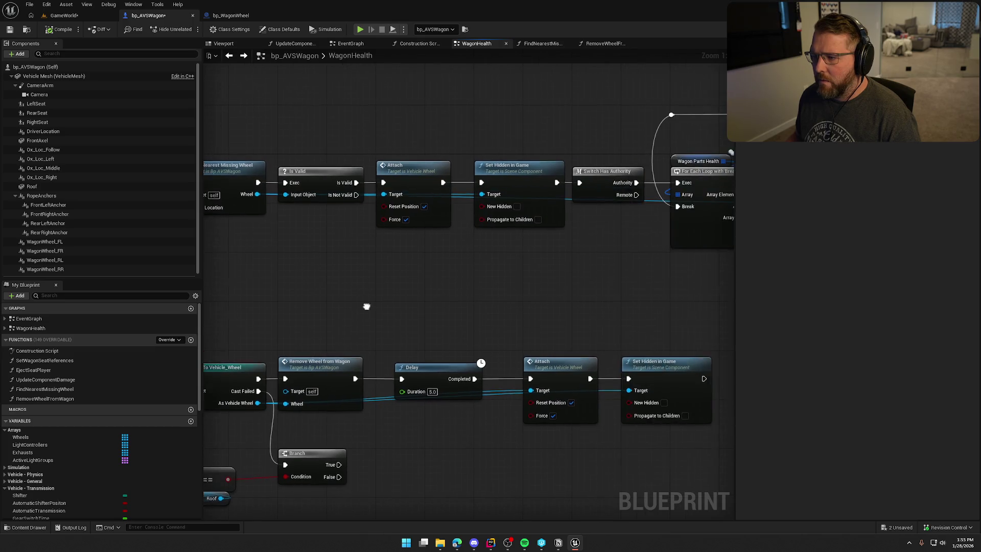
# Step: Paste Get Wheel Mesh beneath Attach and feed Find Nearest Missing Wheel's Wheel into it
pyautogui.scroll(-1, 572, 264)
pyautogui.scroll(2, 468, 270)
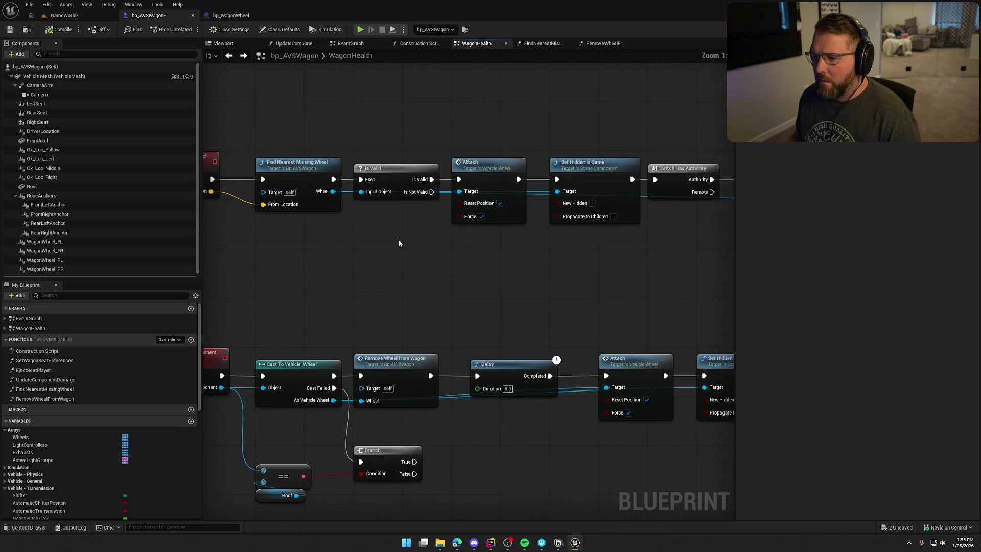
pyautogui.hotkey('ctrl', 'v')
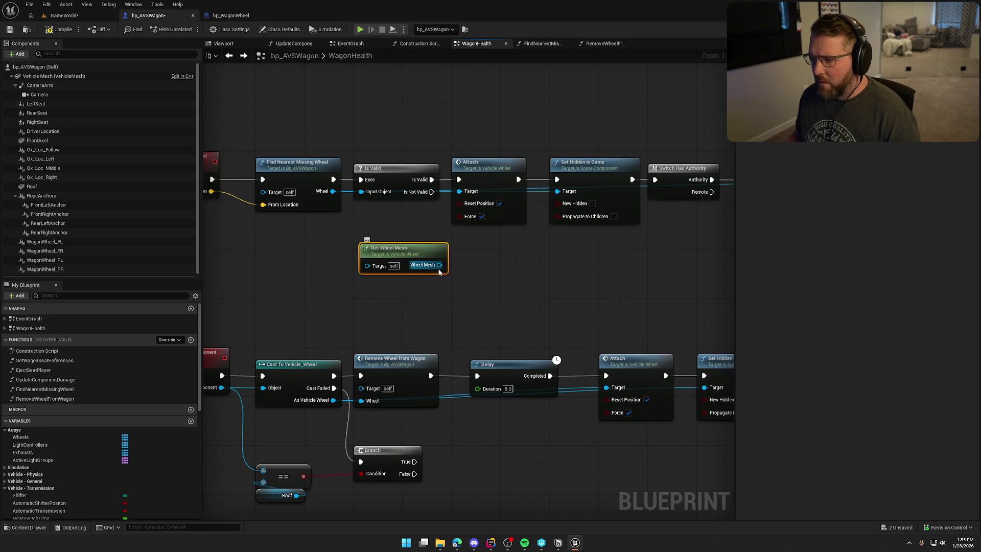
pyautogui.moveTo(439, 265)
pyautogui.mouseDown()
pyautogui.moveTo(555, 206)
pyautogui.moveTo(549, 197)
pyautogui.moveTo(437, 269)
pyautogui.moveTo(425, 252)
pyautogui.moveTo(501, 234)
pyautogui.mouseUp()
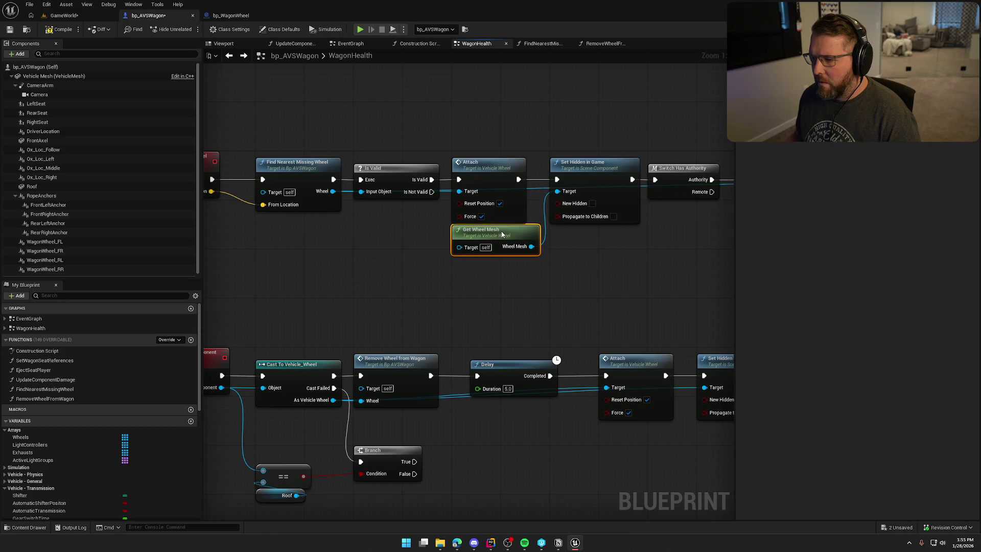
pyautogui.moveTo(501, 298); pyautogui.dragTo(506, 326)
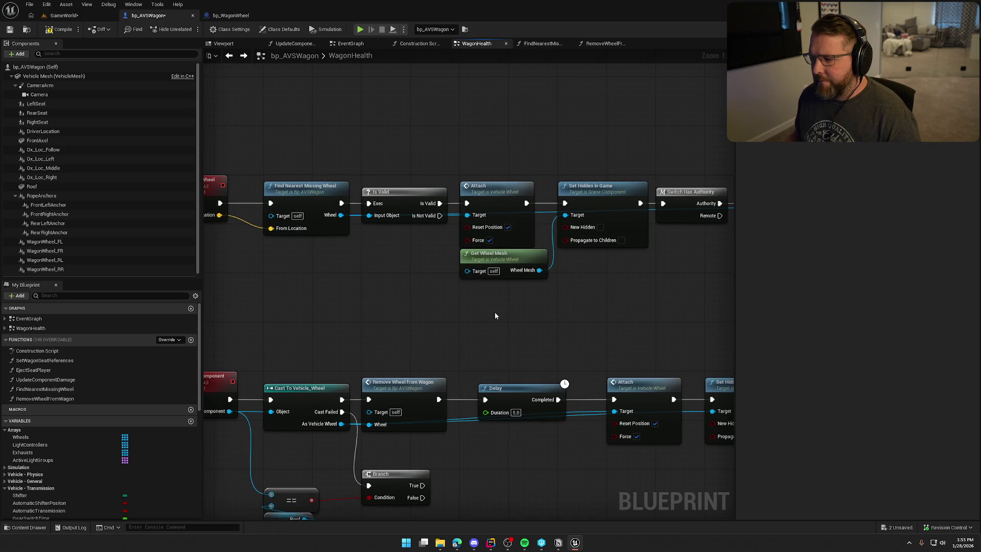
pyautogui.moveTo(467, 271); pyautogui.dragTo(340, 216)
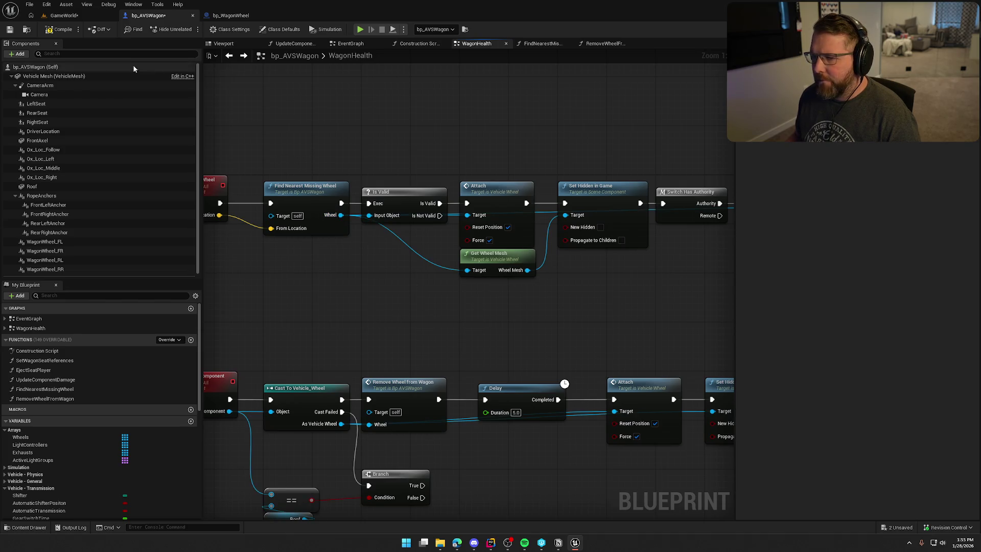
# Step: Delete the Delay, Attach and Set Hidden in Game nodes from MC_BreakComponent
pyautogui.click(350, 43)
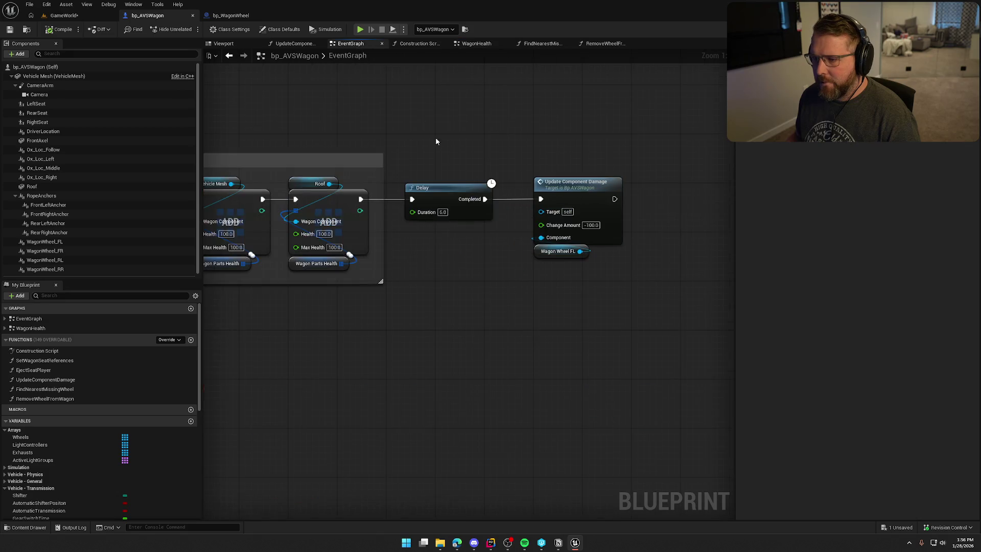
pyautogui.doubleClick(597, 181)
pyautogui.scroll(3, 413, 299)
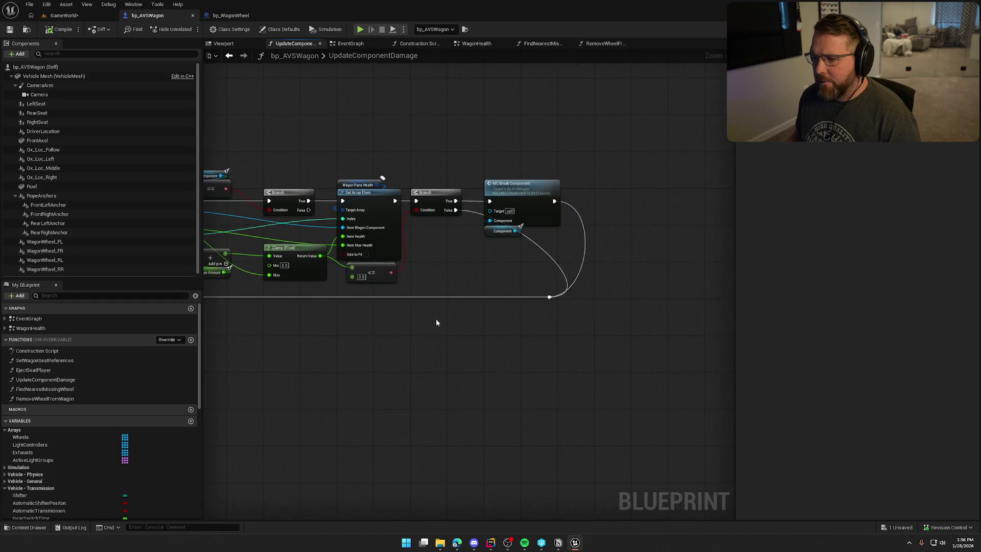
pyautogui.doubleClick(522, 186)
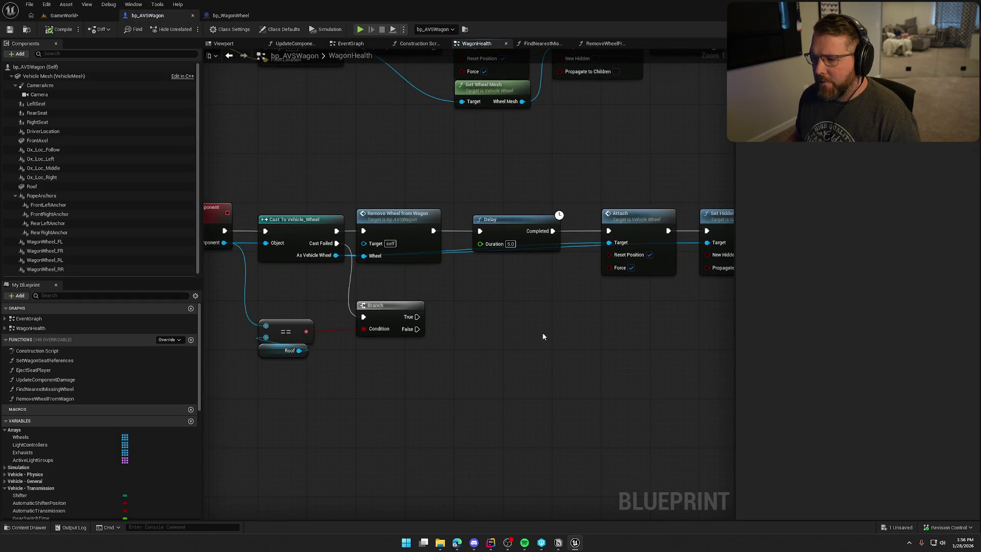
pyautogui.moveTo(298, 165); pyautogui.dragTo(586, 313)
pyautogui.press('Delete')
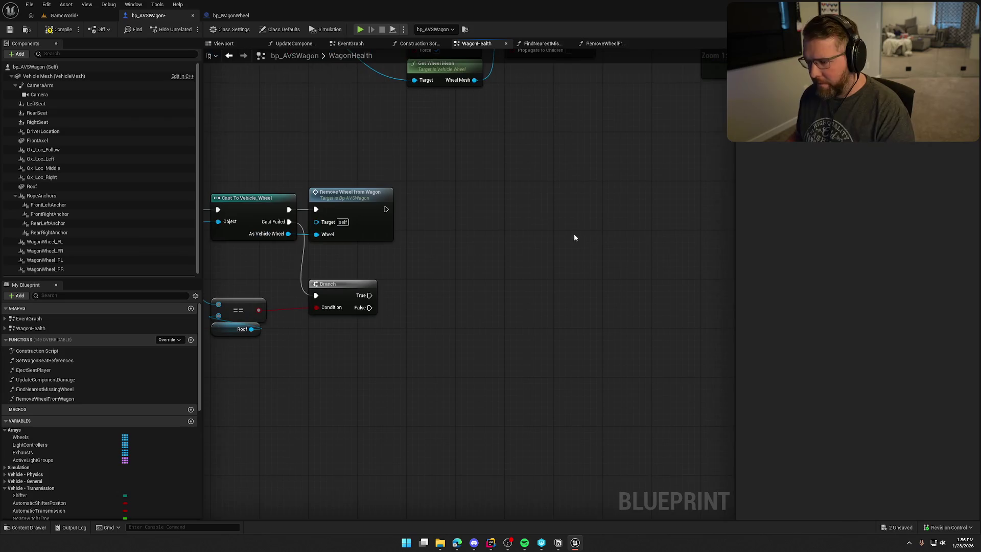
pyautogui.click(63, 16)
# Step: Play GameWorld, pick up and throw the loose wheel, then enter and exit the wagon
pyautogui.hotkey('alt', 'p')
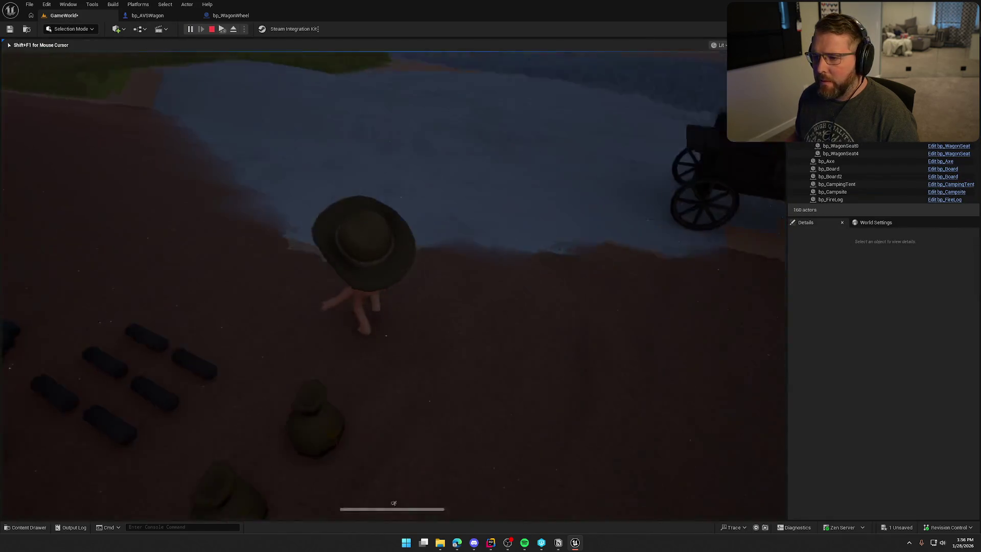
pyautogui.hotkey('shift', 'w')
pyautogui.press('w')
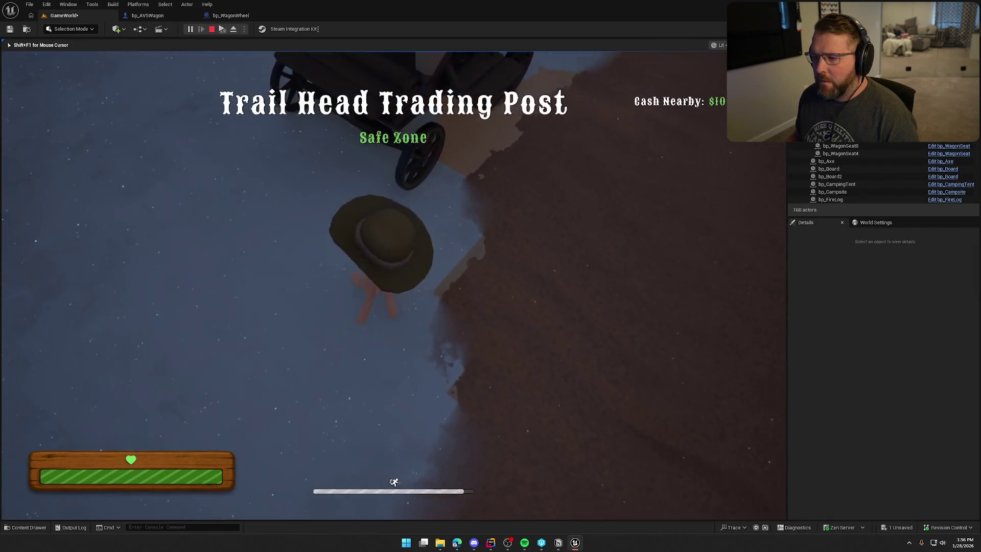
pyautogui.press('w')
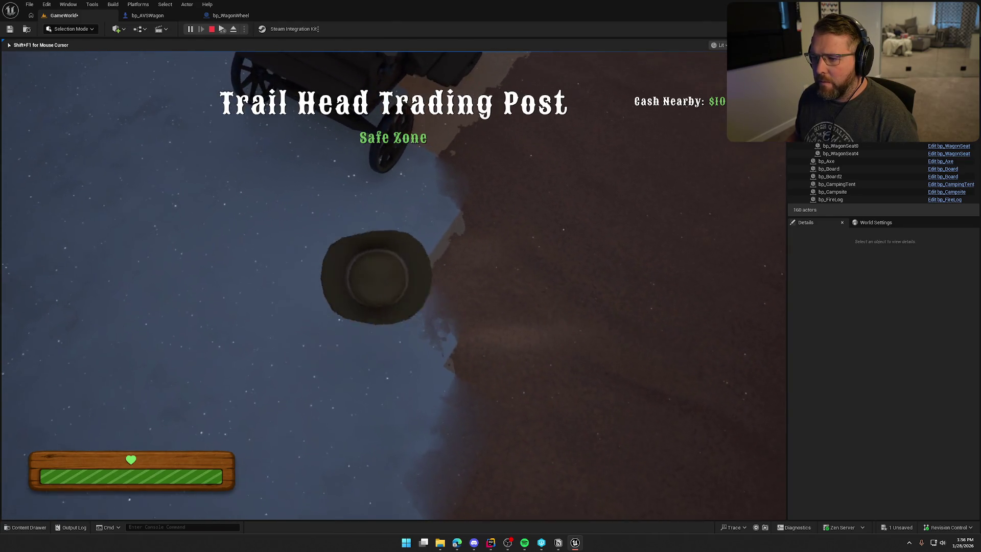
pyautogui.press('e')
pyautogui.rightClick(394, 285)
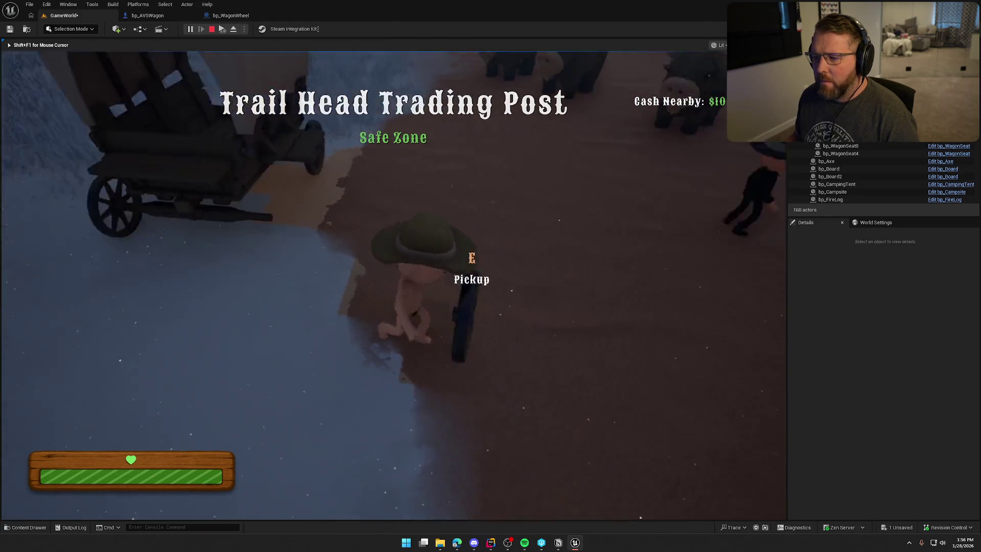
pyautogui.press('e')
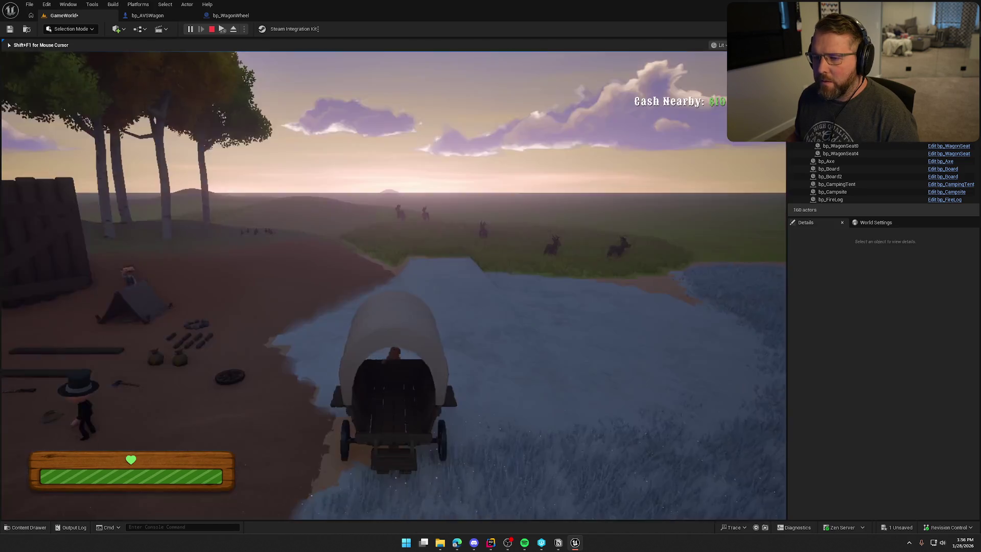
pyautogui.press('e')
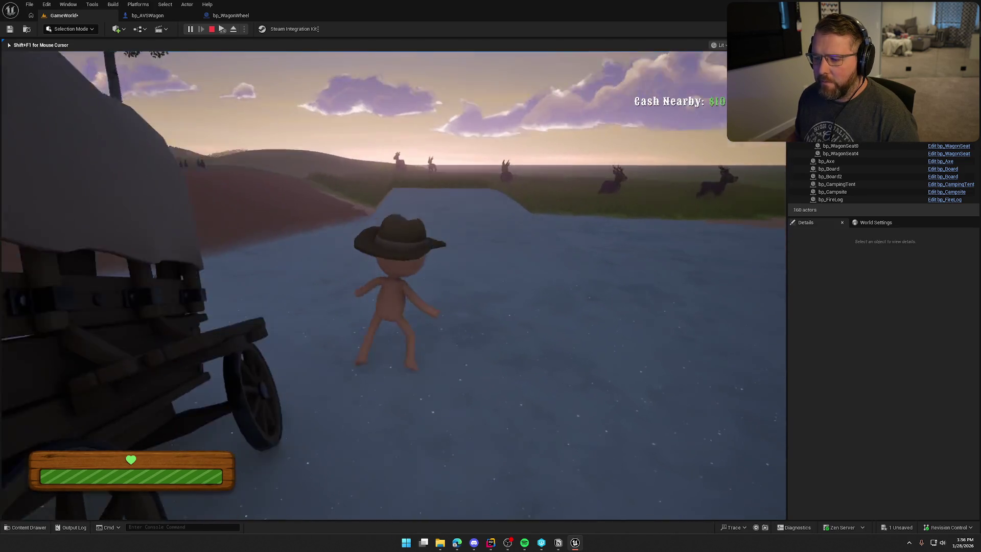
# Step: Pick the wheel back up, drop it at the wagon's rear, stop play and frame the wagon
pyautogui.press('w')
pyautogui.press('e')
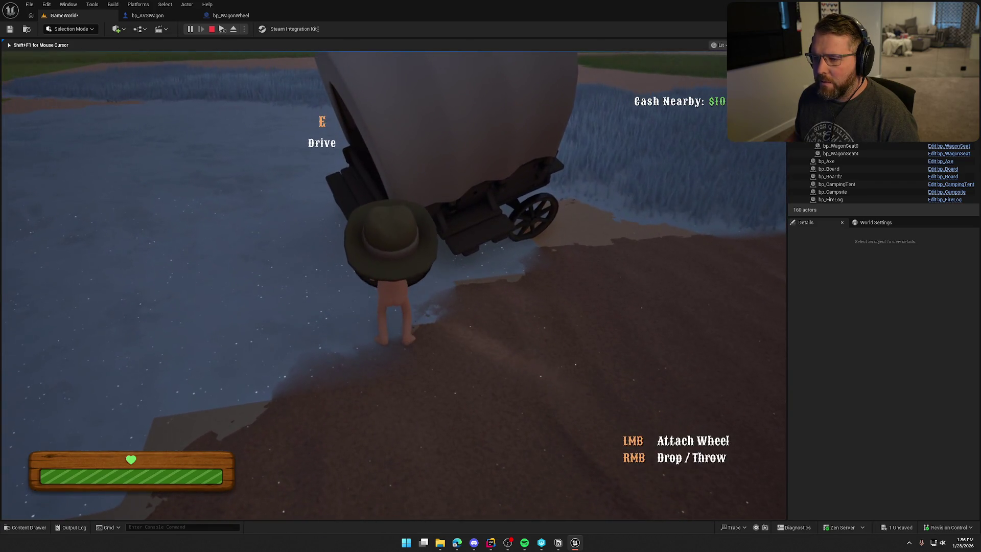
pyautogui.press('a')
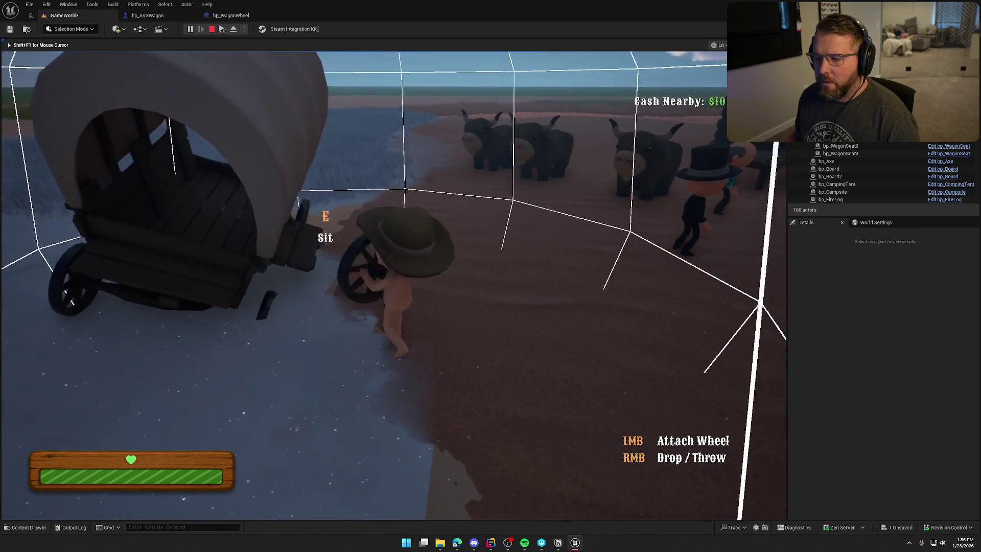
pyautogui.rightClick(393, 285)
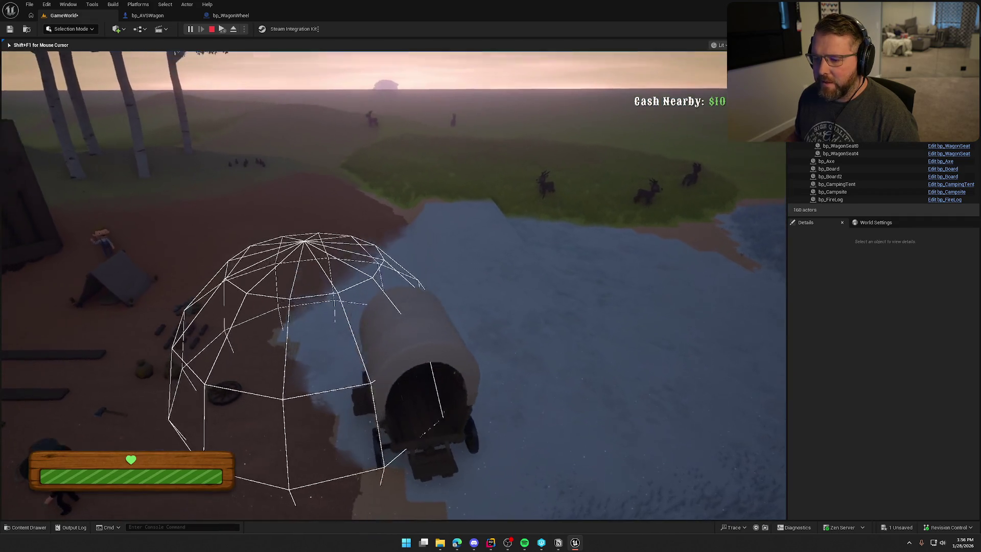
pyautogui.hotkey('shift', 'w')
pyautogui.press('w')
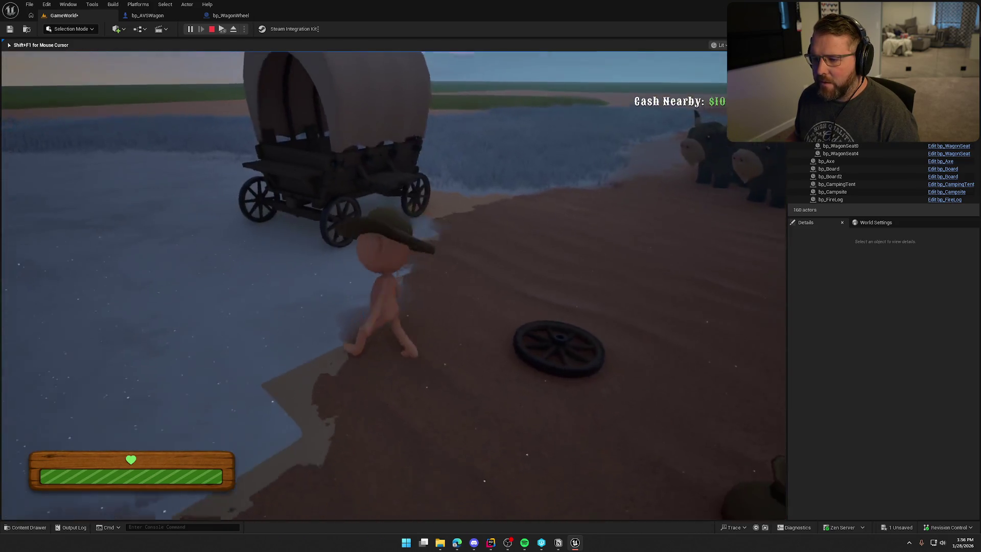
pyautogui.press('Escape')
pyautogui.press('f')
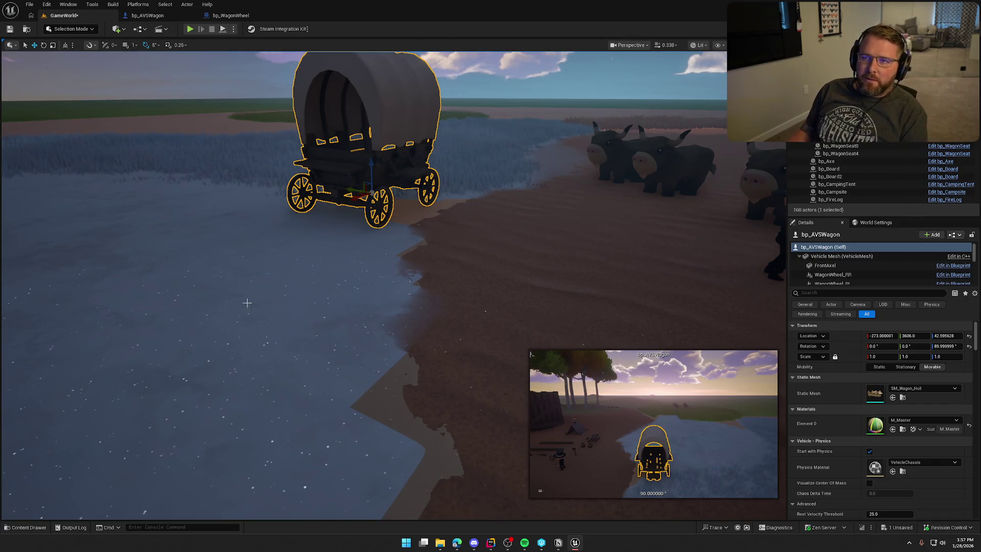
# Step: Move the viewport camera in close on the wagon and deselect it
pyautogui.moveTo(321, 251)
pyautogui.mouseDown()
pyautogui.moveTo(306, 245)
pyautogui.moveTo(322, 231)
pyautogui.mouseUp()
pyautogui.press('Escape')
pyautogui.scroll(-5, 391, 213)
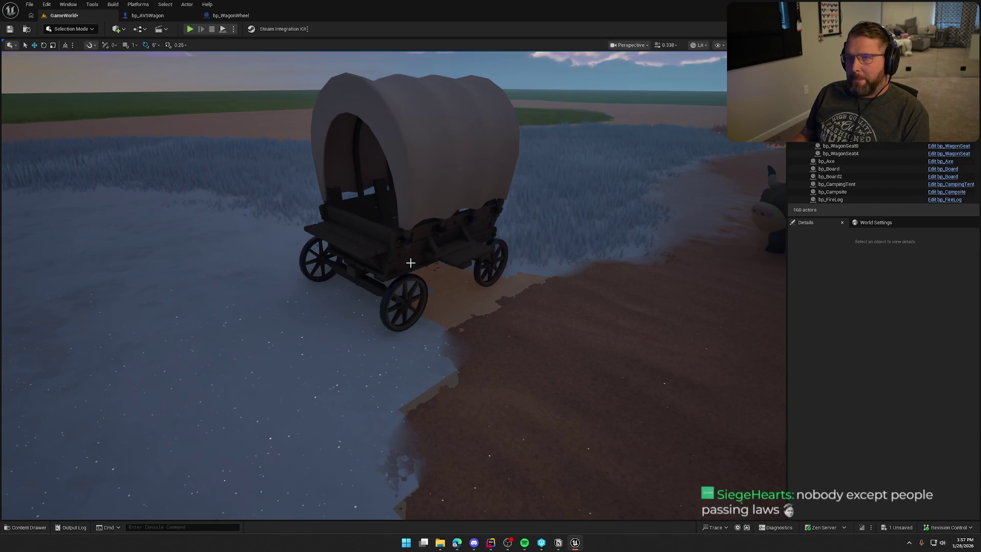
# Step: Playtest carrying the wheel to the wagon, trying to attach it, dropping it, then stop
pyautogui.click(189, 30)
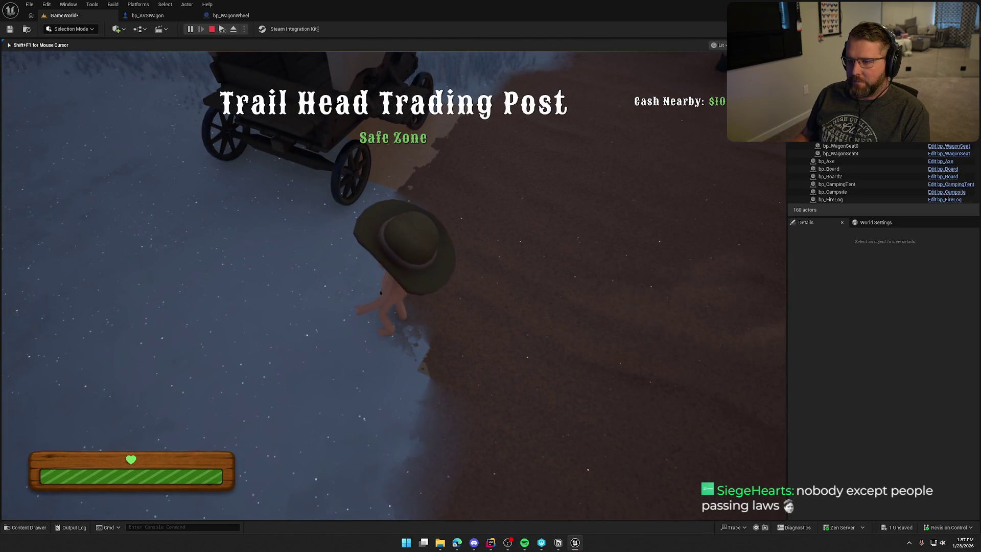
pyautogui.press('w')
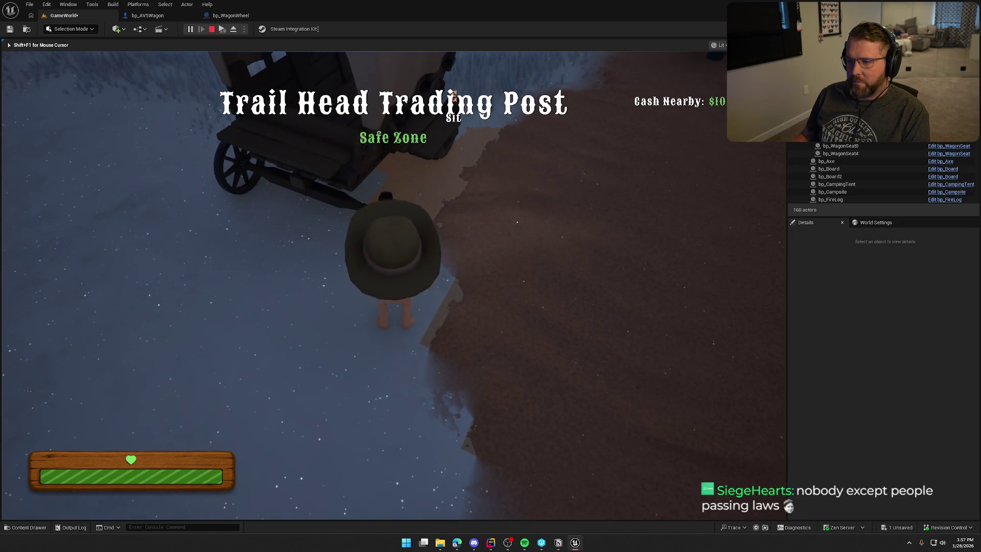
pyautogui.press('e')
pyautogui.press('w')
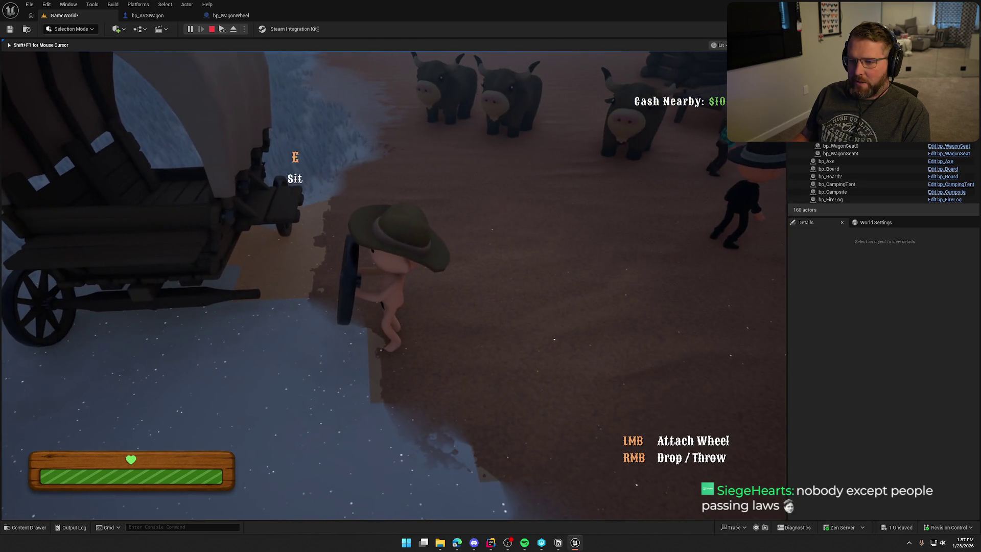
pyautogui.click(491, 276)
pyautogui.rightClick(490, 276)
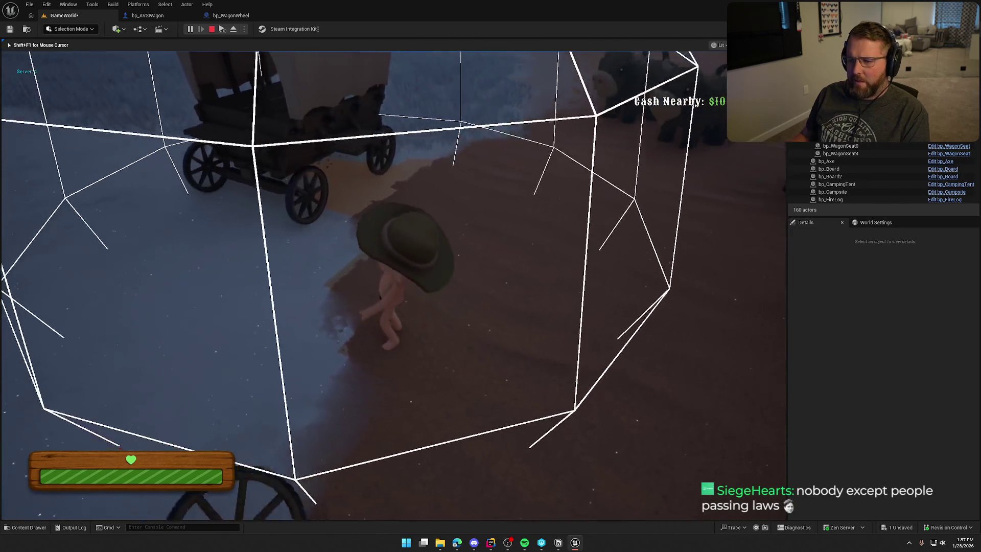
pyautogui.press('Escape')
# Step: In the wagon wheel blueprint, wire Sphere Overlap Actors straight to Branch and delete Draw Debug Sphere
pyautogui.click(220, 16)
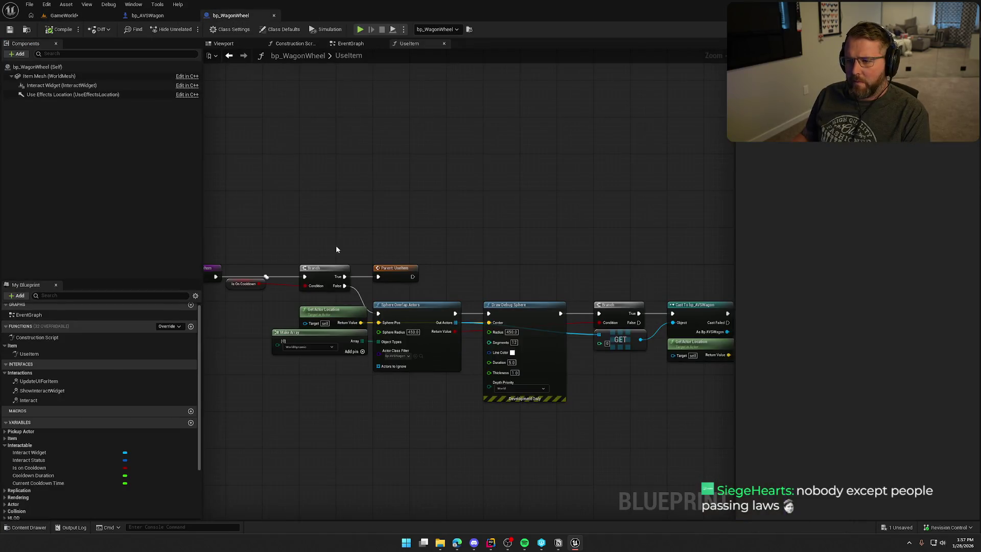
pyautogui.scroll(1, 513, 265)
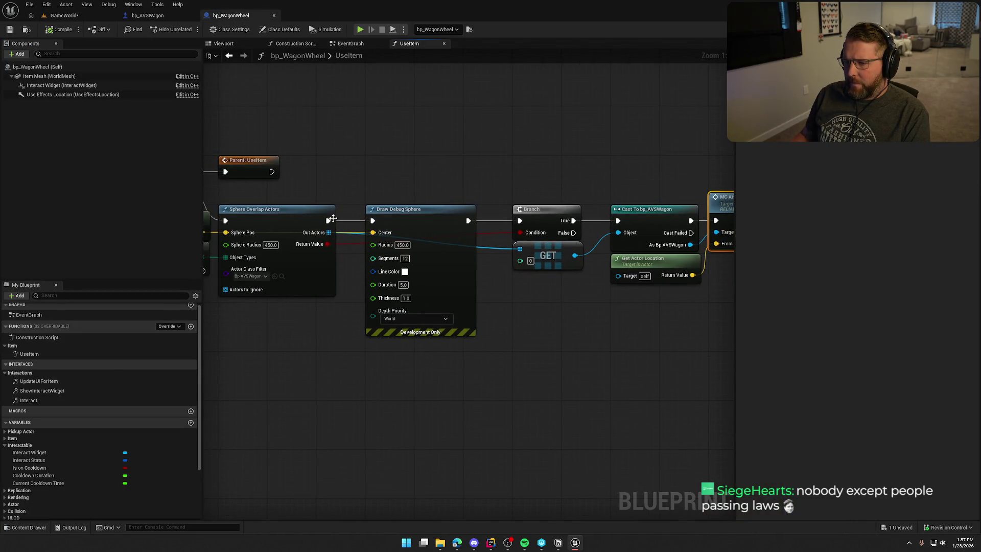
pyautogui.moveTo(332, 220); pyautogui.dragTo(520, 220)
pyautogui.click(460, 327)
pyautogui.press('Delete')
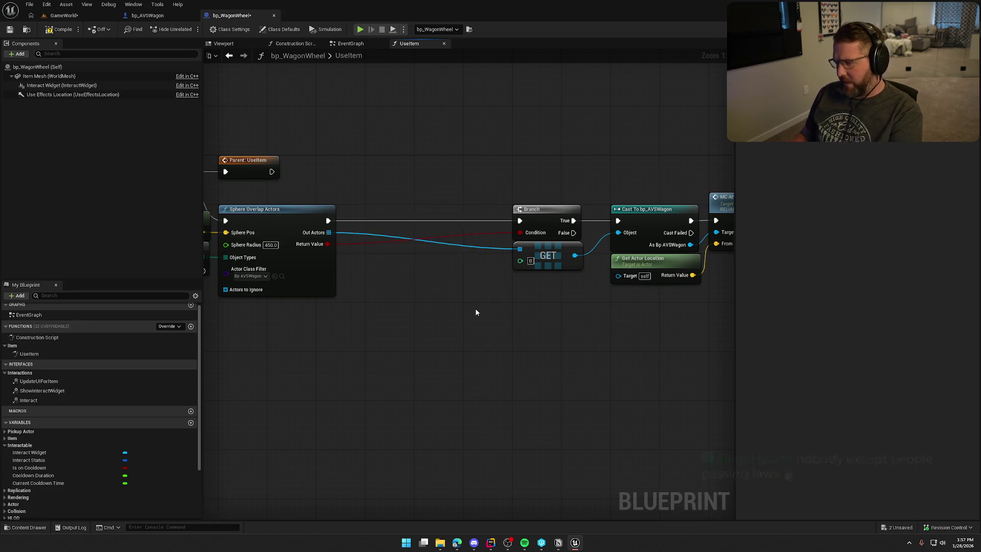
pyautogui.scroll(-1, 475, 312)
# Step: Shift the Branch through MC Attach Wheel nodes left to close the gap
pyautogui.moveTo(372, 207); pyautogui.dragTo(667, 328)
pyautogui.scroll(1, 472, 260)
pyautogui.moveTo(472, 259); pyautogui.dragTo(371, 257)
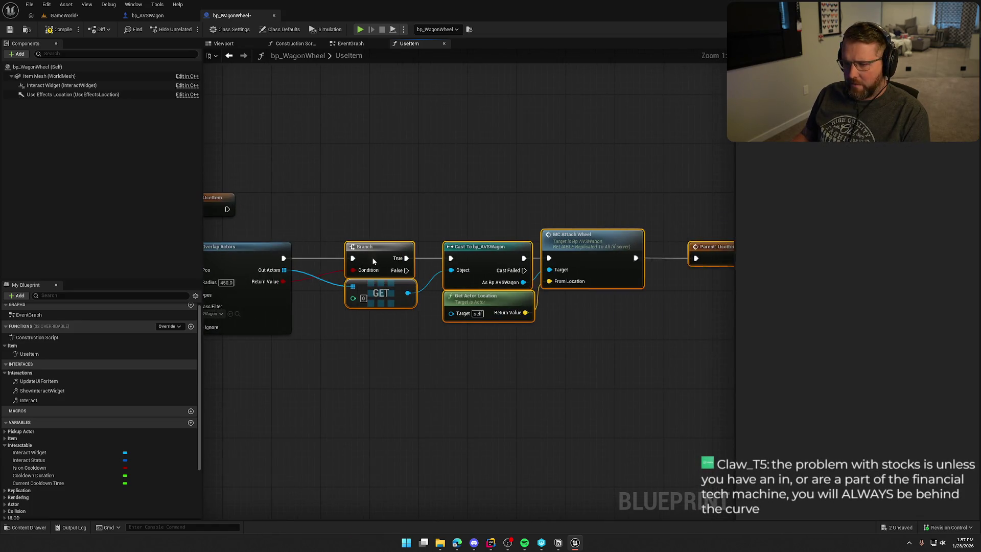
pyautogui.click(389, 160)
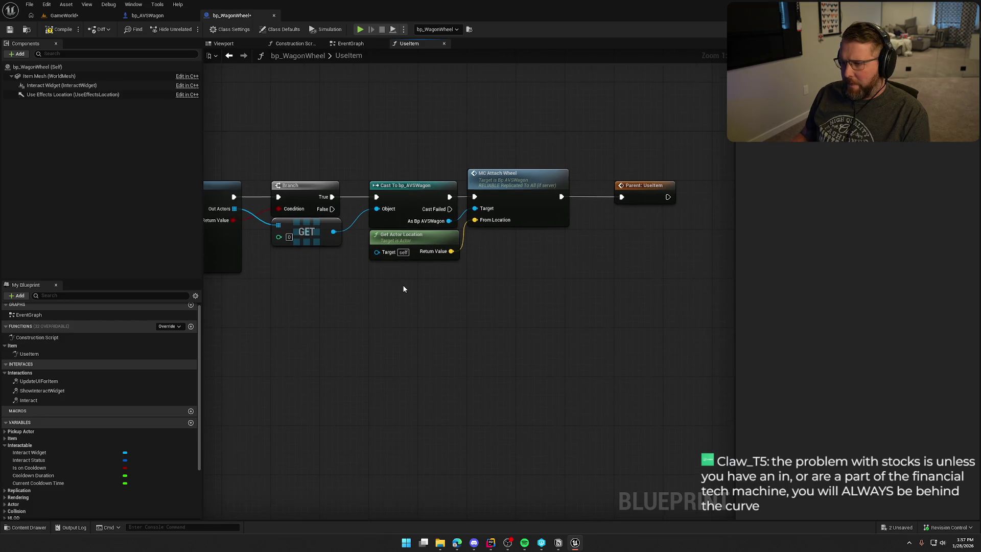
pyautogui.moveTo(421, 141)
pyautogui.mouseDown()
pyautogui.moveTo(590, 282)
pyautogui.moveTo(557, 305)
pyautogui.moveTo(395, 287)
pyautogui.moveTo(481, 289)
pyautogui.mouseUp()
pyautogui.click(593, 281)
pyautogui.click(489, 191)
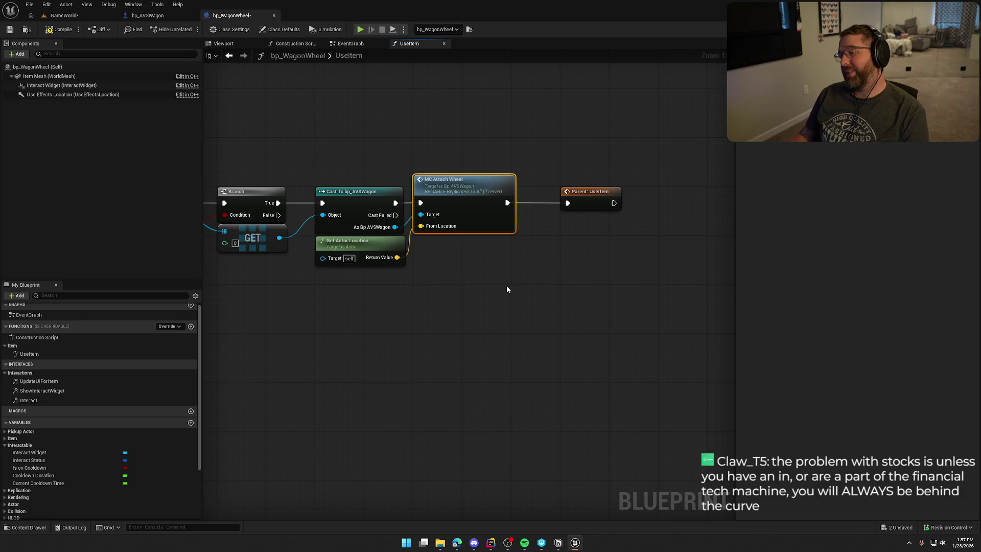
# Step: Insert a Destroy Actor node between MC Attach Wheel and Parent: UseItem, then return to GameWorld
pyautogui.moveTo(507, 290)
pyautogui.mouseDown()
pyautogui.moveTo(540, 301)
pyautogui.moveTo(370, 309)
pyautogui.moveTo(478, 315)
pyautogui.mouseUp()
pyautogui.moveTo(555, 218); pyautogui.dragTo(703, 222)
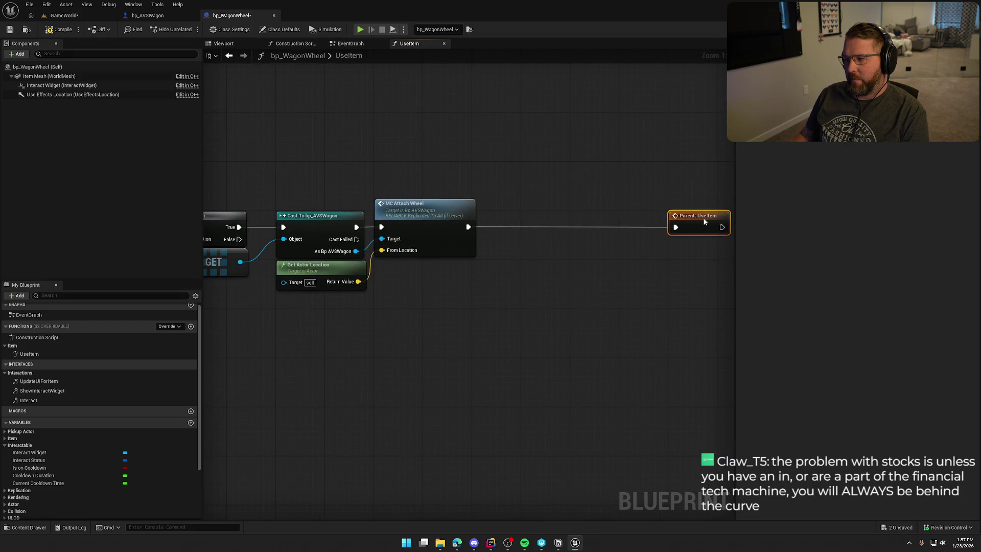
pyautogui.moveTo(527, 288); pyautogui.dragTo(463, 290)
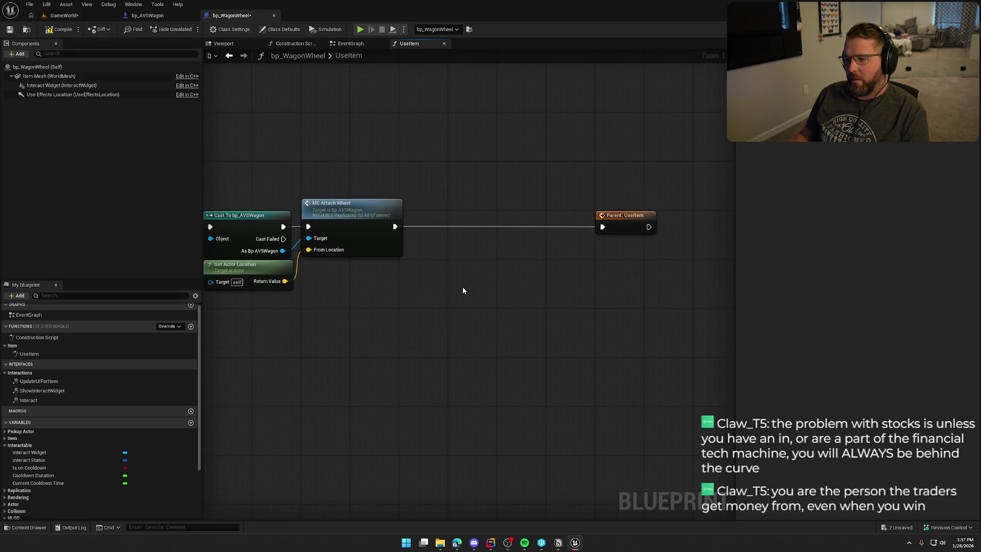
pyautogui.moveTo(395, 227)
pyautogui.mouseDown()
pyautogui.moveTo(456, 255)
pyautogui.moveTo(477, 211)
pyautogui.mouseUp()
pyautogui.write('destroy actor')
pyautogui.press('Return')
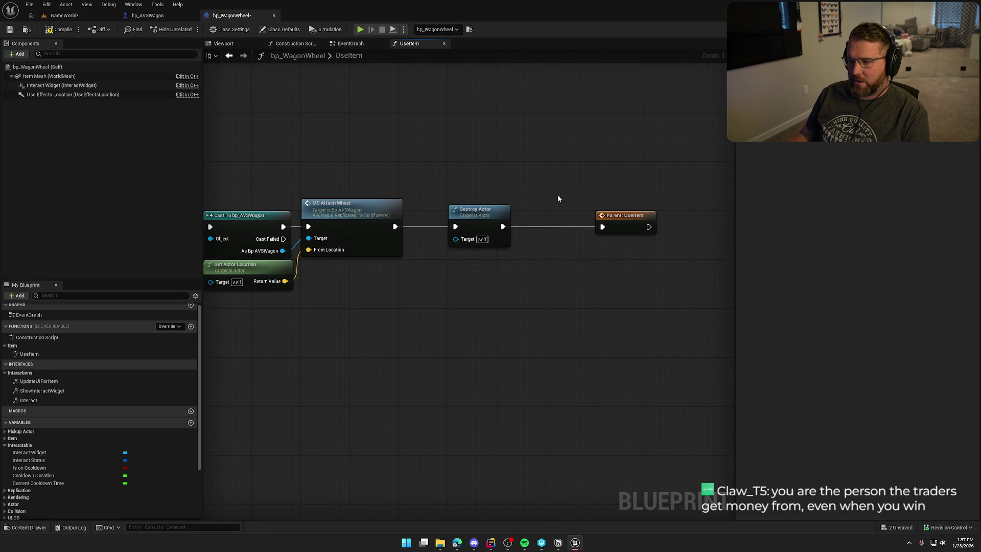
pyautogui.moveTo(572, 220); pyautogui.dragTo(657, 158)
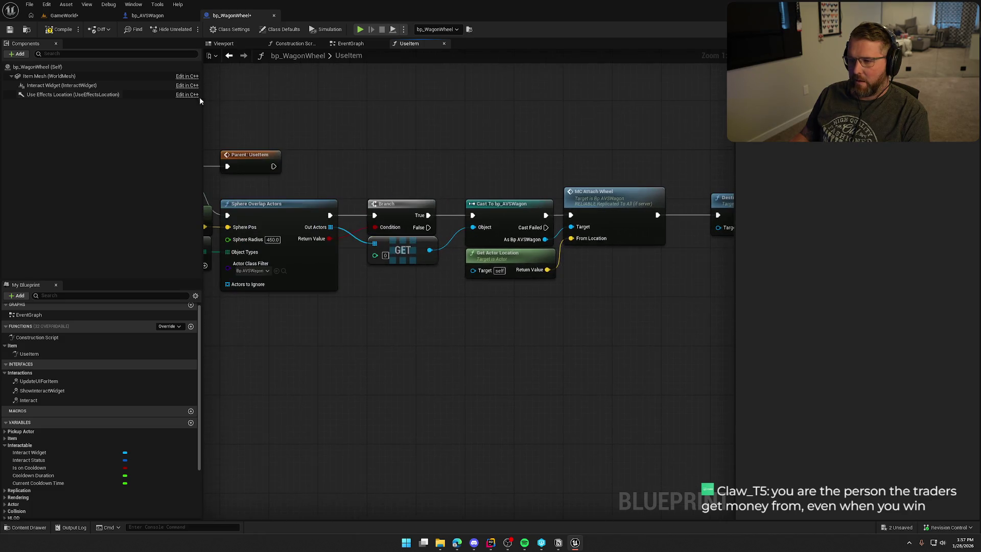
pyautogui.click(71, 16)
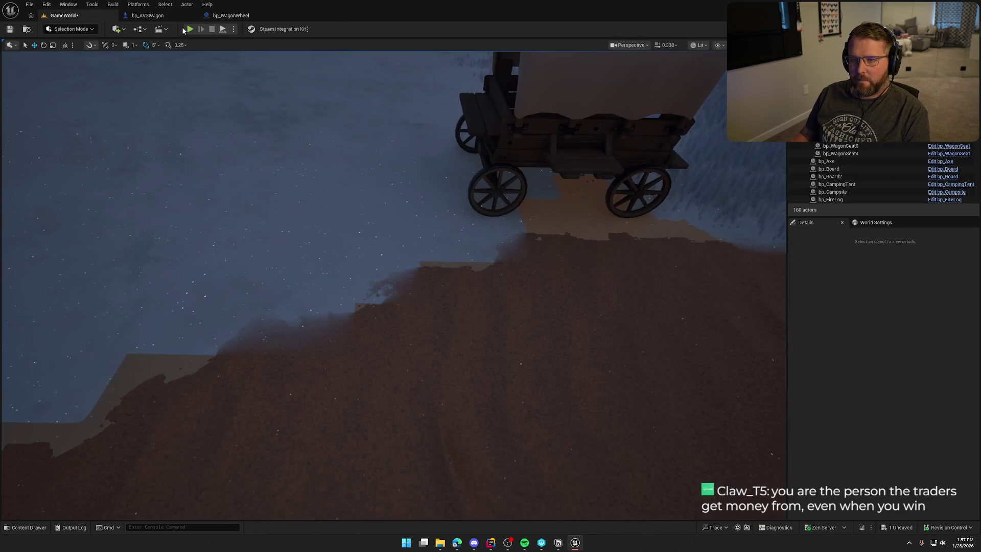
# Step: Play-test: pick up the loose wheel with E, carry it to the wagon's missing wheel, then eject with F8
pyautogui.hotkey('alt', 'p')
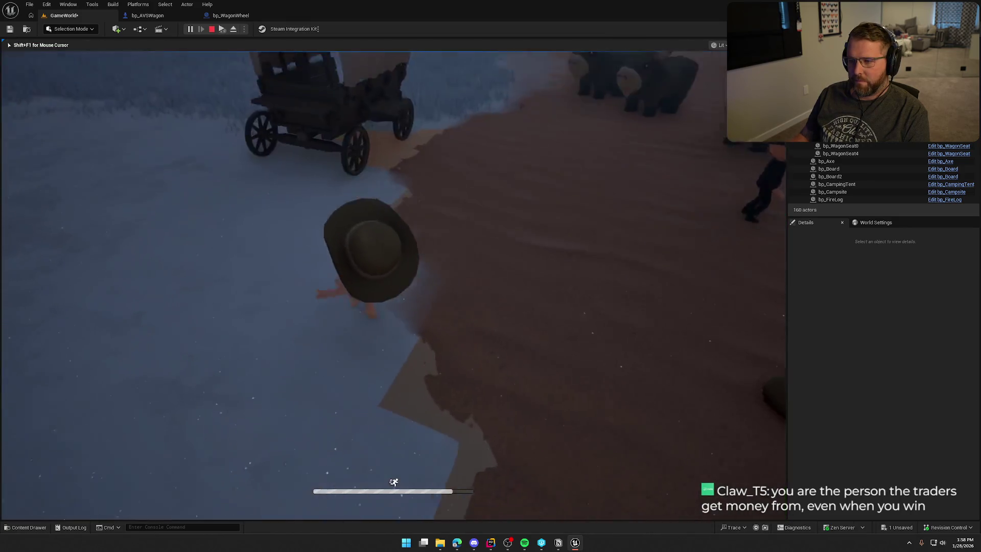
pyautogui.press('w')
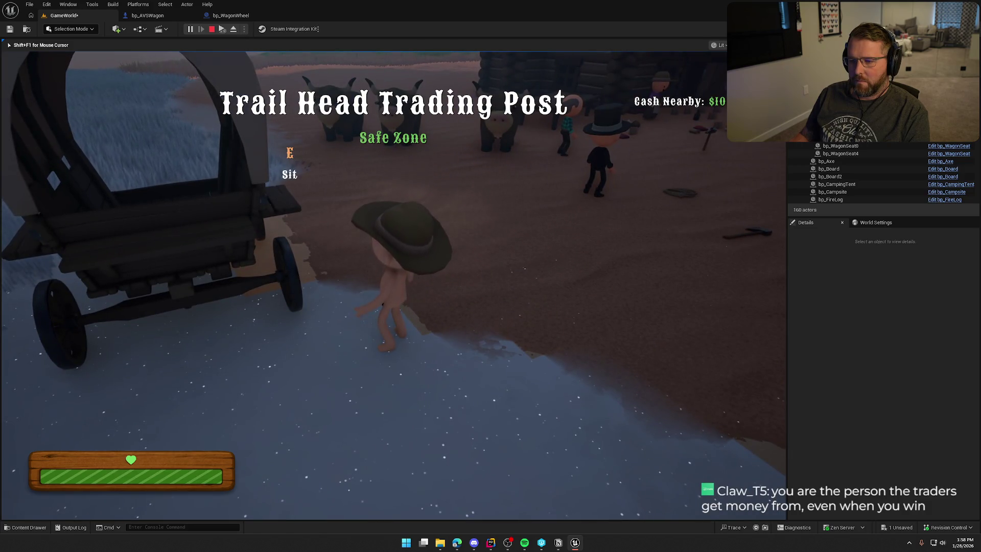
pyautogui.press('e')
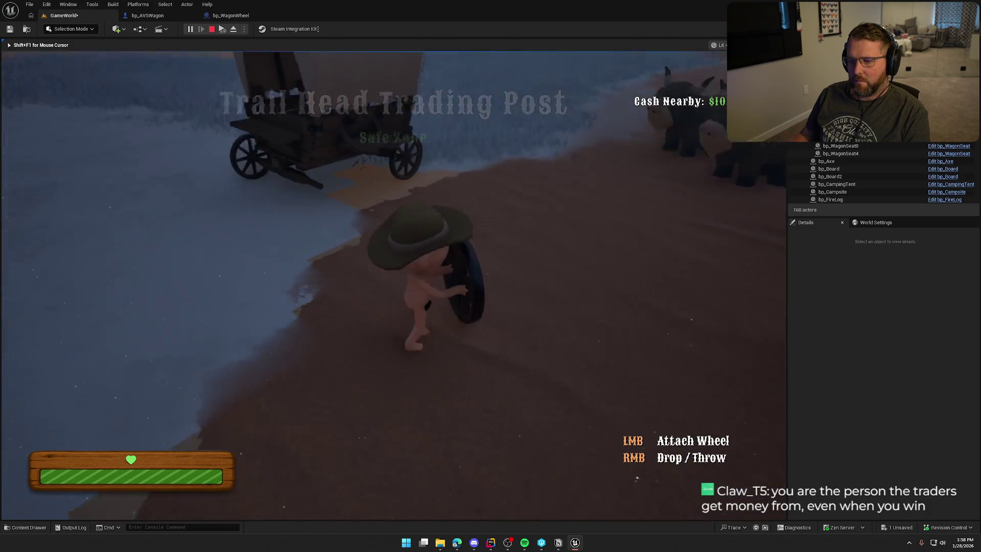
pyautogui.press('w')
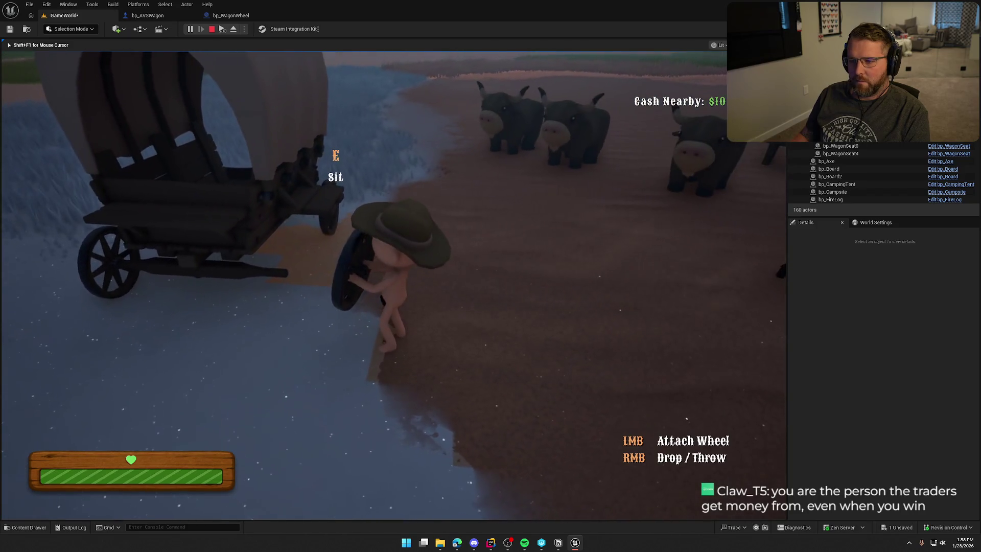
pyautogui.press('w')
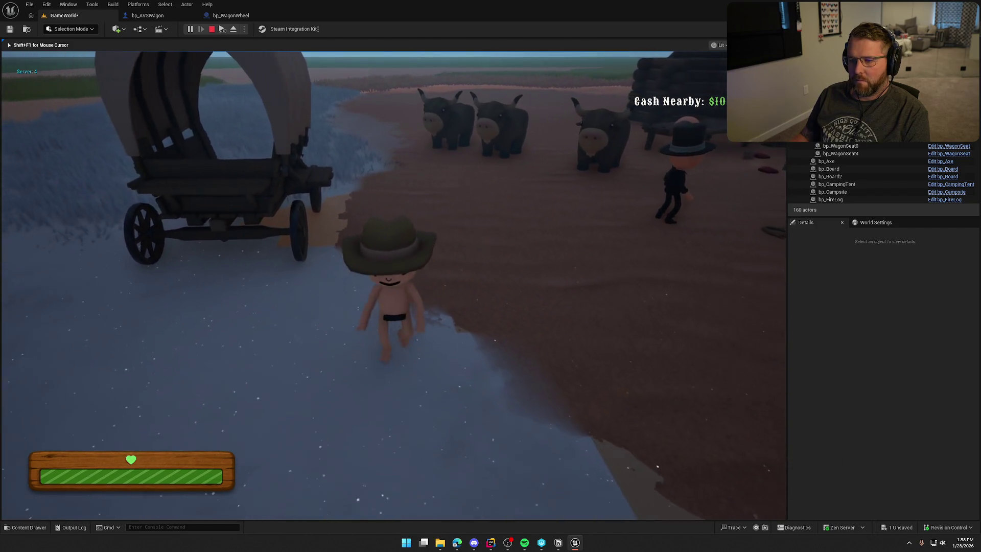
pyautogui.press('w')
pyautogui.press('w')
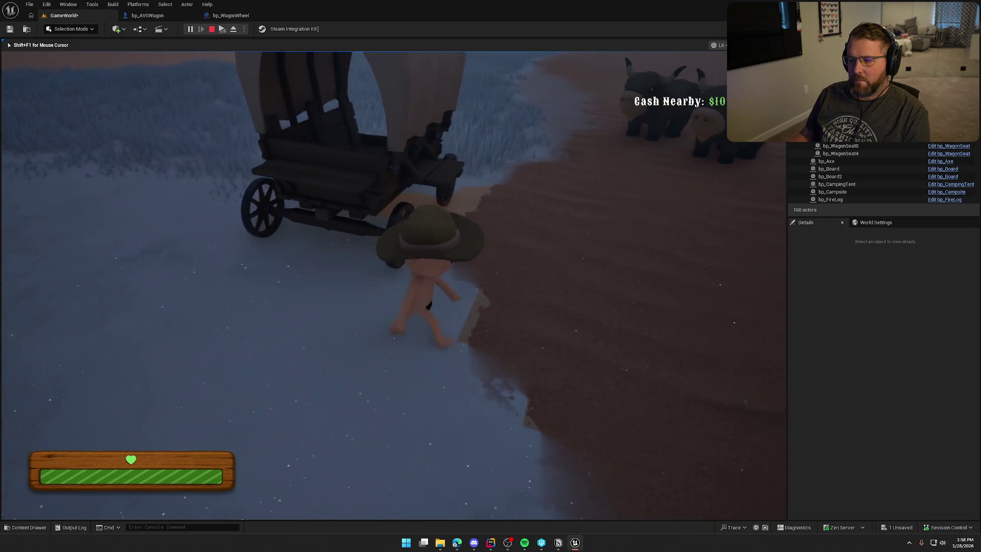
pyautogui.press('w')
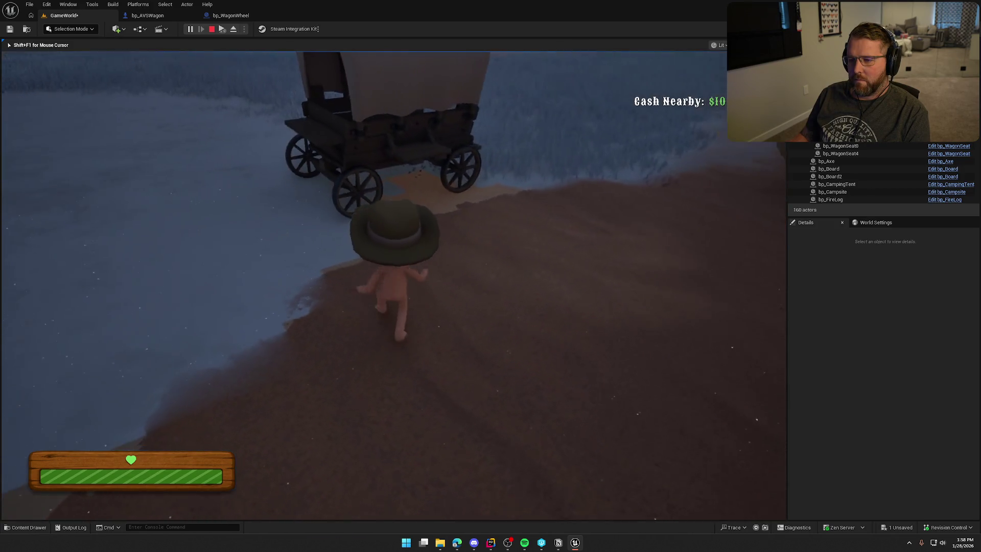
pyautogui.hotkey('shift', 'F1')
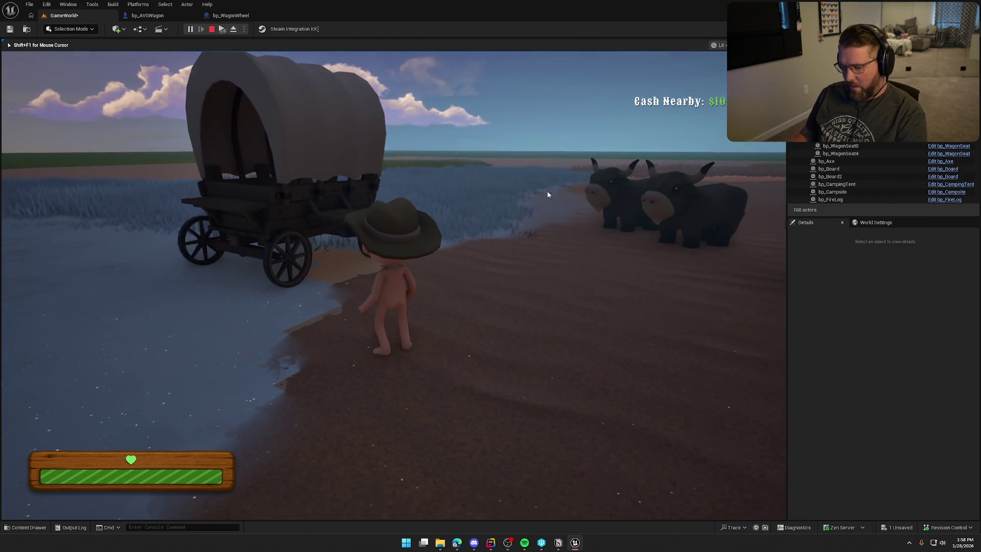
pyautogui.press('F8')
# Step: Select the wagon, review its Wagon Parts Health entries in Details, then stop the play session
pyautogui.click(286, 169)
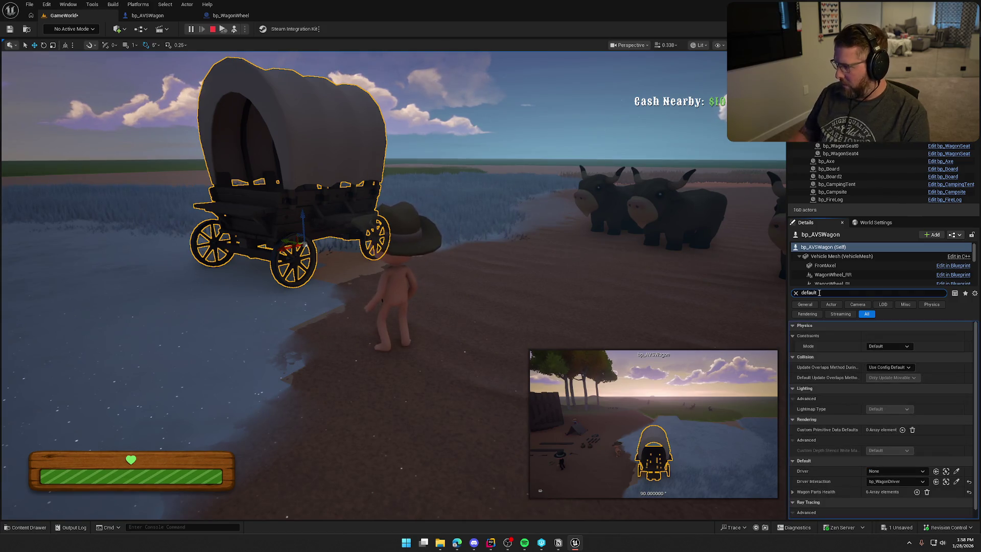
pyautogui.click(792, 482)
pyautogui.scroll(-3, 807, 475)
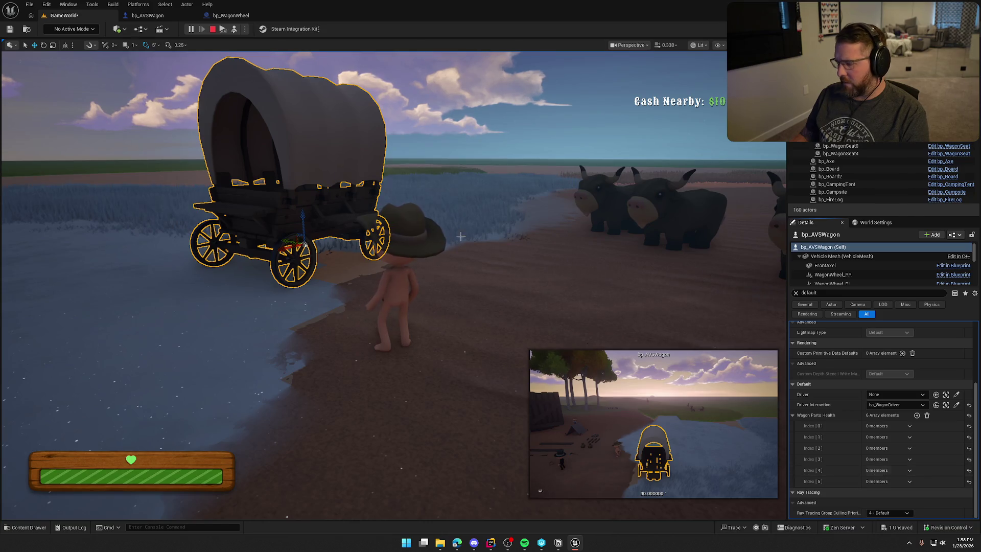
pyautogui.press('Escape')
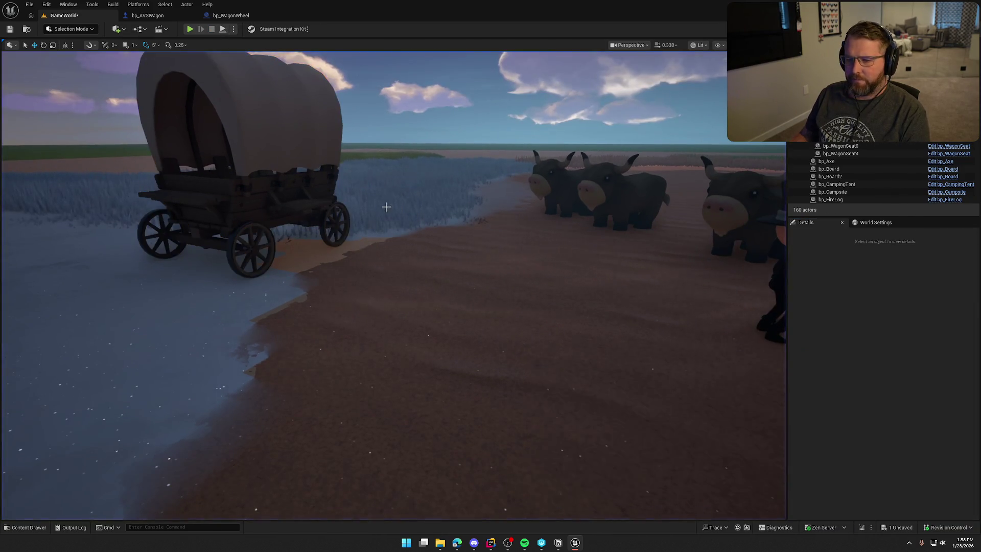
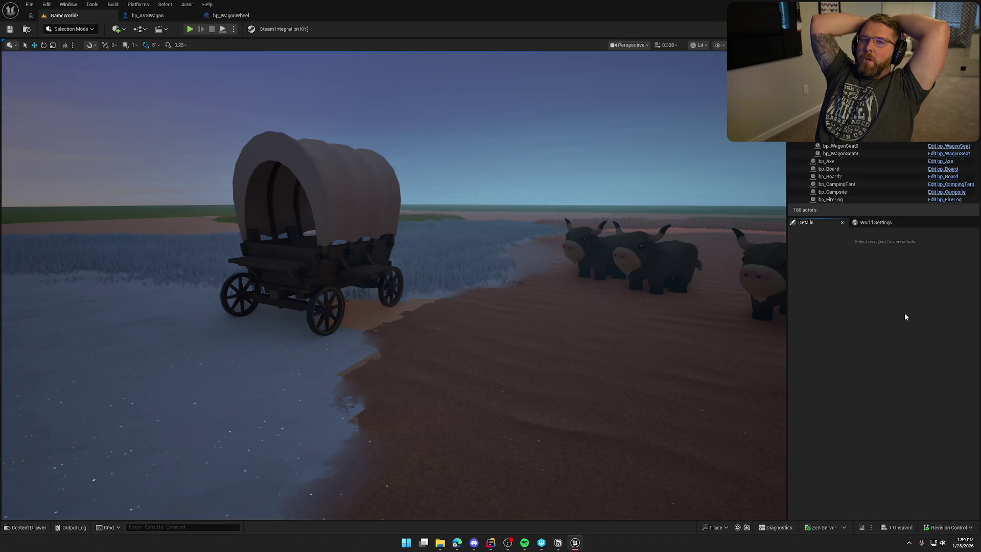
# Step: Start a play session and walk the character to the covered wagon's driving seat
pyautogui.click(190, 29)
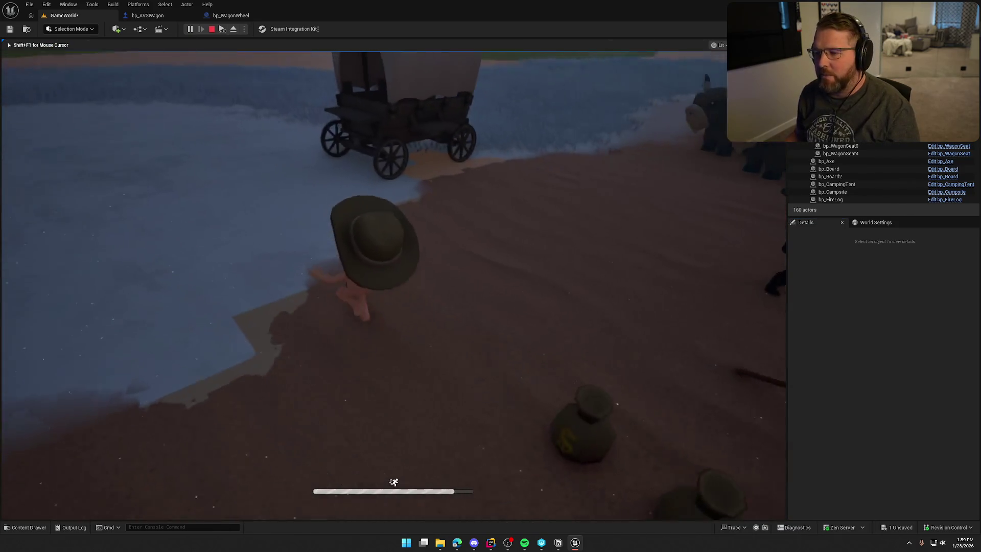
pyautogui.press('w')
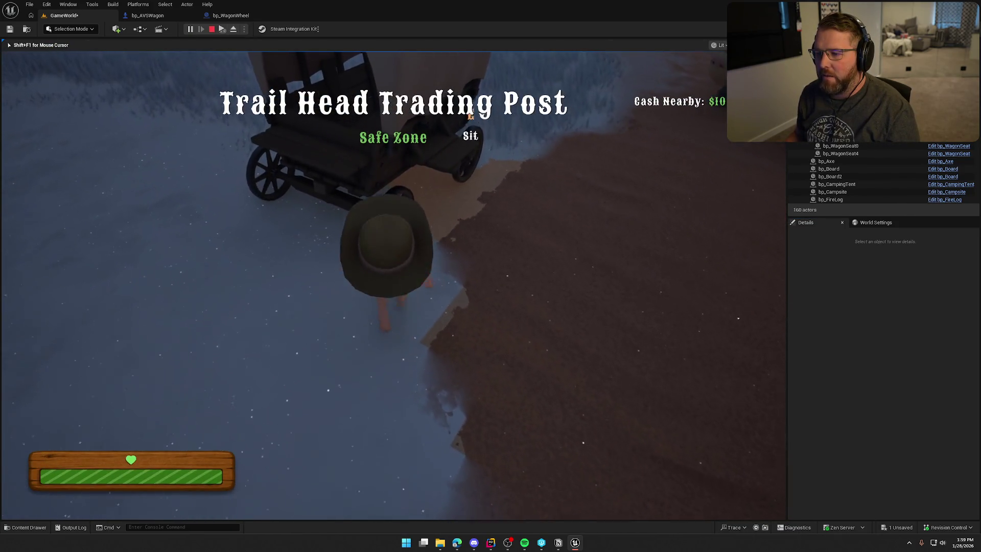
pyautogui.press('w')
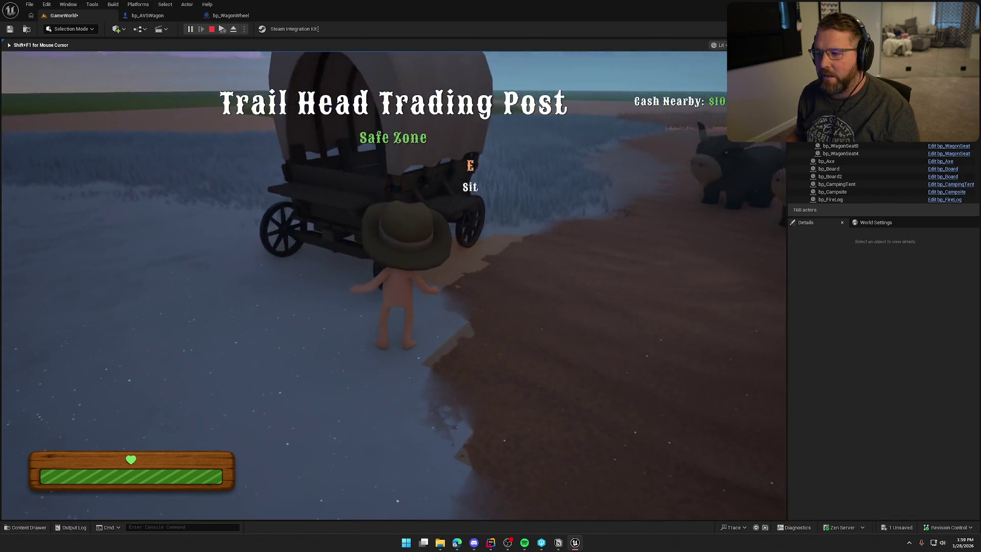
pyautogui.press('w')
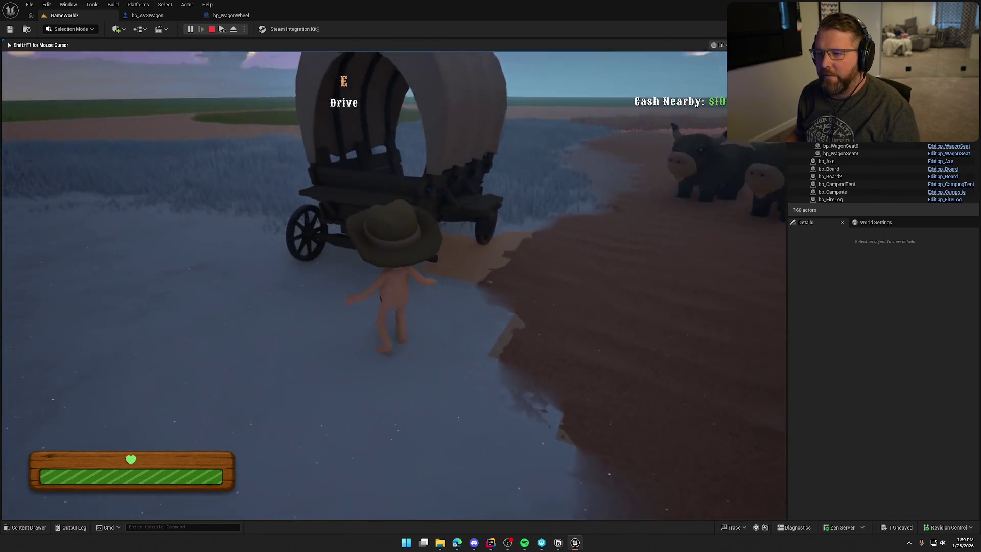
pyautogui.press('e')
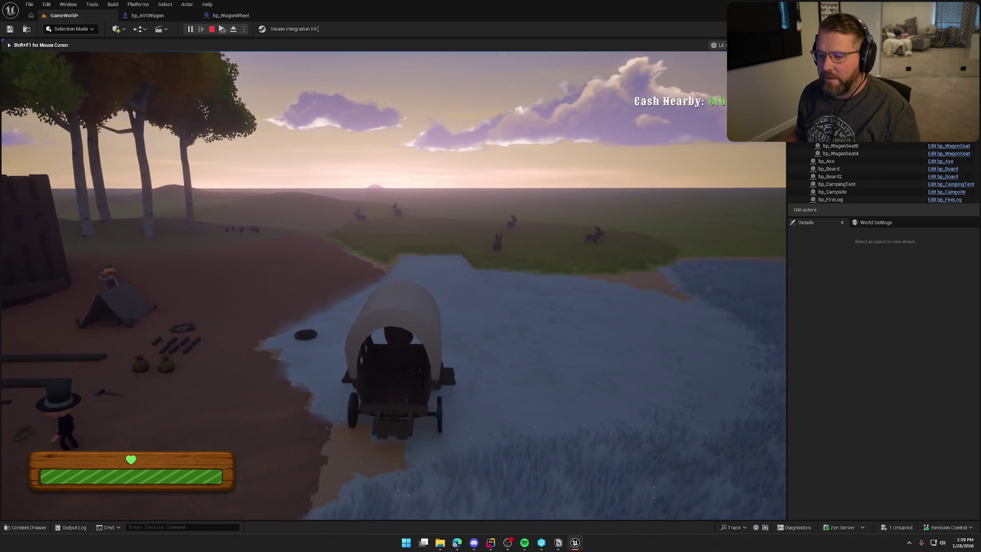
# Step: Drive the wagon across the grassland past the deer toward the shore
pyautogui.press('w')
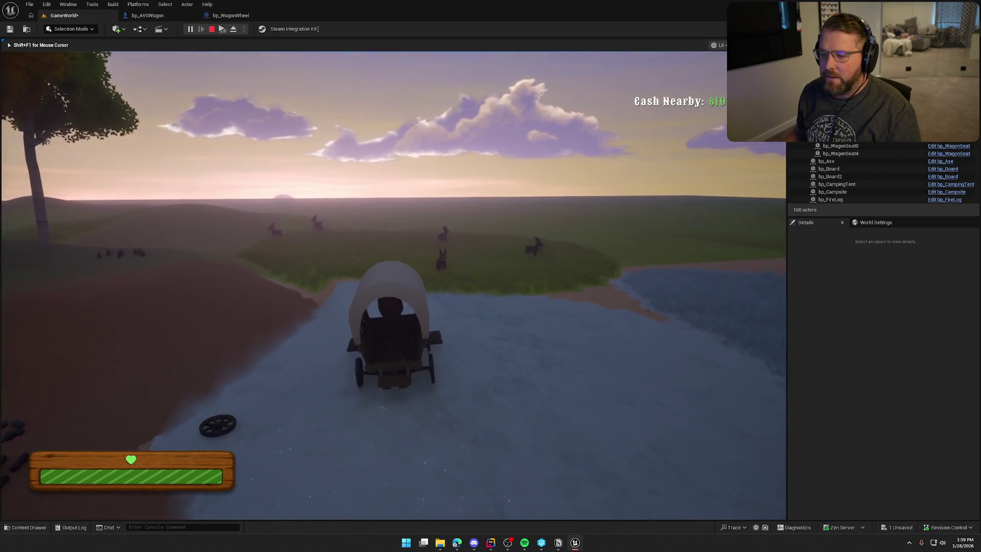
pyautogui.press('w')
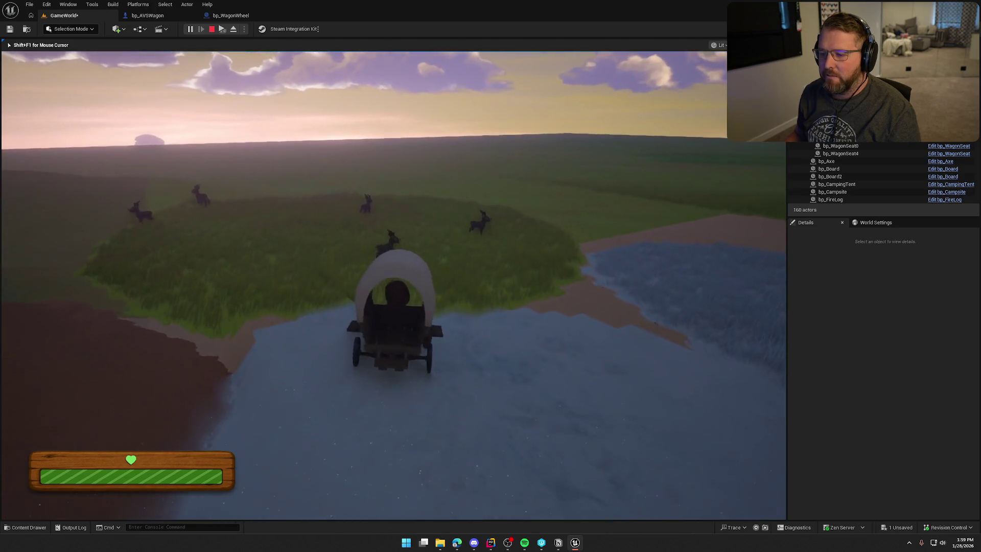
pyautogui.press('w')
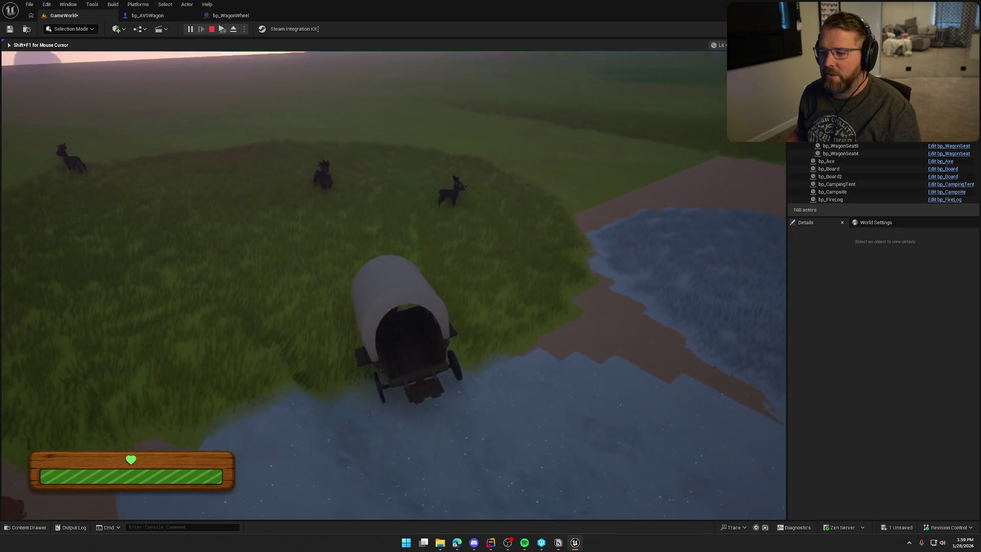
pyautogui.press('w')
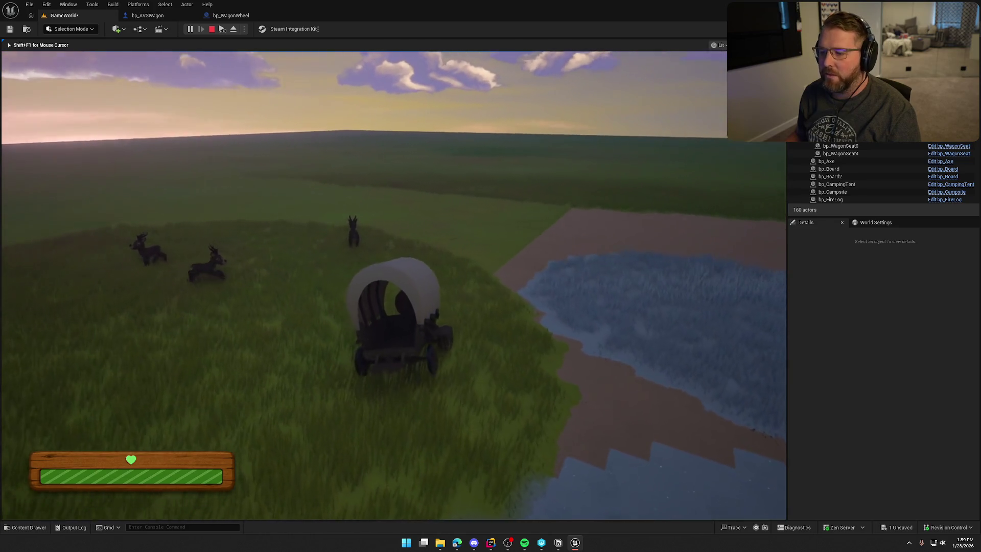
pyautogui.press('w')
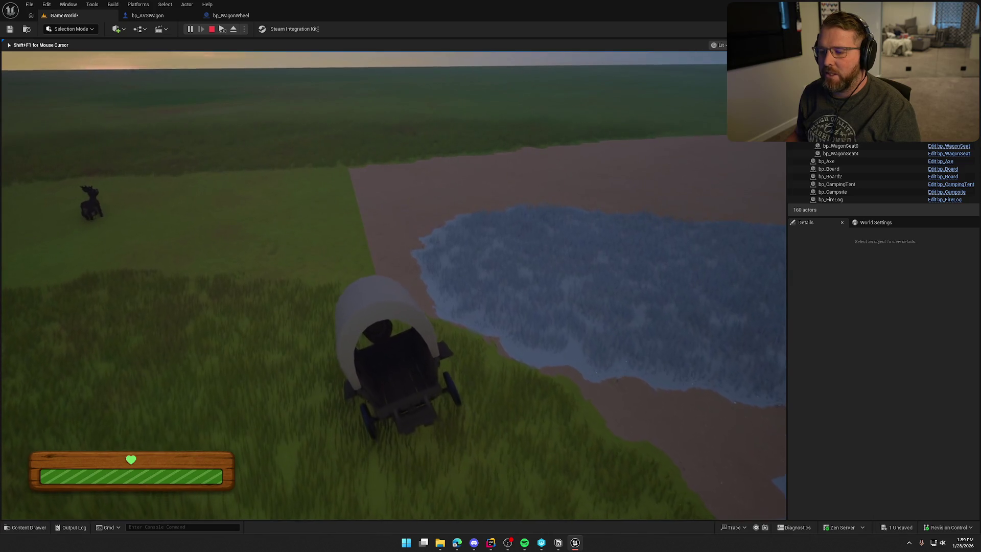
# Step: Step off the wagon and sprint past its front wheel toward the water
pyautogui.press('e')
pyautogui.press('a')
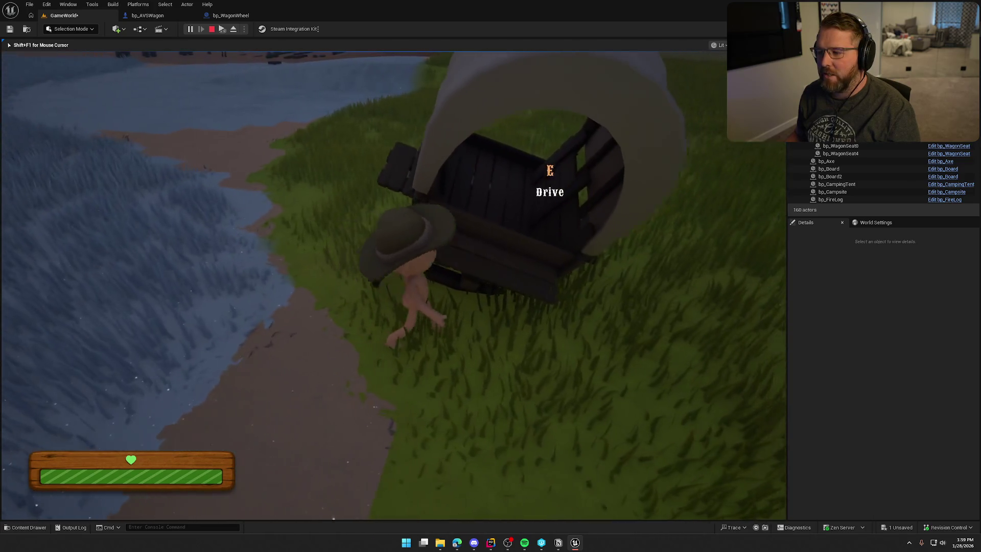
pyautogui.press('a')
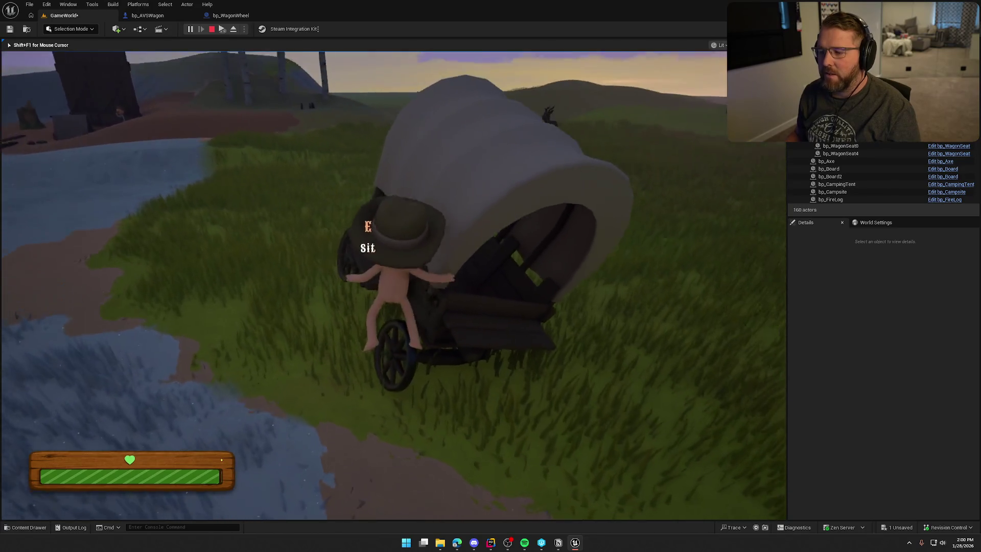
pyautogui.hotkey('shift', 'w')
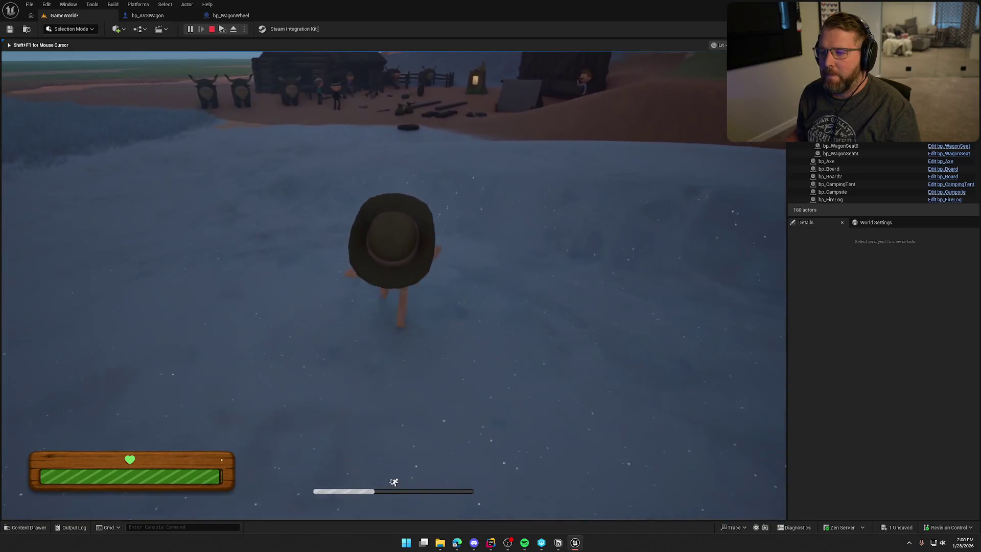
# Step: Run back through the water and carry the wheel up to the wagon
pyautogui.hotkey('shift', 'w')
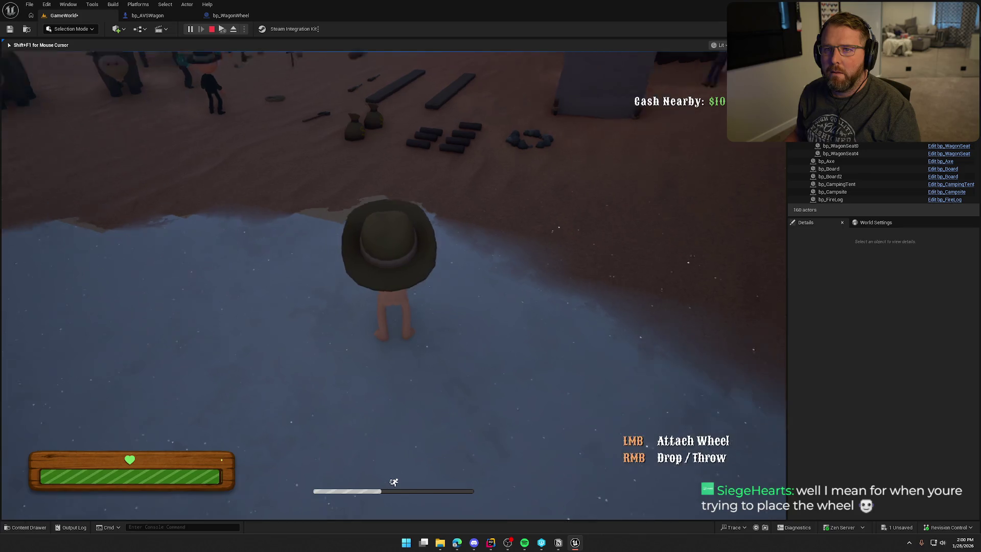
pyautogui.hotkey('shift', 'w')
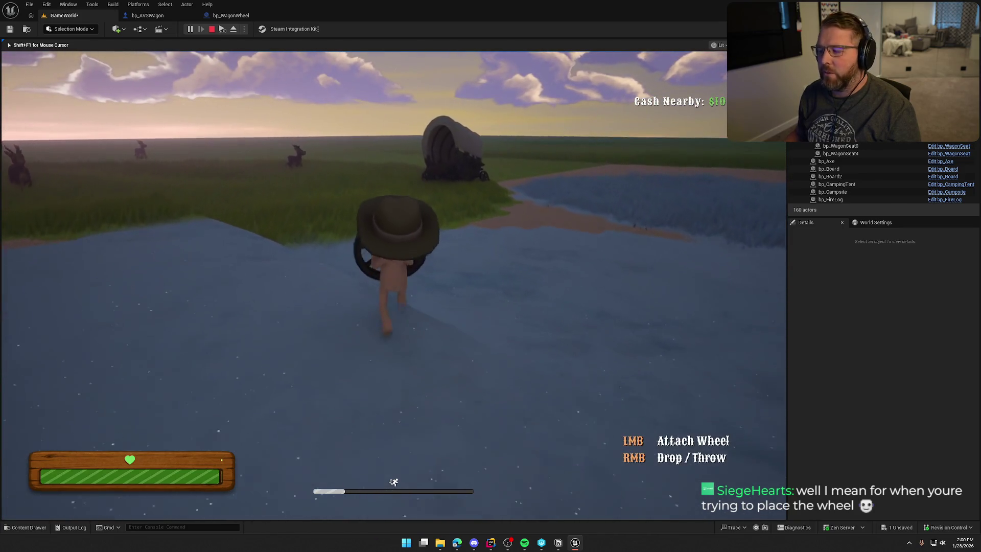
pyautogui.press('w')
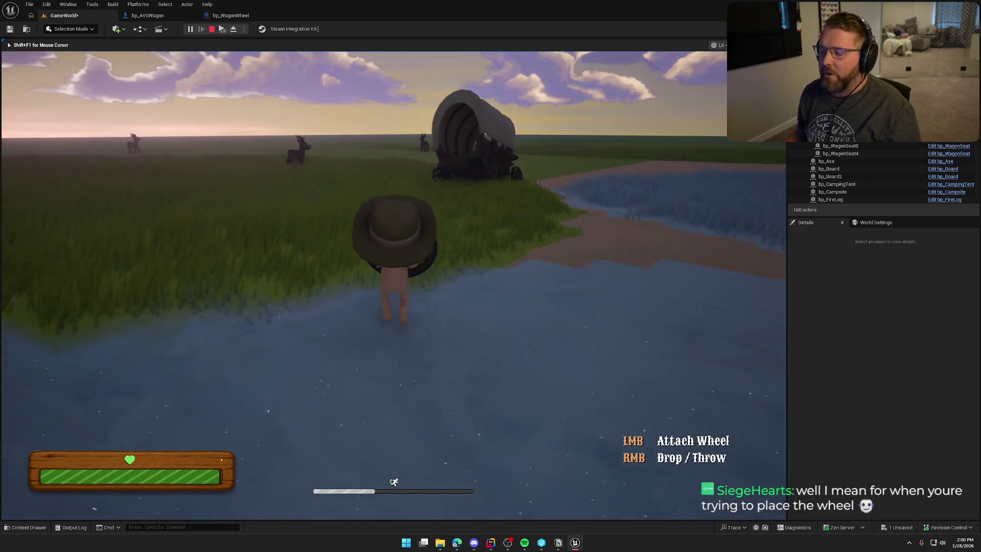
pyautogui.hotkey('shift', 'w')
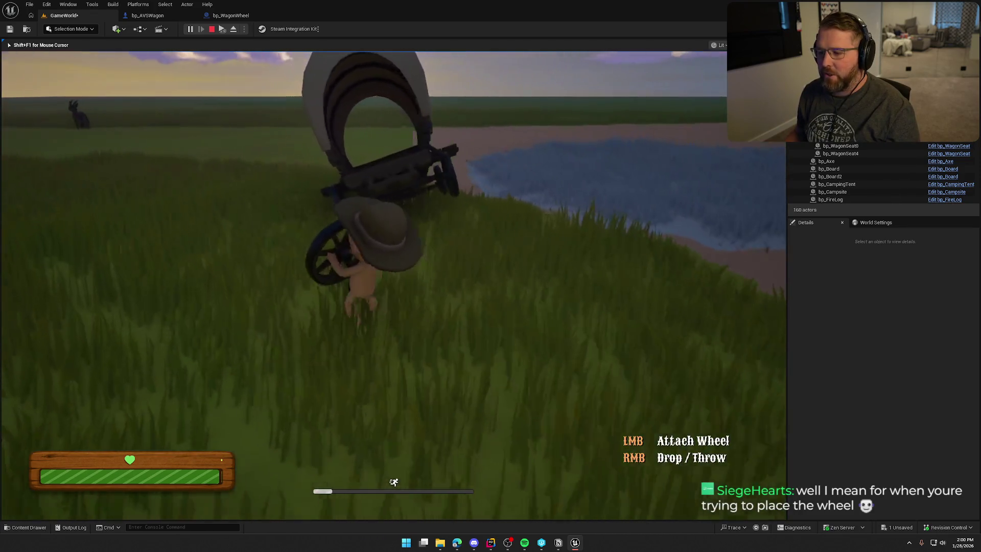
pyautogui.press('w')
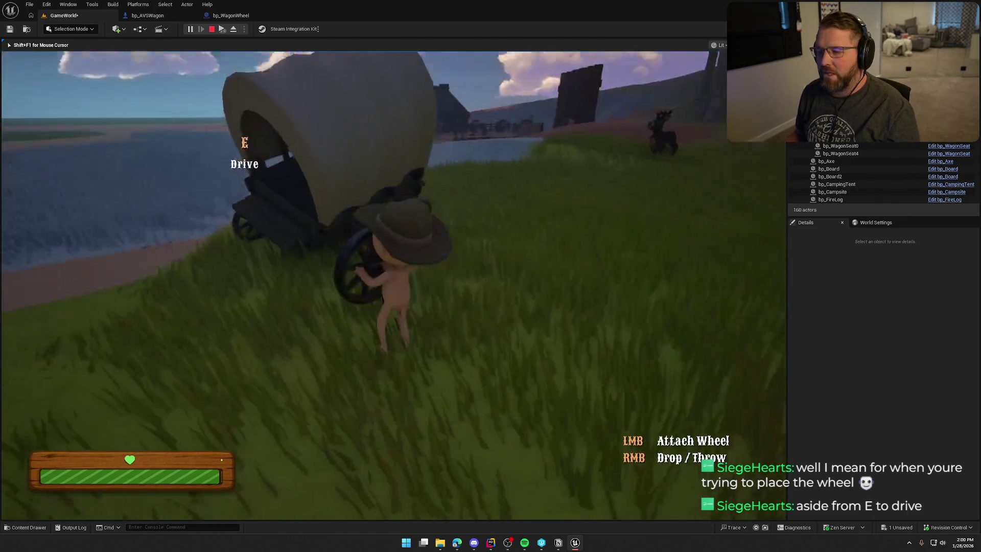
# Step: Drive the wagon back across the water to the trading post campsite
pyautogui.press('a')
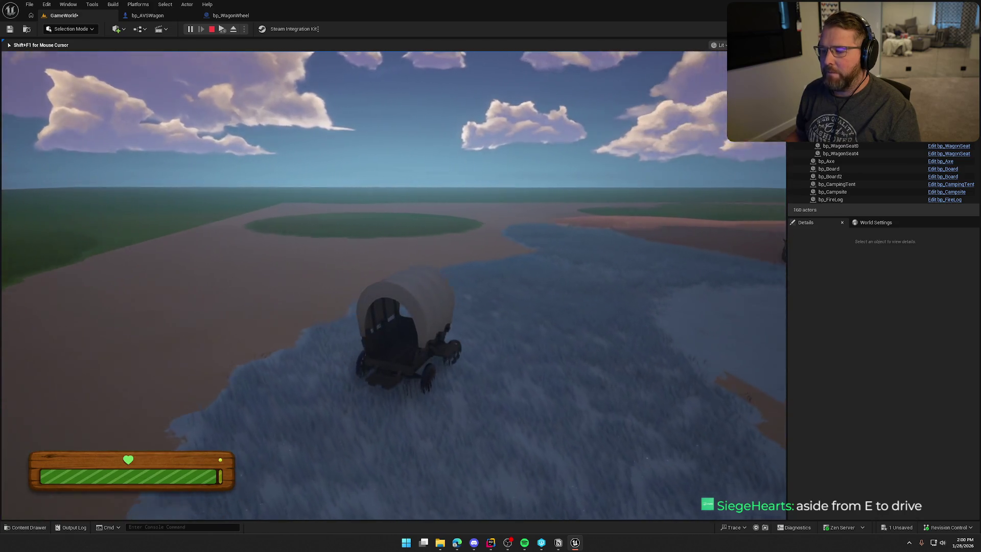
pyautogui.press('d')
pyautogui.press('d')
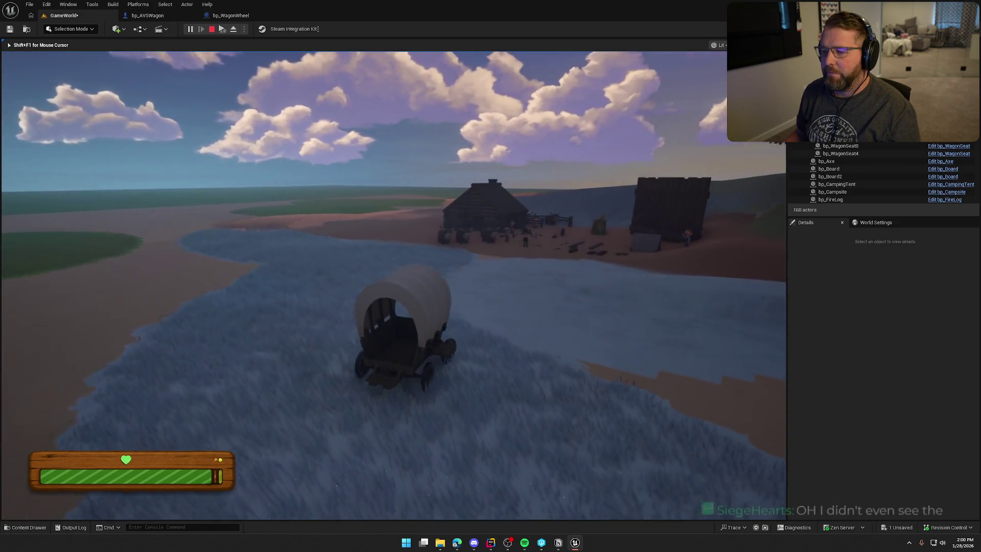
pyautogui.press('d')
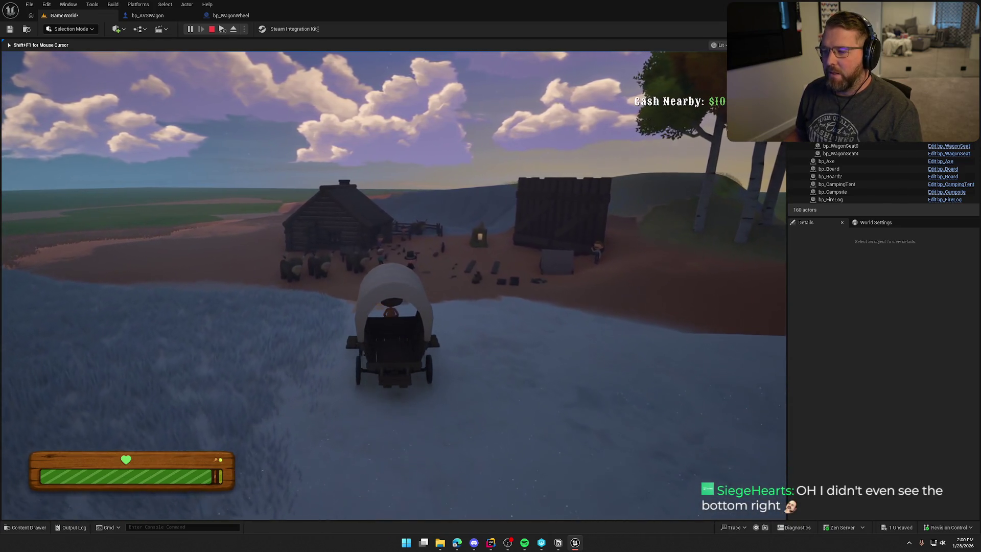
# Step: Get out at the campsite, pick up the axe, then swap it for the gun
pyautogui.press('e')
pyautogui.hotkey('shift', 'w')
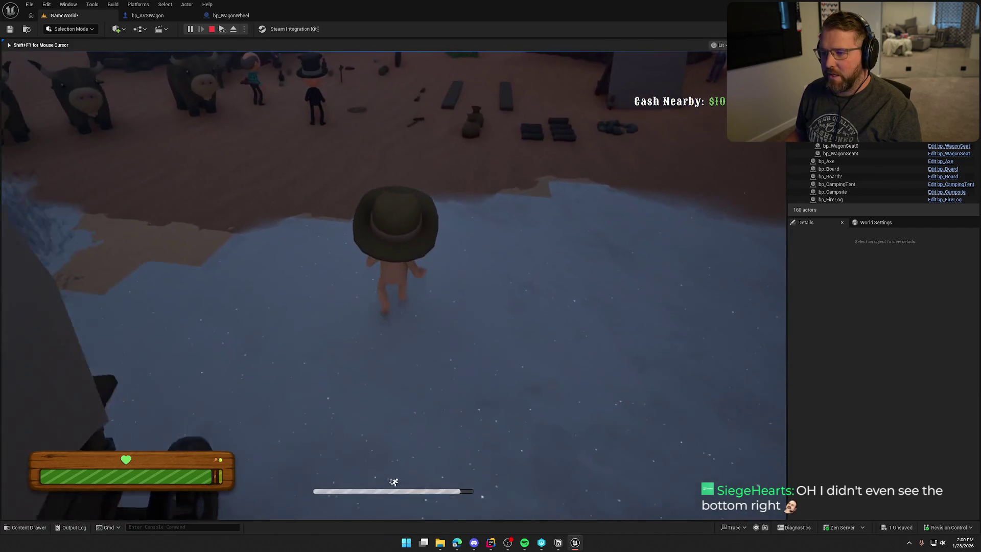
pyautogui.press('e')
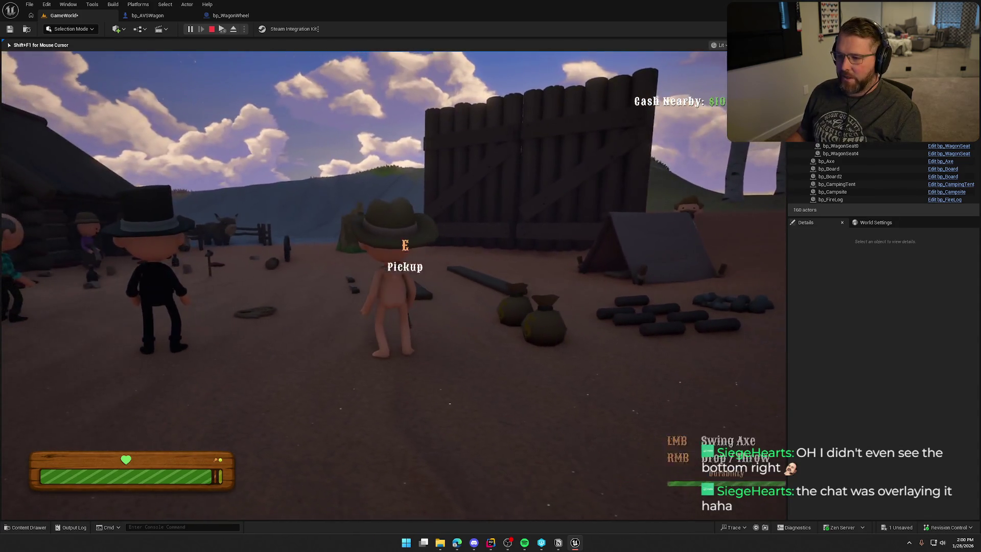
pyautogui.press('e')
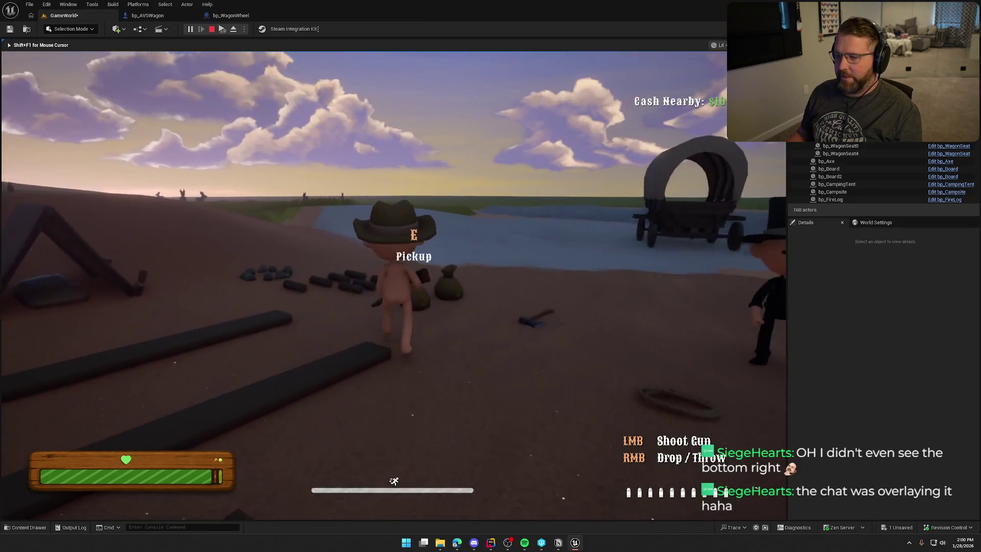
# Step: Drop the gun and put two logs on the fire pit to light it
pyautogui.hotkey('shift', 'w')
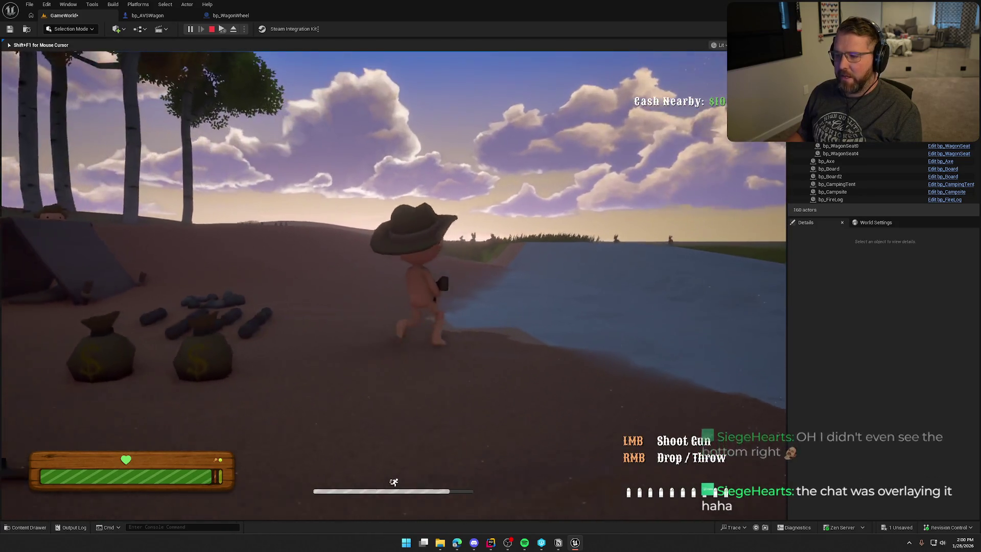
pyautogui.rightClick(394, 285)
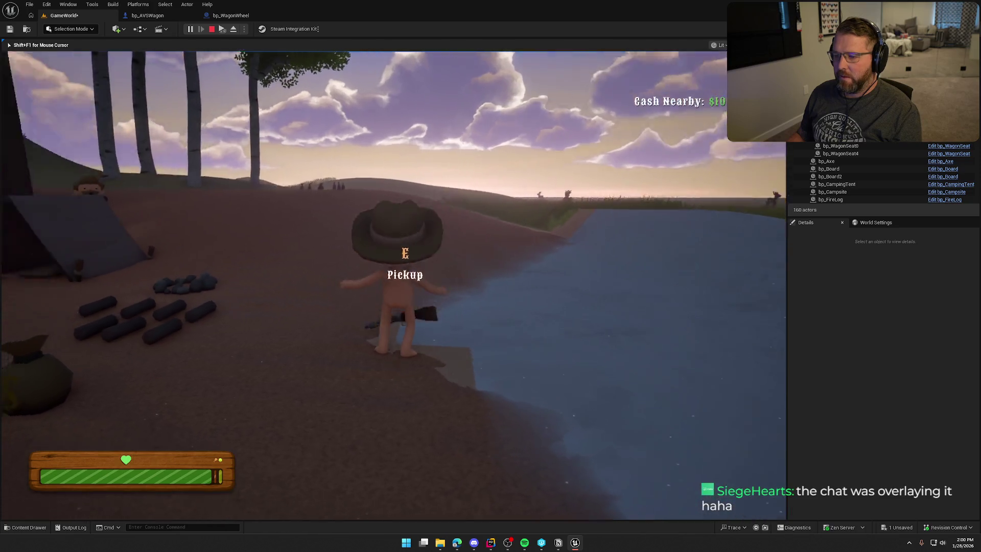
pyautogui.press('e')
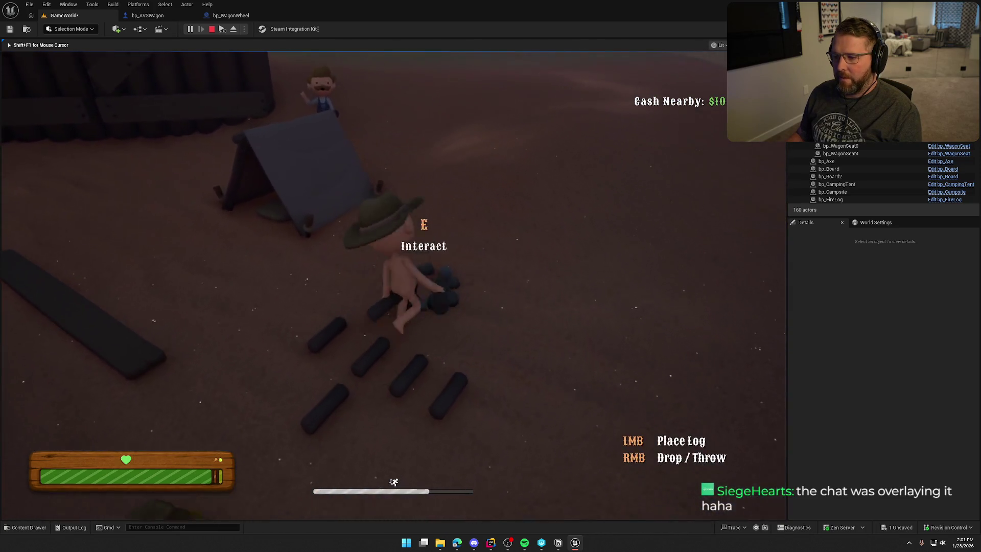
pyautogui.click(393, 285)
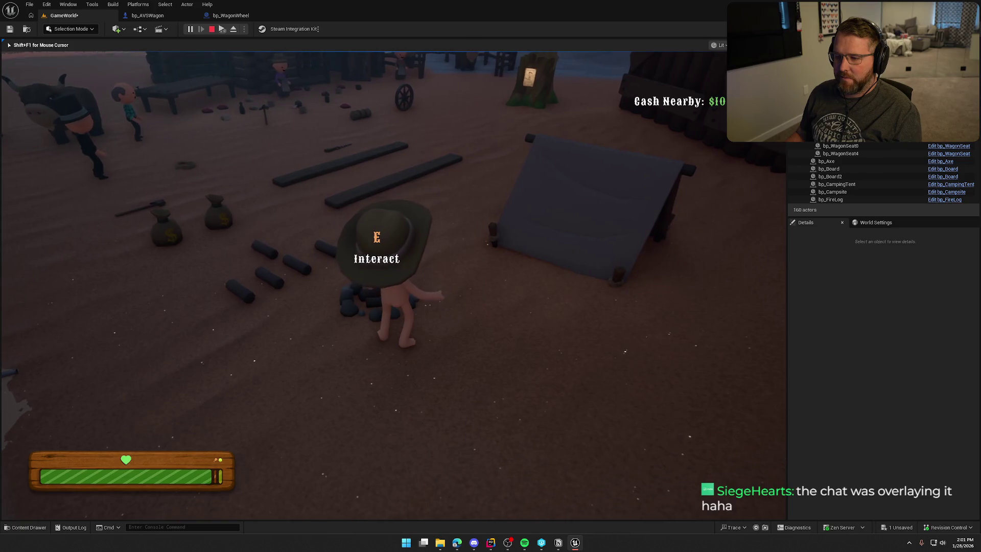
pyautogui.press('e')
pyautogui.click(394, 285)
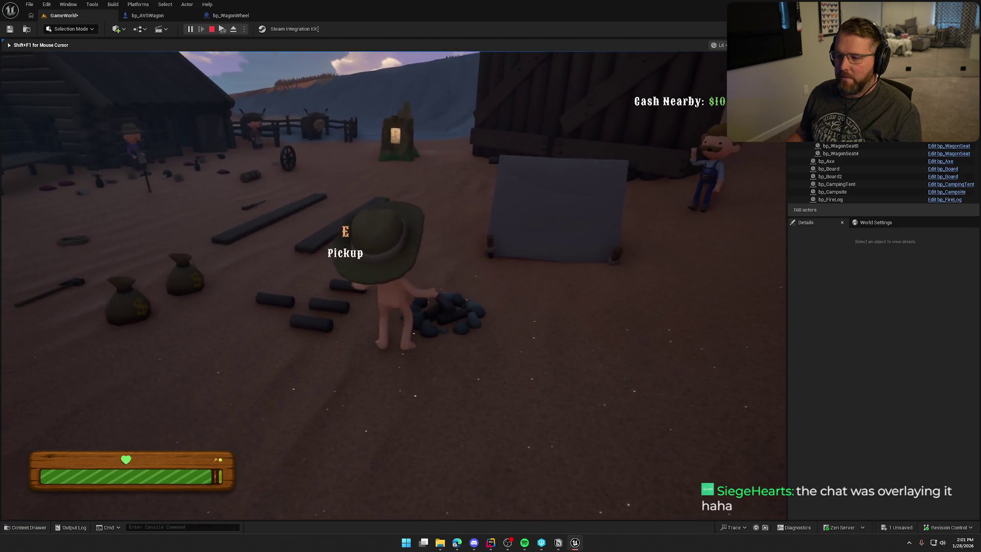
pyautogui.press('a')
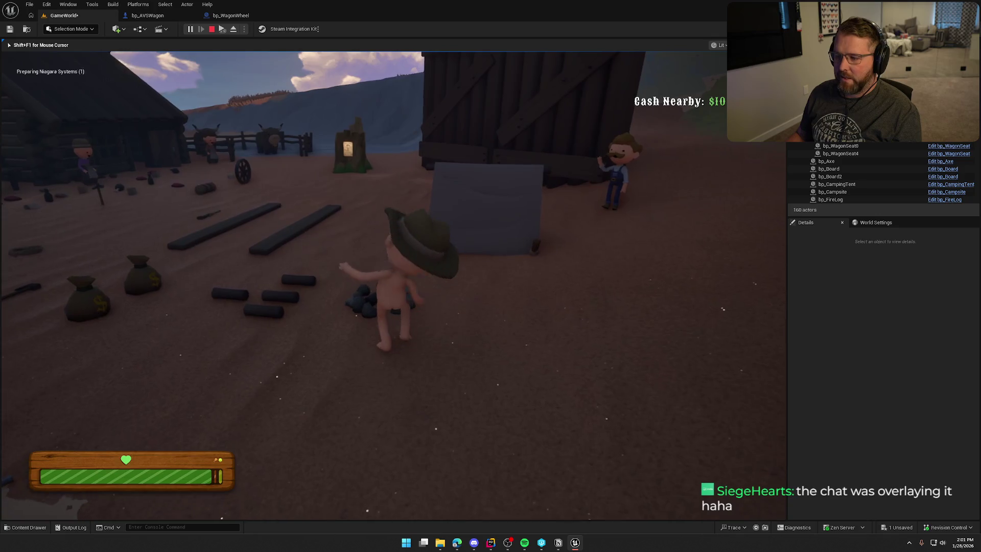
pyautogui.hotkey('shift', 'w')
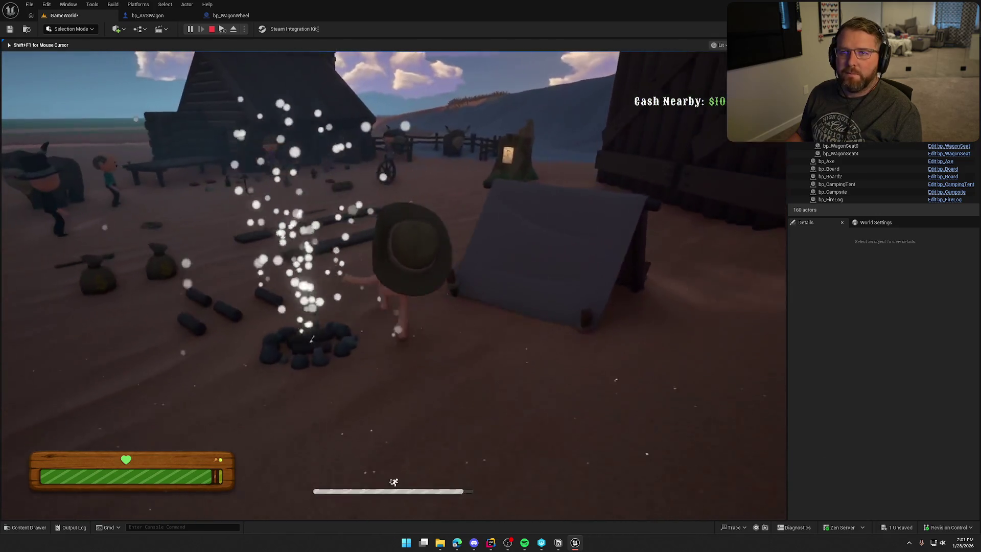
# Step: Pick up the wagon wheel, carry it to the wagon, and end the session
pyautogui.hotkey('shift', 'w')
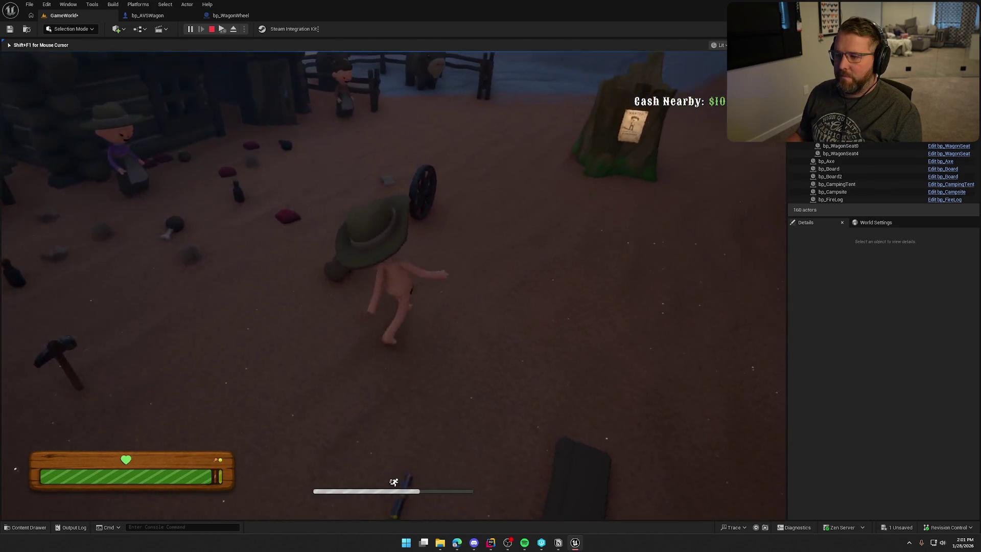
pyautogui.press('e')
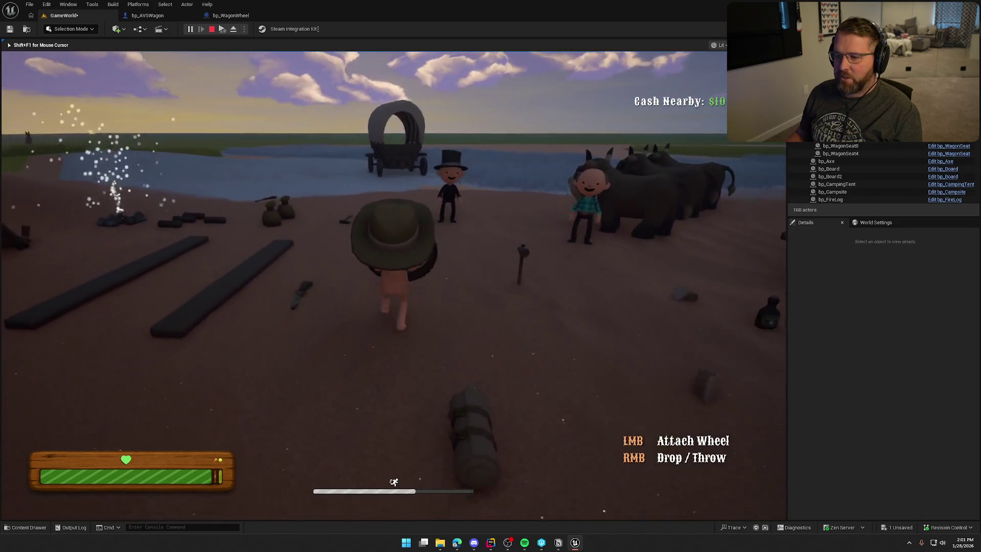
pyautogui.hotkey('shift', 'w')
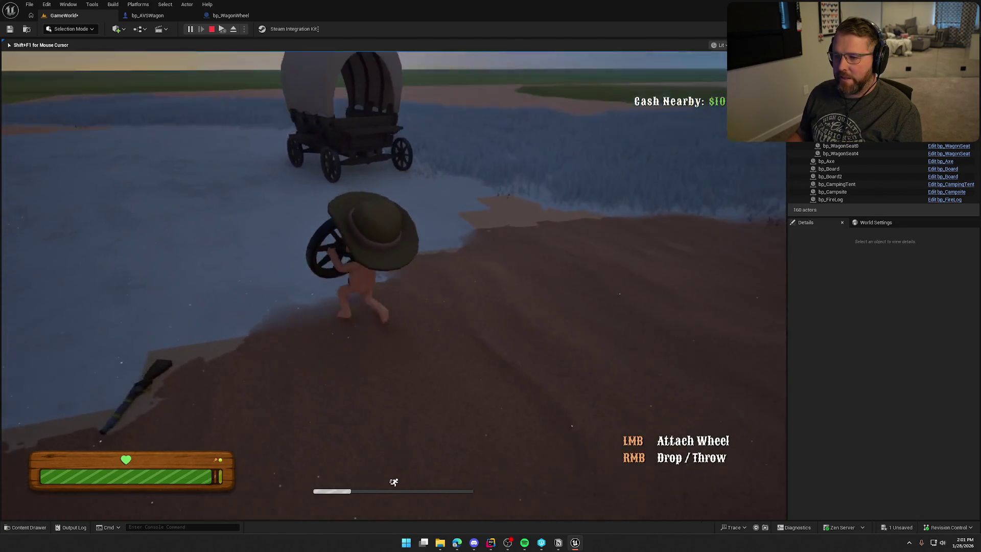
pyautogui.hotkey('shift', 'w')
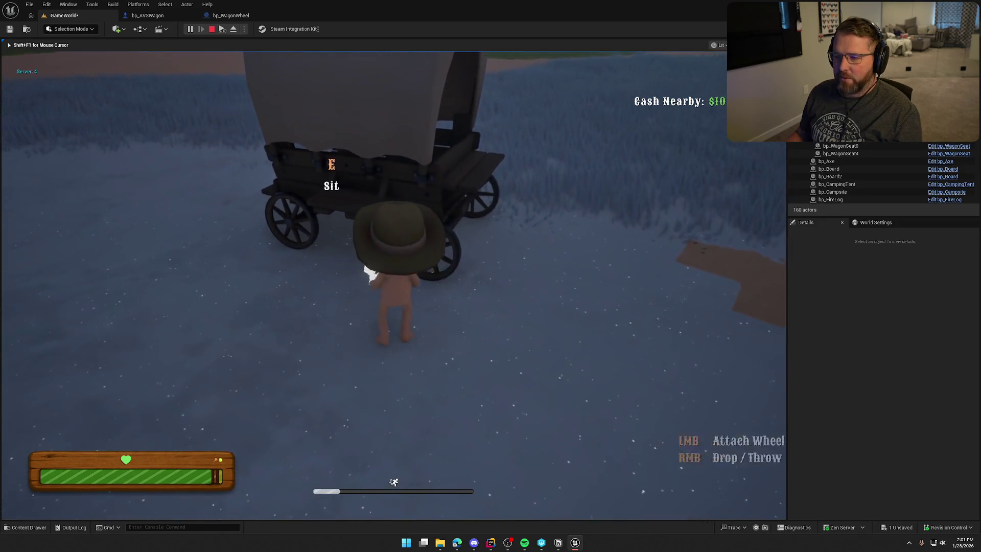
pyautogui.press('a')
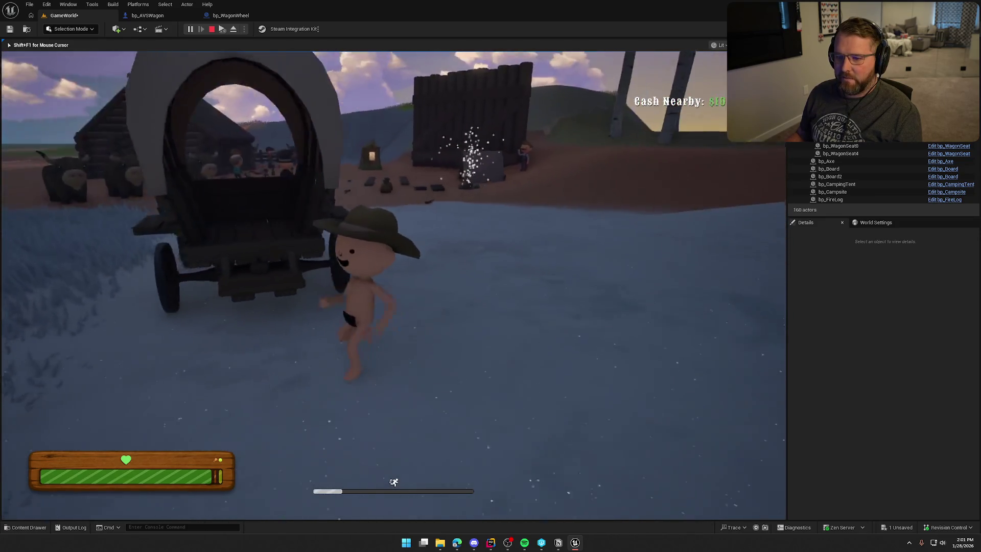
pyautogui.press('w')
pyautogui.press('Escape')
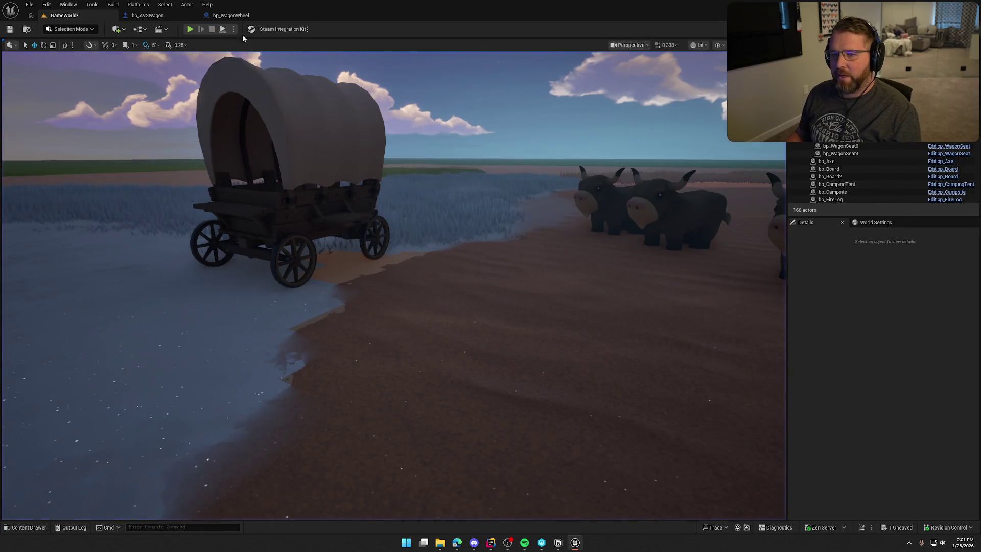
# Step: In bp_AVSWagon's WagonHealth graph, inspect and select the Find Nearest Missing Wheel node
pyautogui.click(147, 15)
pyautogui.scroll(3, 571, 307)
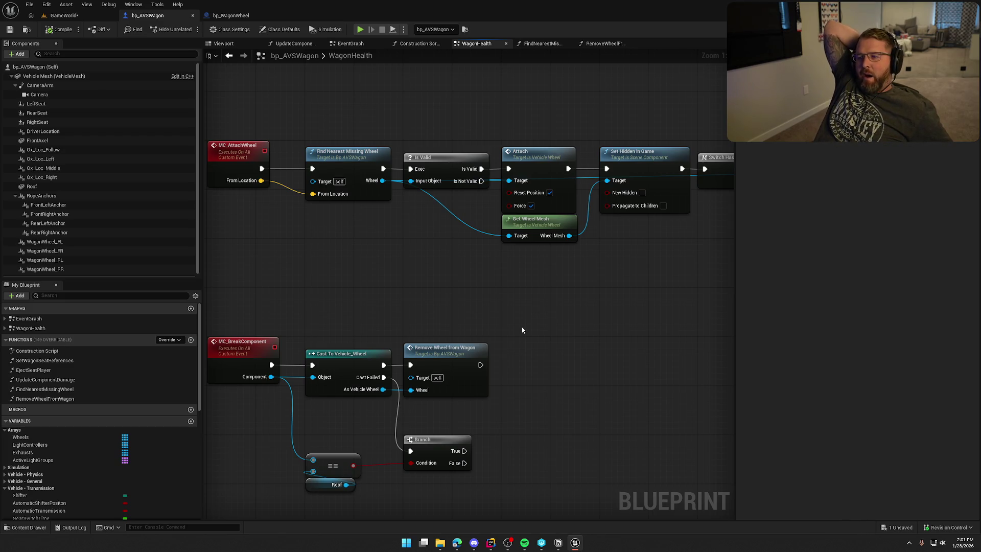
pyautogui.press('Home')
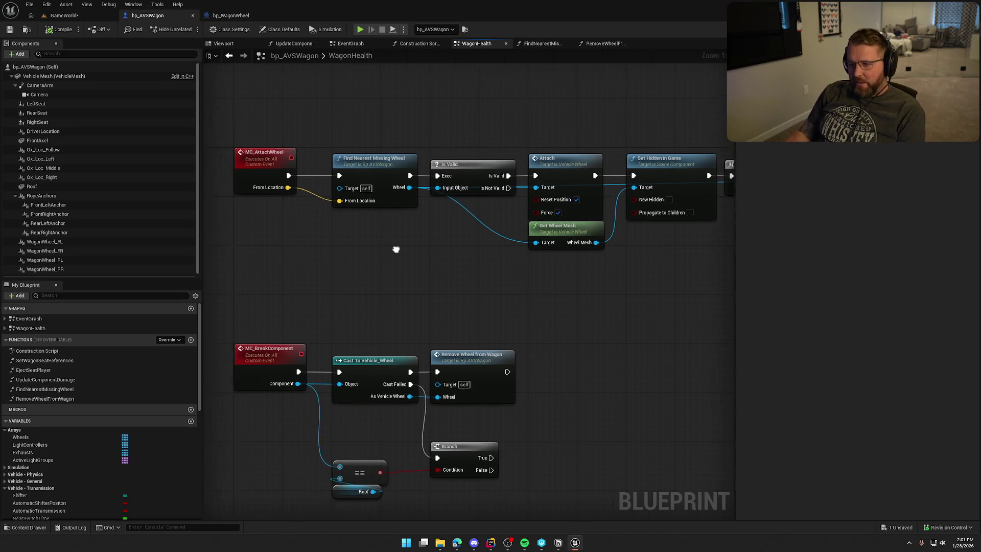
pyautogui.moveTo(438, 263)
pyautogui.mouseDown()
pyautogui.moveTo(350, 119)
pyautogui.moveTo(427, 280)
pyautogui.mouseUp()
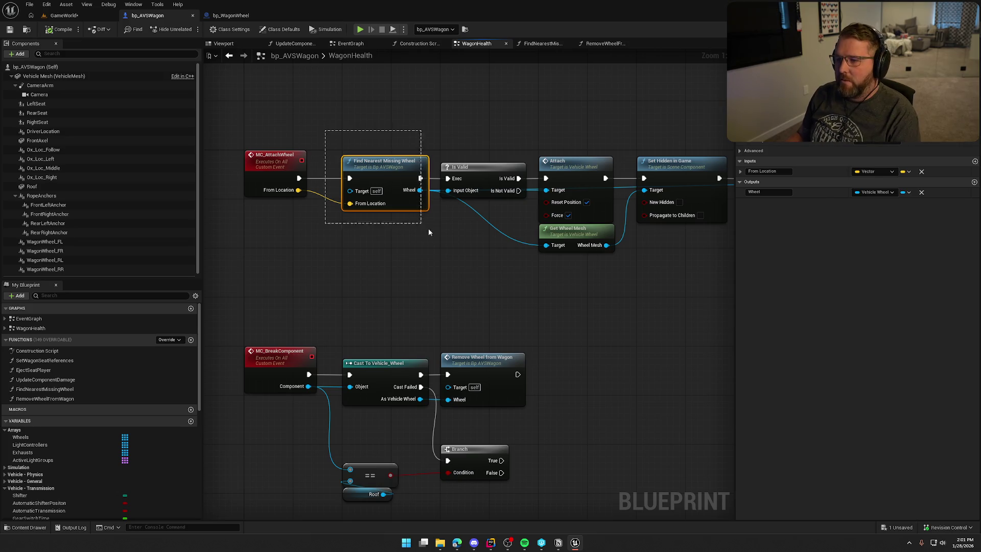
pyautogui.moveTo(428, 231); pyautogui.dragTo(435, 240)
# Step: In bp_WagonWheel's UseItem, add a Find Nearest Missing Wheel call on the cast wagon
pyautogui.click(226, 15)
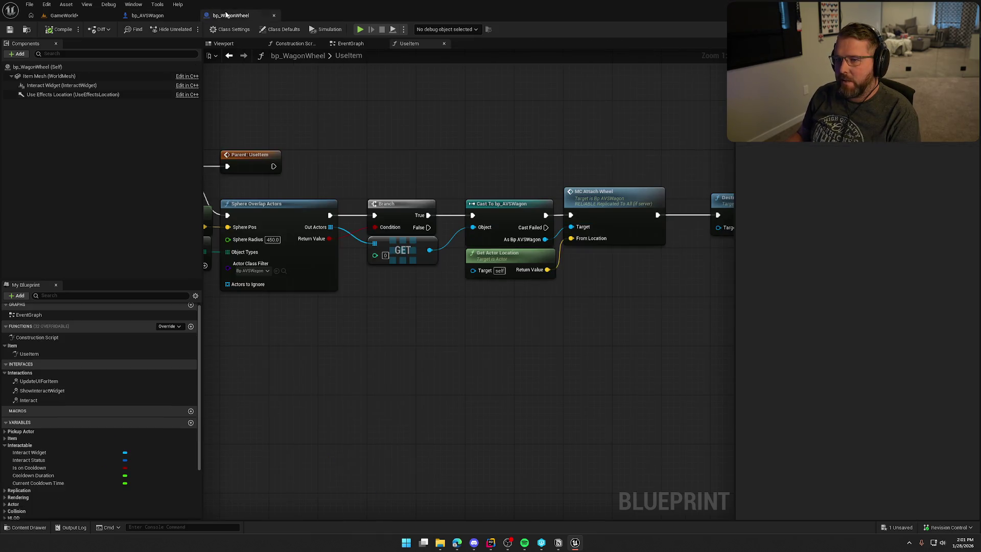
pyautogui.moveTo(588, 278); pyautogui.dragTo(494, 246)
pyautogui.moveTo(450, 206); pyautogui.dragTo(494, 241)
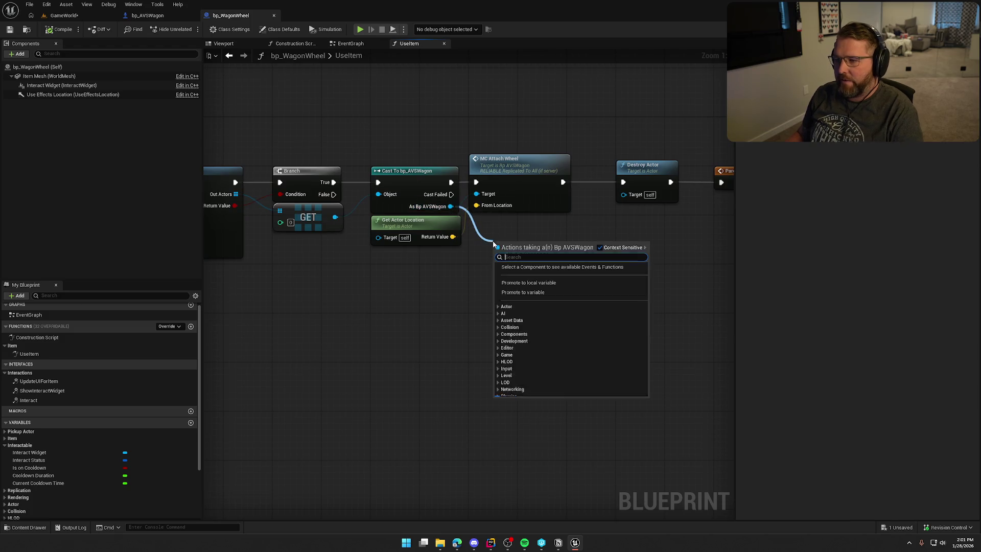
pyautogui.click(156, 16)
pyautogui.click(231, 15)
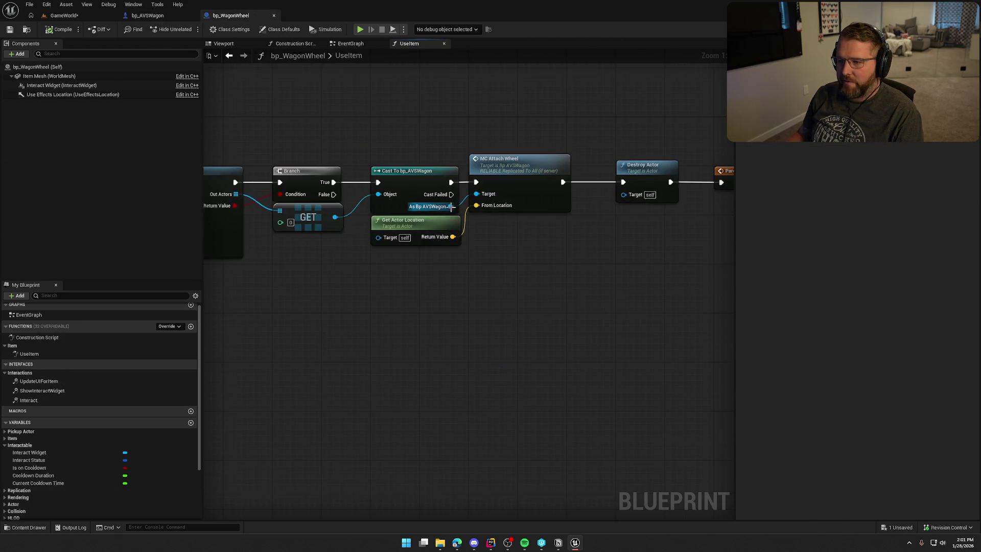
pyautogui.moveTo(450, 207)
pyautogui.mouseDown()
pyautogui.moveTo(492, 229)
pyautogui.moveTo(473, 250)
pyautogui.moveTo(494, 277)
pyautogui.moveTo(516, 245)
pyautogui.moveTo(505, 237)
pyautogui.mouseUp()
pyautogui.write('find nearest')
pyautogui.press('Return')
# Step: Wire the cast bp_AVSWagon output into Find Nearest Missing Wheel
pyautogui.moveTo(504, 285)
pyautogui.mouseDown()
pyautogui.moveTo(559, 279)
pyautogui.moveTo(570, 331)
pyautogui.moveTo(490, 232)
pyautogui.mouseUp()
pyautogui.click(503, 286)
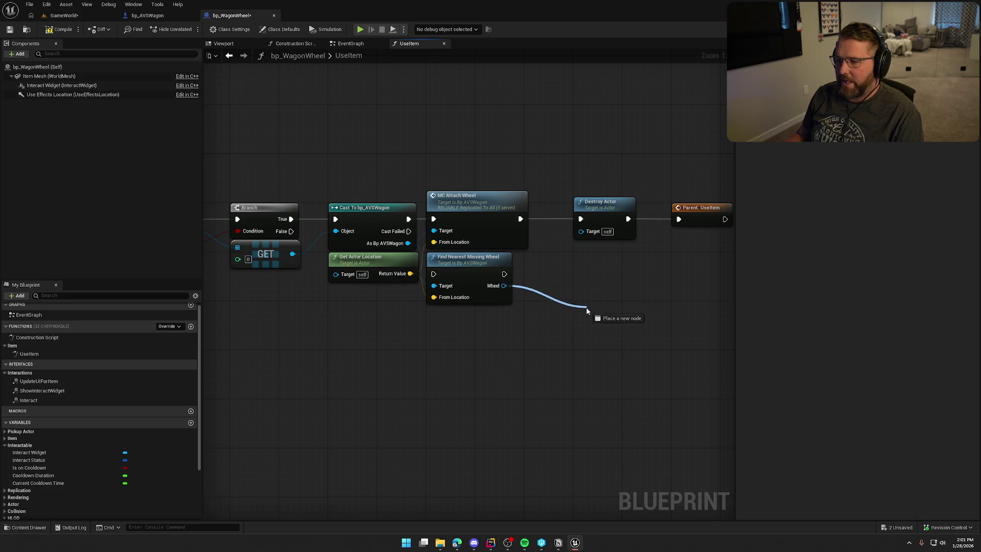
pyautogui.moveTo(586, 307); pyautogui.dragTo(556, 253)
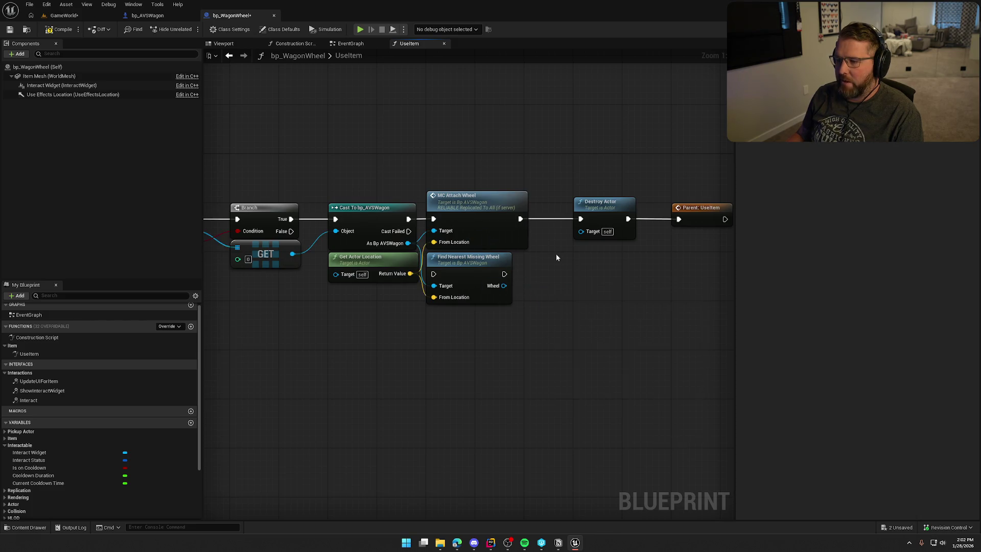
pyautogui.moveTo(466, 286)
pyautogui.mouseDown()
pyautogui.moveTo(512, 330)
pyautogui.moveTo(569, 305)
pyautogui.moveTo(644, 229)
pyautogui.moveTo(489, 344)
pyautogui.moveTo(510, 333)
pyautogui.mouseUp()
pyautogui.click(500, 297)
pyautogui.moveTo(406, 227); pyautogui.dragTo(424, 144)
# Step: Rearrange the chain so MC Attach Wheel runs after Find Nearest Missing Wheel
pyautogui.moveTo(372, 218)
pyautogui.mouseDown()
pyautogui.moveTo(396, 274)
pyautogui.moveTo(441, 219)
pyautogui.moveTo(471, 220)
pyautogui.mouseUp()
pyautogui.moveTo(378, 196); pyautogui.dragTo(544, 258)
pyautogui.moveTo(449, 207); pyautogui.dragTo(648, 207)
pyautogui.moveTo(332, 140); pyautogui.dragTo(489, 235)
pyautogui.moveTo(424, 238); pyautogui.dragTo(370, 230)
pyautogui.moveTo(449, 217); pyautogui.dragTo(419, 205)
pyautogui.click(452, 299)
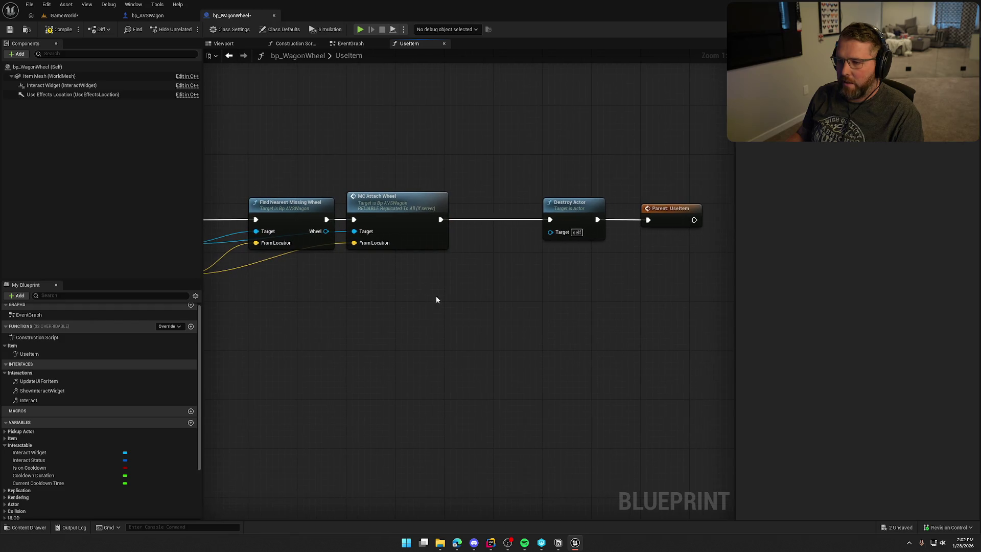
pyautogui.moveTo(487, 201)
pyautogui.mouseDown()
pyautogui.moveTo(580, 191)
pyautogui.moveTo(536, 200)
pyautogui.mouseUp()
# Step: Add an Is Valid macro on Wheel so MC Attach Wheel runs only when valid
pyautogui.moveTo(405, 221); pyautogui.dragTo(430, 262)
pyautogui.write('is vali')
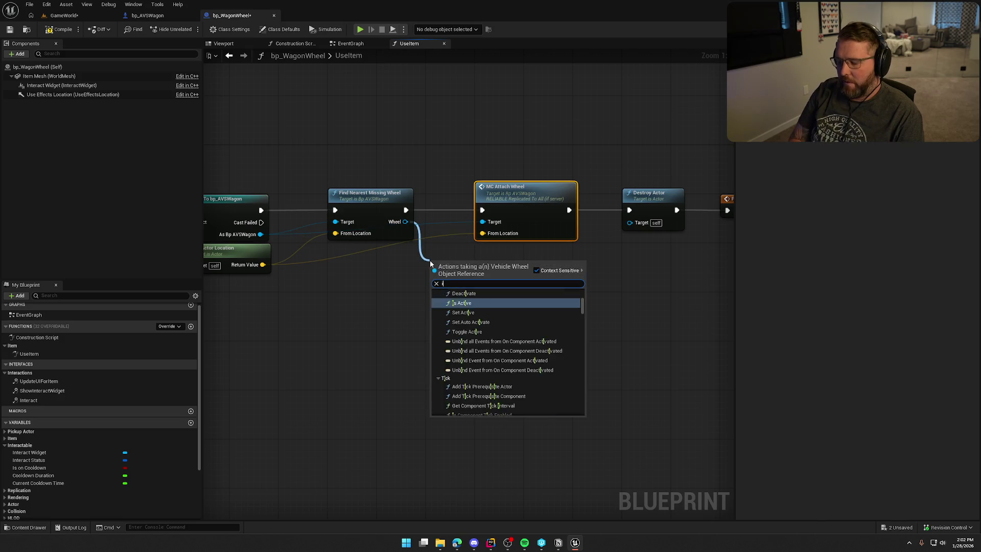
pyautogui.press('Down')
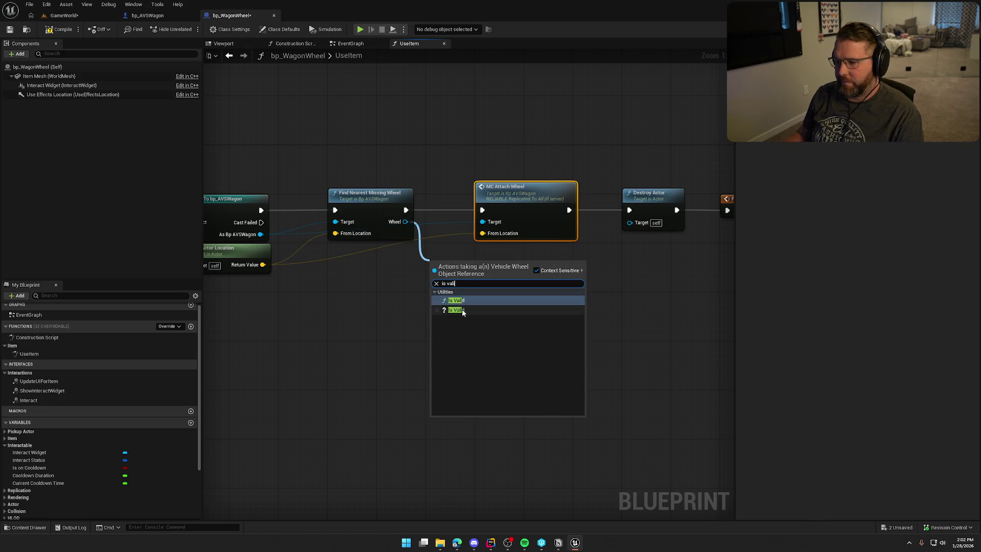
pyautogui.press('Return')
pyautogui.moveTo(410, 221); pyautogui.dragTo(406, 210)
pyautogui.moveTo(505, 271); pyautogui.dragTo(482, 210)
# Step: Tidy the node layout and call Parent: UseItem from Is Not Valid
pyautogui.moveTo(465, 169); pyautogui.dragTo(652, 235)
pyautogui.moveTo(649, 193); pyautogui.dragTo(662, 126)
pyautogui.click(459, 260)
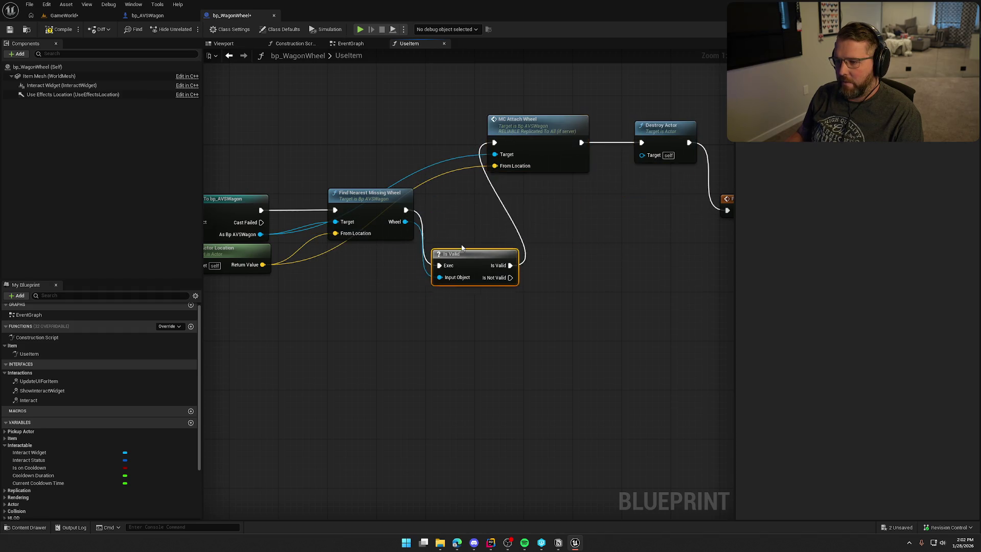
pyautogui.moveTo(459, 260); pyautogui.dragTo(460, 199)
pyautogui.click(501, 302)
pyautogui.moveTo(502, 344); pyautogui.dragTo(448, 286)
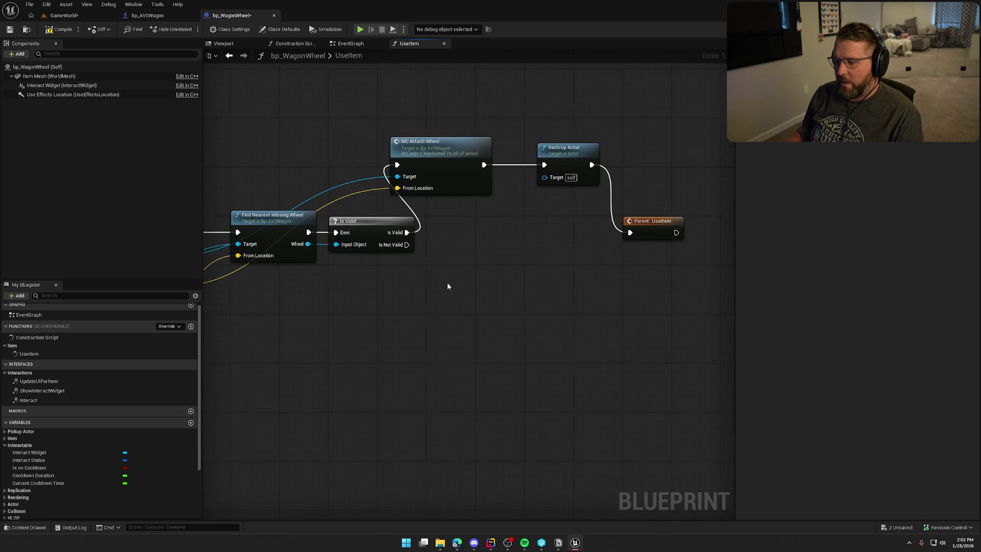
pyautogui.moveTo(429, 163)
pyautogui.mouseDown()
pyautogui.moveTo(472, 172)
pyautogui.moveTo(466, 194)
pyautogui.mouseUp()
pyautogui.click(503, 275)
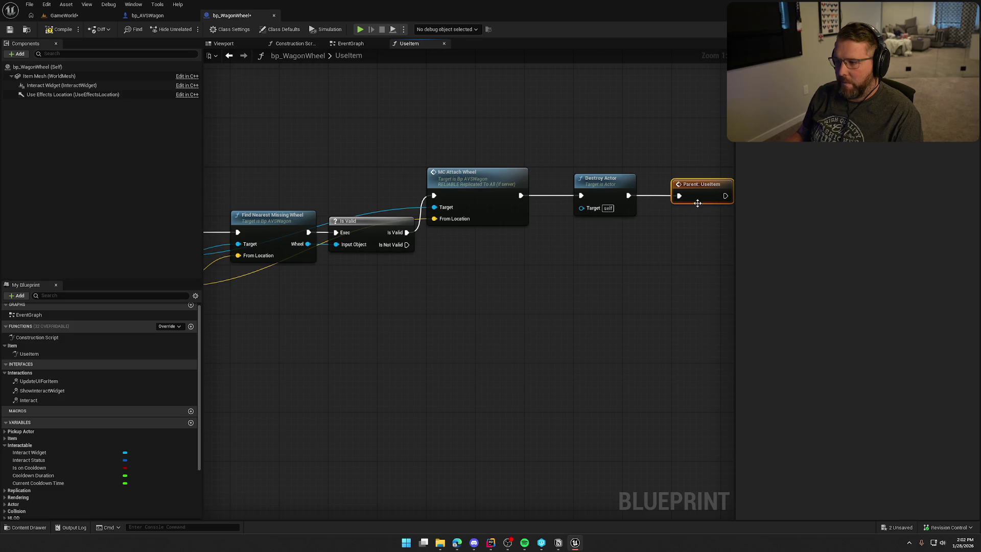
pyautogui.moveTo(554, 246); pyautogui.dragTo(407, 244)
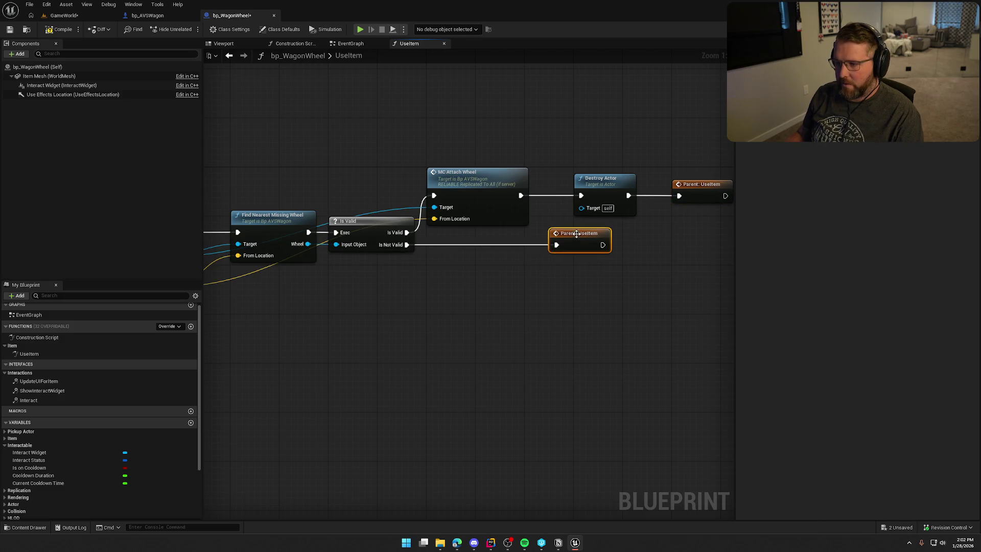
pyautogui.moveTo(576, 234)
pyautogui.mouseDown()
pyautogui.moveTo(454, 233)
pyautogui.moveTo(433, 309)
pyautogui.moveTo(543, 311)
pyautogui.moveTo(532, 332)
pyautogui.mouseUp()
# Step: Go to MC_AttachWheel in WagonHealth and make its From Location input a Vehicle Wheel reference
pyautogui.doubleClick(564, 173)
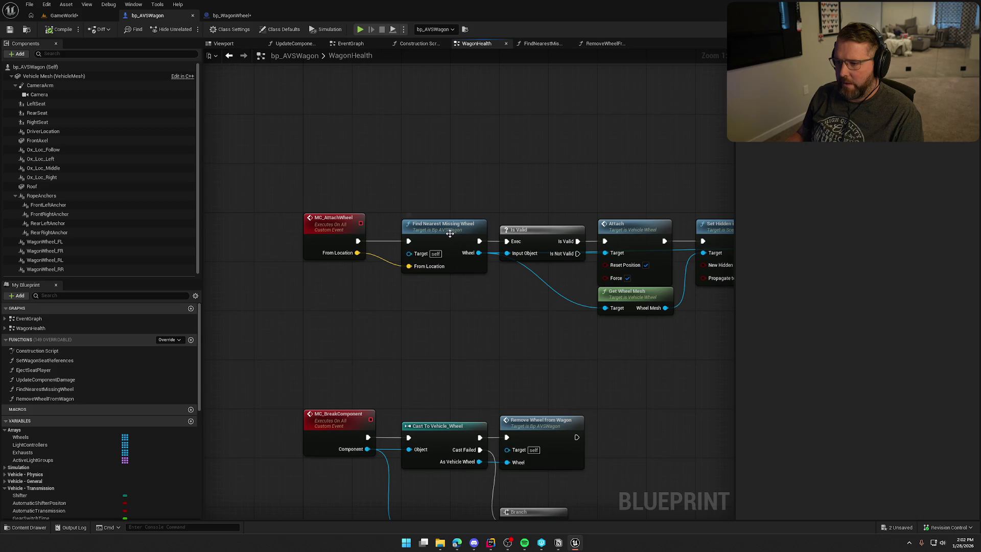
pyautogui.moveTo(476, 253)
pyautogui.mouseDown()
pyautogui.moveTo(367, 262)
pyautogui.moveTo(332, 252)
pyautogui.mouseUp()
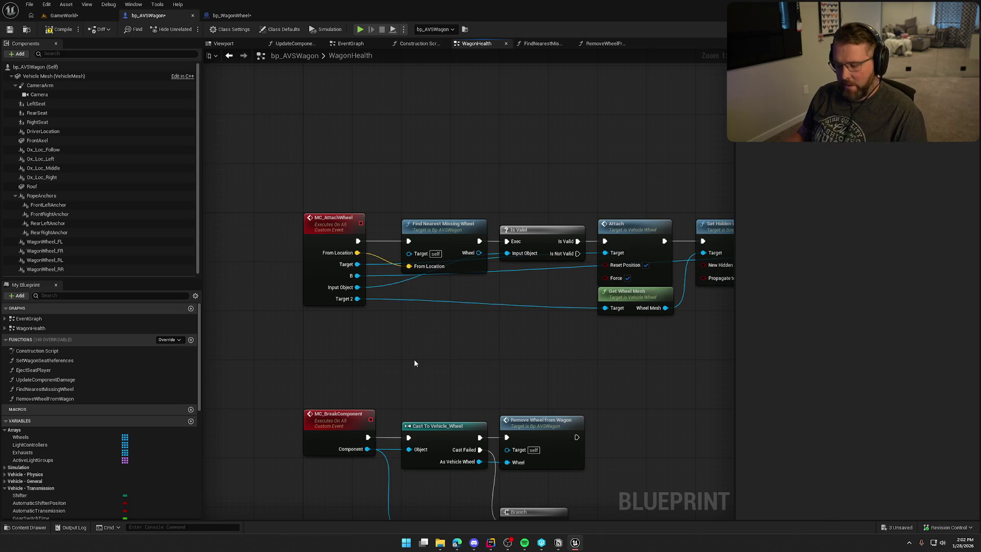
pyautogui.hotkey('ctrl', 'z')
pyautogui.hotkey('ctrl', 'z')
pyautogui.hotkey('ctrl', 'z')
pyautogui.hotkey('ctrl', 'z')
pyautogui.hotkey('ctrl', 'z')
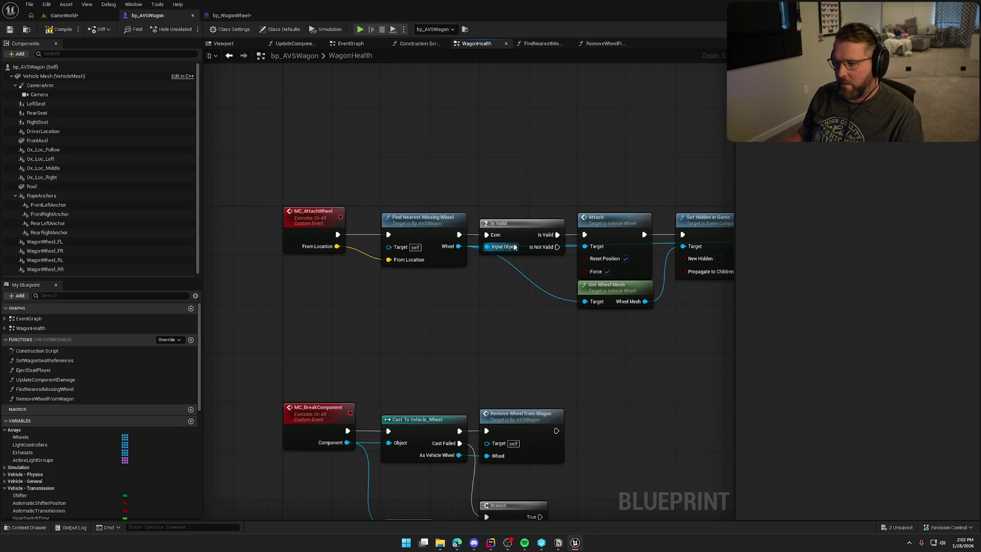
pyautogui.moveTo(511, 258); pyautogui.dragTo(514, 221)
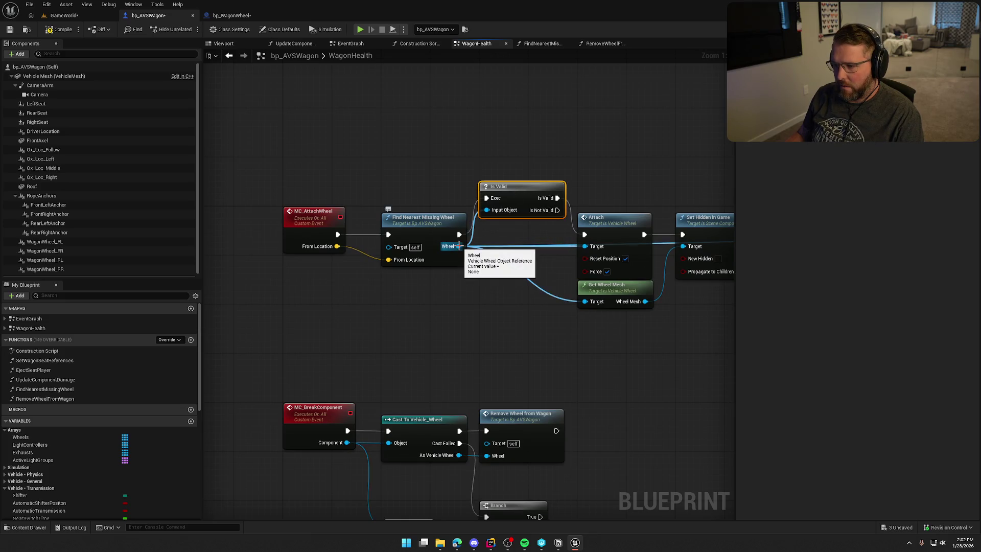
pyautogui.click(315, 227)
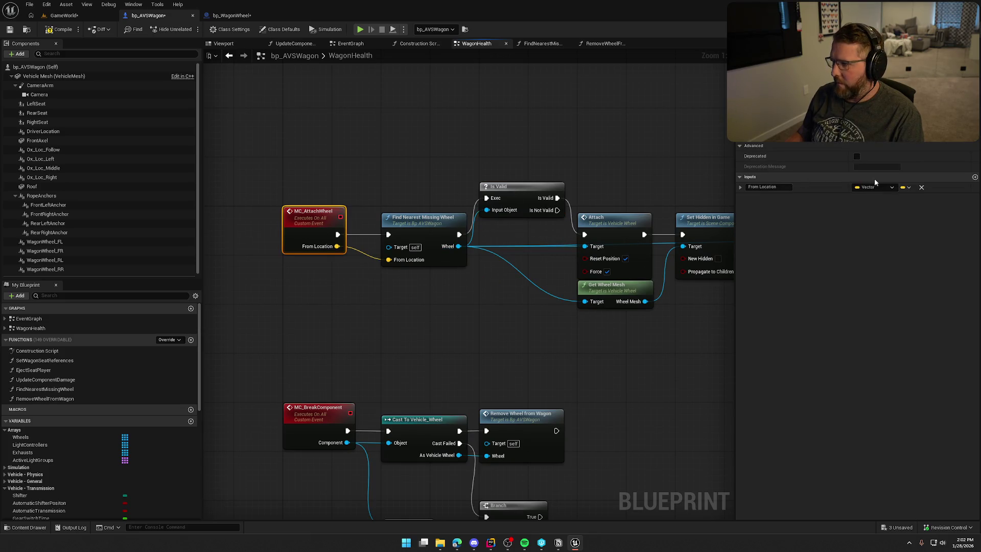
pyautogui.click(884, 187)
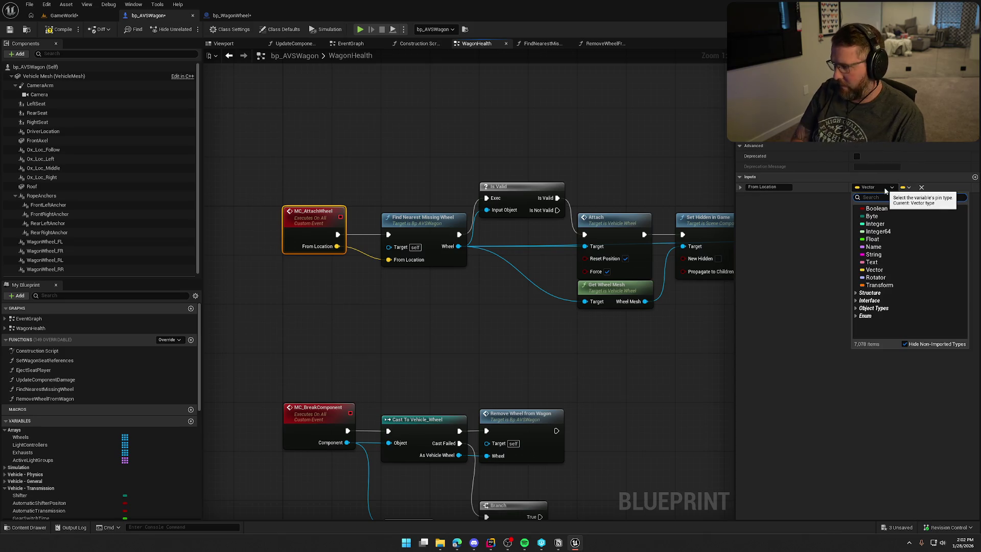
pyautogui.write('vehicle wheel')
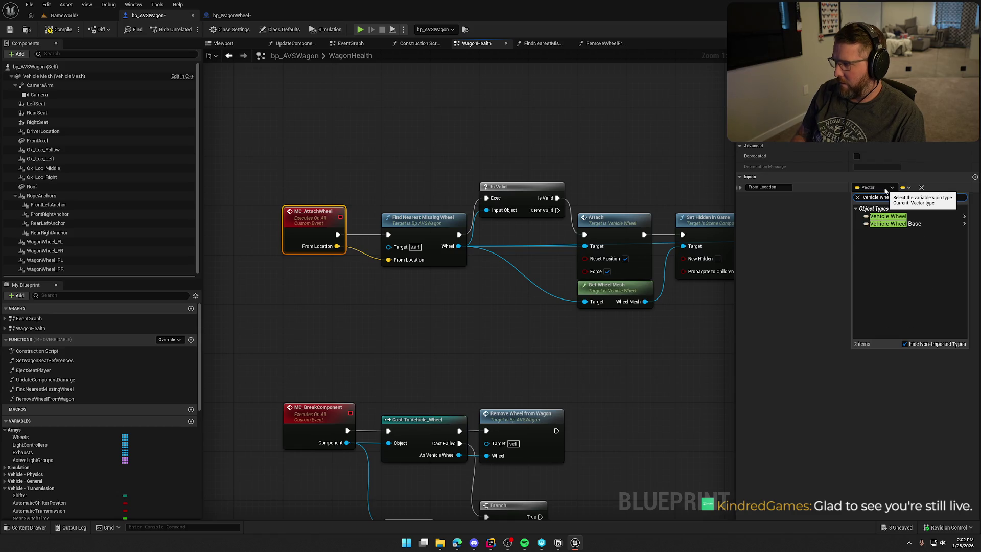
pyautogui.click(856, 218)
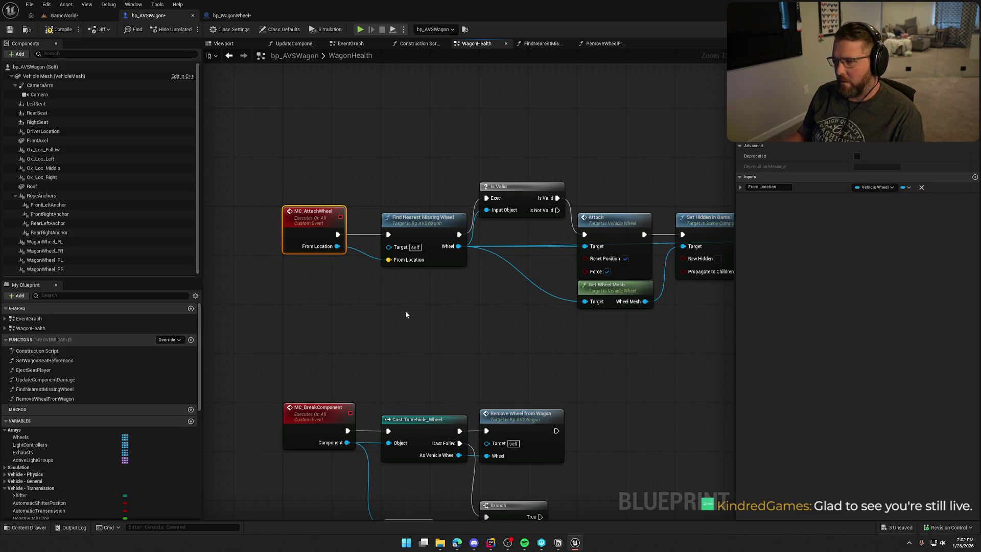
# Step: Run Is Valid directly from MC_AttachWheel and delete the Find Nearest Missing Wheel node
pyautogui.moveTo(410, 290); pyautogui.dragTo(388, 283)
pyautogui.moveTo(314, 227); pyautogui.dragTo(445, 202)
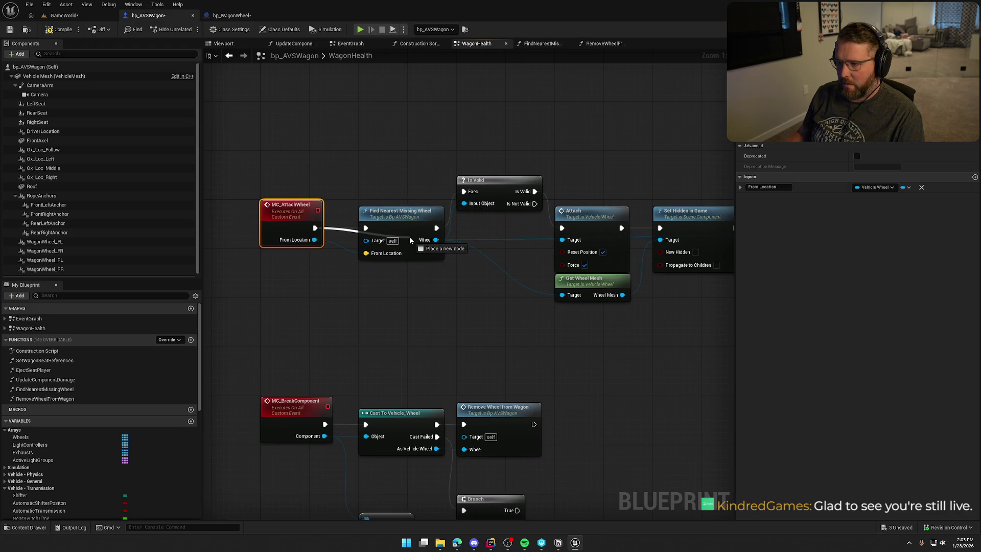
pyautogui.moveTo(410, 240)
pyautogui.mouseDown()
pyautogui.moveTo(473, 192)
pyautogui.moveTo(463, 191)
pyautogui.mouseUp()
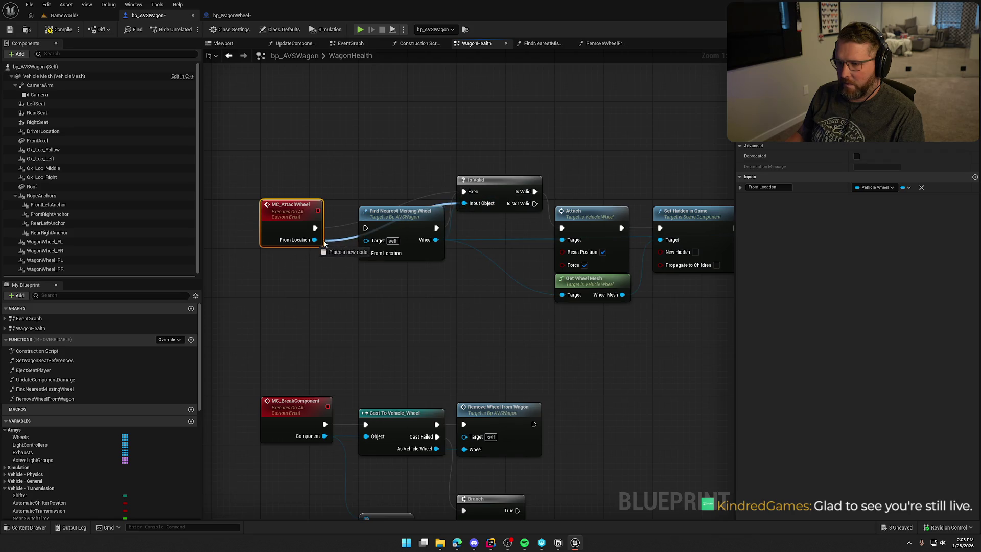
pyautogui.moveTo(396, 233)
pyautogui.mouseDown()
pyautogui.moveTo(372, 288)
pyautogui.moveTo(313, 241)
pyautogui.mouseUp()
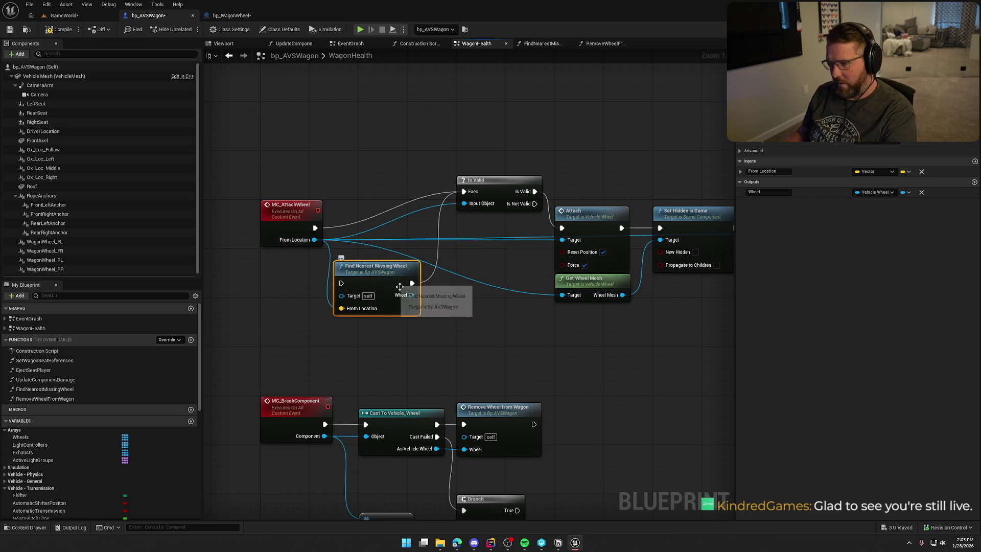
pyautogui.press('Delete')
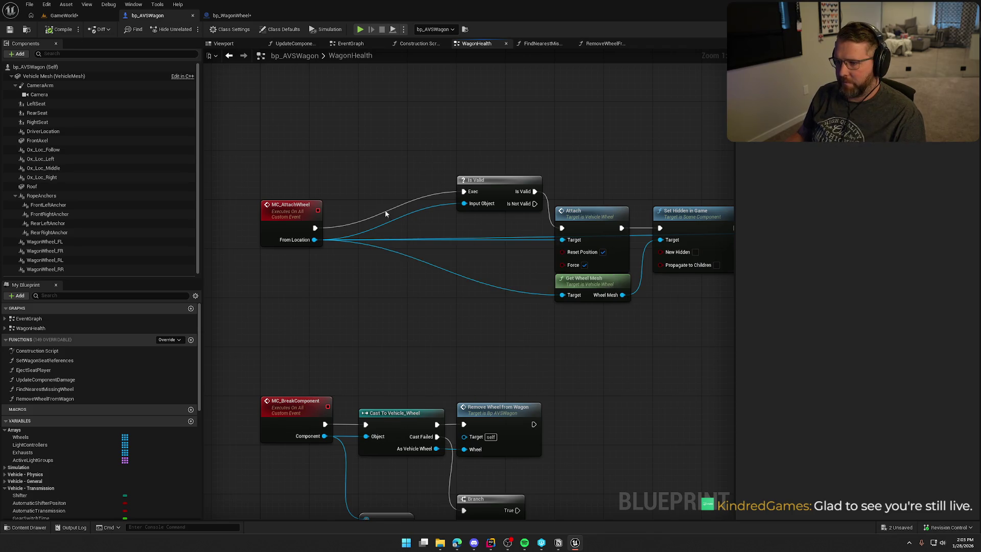
# Step: Rename MC_AttachWheel's input to Wheel
pyautogui.click(293, 220)
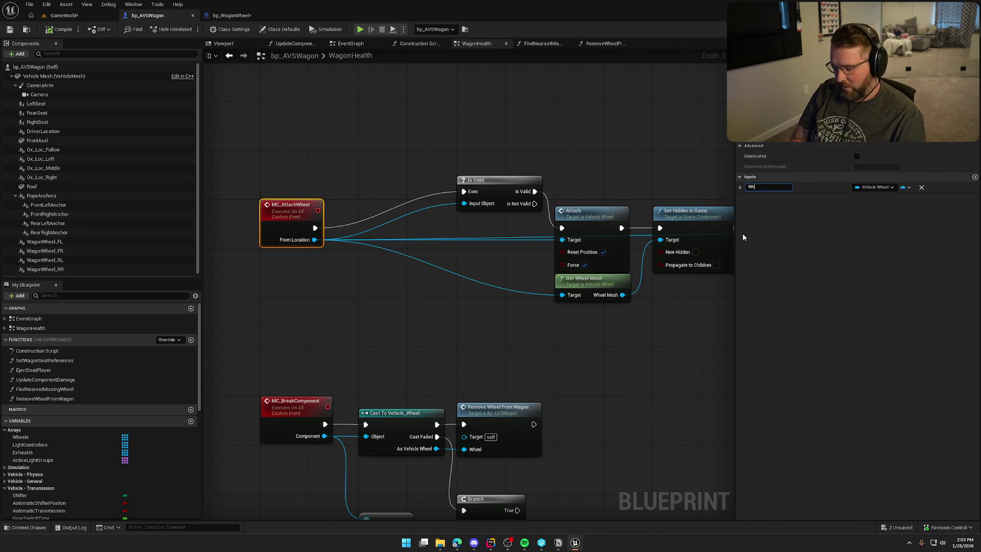
pyautogui.write('Wheel')
pyautogui.press('Return')
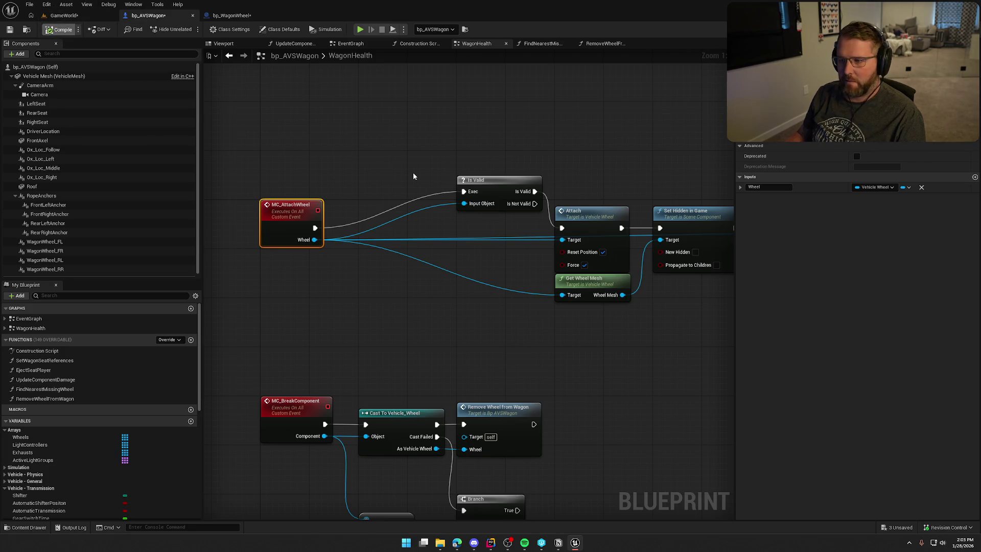
# Step: Place Is Valid between MC_AttachWheel and Attach, shifting the downstream nodes to fit
pyautogui.moveTo(496, 183); pyautogui.dragTo(397, 225)
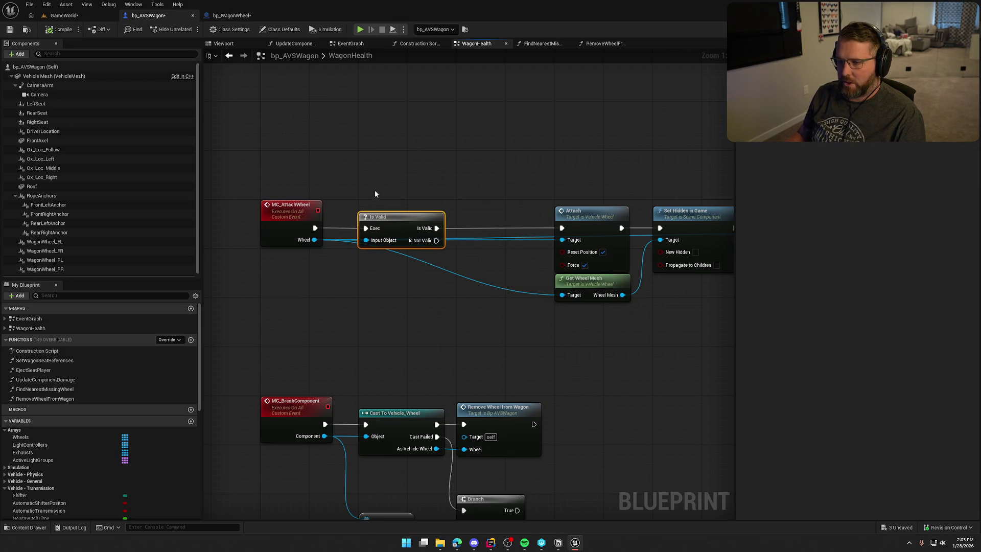
pyautogui.moveTo(451, 277); pyautogui.dragTo(450, 276)
pyautogui.scroll(-8, 439, 279)
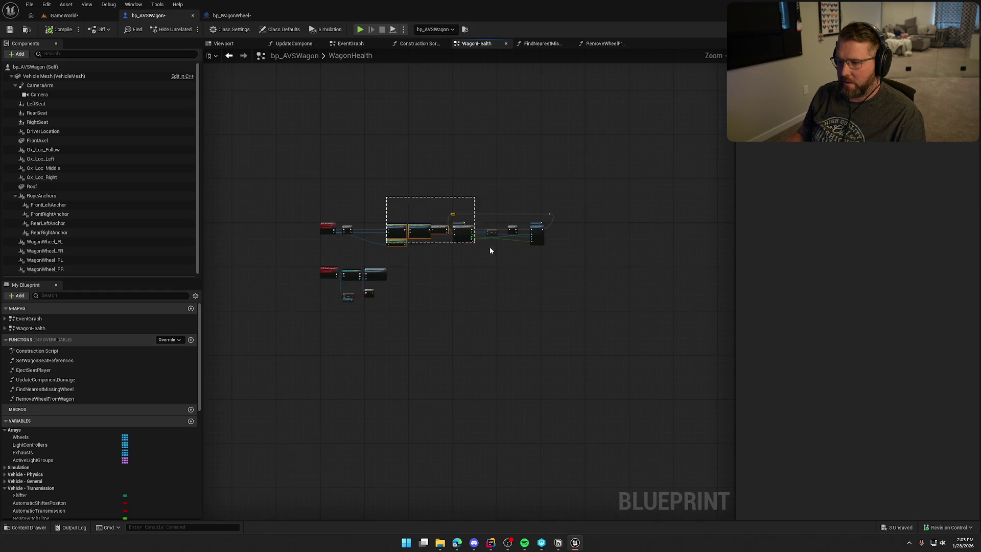
pyautogui.moveTo(489, 250); pyautogui.dragTo(571, 261)
pyautogui.scroll(8, 382, 235)
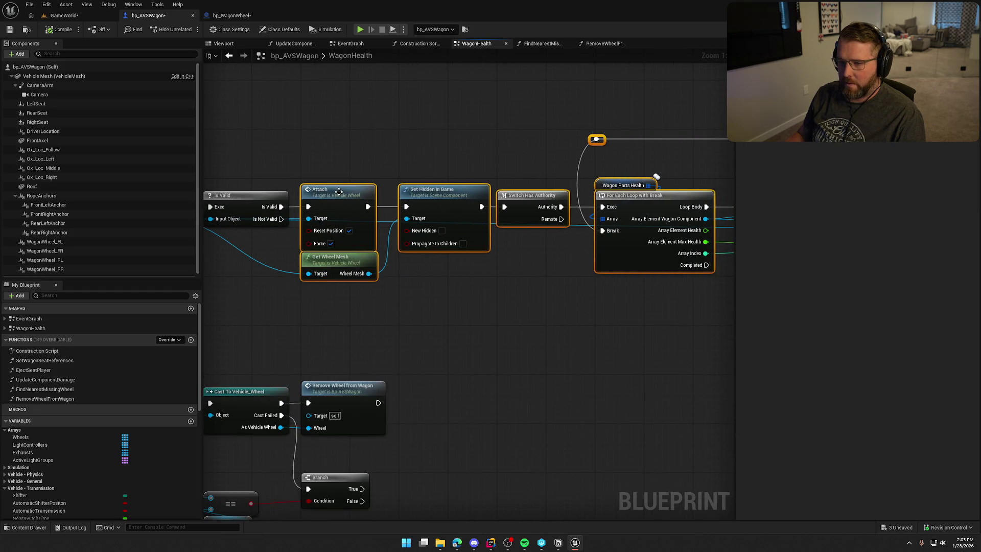
pyautogui.click(265, 148)
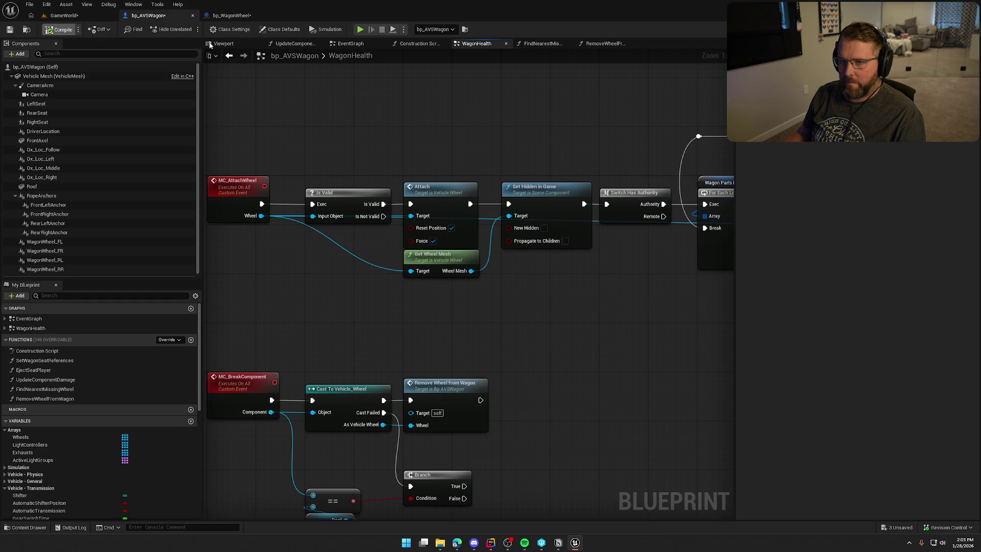
# Step: In bp_WagonWheel, feed Find Nearest Missing Wheel's Wheel into MC Attach Wheel and compile
pyautogui.click(238, 17)
pyautogui.rightClick(593, 187)
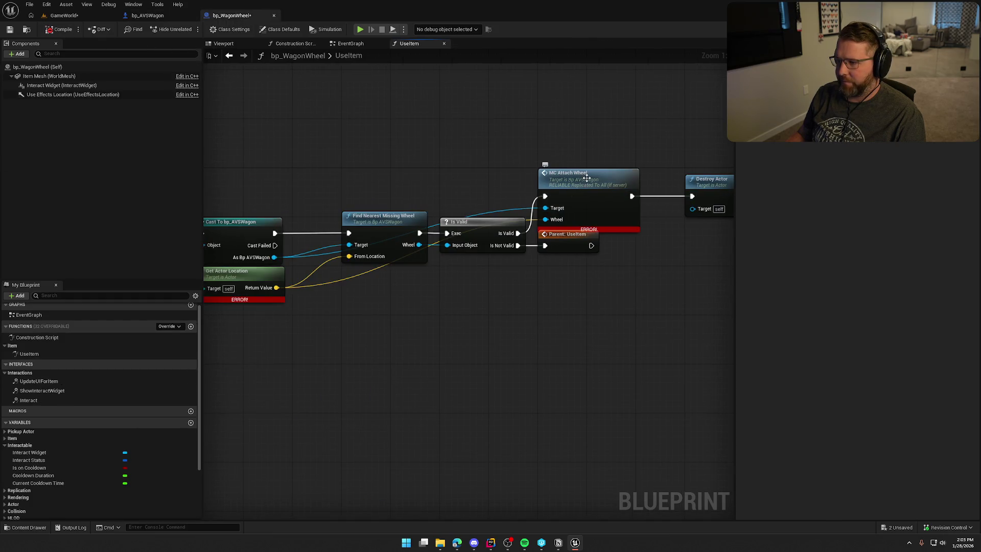
pyautogui.click(495, 351)
pyautogui.moveTo(520, 210)
pyautogui.mouseDown()
pyautogui.moveTo(539, 301)
pyautogui.moveTo(402, 266)
pyautogui.moveTo(374, 241)
pyautogui.mouseUp()
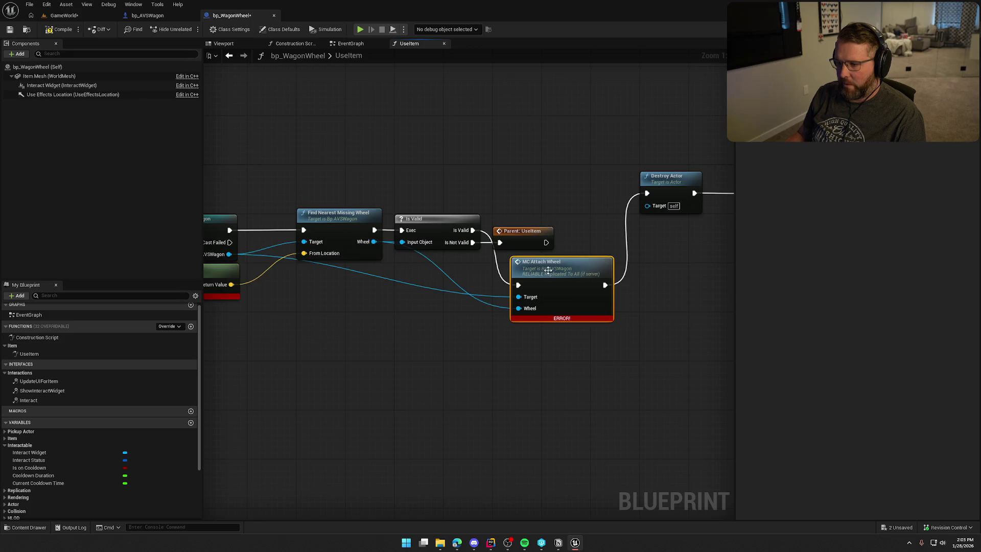
pyautogui.moveTo(550, 278)
pyautogui.mouseDown()
pyautogui.moveTo(544, 170)
pyautogui.moveTo(532, 182)
pyautogui.mouseUp()
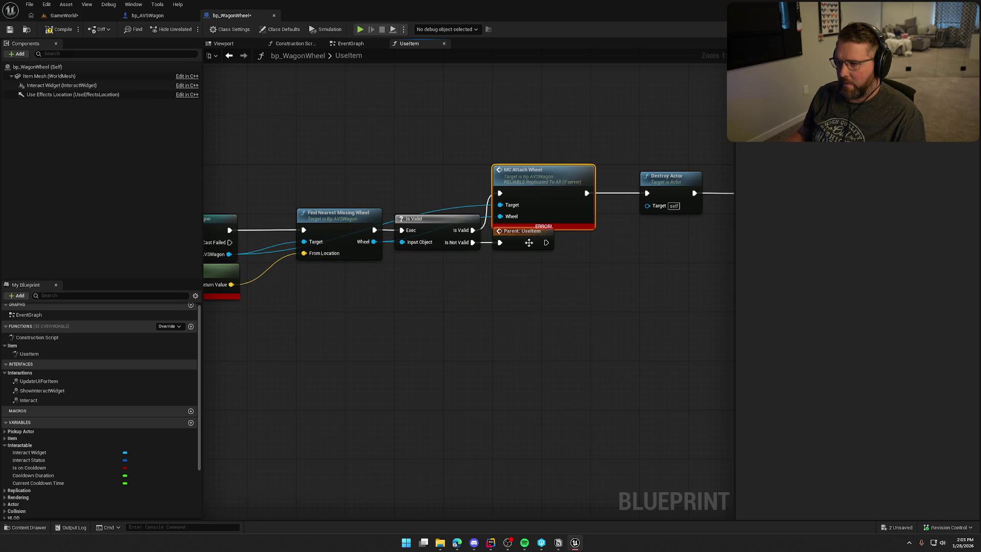
pyautogui.click(358, 167)
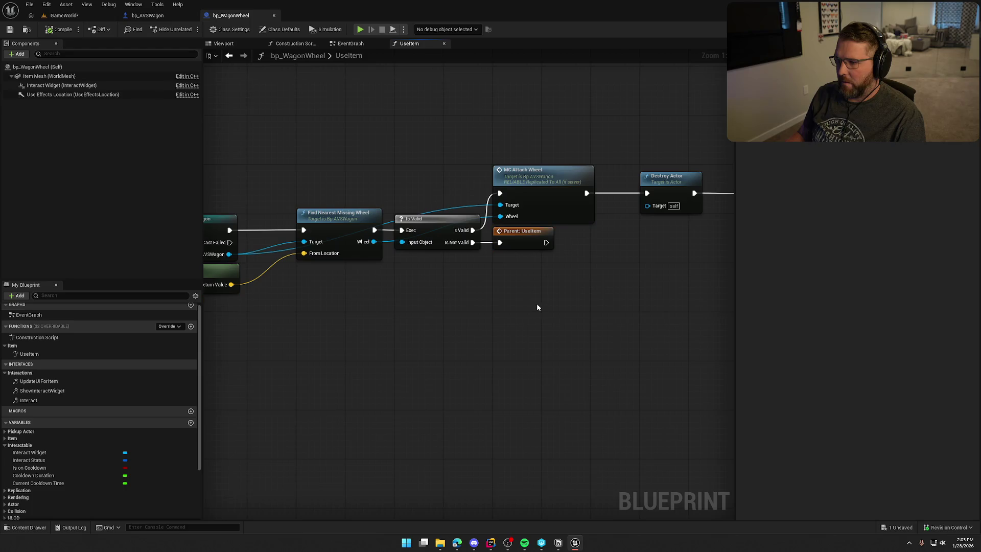
pyautogui.moveTo(537, 307); pyautogui.dragTo(651, 328)
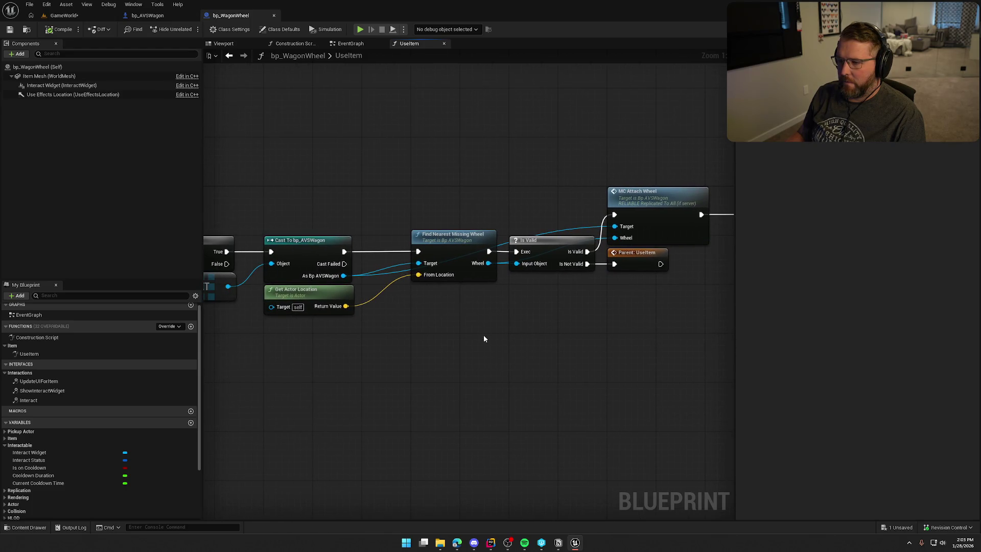
pyautogui.click(49, 17)
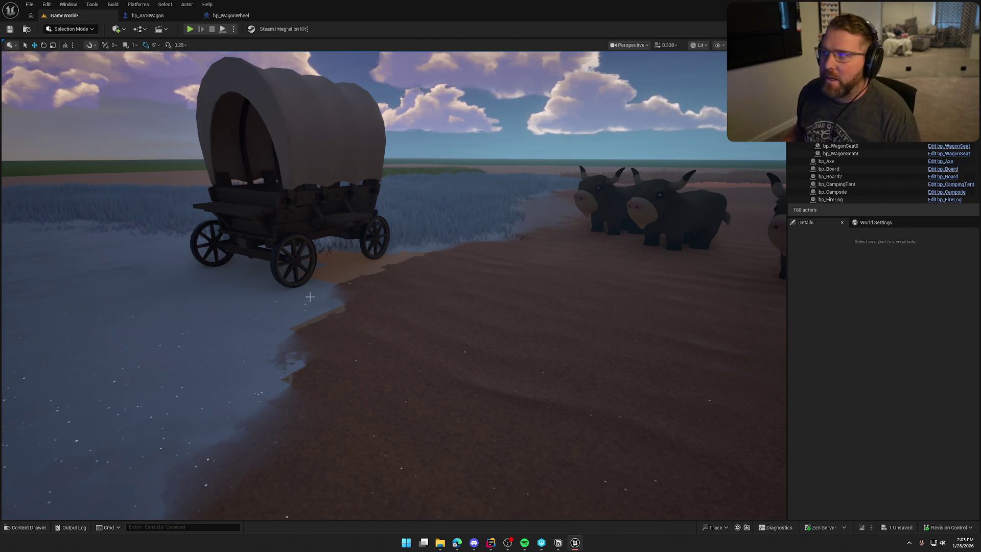
# Step: Start Play in Editor, pick up the loose wagon wheel, and carry it onto the dirt
pyautogui.hotkey('alt', 'p')
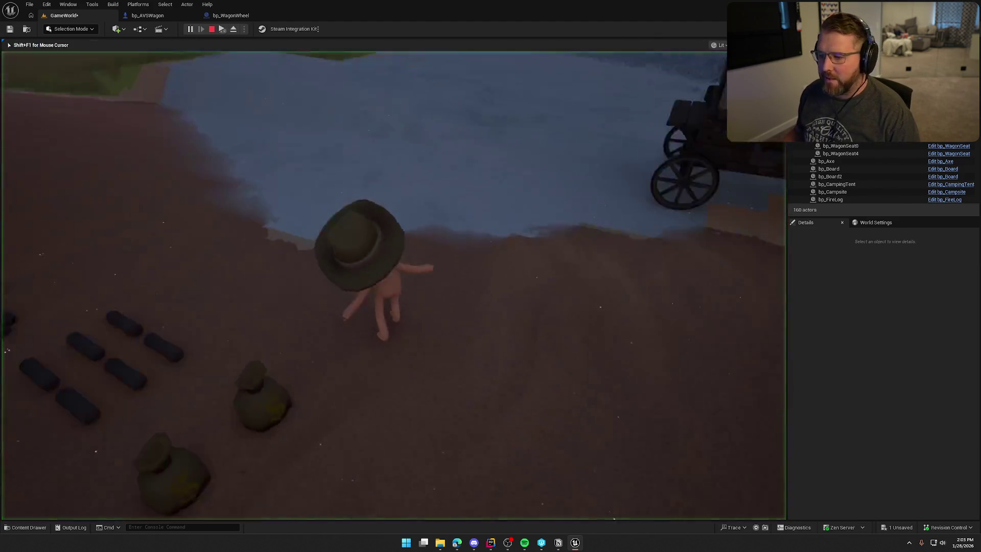
pyautogui.press('w')
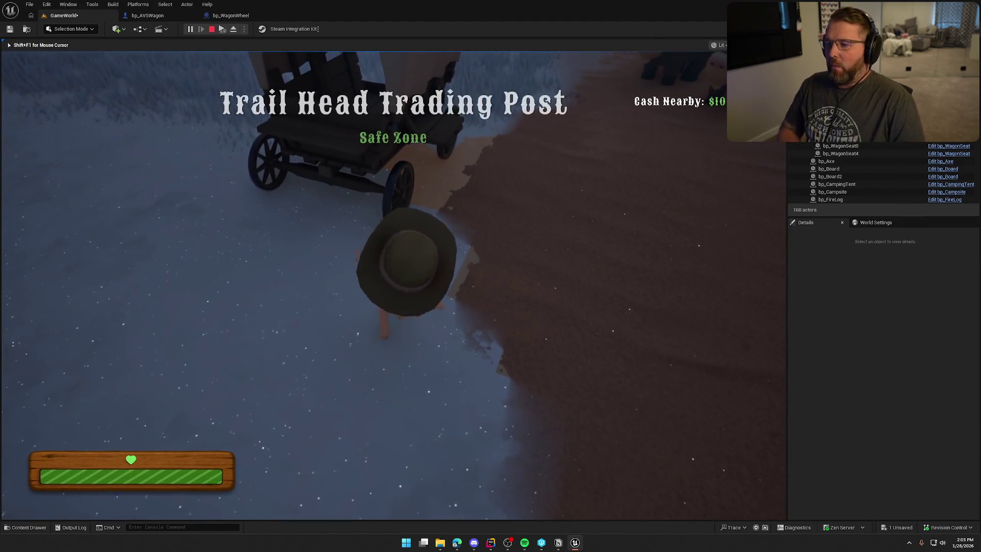
pyautogui.press('w')
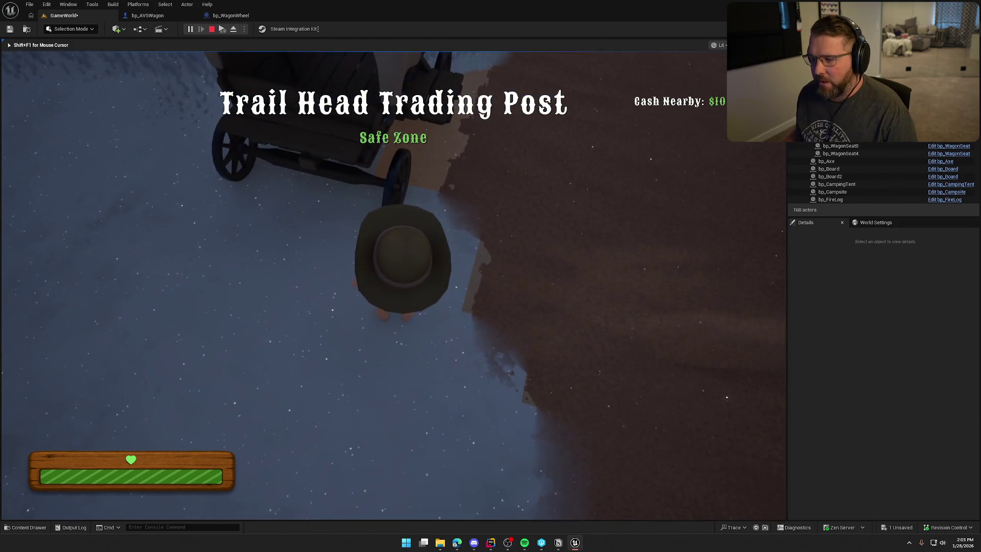
pyautogui.press('w')
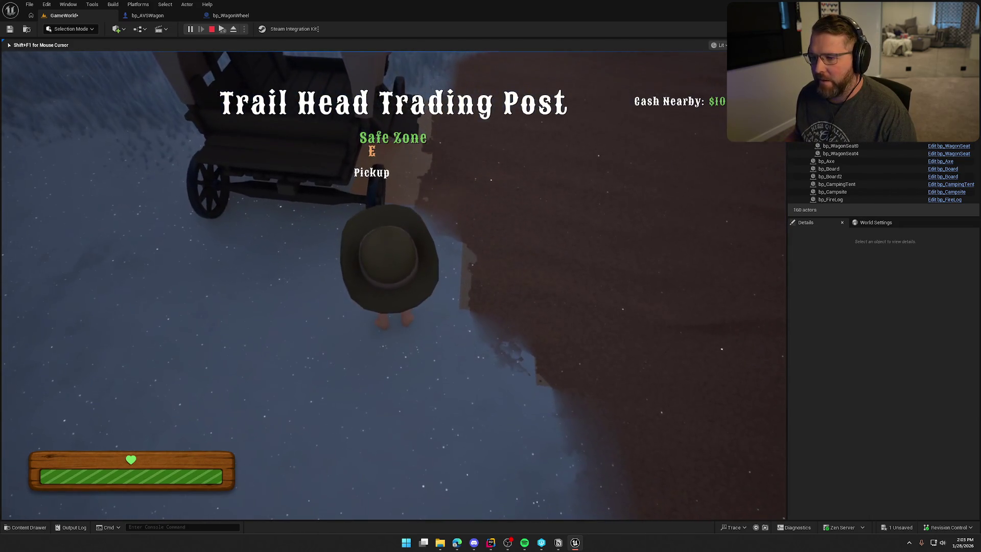
pyautogui.press('e')
pyautogui.press('w')
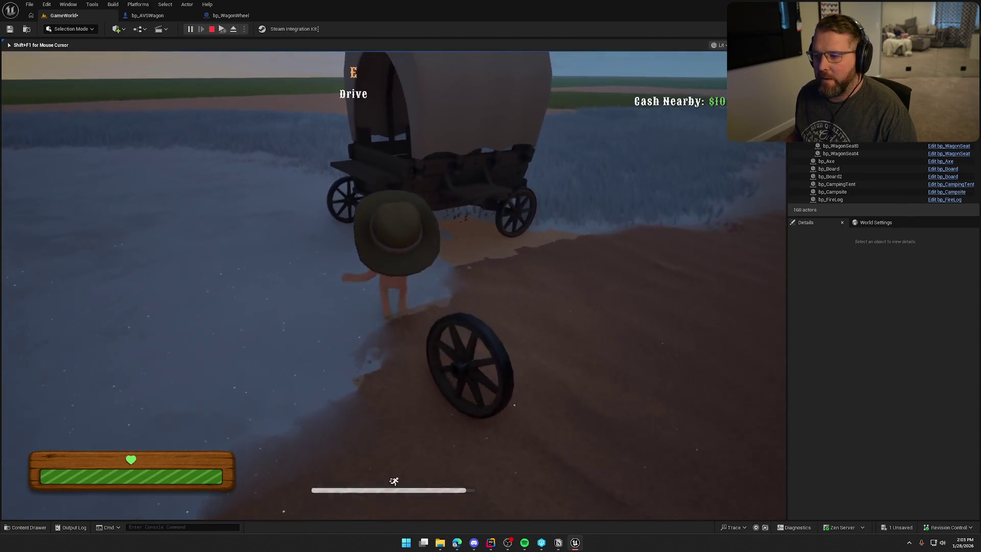
pyautogui.press('e')
# Step: Bring the wheel up to the wagon and attach it
pyautogui.press('w')
pyautogui.press('e')
pyautogui.press('w')
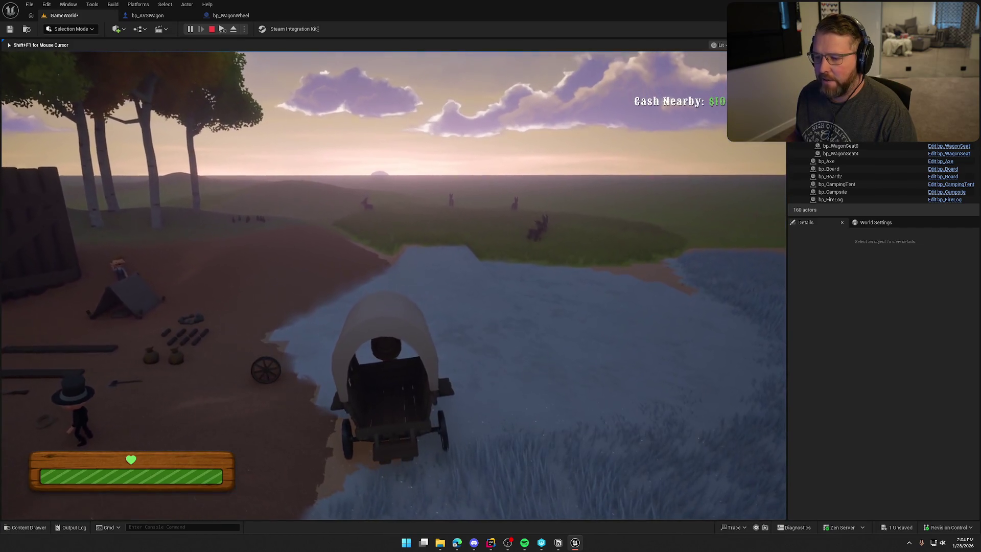
pyautogui.press('e')
pyautogui.press('w')
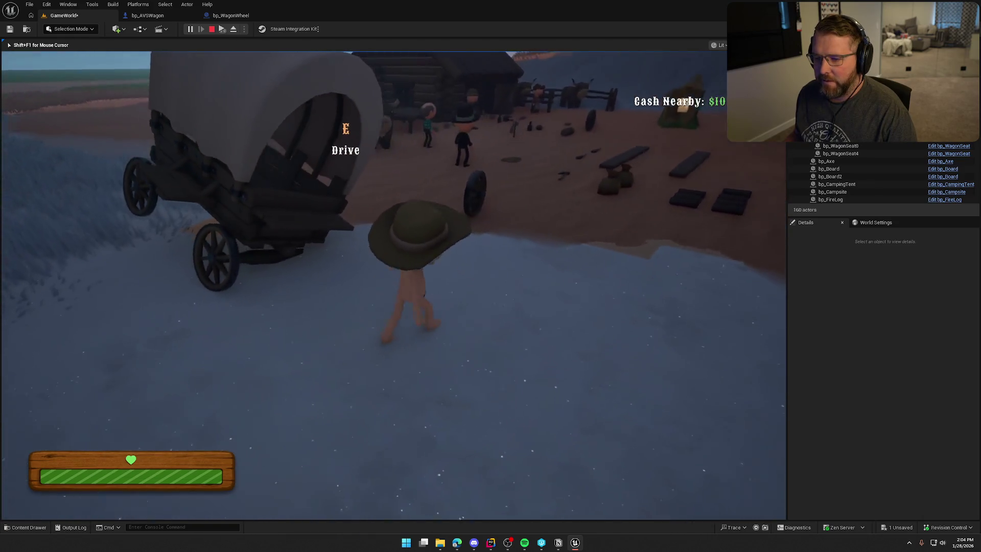
pyautogui.press('w')
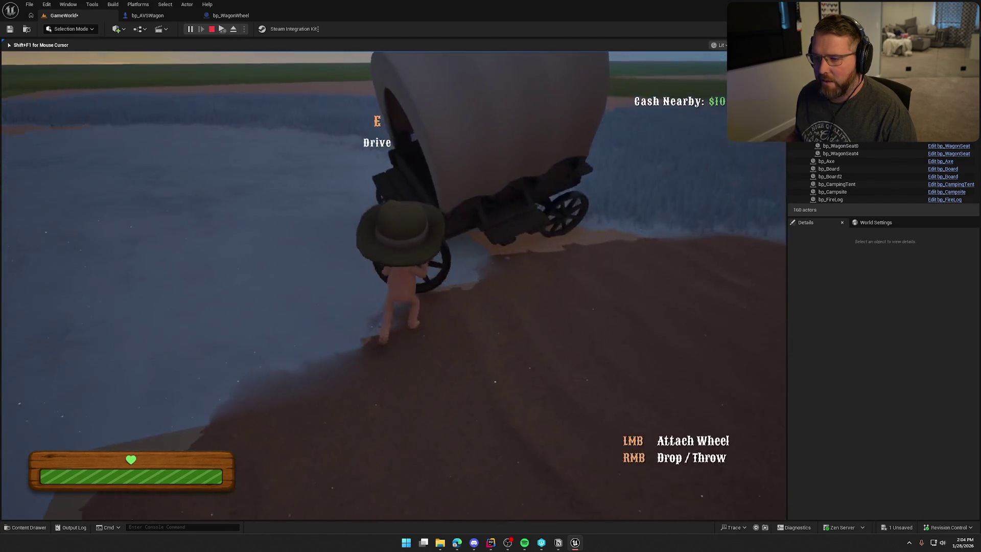
pyautogui.click(393, 285)
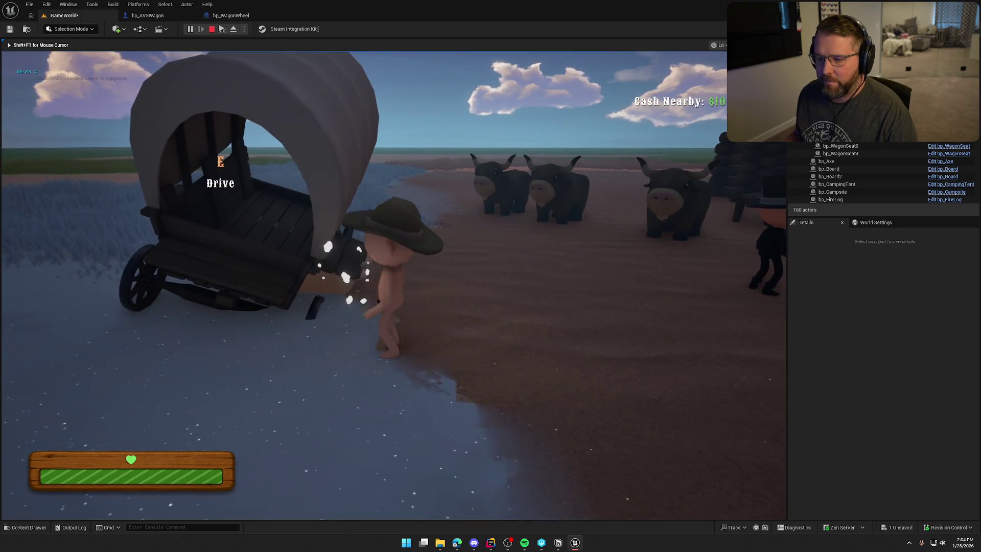
# Step: Drive the wagon into the shallows, climb out, walk away, and stop the session
pyautogui.press('e')
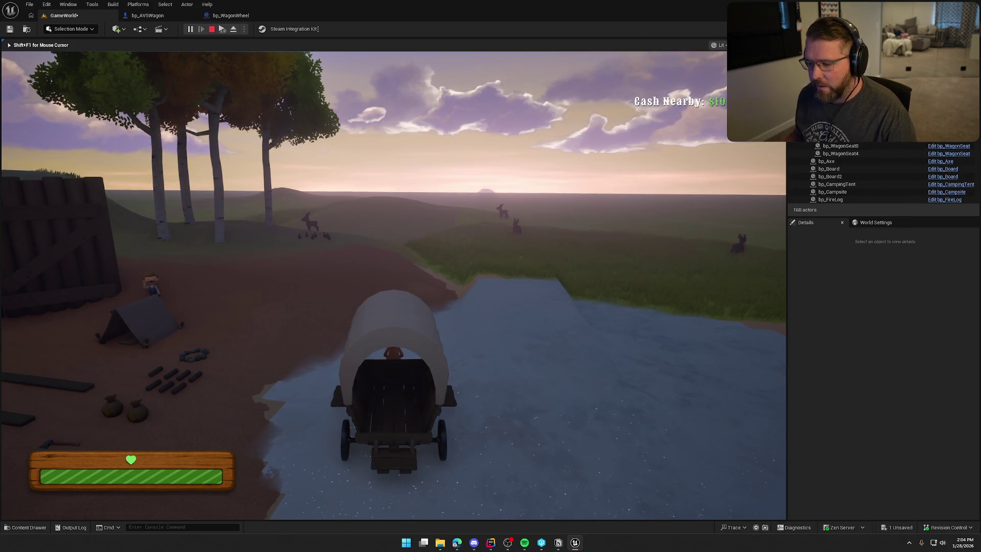
pyautogui.press('e')
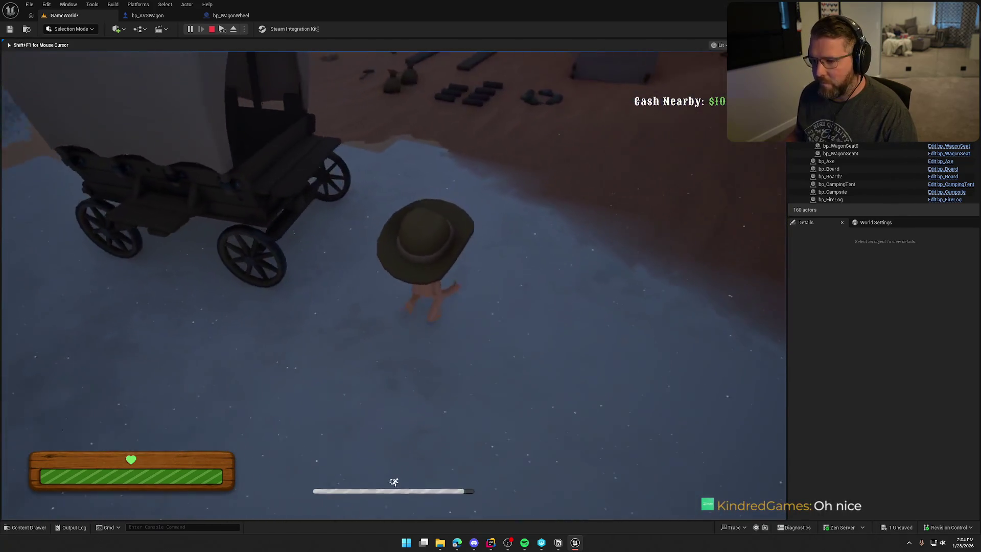
pyautogui.press('a')
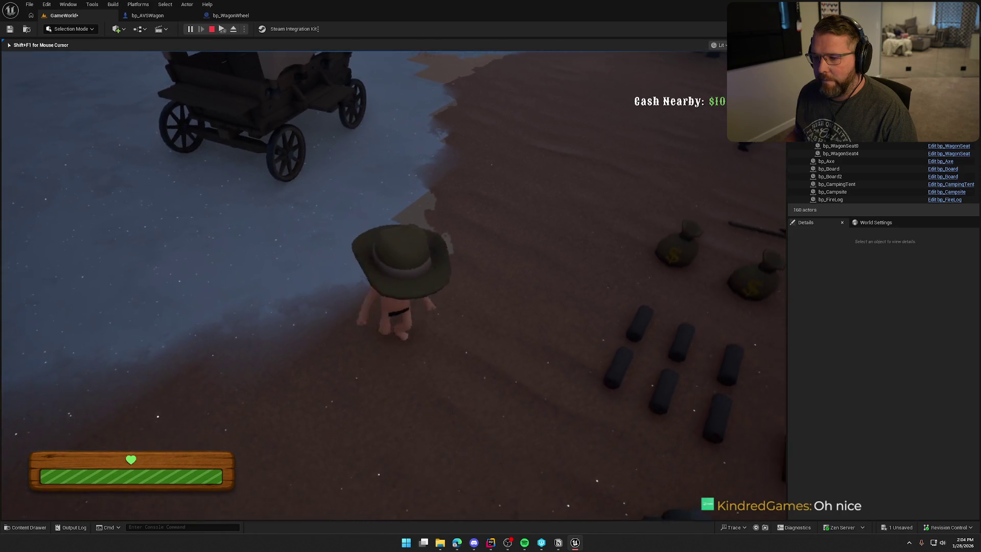
pyautogui.press('a')
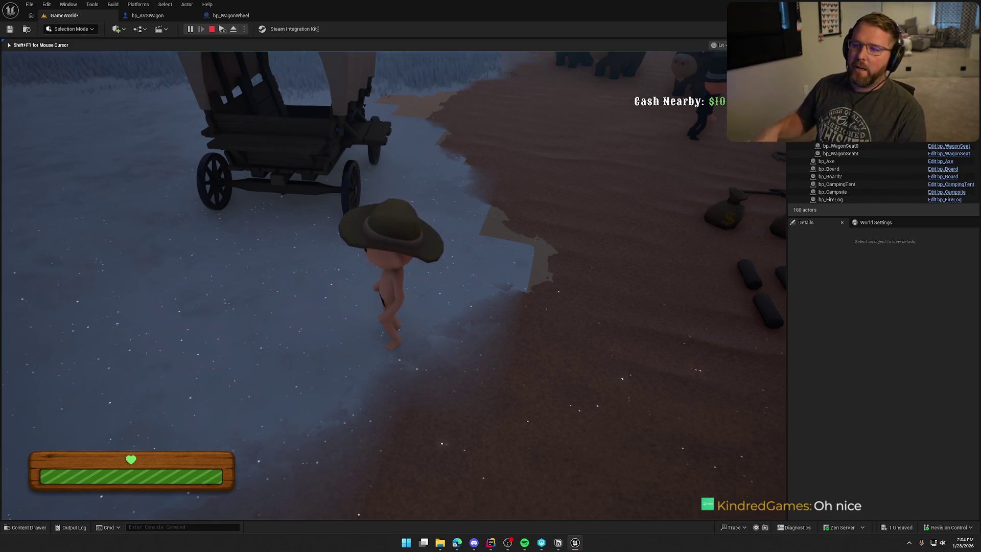
pyautogui.press('Escape')
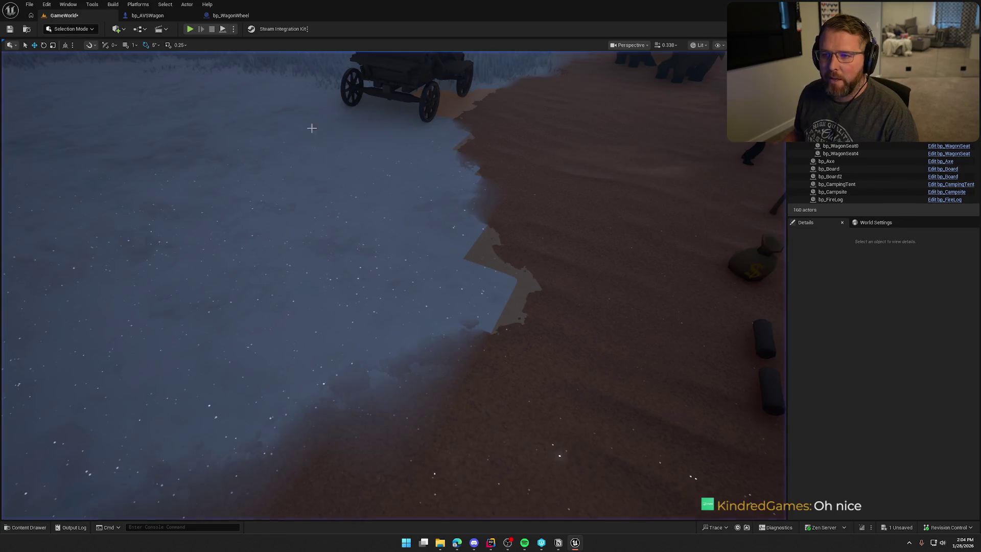
# Step: In bp_AVSWagon's EventGraph, review the Update Component Damage and Wagon Wheel FL test nodes
pyautogui.click(157, 17)
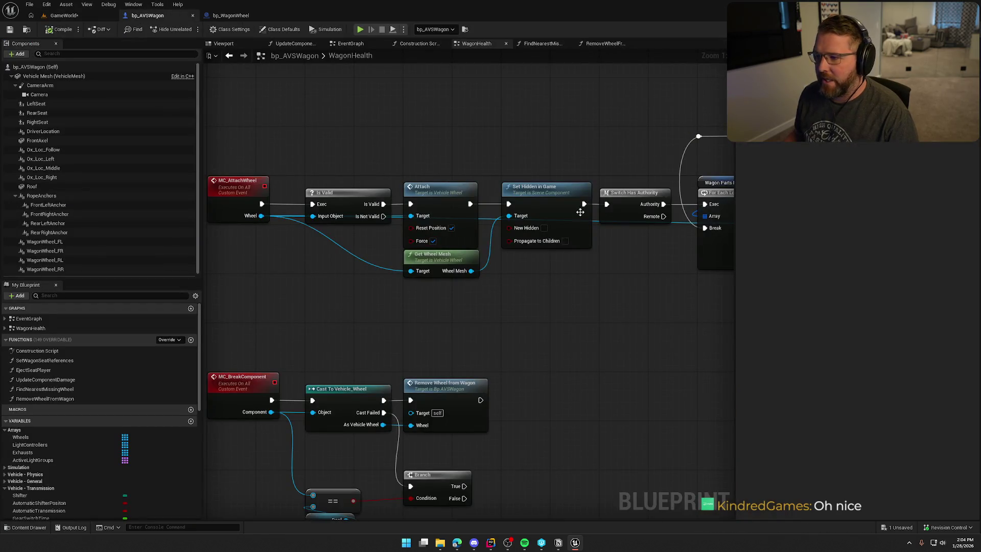
pyautogui.click(350, 43)
pyautogui.moveTo(459, 231); pyautogui.dragTo(651, 312)
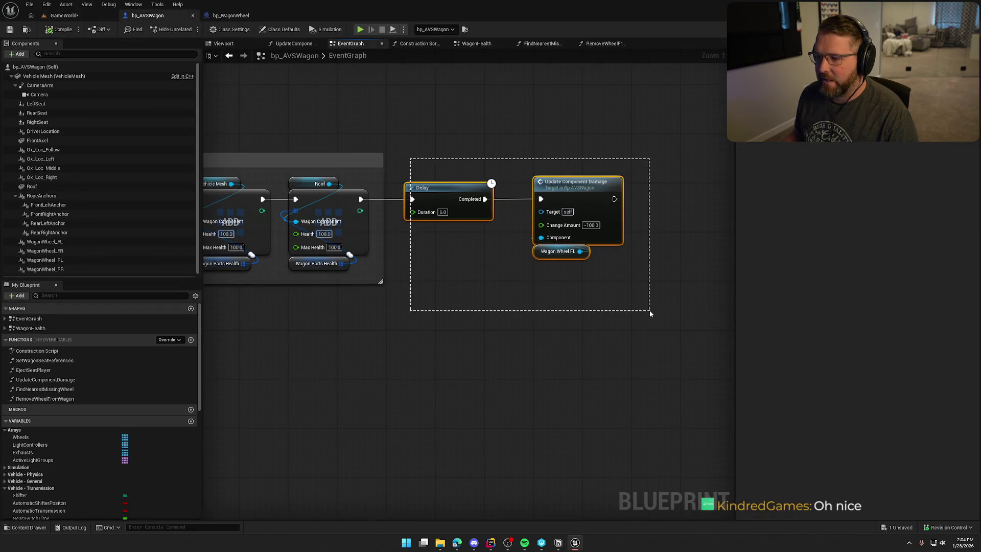
pyautogui.click(604, 305)
pyautogui.moveTo(399, 117); pyautogui.dragTo(448, 137)
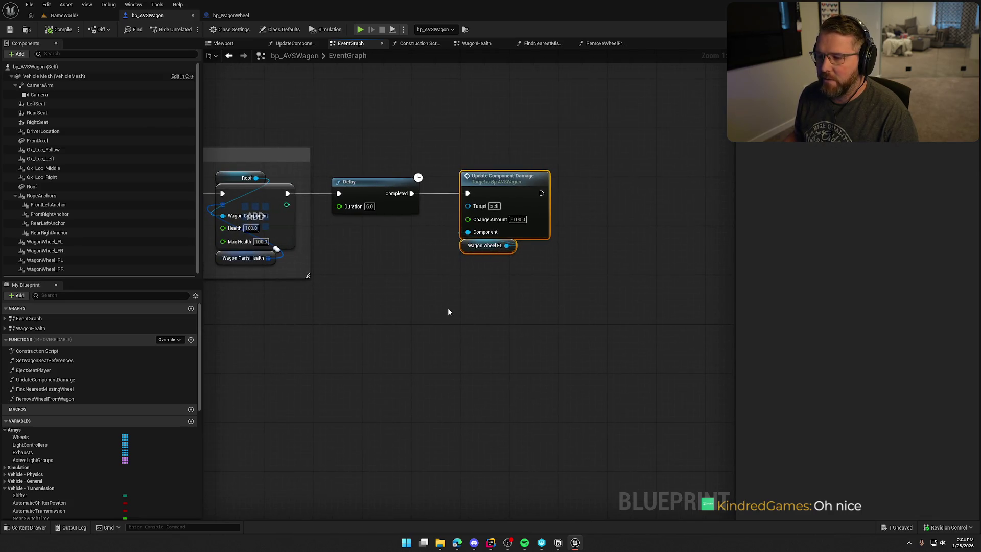
pyautogui.click(400, 252)
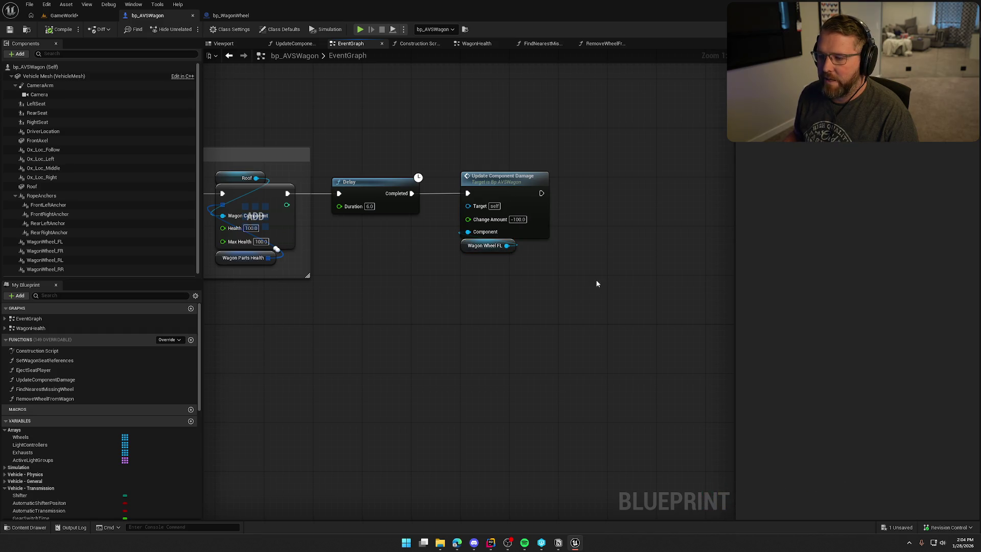
# Step: Give the FrontAxel component a Custom collision preset that blocks WorldStatic
pyautogui.click(63, 139)
pyautogui.scroll(-5, 830, 391)
pyautogui.scroll(-10, 830, 391)
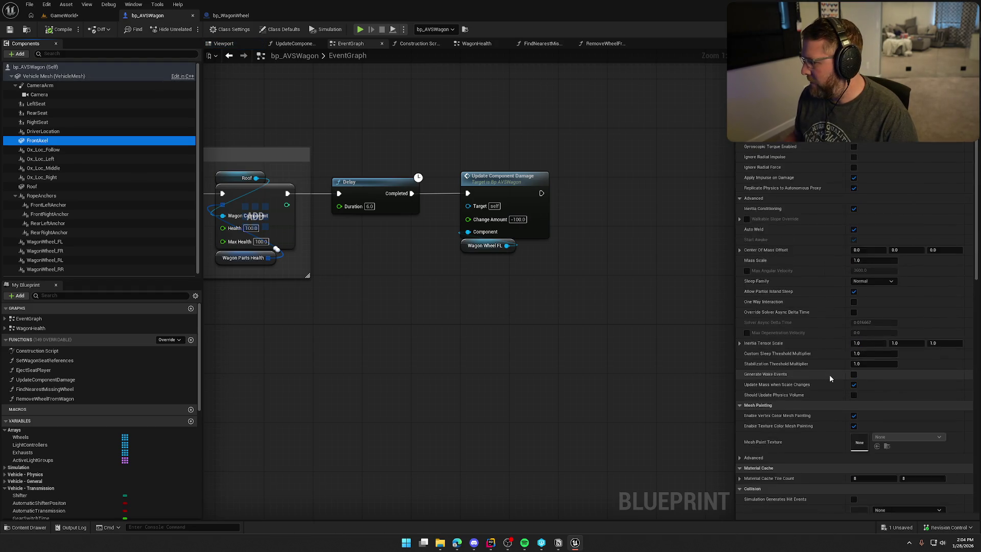
pyautogui.click(867, 196)
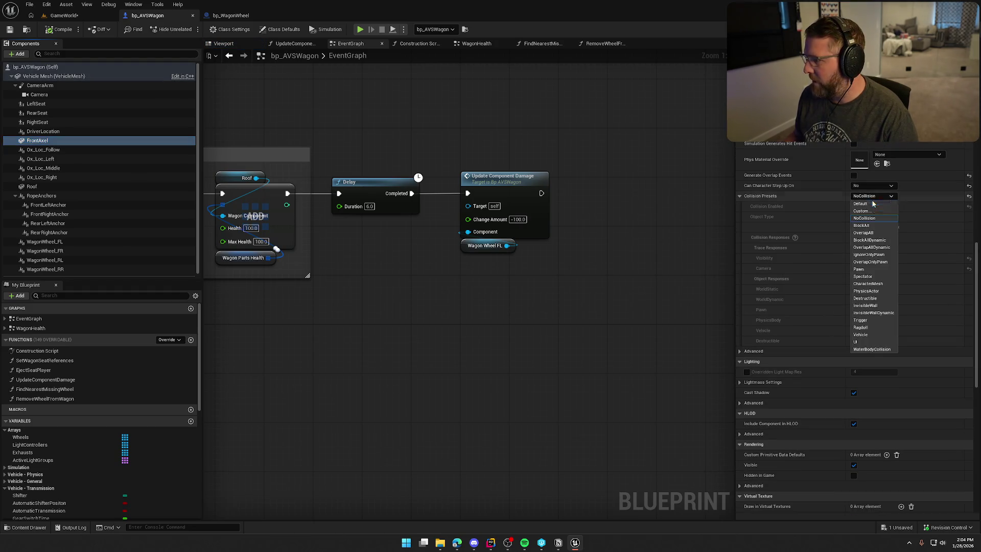
pyautogui.click(877, 211)
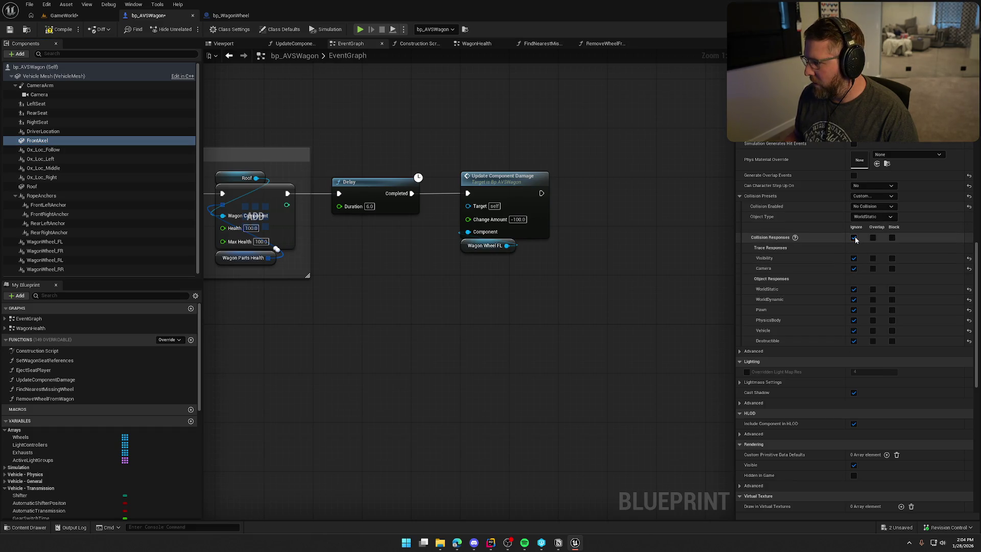
pyautogui.click(891, 289)
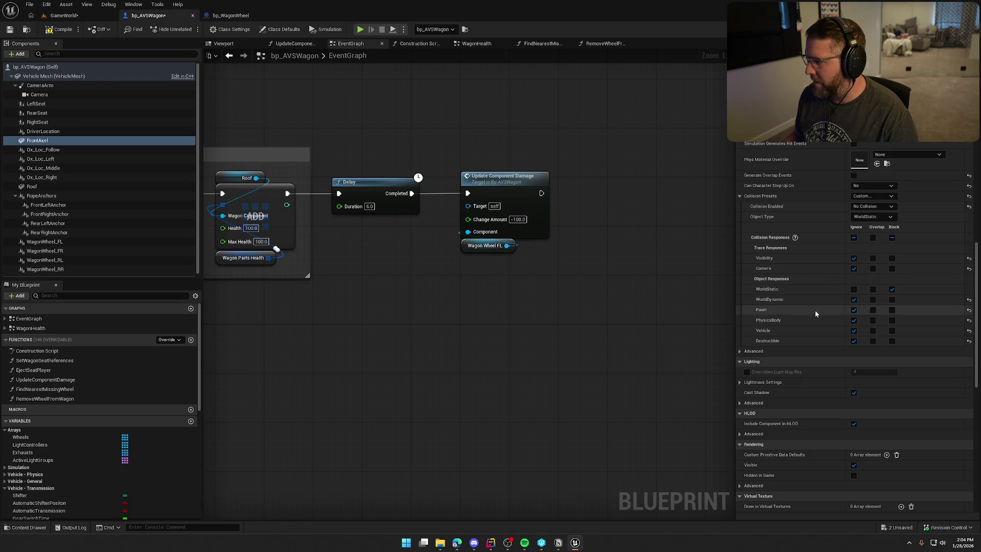
# Step: Apply the wagon blueprint changes and start playing the GameWorld level
pyautogui.click(62, 30)
pyautogui.click(64, 16)
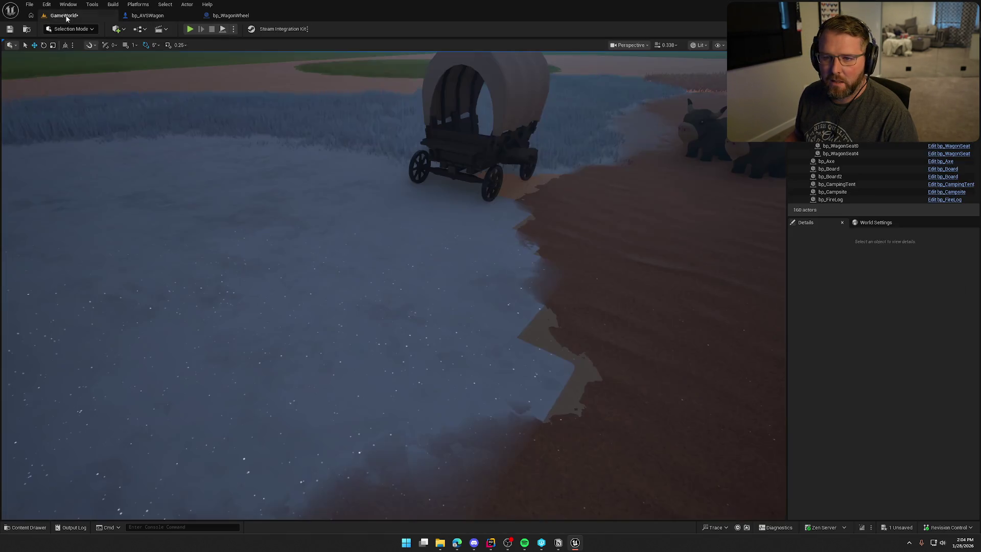
pyautogui.click(190, 29)
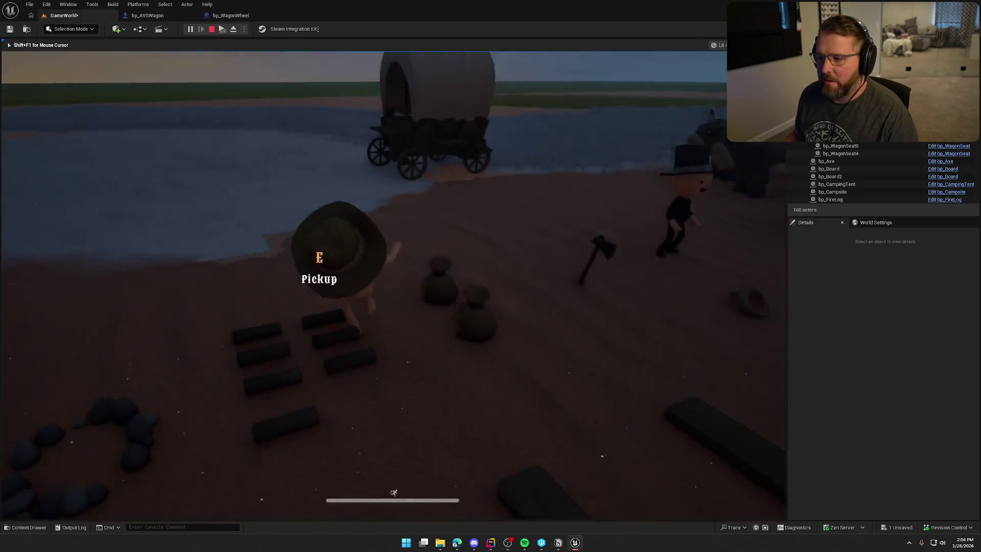
# Step: Walk to the wagon, pick up a wheel, drop it beside the wagon, then stop playing
pyautogui.press('w')
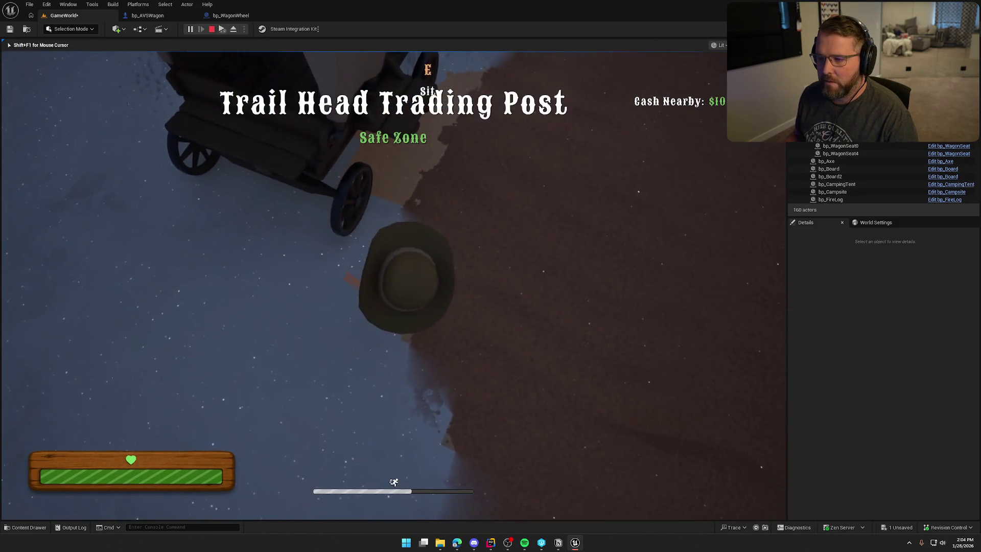
pyautogui.press('w')
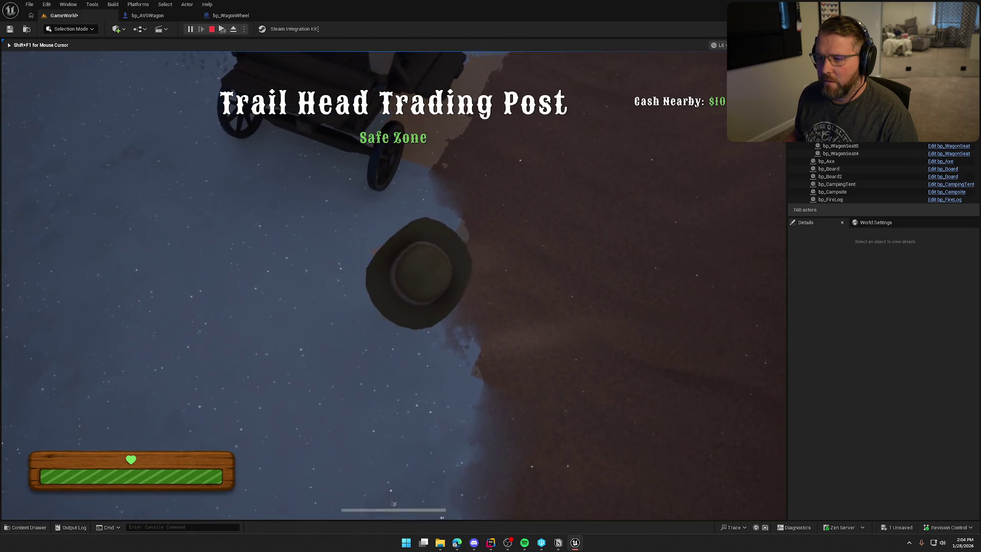
pyautogui.press('e')
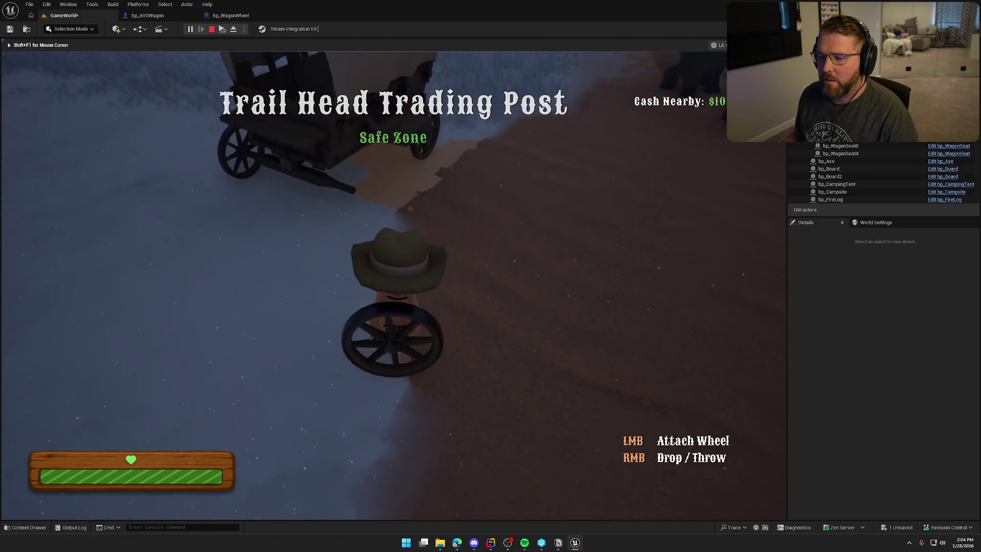
pyautogui.rightClick(393, 285)
pyautogui.press('e')
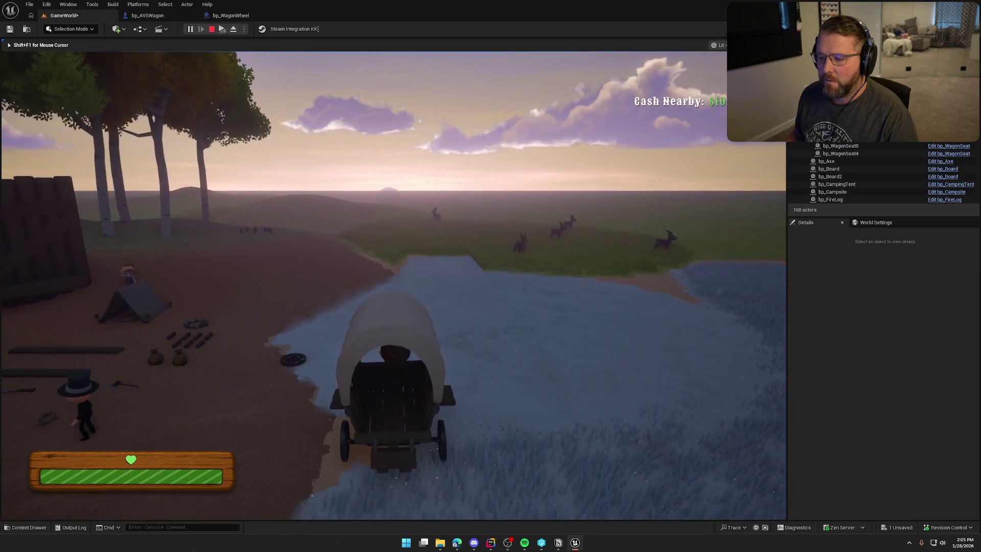
pyautogui.press('e')
pyautogui.press('w')
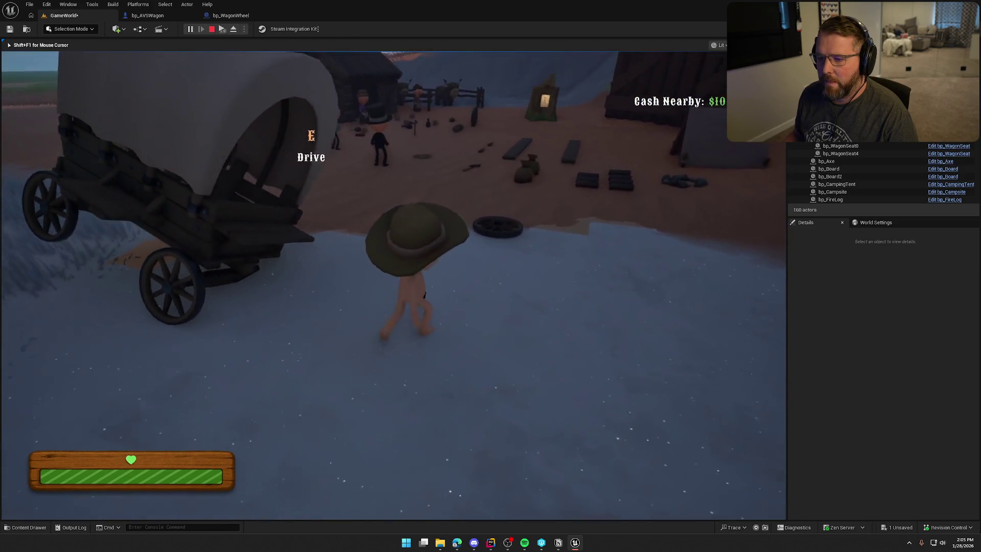
pyautogui.press('Escape')
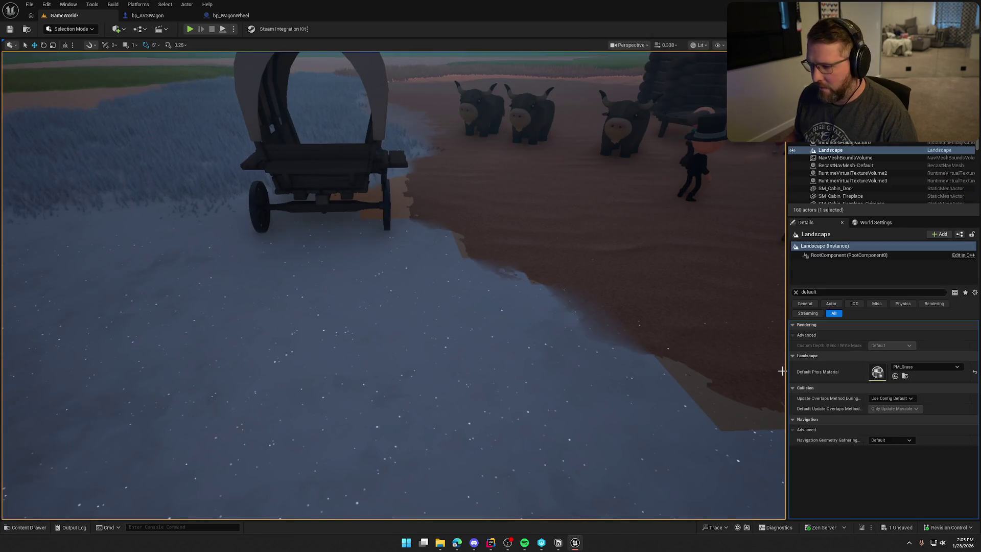
# Step: Clear the Details search, confirm the Landscape's collision preset is BlockAll, then open bp_WagonWheel
pyautogui.click(795, 292)
pyautogui.scroll(-10, 856, 400)
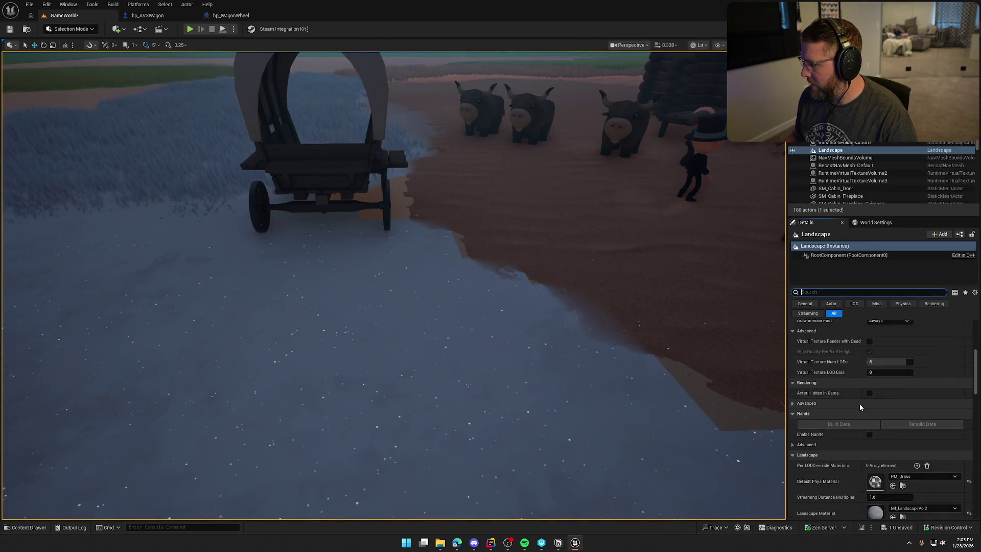
pyautogui.scroll(-6, 857, 404)
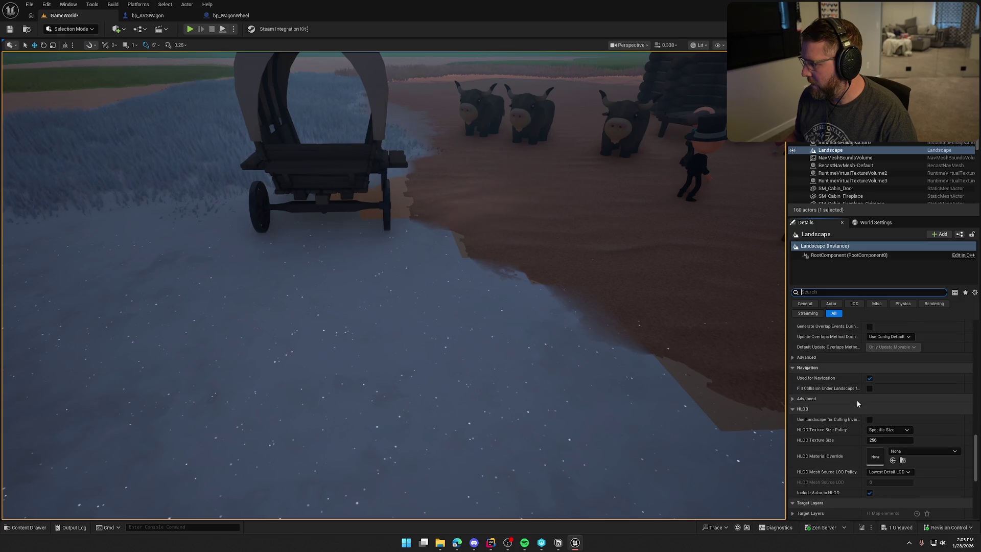
pyautogui.click(792, 379)
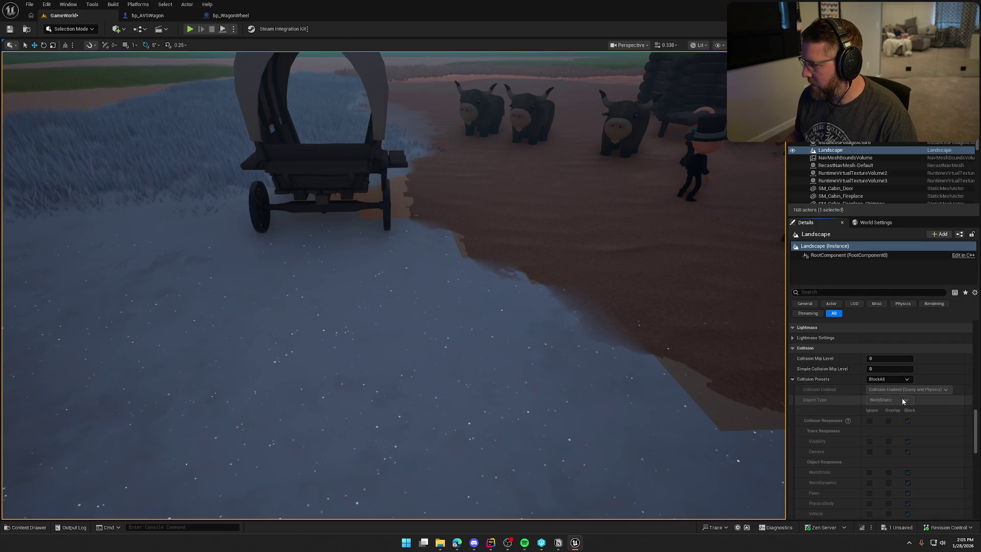
pyautogui.scroll(-3, 868, 403)
pyautogui.scroll(3, 858, 424)
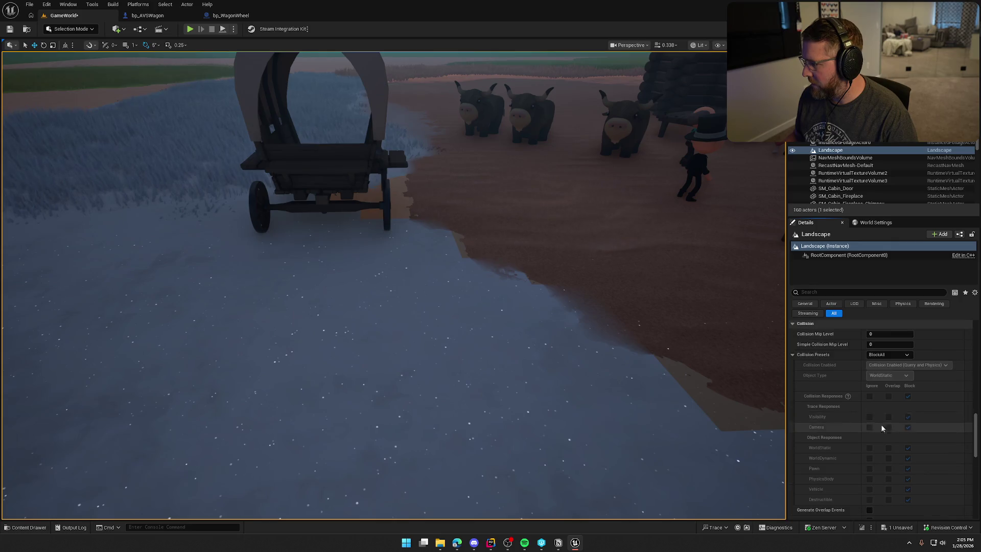
pyautogui.click(222, 17)
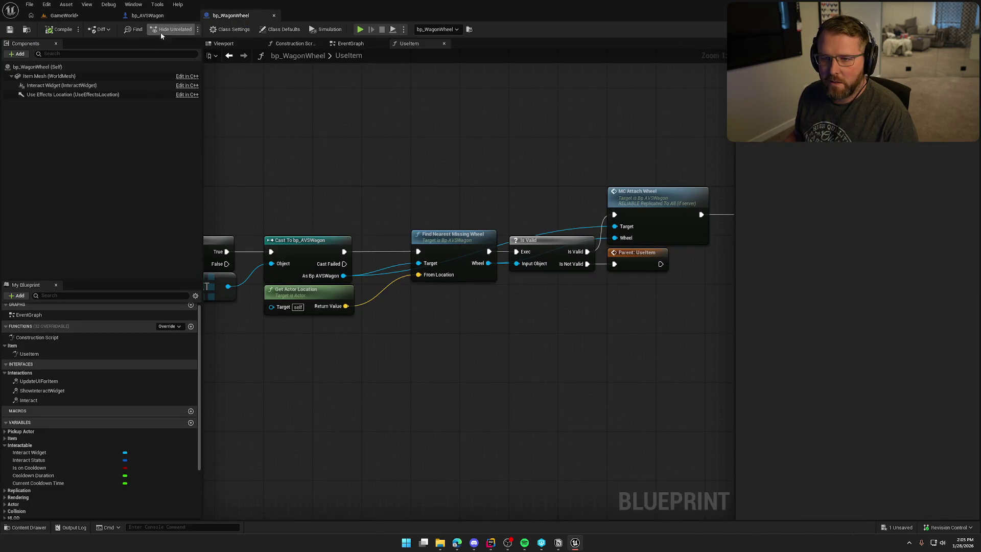
# Step: In bp_AVSWagon, set FrontAxel's Collision Enabled to Query Only (No Physics Collision)
pyautogui.click(147, 16)
pyautogui.scroll(-1, 797, 276)
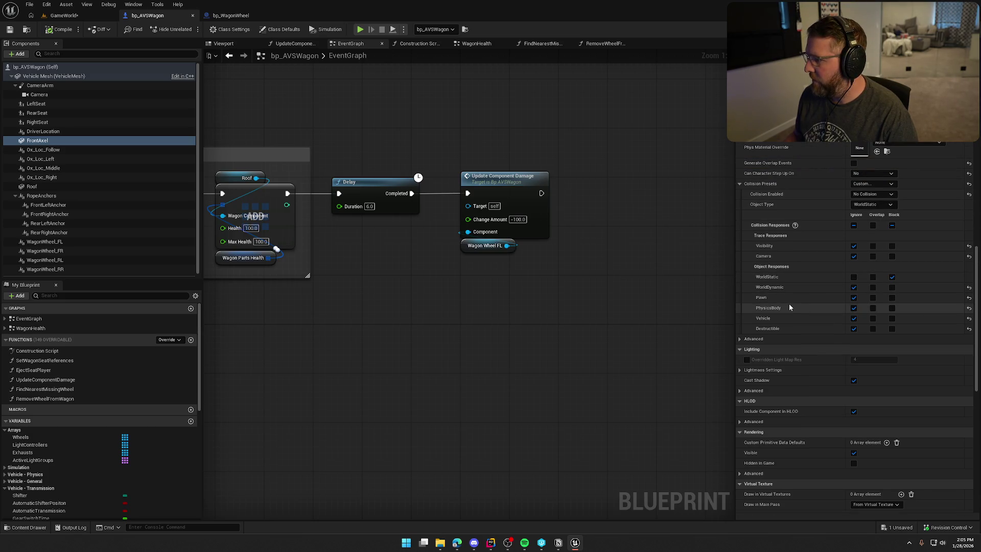
pyautogui.click(872, 194)
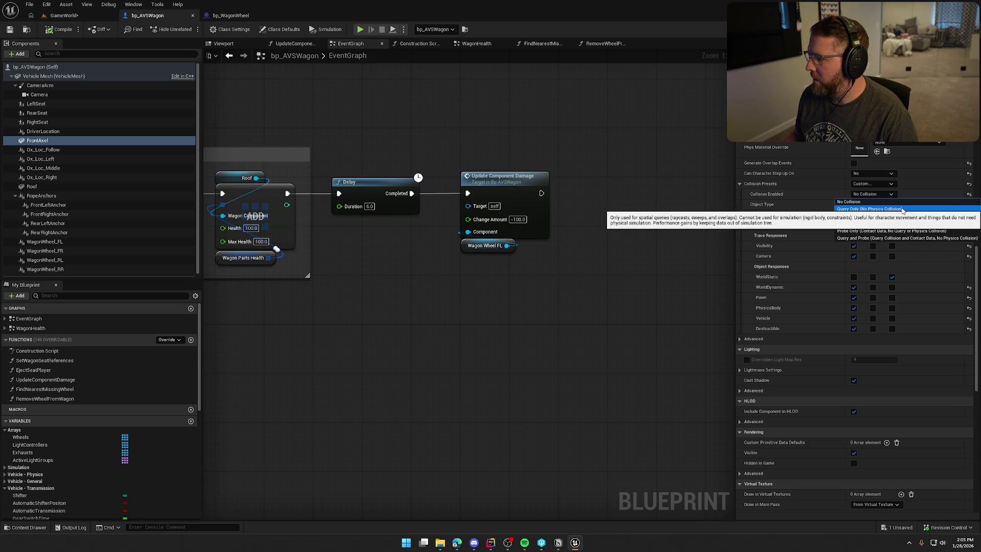
pyautogui.click(902, 210)
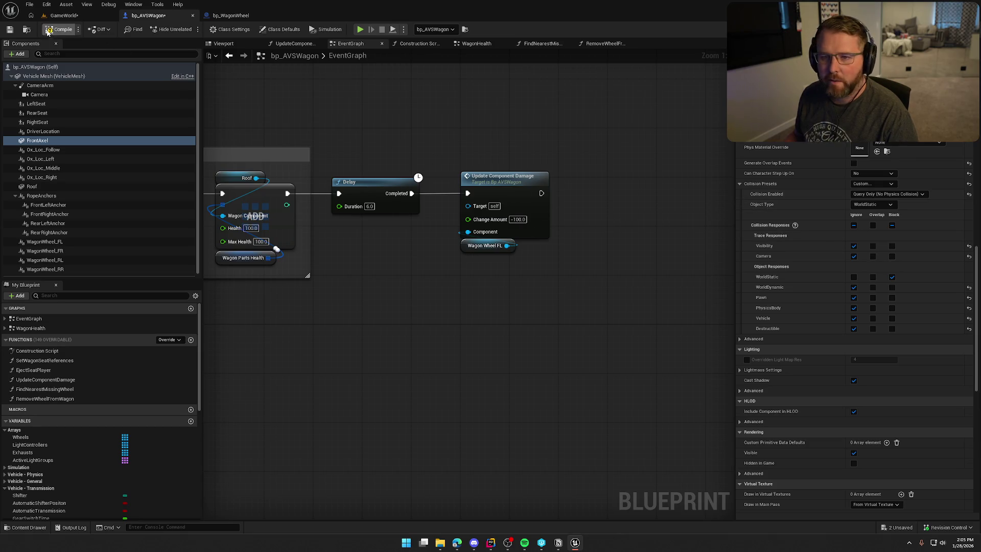
pyautogui.click(66, 17)
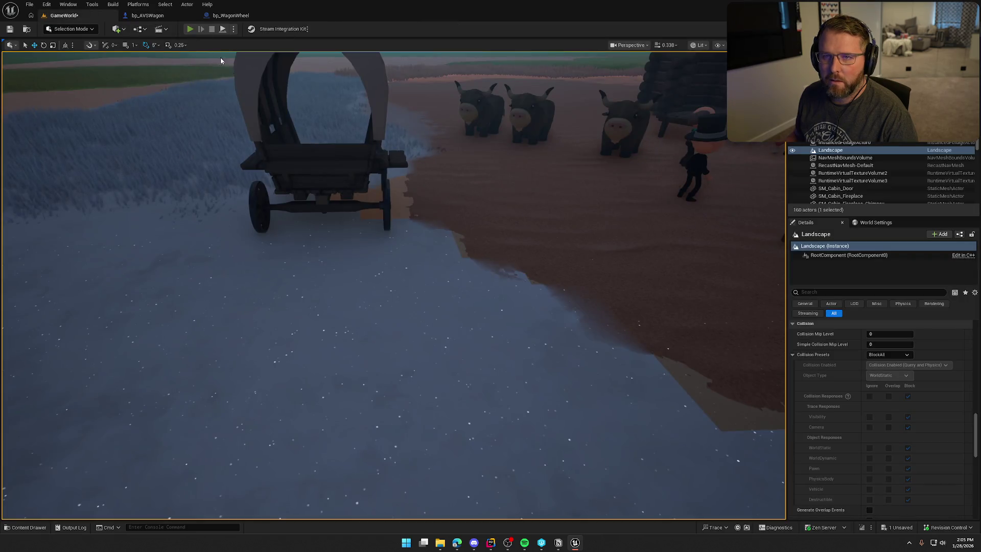
# Step: Start a play session, walk around the wagon, board it and step off again
pyautogui.hotkey('alt', 'p')
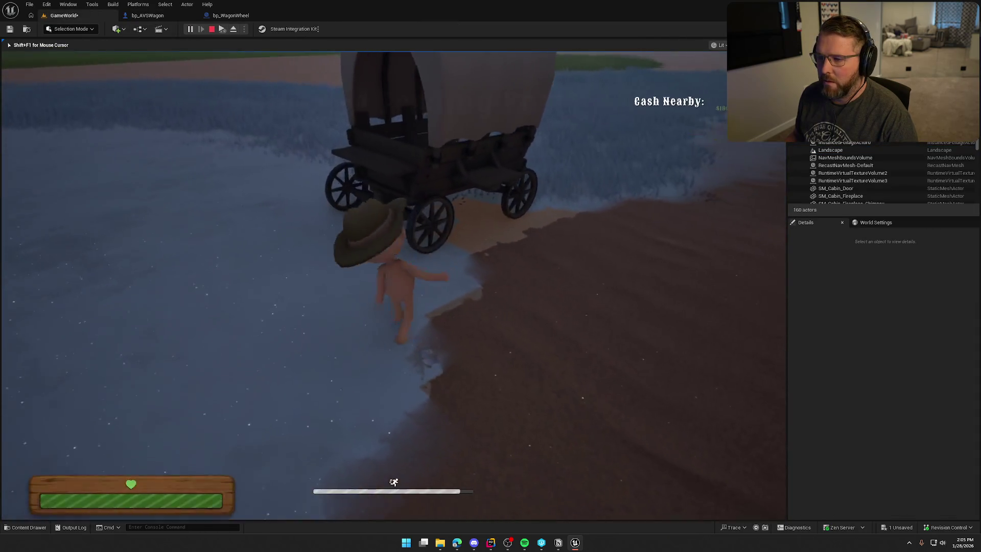
pyautogui.press('w')
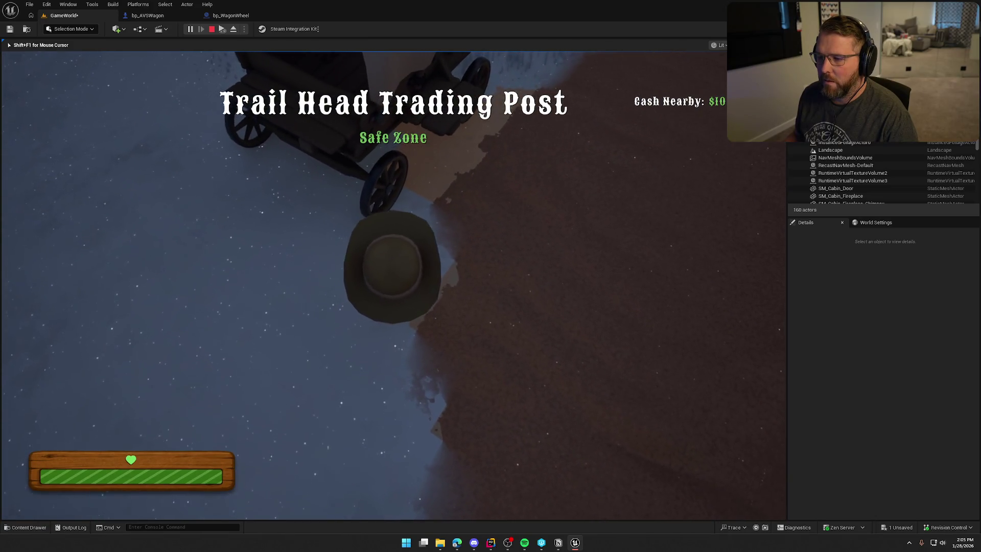
pyautogui.press('a')
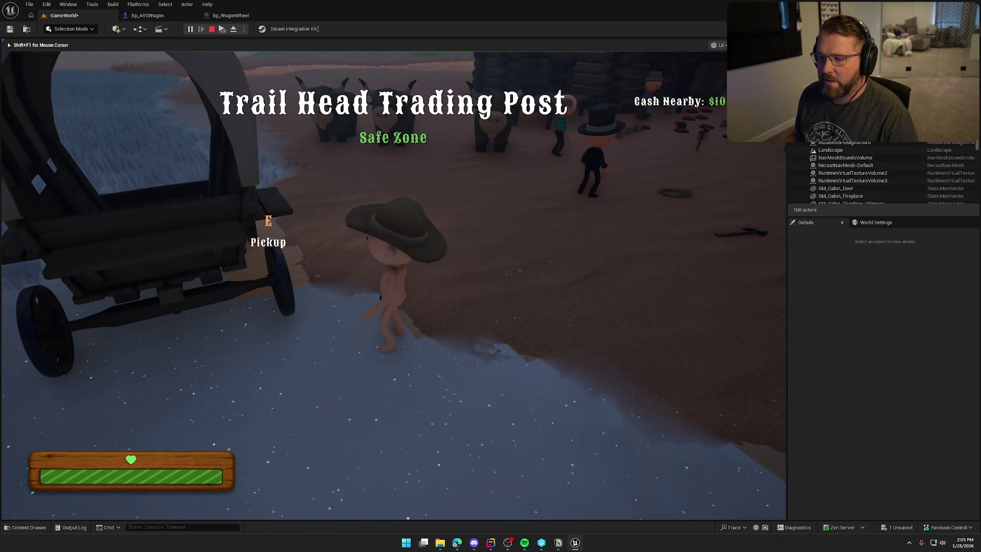
pyautogui.press('e')
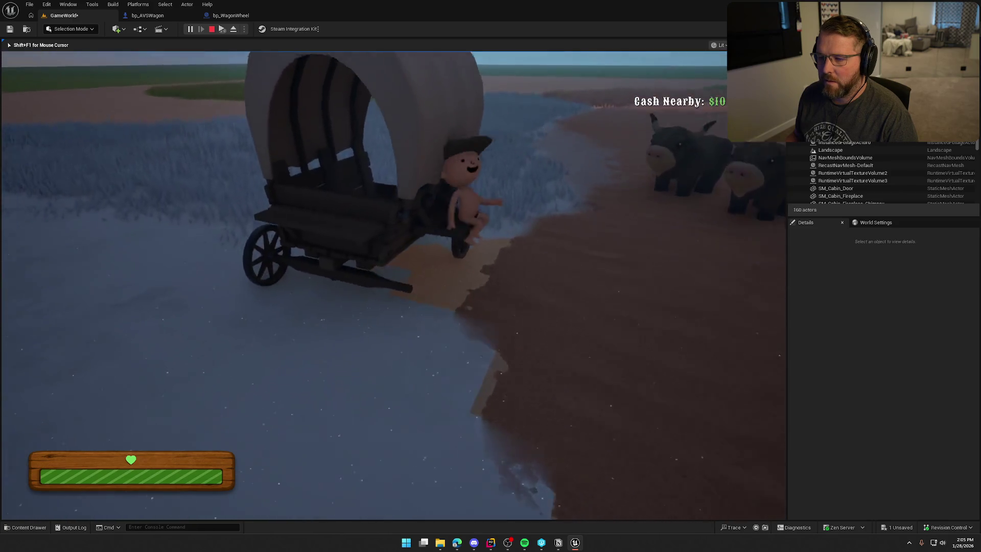
pyautogui.hotkey('shift', 'w')
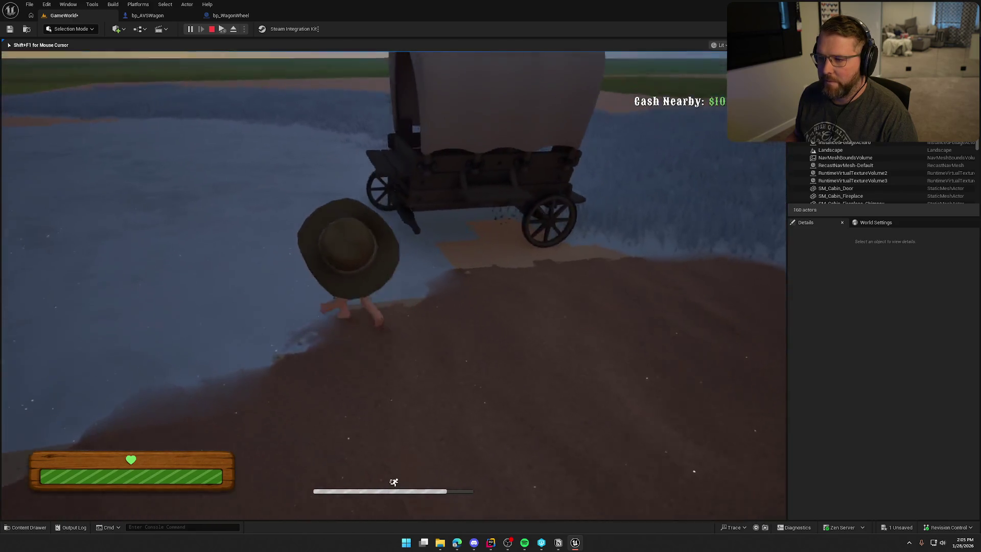
pyautogui.press('e')
pyautogui.press('e')
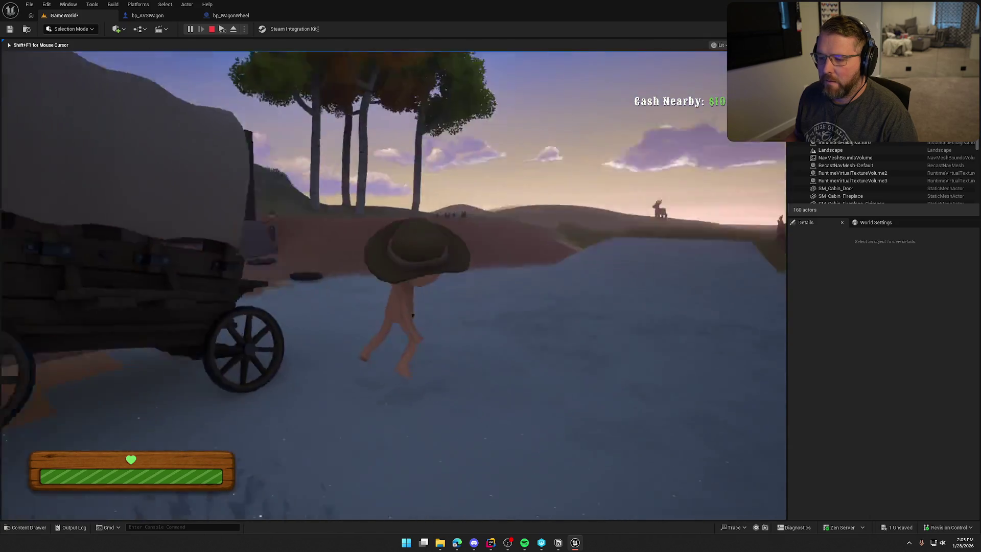
pyautogui.press('s')
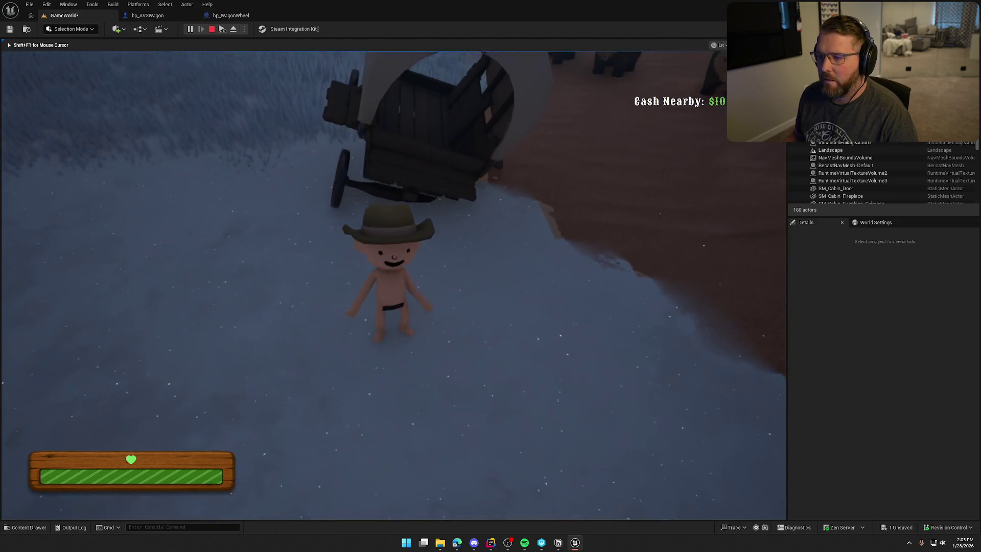
# Step: Pick up the loose wheel, attach it to the wagon, board and exit, then walk away
pyautogui.press('w')
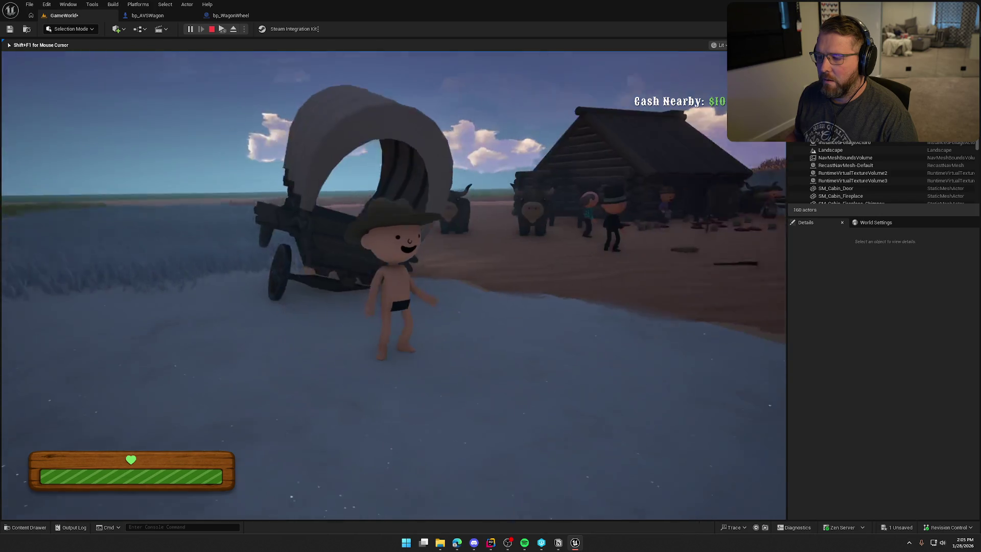
pyautogui.press('w')
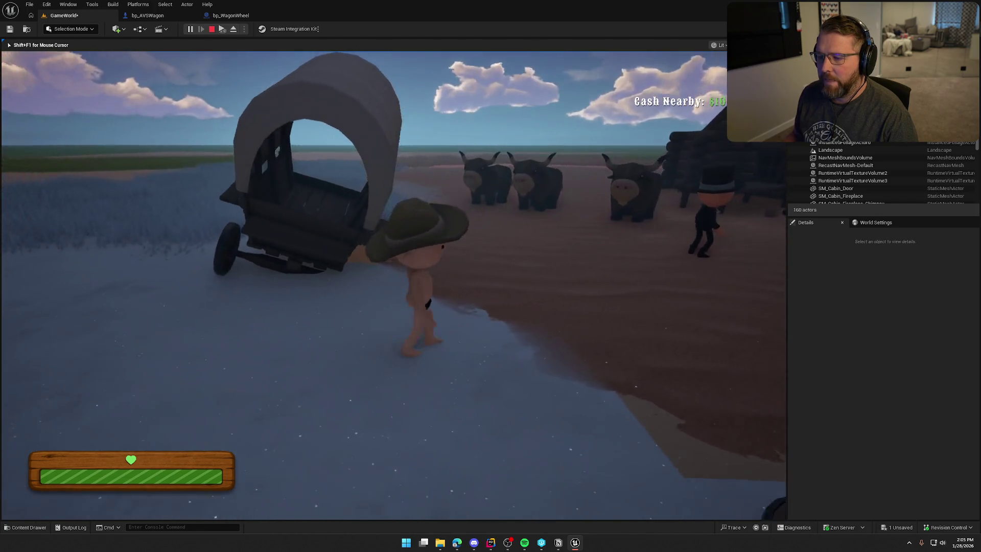
pyautogui.press('e')
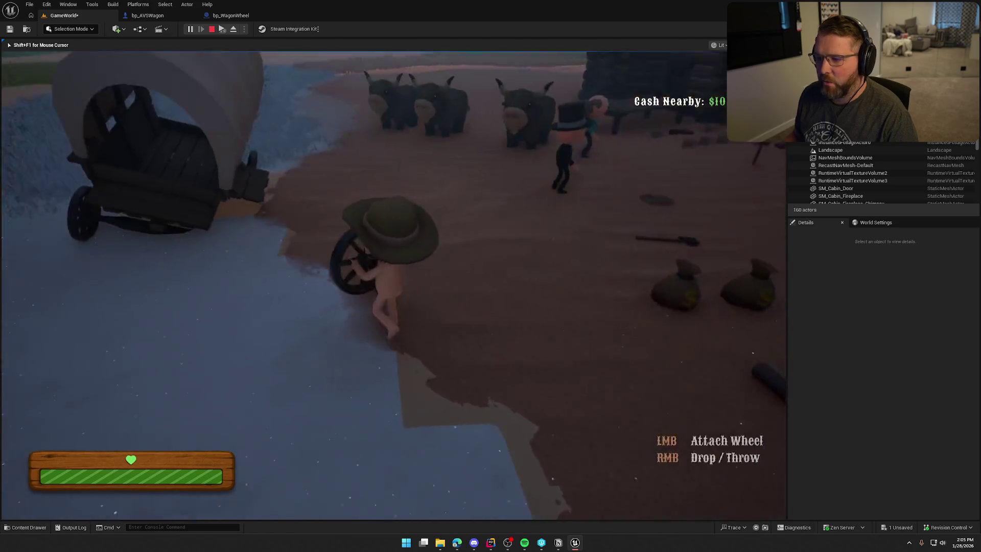
pyautogui.click(393, 285)
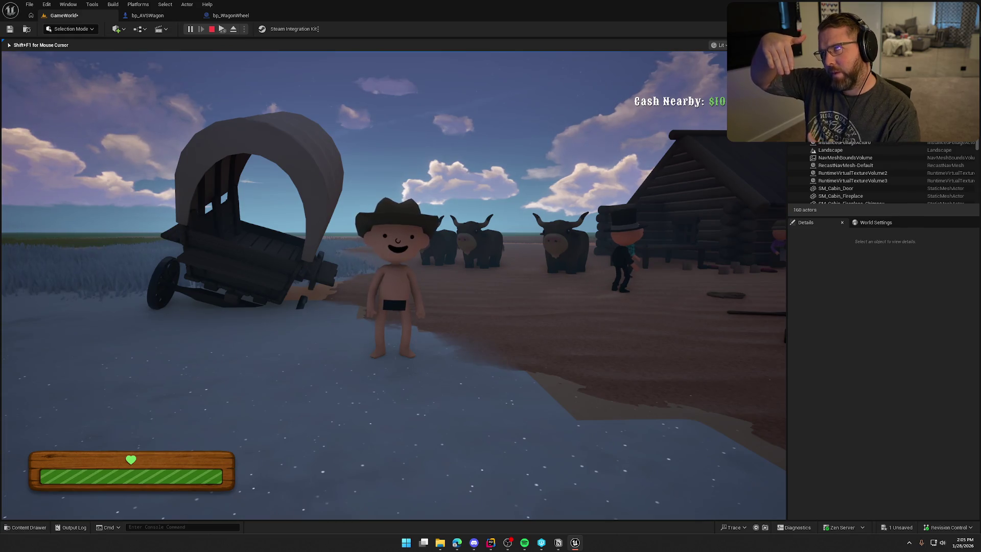
pyautogui.press('w')
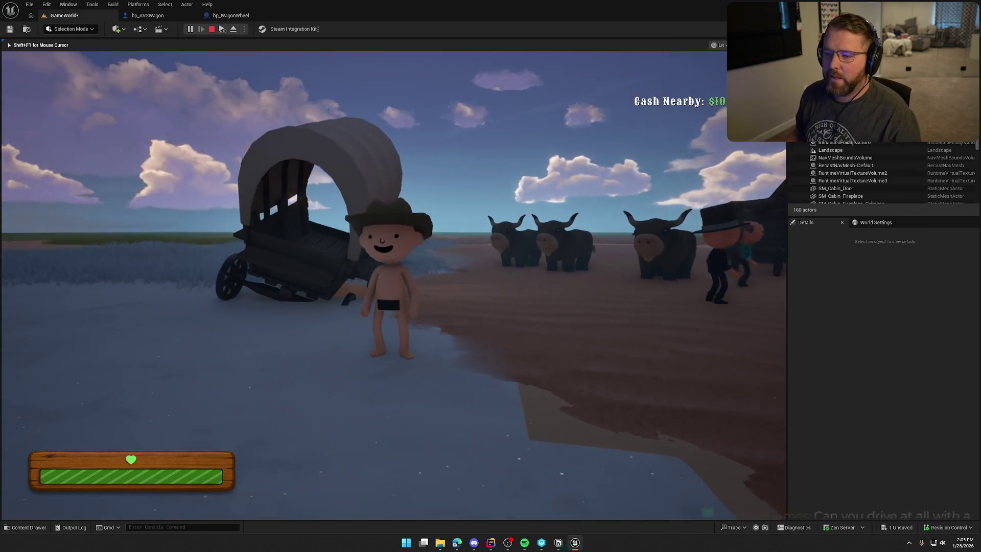
pyautogui.press('e')
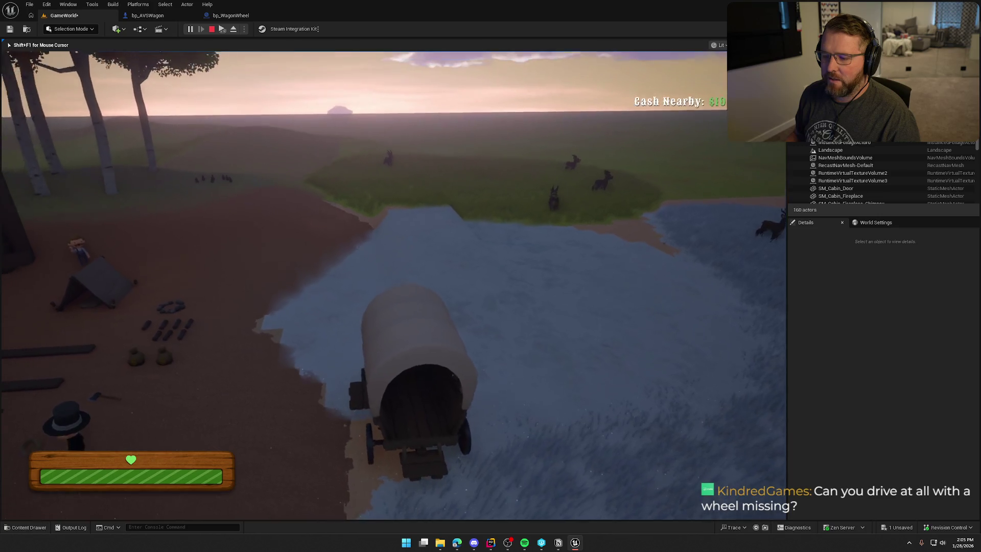
pyautogui.press('e')
pyautogui.press('w')
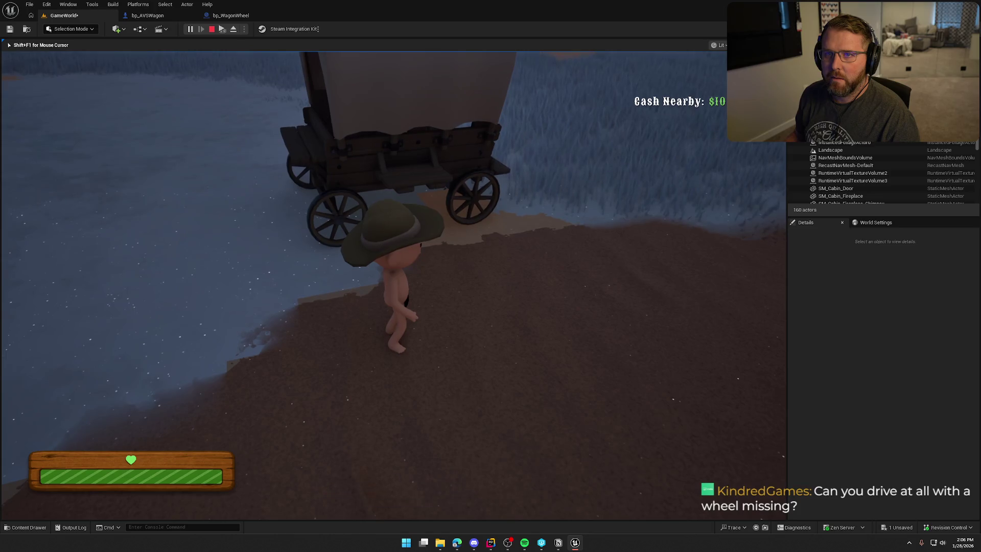
pyautogui.press('a')
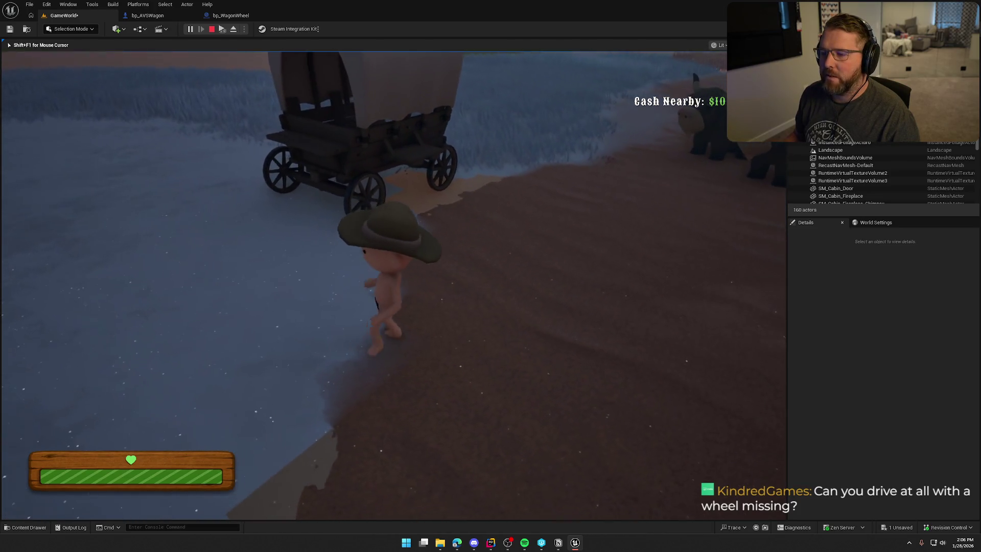
# Step: Restart the play session, board the wagon and drive it through the river onto the grassy bank
pyautogui.press('Escape')
pyautogui.click(248, 305)
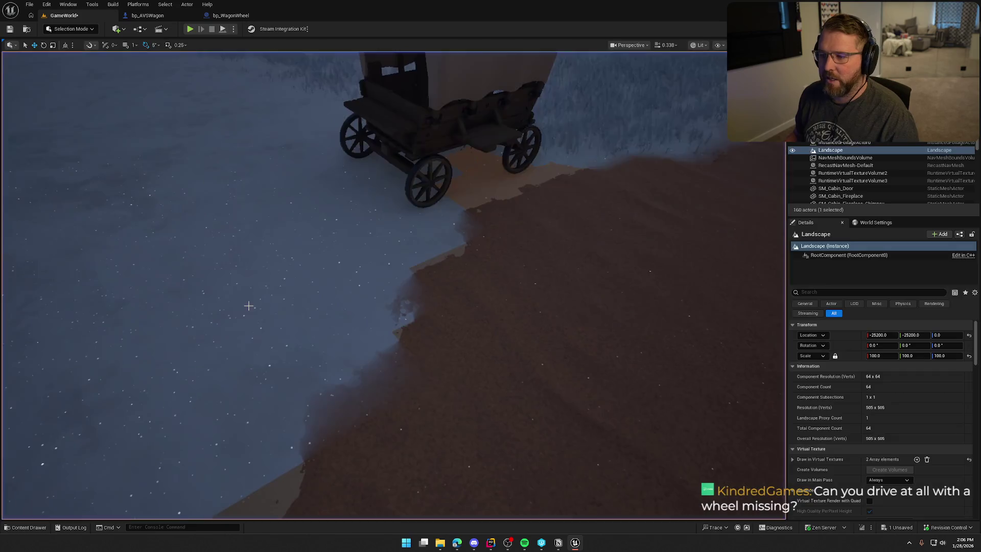
pyautogui.hotkey('alt', 'p')
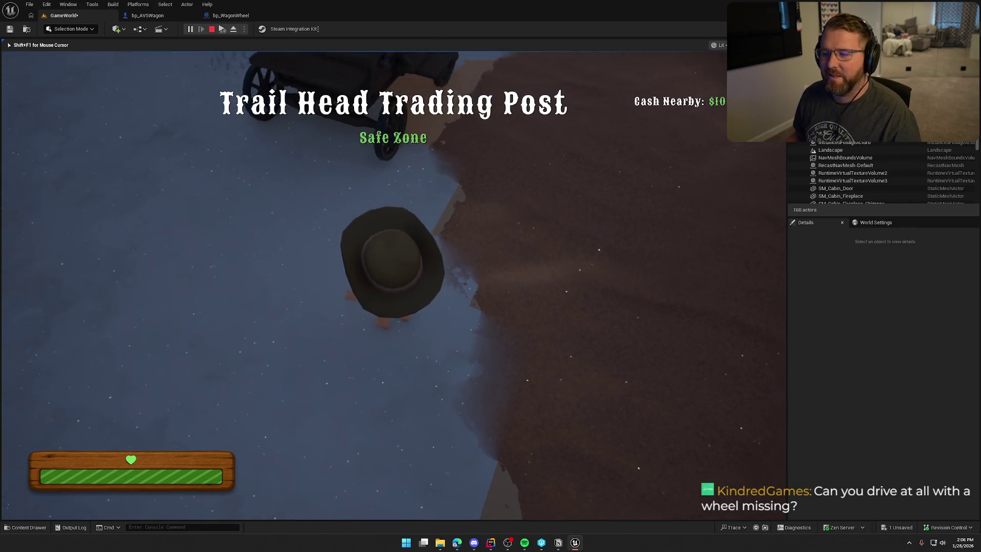
pyautogui.press('w')
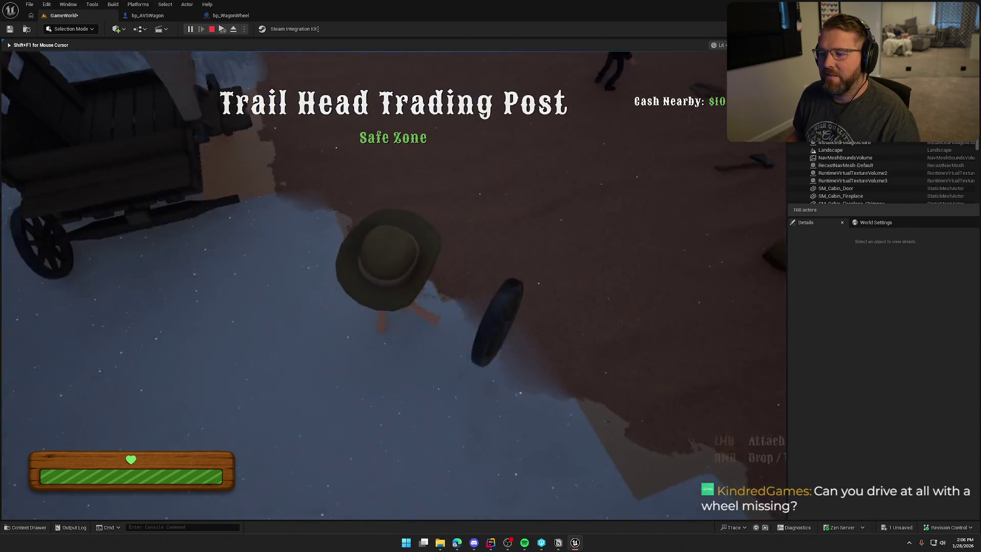
pyautogui.press('e')
pyautogui.press('w')
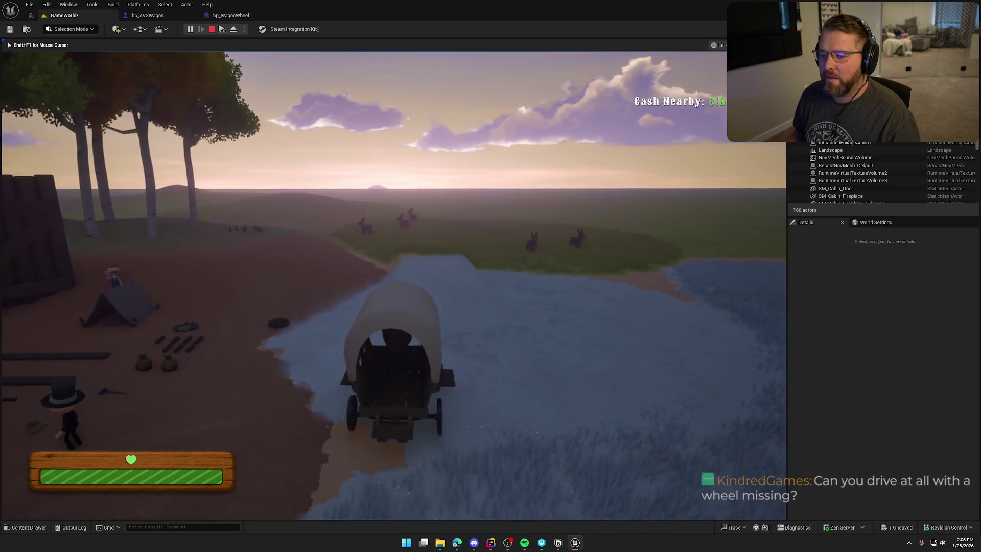
pyautogui.press('w')
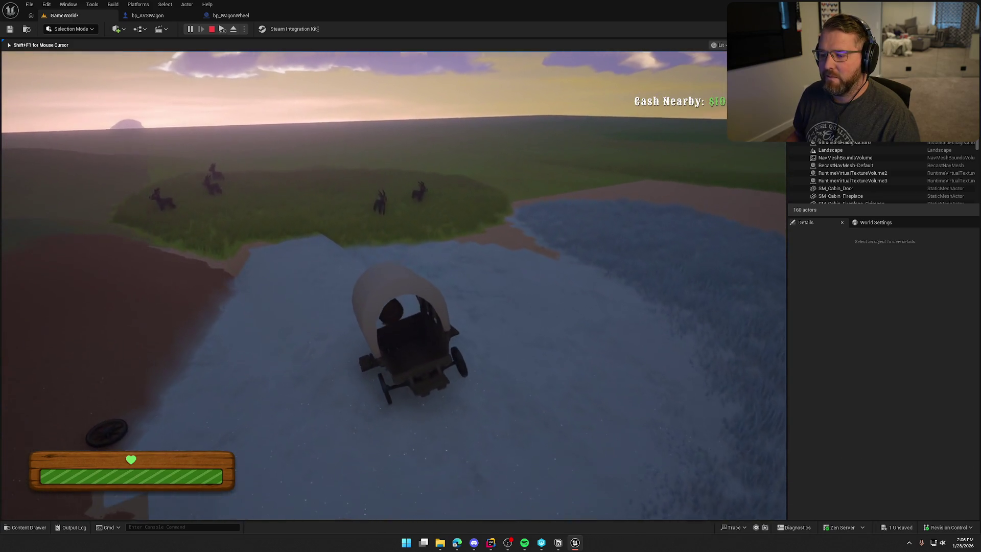
pyautogui.press('a')
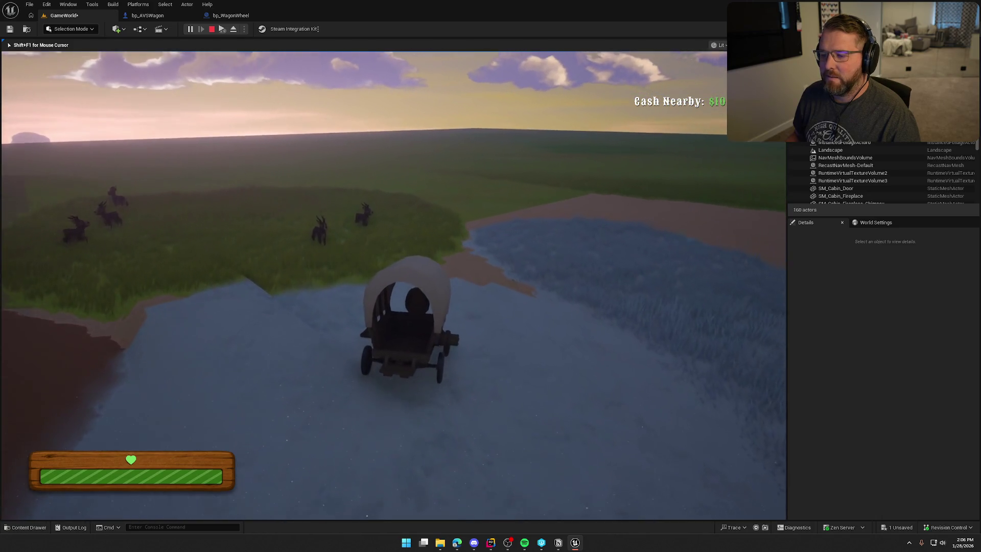
pyautogui.press('w')
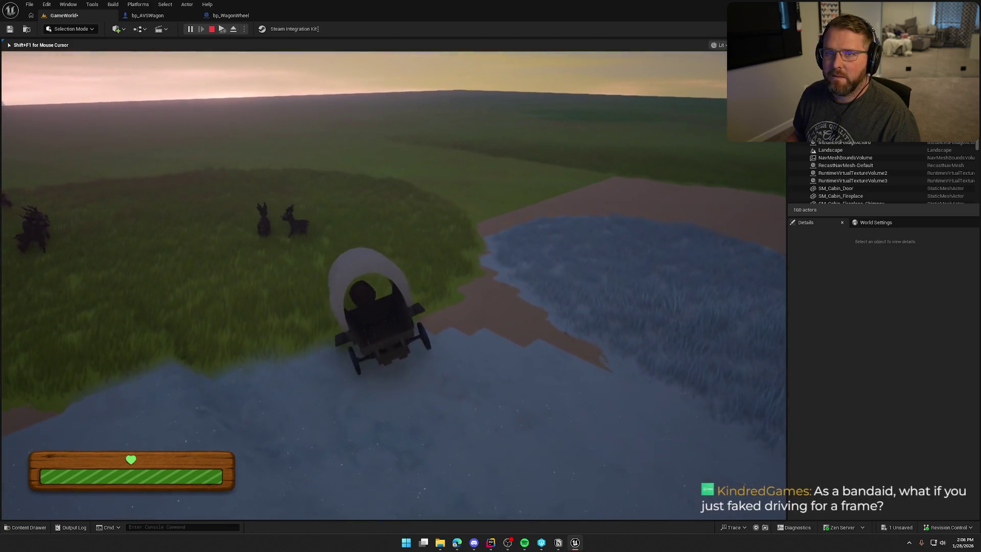
pyautogui.press('w')
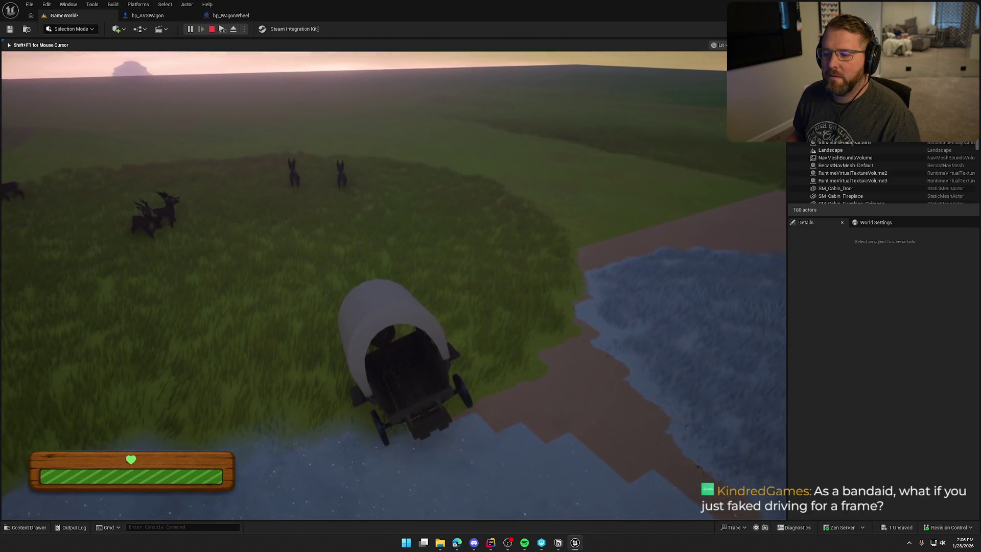
pyautogui.press('d')
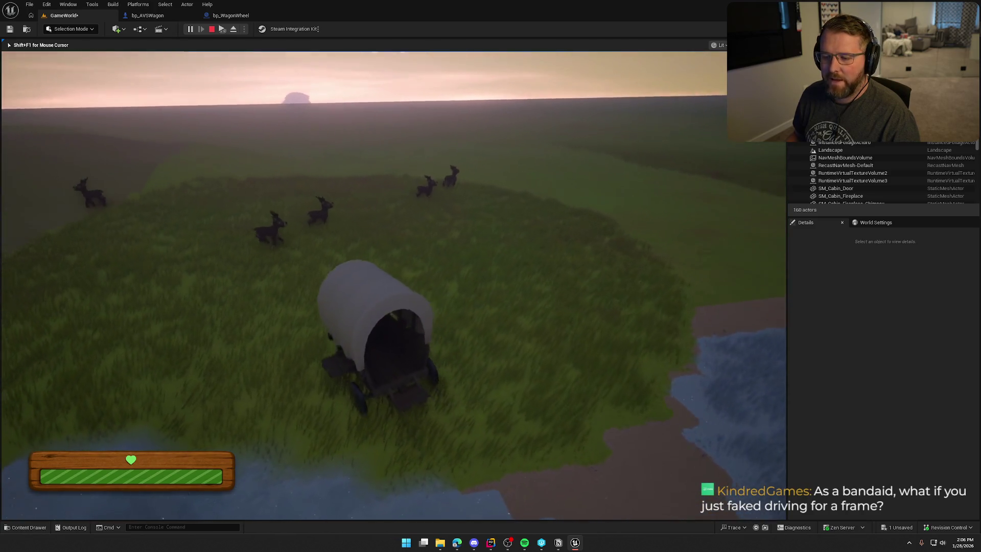
pyautogui.press('a')
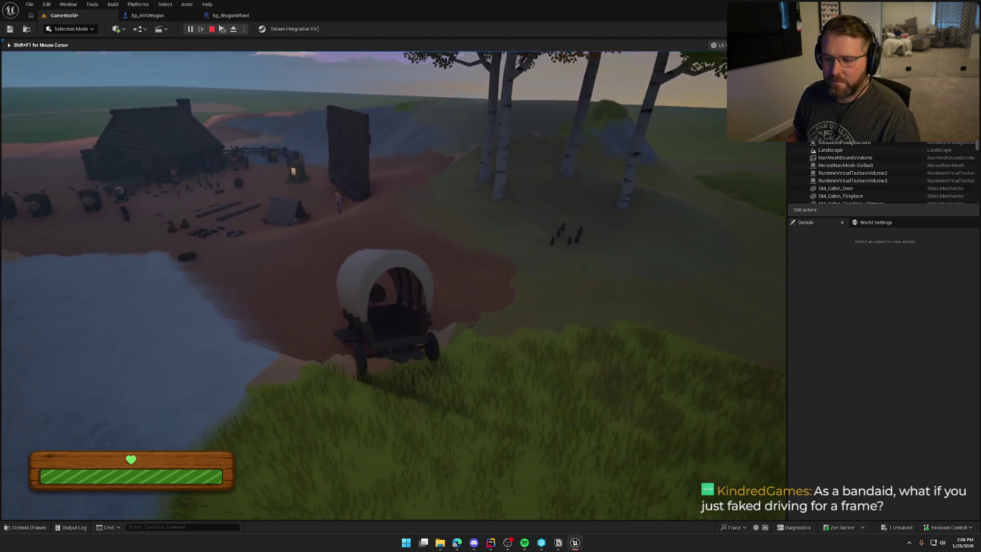
# Step: Climb out, pick up the loose wheel, drive toward the cabin, then end play
pyautogui.press('e')
pyautogui.hotkey('shift', 'w')
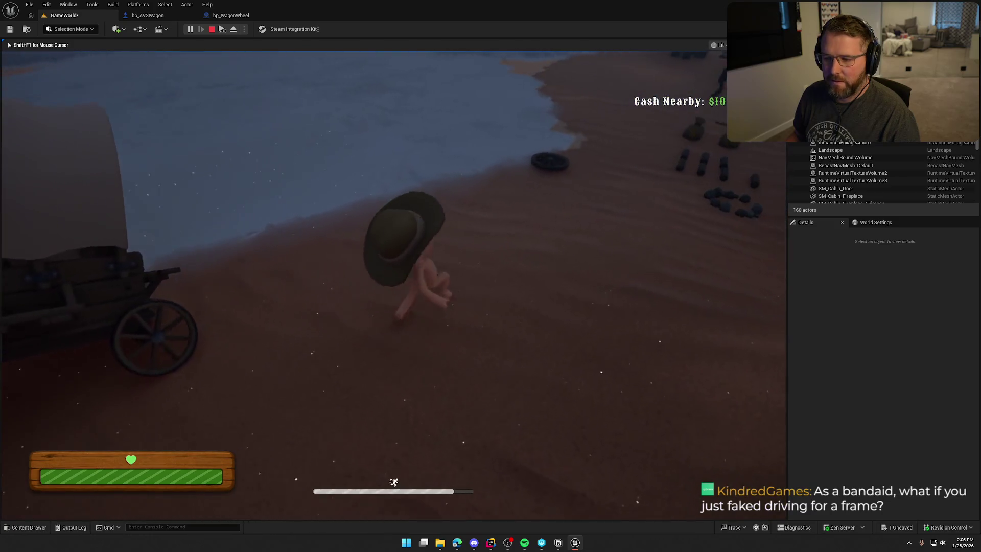
pyautogui.press('e')
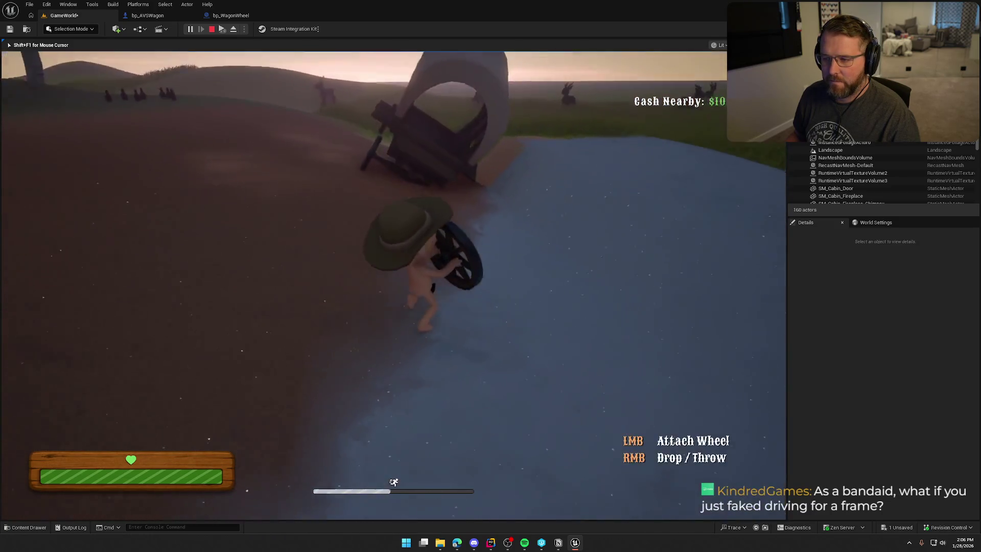
pyautogui.press('e')
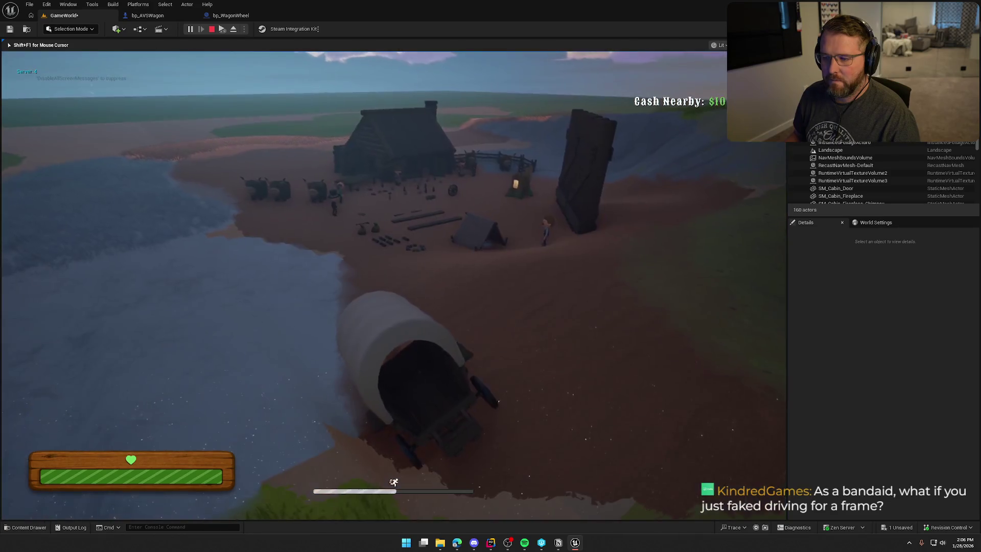
pyautogui.press('w')
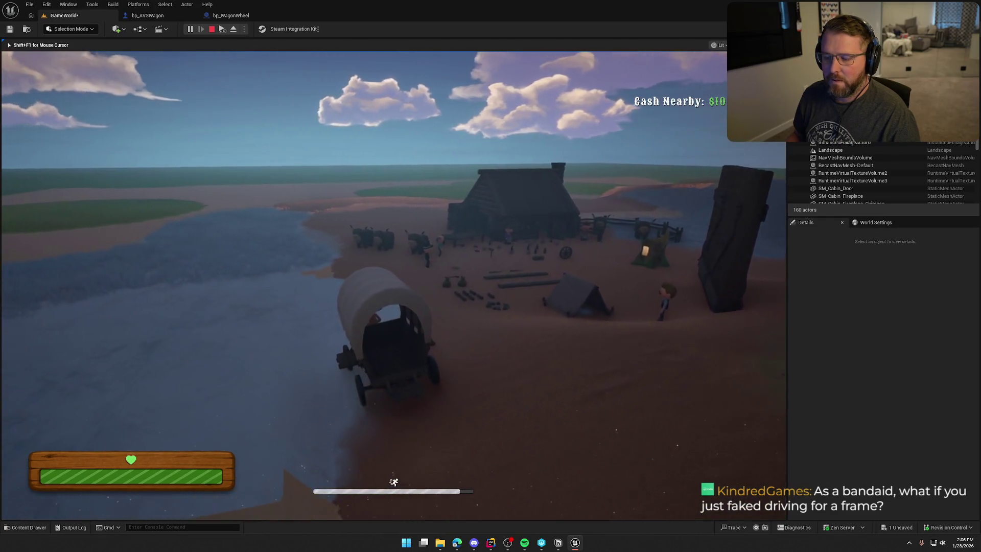
pyautogui.press('w')
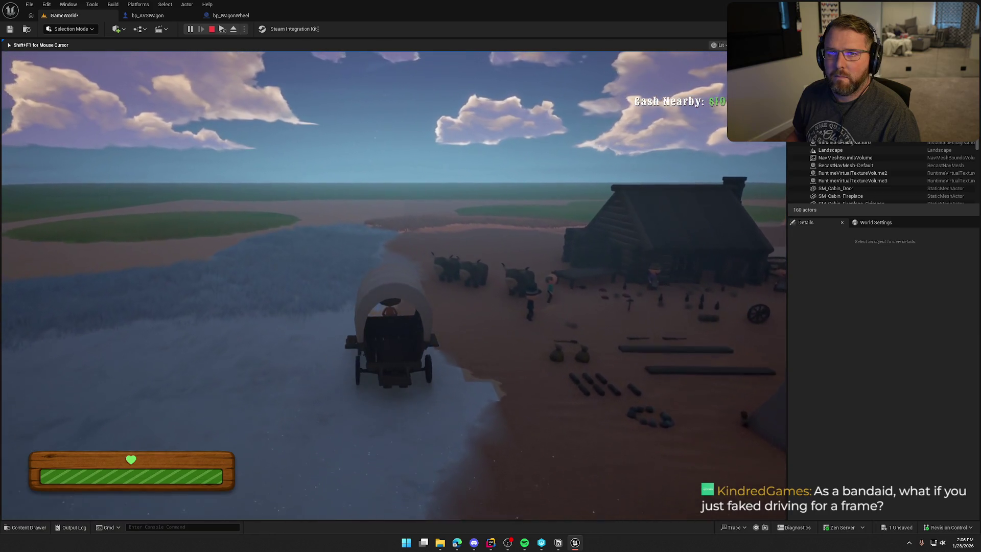
pyautogui.press('e')
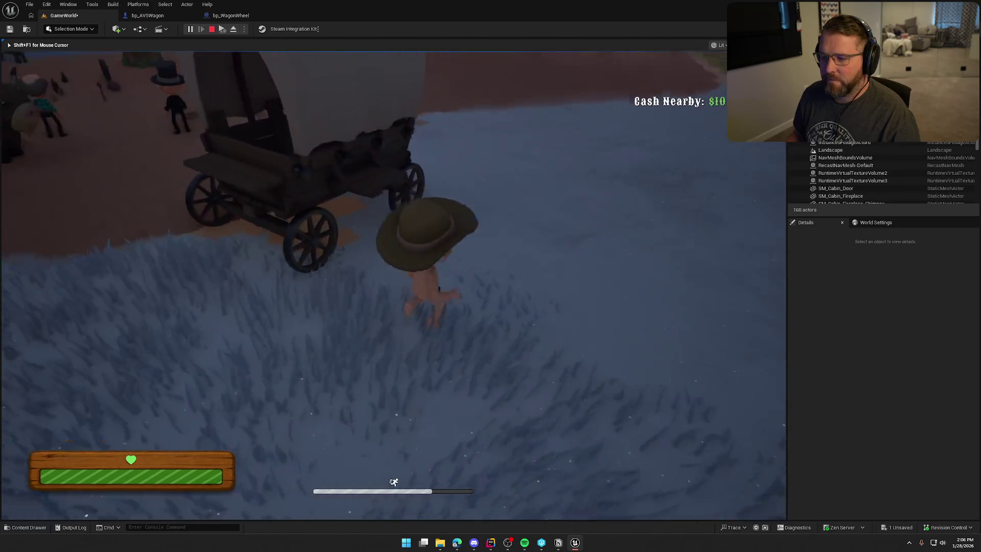
pyautogui.press('Escape')
# Step: In bp_AVSWagon's WagonHealth graph, locate the MC_AttachWheel logic with Attach and Set Hidden in Game
pyautogui.click(166, 15)
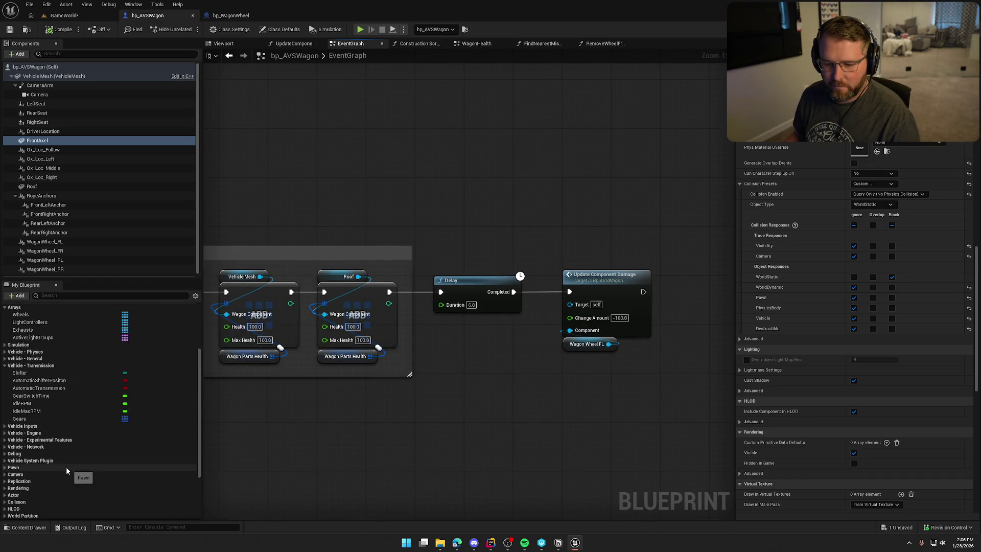
pyautogui.click(36, 390)
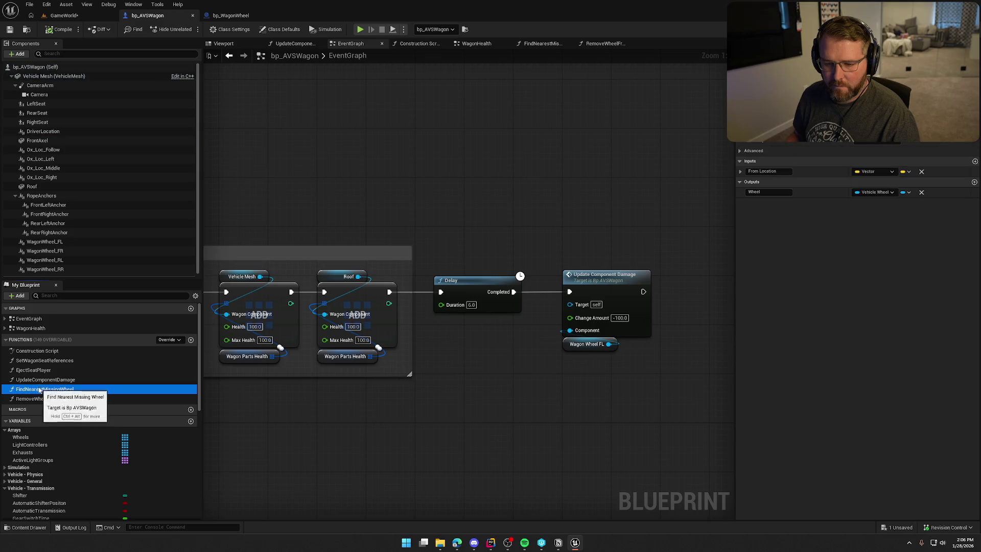
pyautogui.click(42, 379)
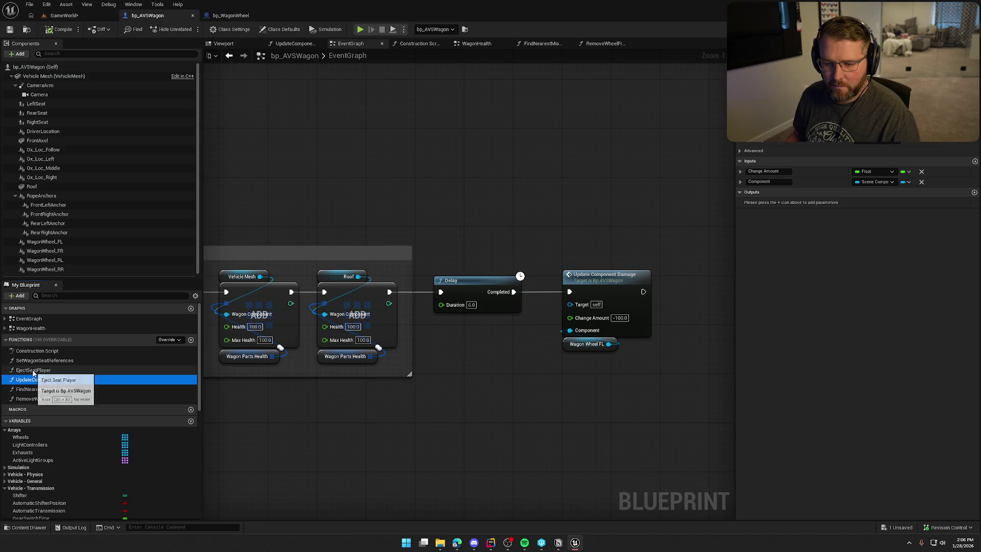
pyautogui.click(5, 328)
pyautogui.doubleClick(39, 347)
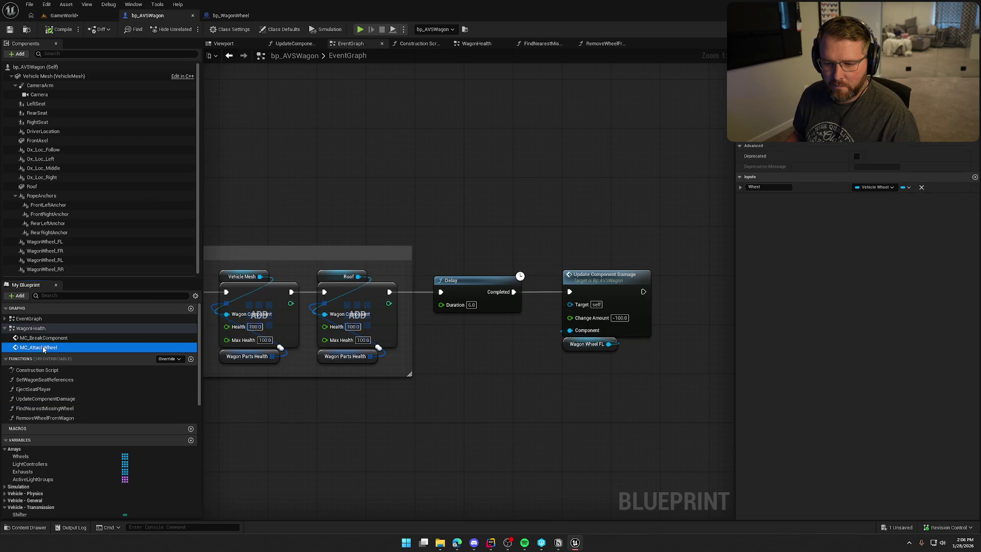
pyautogui.moveTo(332, 284); pyautogui.dragTo(293, 319)
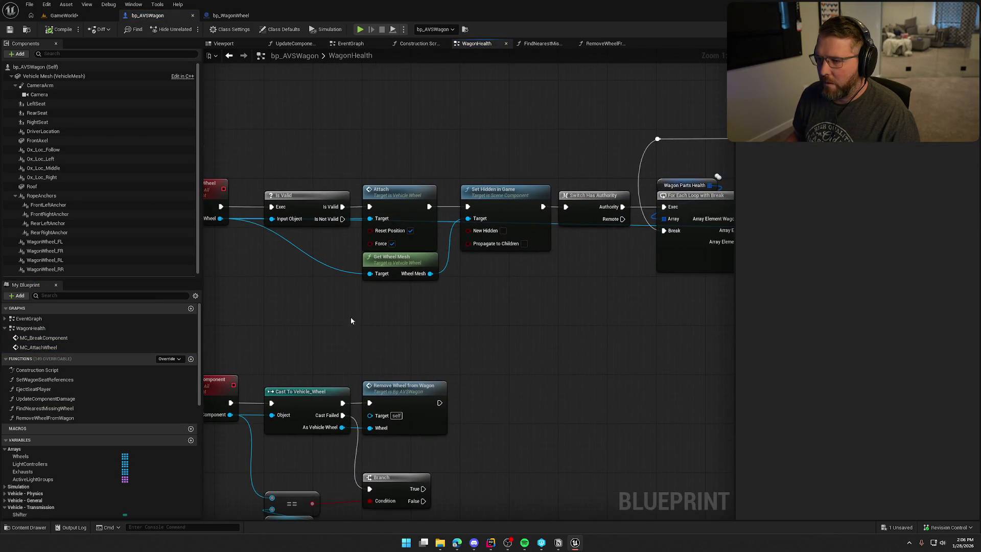
pyautogui.moveTo(488, 206); pyautogui.dragTo(276, 324)
pyautogui.scroll(-2, 330, 321)
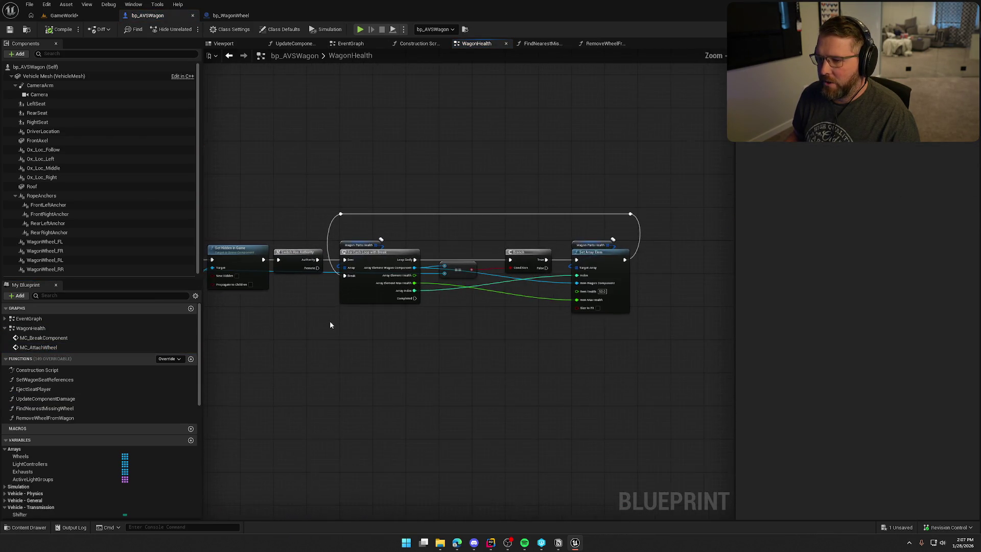
pyautogui.moveTo(291, 198)
pyautogui.mouseDown()
pyautogui.moveTo(572, 344)
pyautogui.moveTo(638, 327)
pyautogui.mouseUp()
pyautogui.scroll(2, 382, 292)
pyautogui.moveTo(382, 292)
pyautogui.mouseDown()
pyautogui.moveTo(395, 336)
pyautogui.moveTo(495, 243)
pyautogui.moveTo(442, 329)
pyautogui.mouseUp()
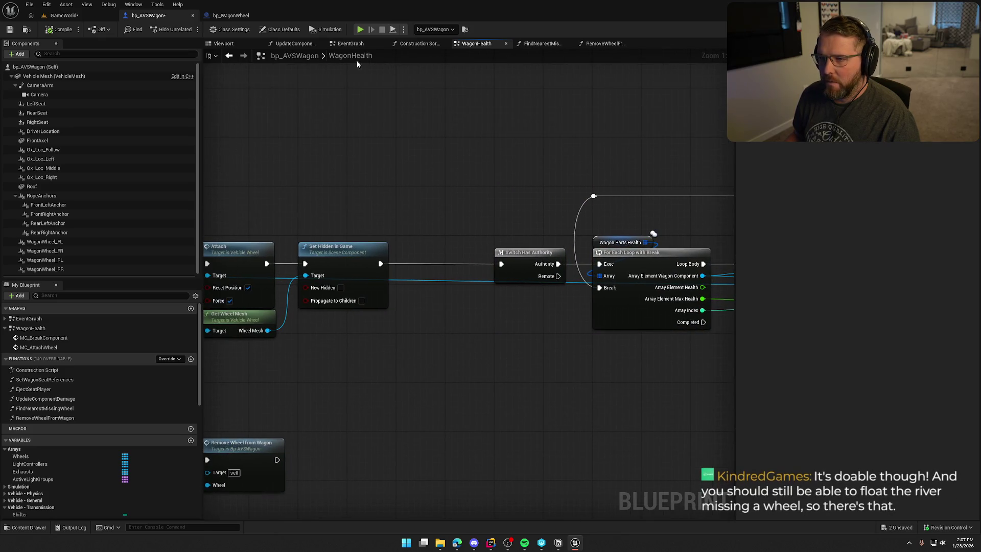
# Step: Paste Set Throttle and Brake Input after Set Hidden in Game with Throttle 1.0
pyautogui.click(333, 43)
pyautogui.scroll(-3, 446, 301)
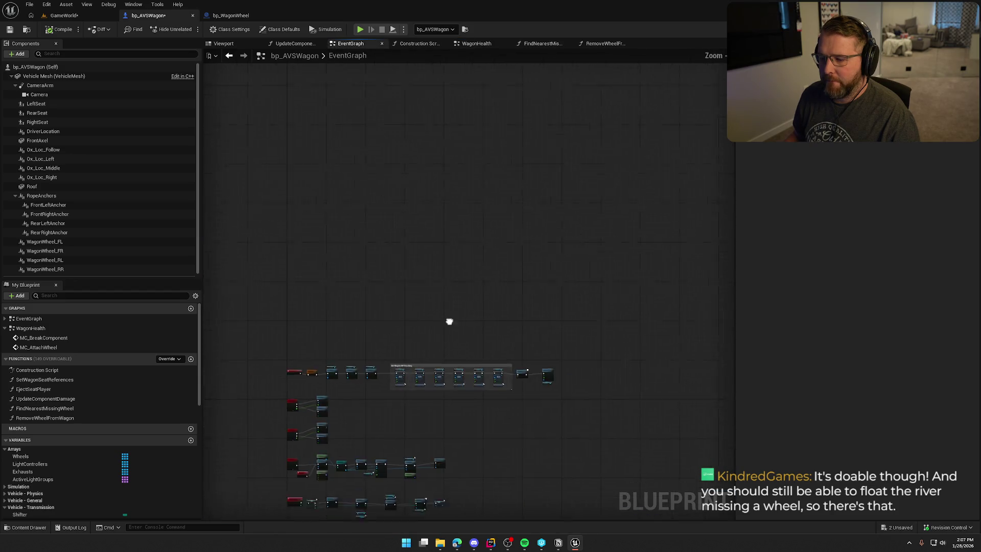
pyautogui.scroll(5, 469, 217)
pyautogui.scroll(-1, 551, 321)
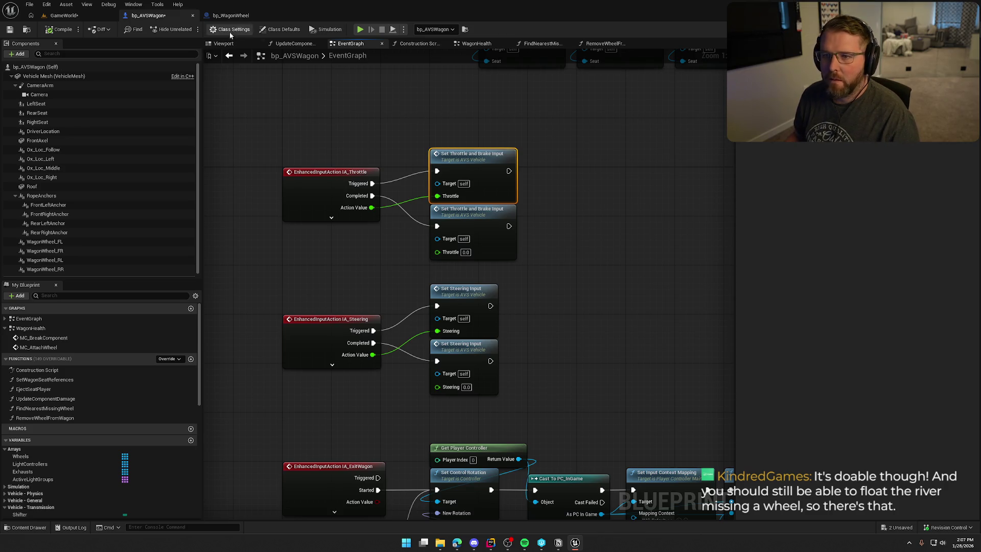
pyautogui.click(476, 43)
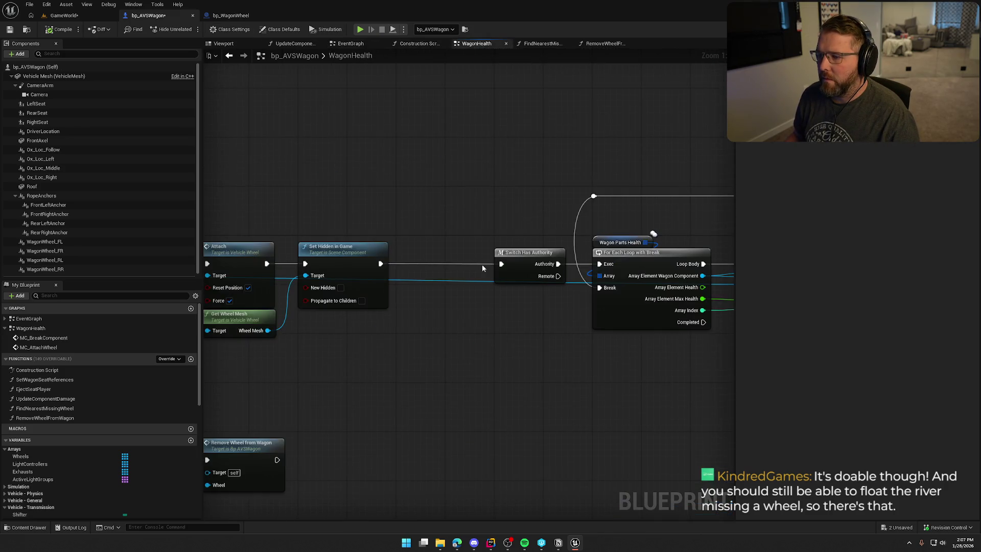
pyautogui.hotkey('ctrl', 'v')
pyautogui.moveTo(428, 324); pyautogui.dragTo(380, 263)
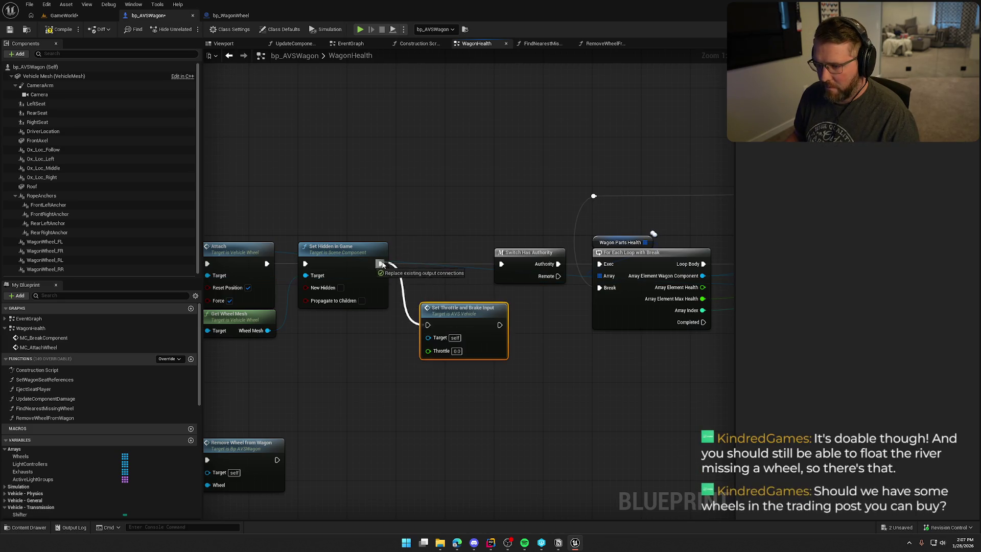
pyautogui.moveTo(456, 312); pyautogui.dragTo(431, 256)
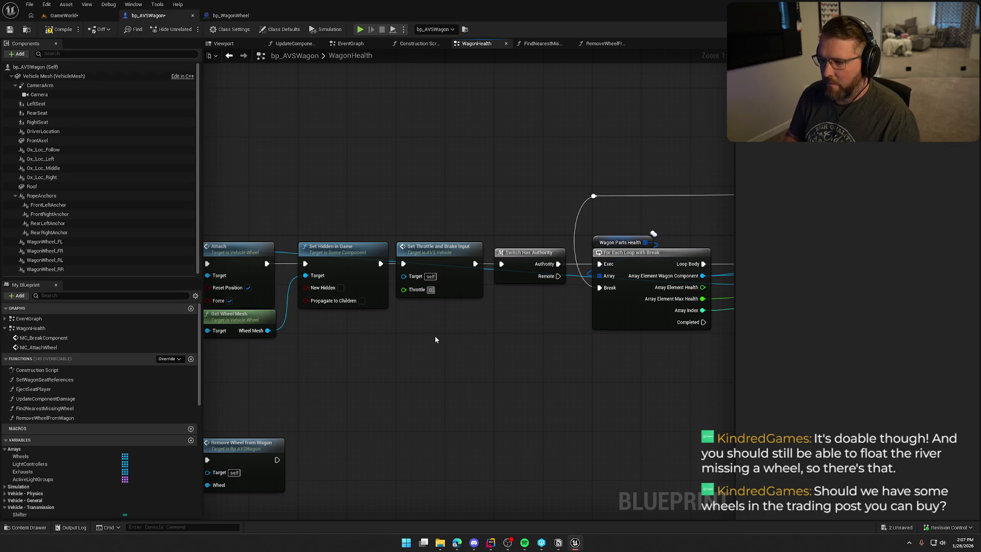
pyautogui.write('1.')
pyautogui.press('Return')
# Step: Play-test picking up the wagon wheel, dropping it, then picking it up and attaching it
pyautogui.click(64, 15)
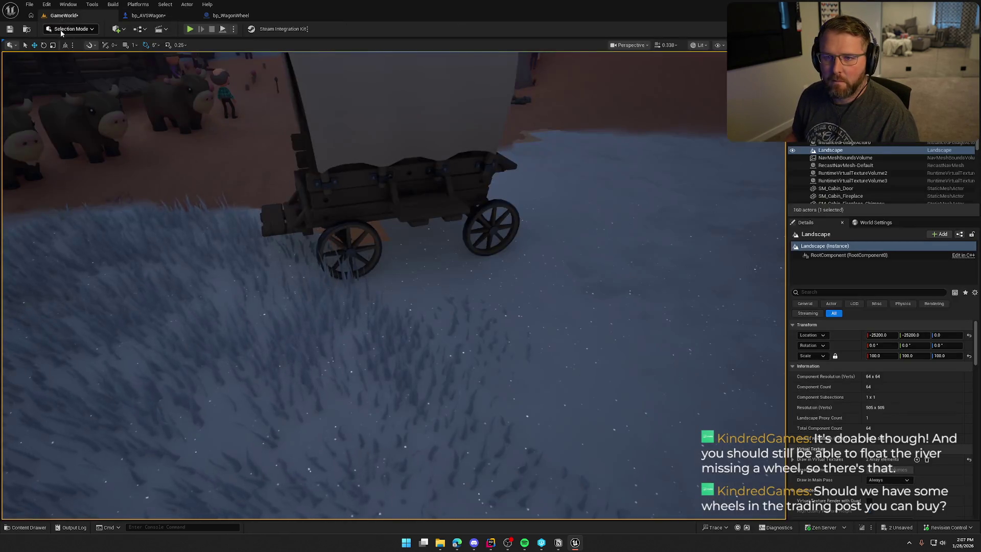
pyautogui.hotkey('alt', 'p')
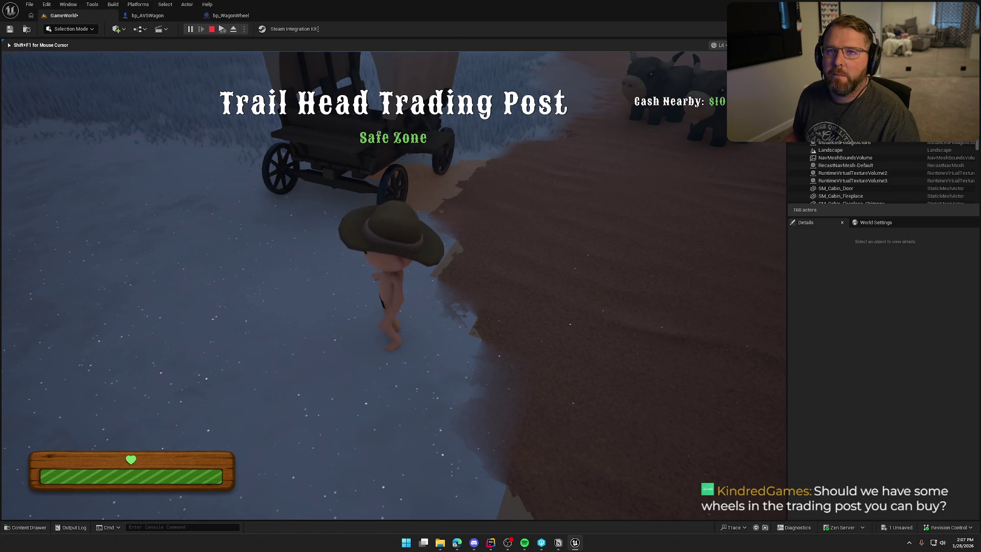
pyautogui.press('w')
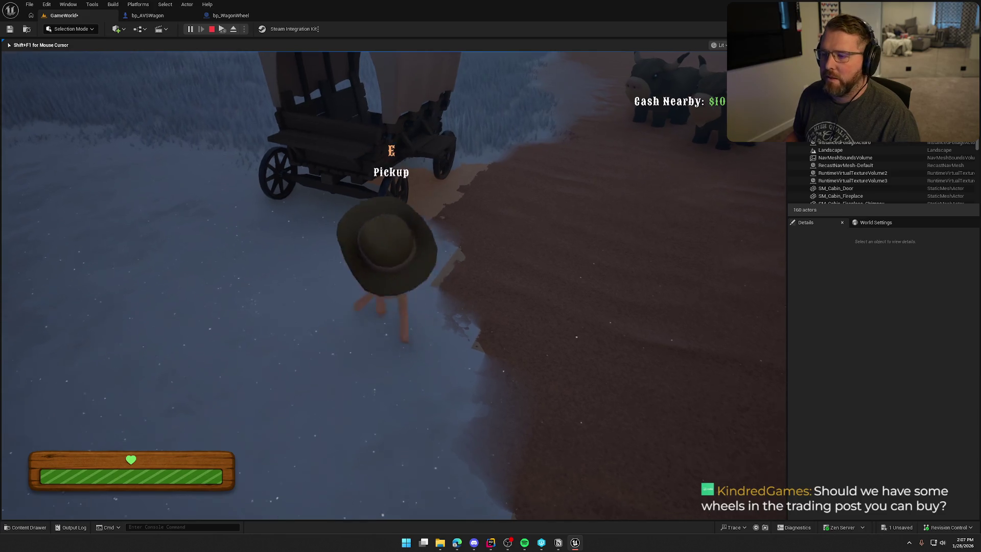
pyautogui.press('e')
pyautogui.rightClick(393, 285)
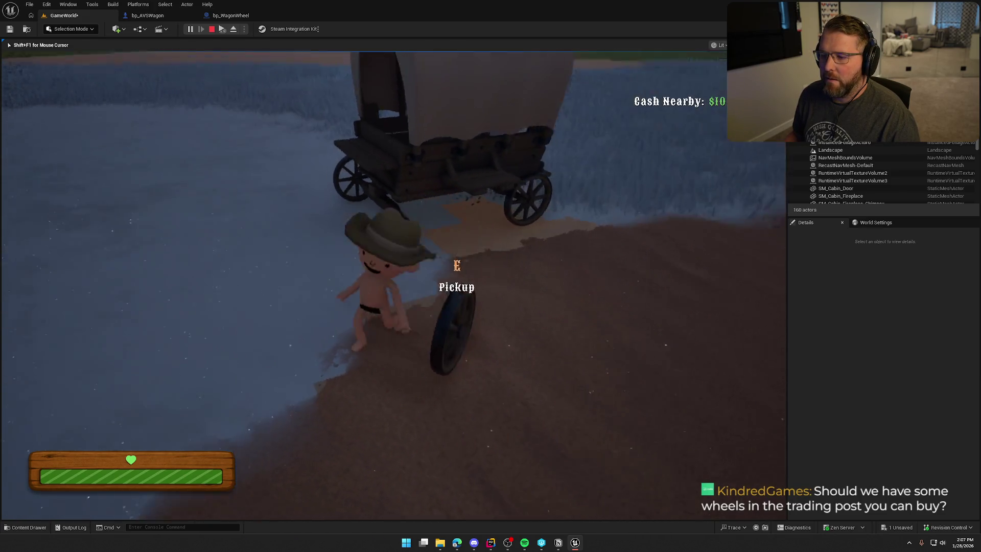
pyautogui.press('w')
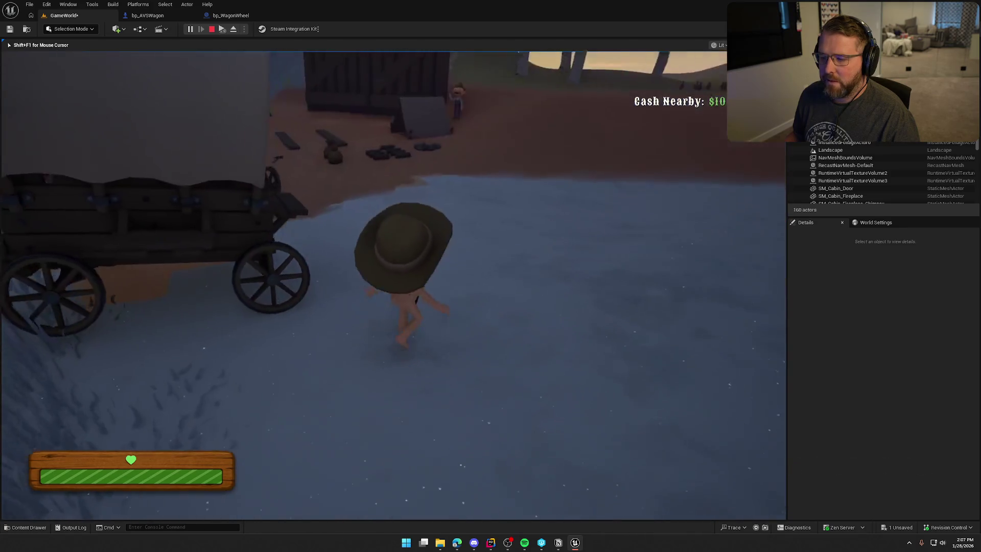
pyautogui.press('w')
pyautogui.press('shift')
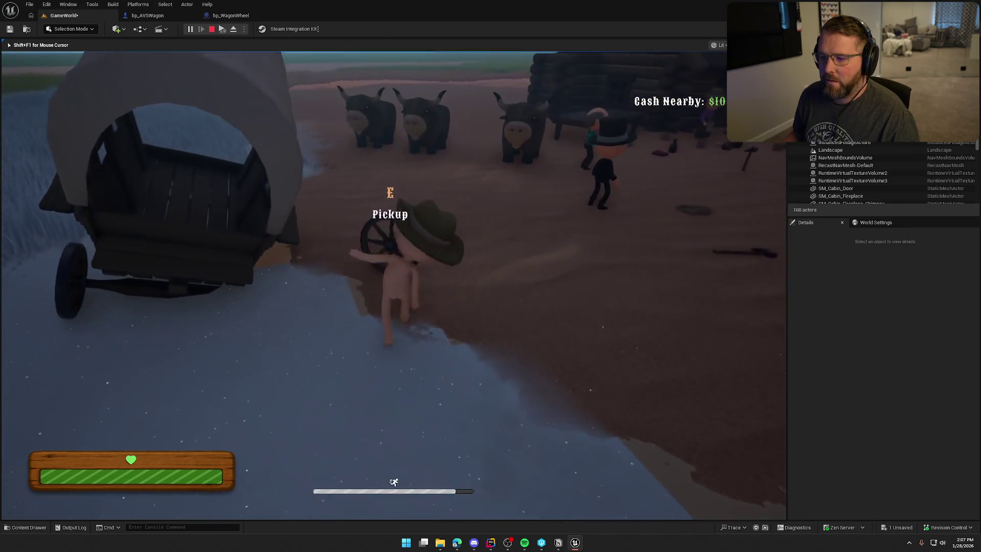
pyautogui.press('e')
pyautogui.press('w')
pyautogui.click(393, 285)
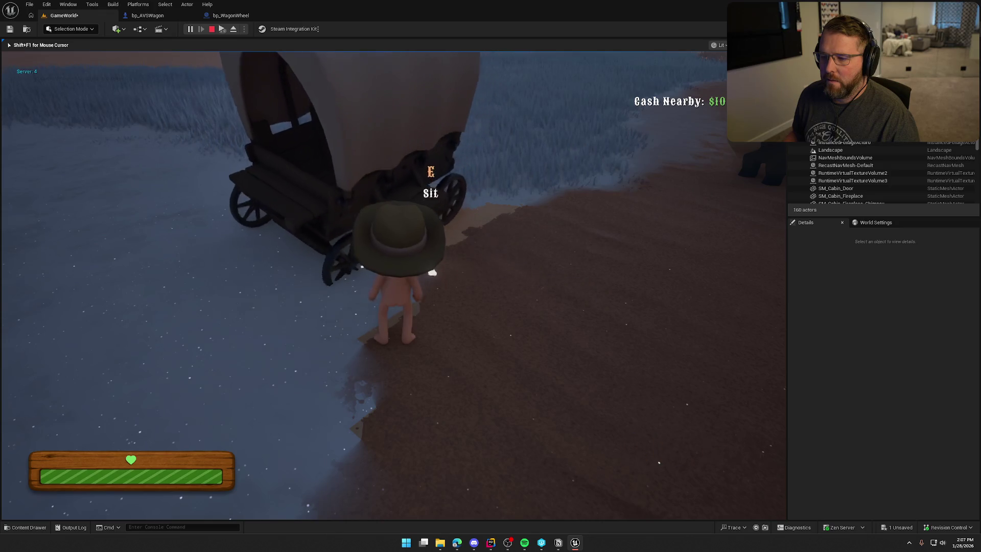
pyautogui.press('Escape')
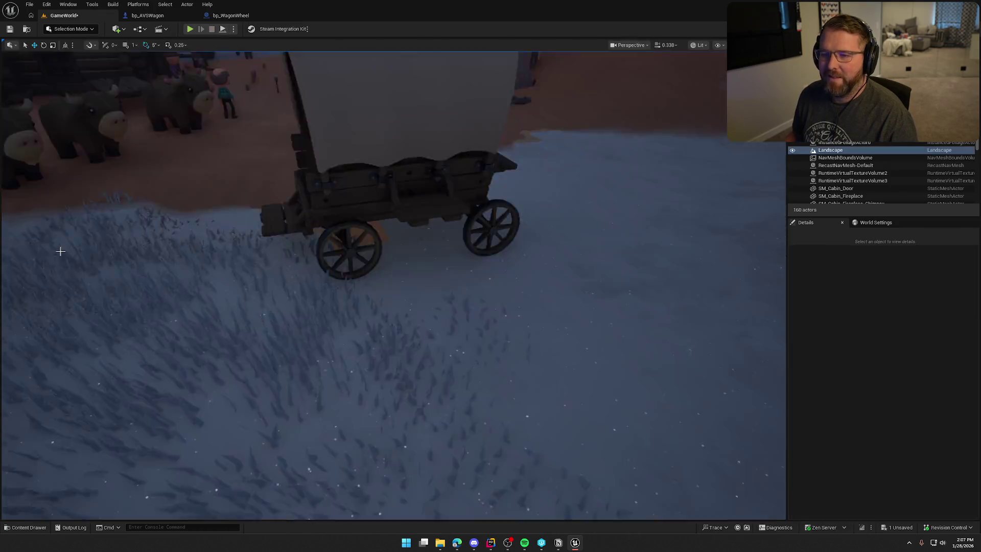
# Step: Select and deselect the wagon in the level, then return to bp_AVSWagon's WagonHealth graph
pyautogui.click(147, 16)
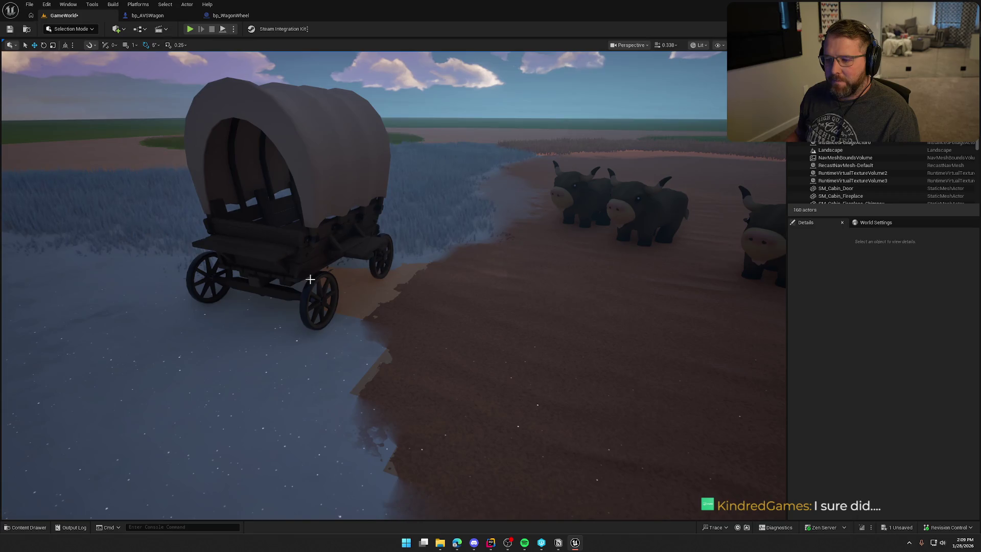
pyautogui.click(310, 278)
pyautogui.press('Escape')
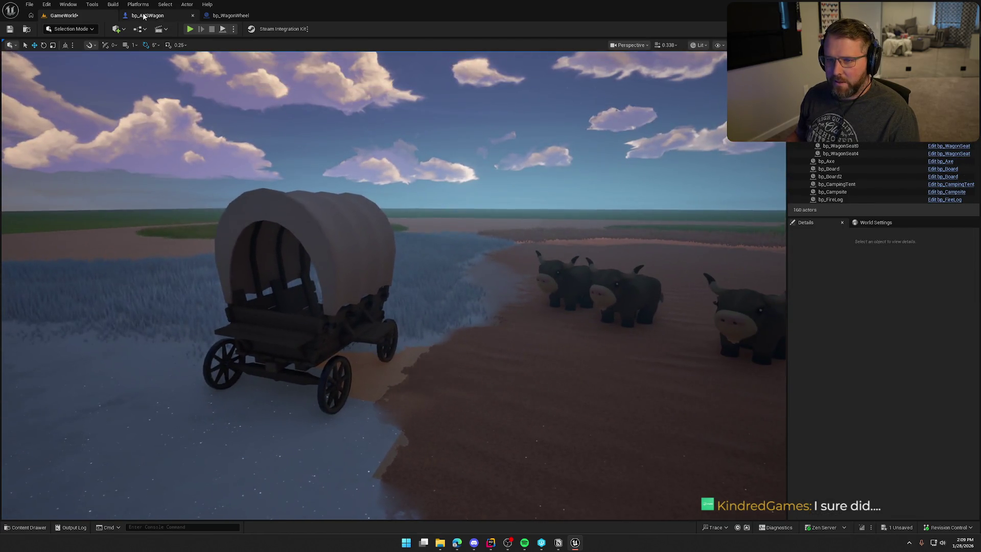
pyautogui.click(145, 15)
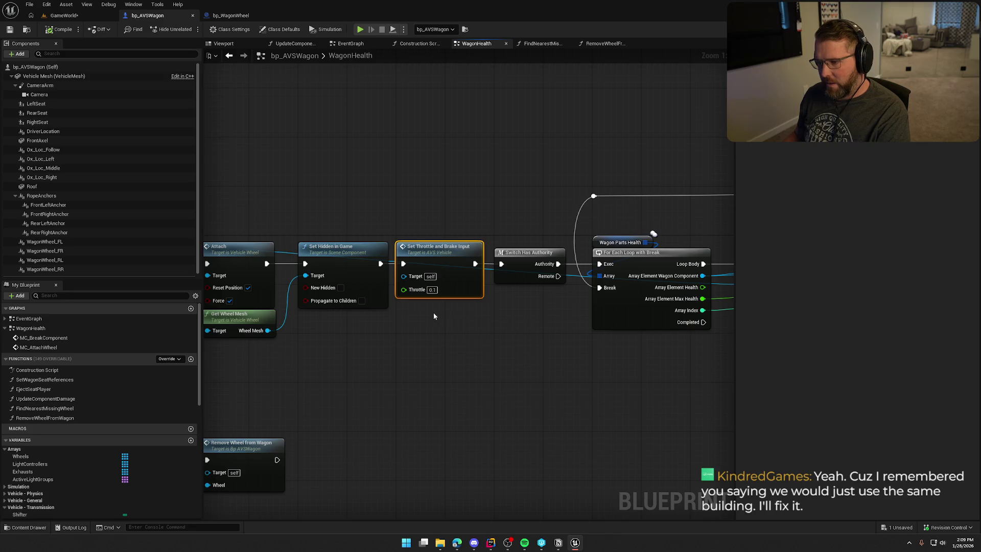
# Step: Replace Set Throttle and Brake Input with Add Impulse at Location on Vehicle Mesh, wired after Set Hidden in Game
pyautogui.press('Delete')
pyautogui.moveTo(421, 378); pyautogui.dragTo(627, 374)
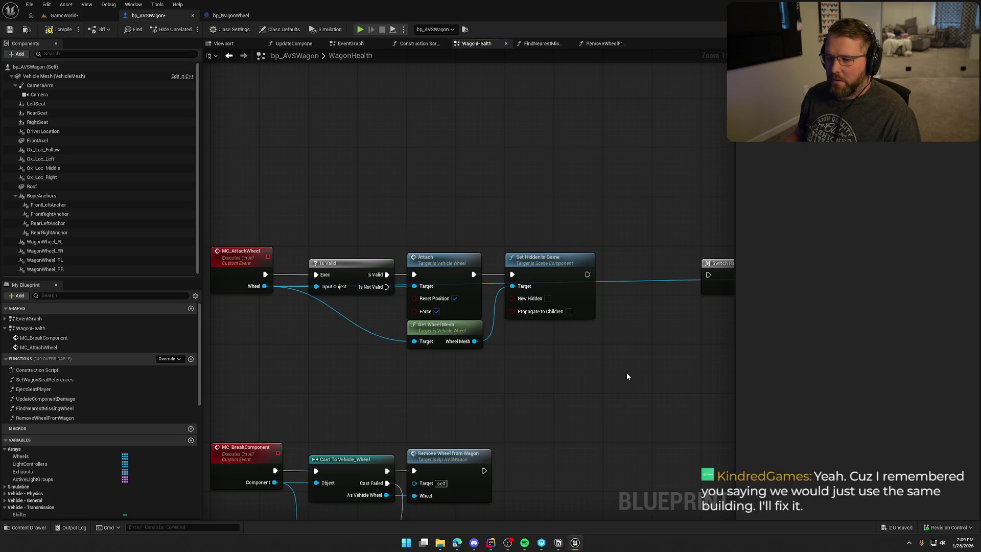
pyautogui.moveTo(627, 376); pyautogui.dragTo(615, 318)
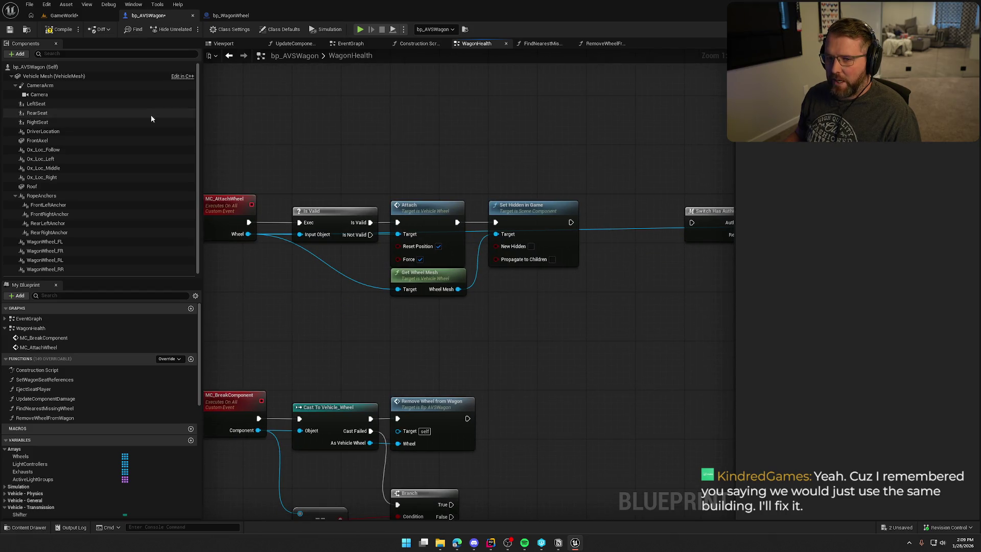
pyautogui.rightClick(520, 298)
pyautogui.write('ad')
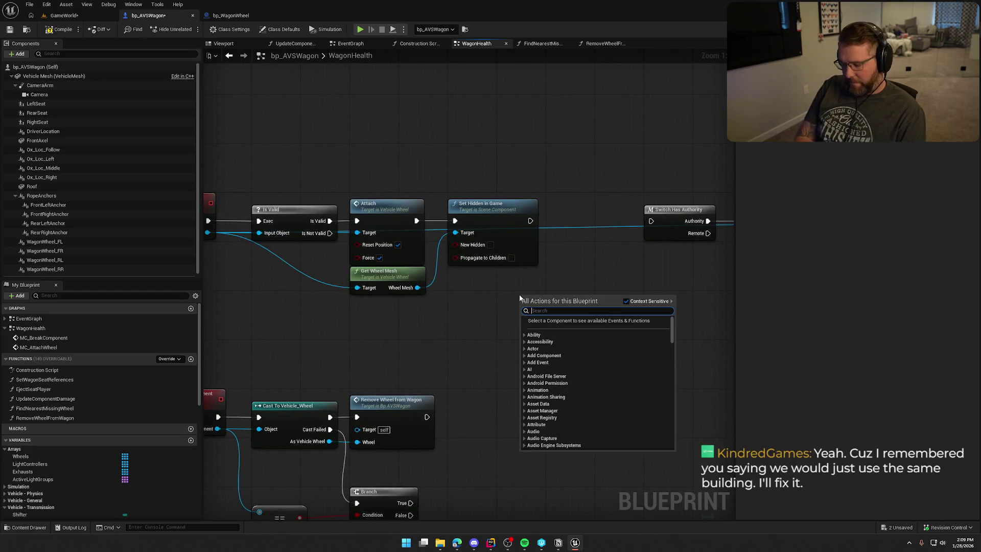
pyautogui.write('d impulse')
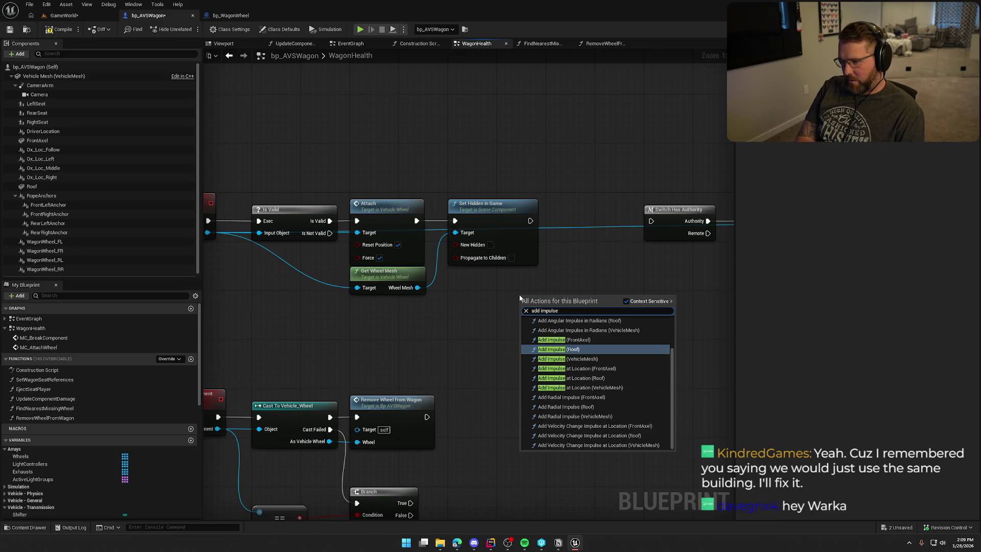
pyautogui.write('at lo')
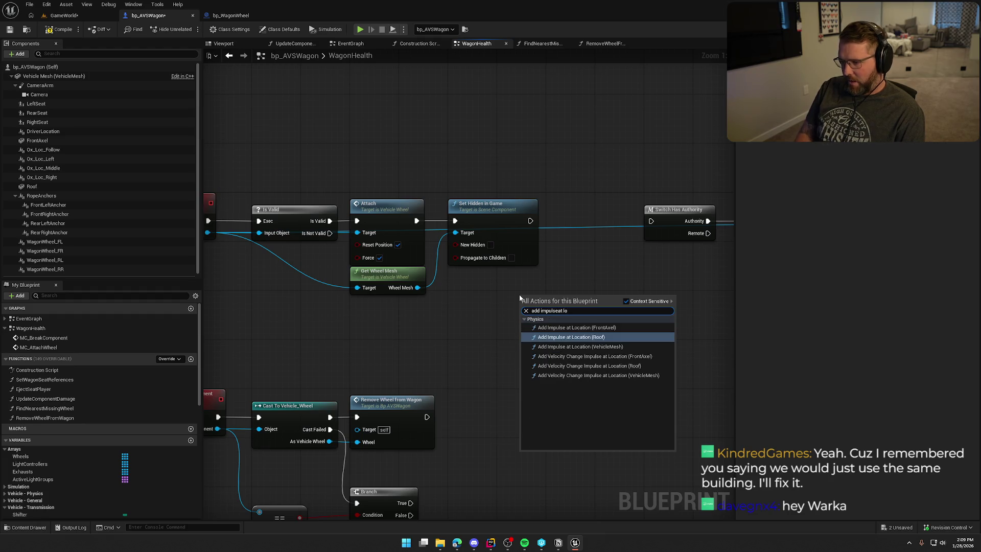
pyautogui.press('Down')
pyautogui.press('Return')
pyautogui.moveTo(544, 295)
pyautogui.mouseDown()
pyautogui.moveTo(596, 192)
pyautogui.moveTo(586, 168)
pyautogui.mouseUp()
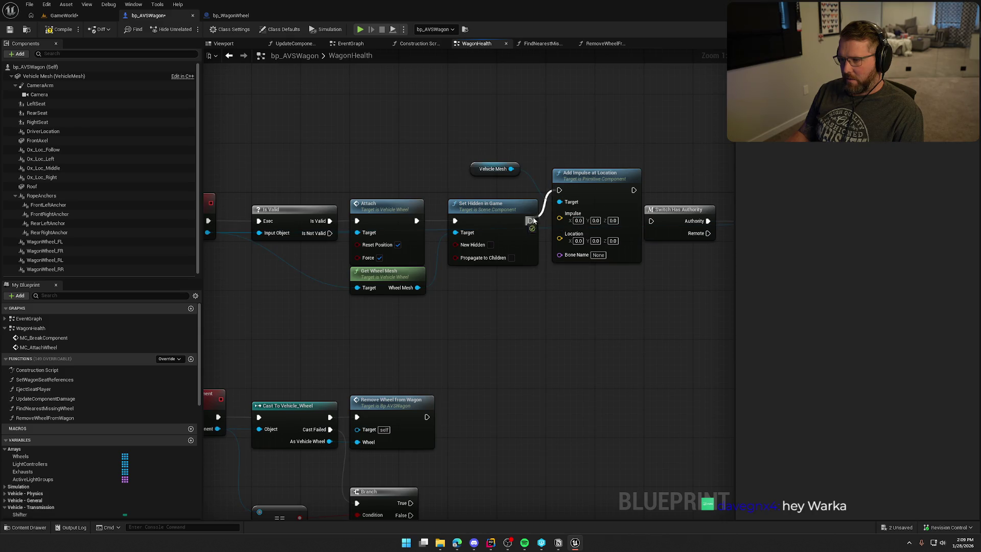
pyautogui.moveTo(533, 221); pyautogui.dragTo(532, 221)
pyautogui.moveTo(595, 176)
pyautogui.mouseDown()
pyautogui.moveTo(589, 215)
pyautogui.moveTo(651, 220)
pyautogui.mouseUp()
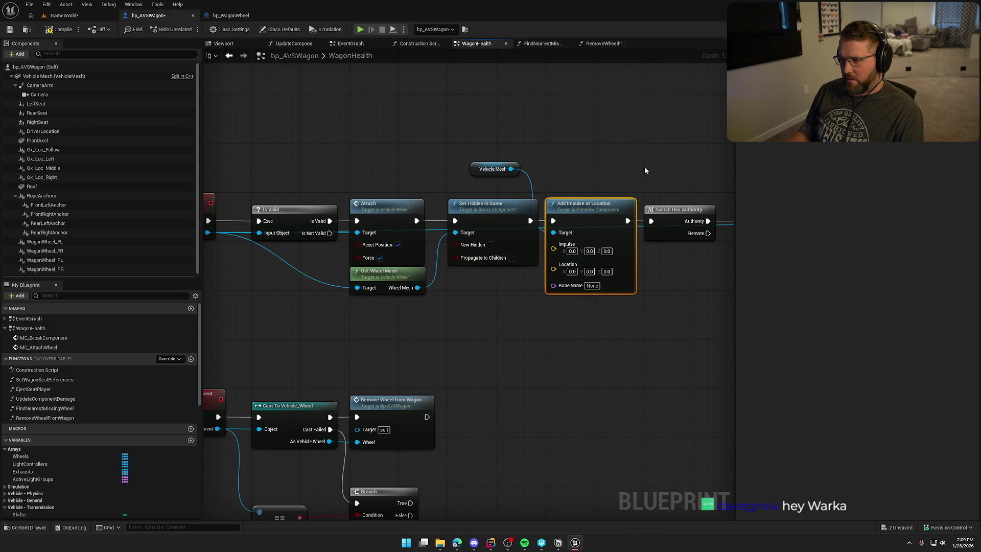
pyautogui.moveTo(645, 170)
pyautogui.mouseDown()
pyautogui.moveTo(534, 184)
pyautogui.moveTo(567, 193)
pyautogui.mouseUp()
pyautogui.click(506, 358)
pyautogui.moveTo(407, 195); pyautogui.dragTo(481, 221)
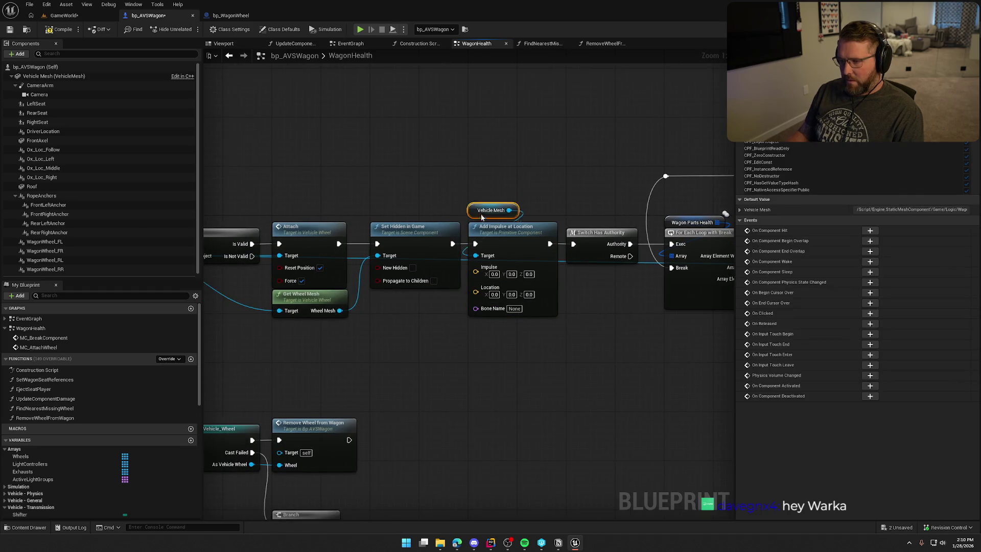
# Step: Feed the impulse location from Get World Location of the wheel mesh and set Impulse Z to 100
pyautogui.moveTo(357, 374)
pyautogui.mouseDown()
pyautogui.moveTo(429, 323)
pyautogui.moveTo(500, 314)
pyautogui.mouseUp()
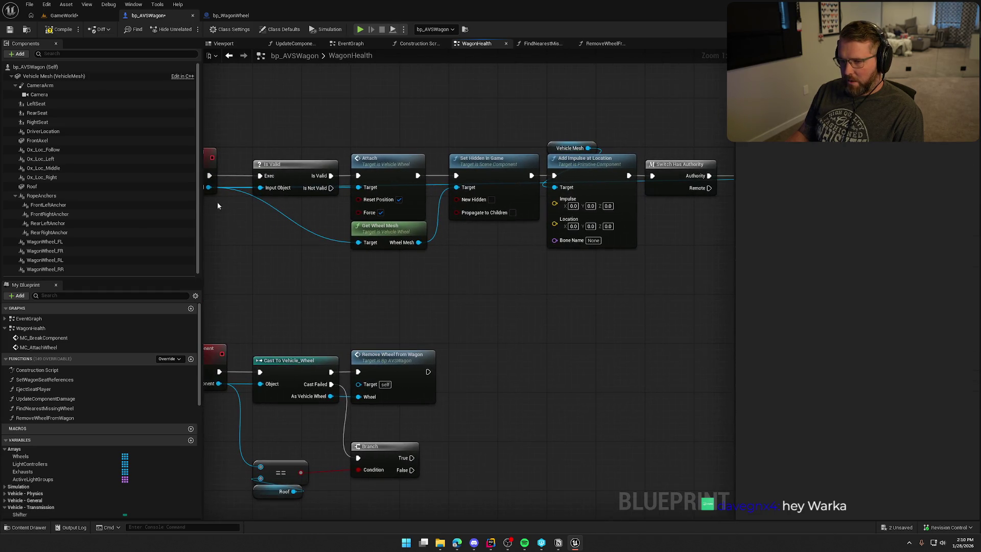
pyautogui.moveTo(220, 187); pyautogui.dragTo(455, 243)
pyautogui.write('get')
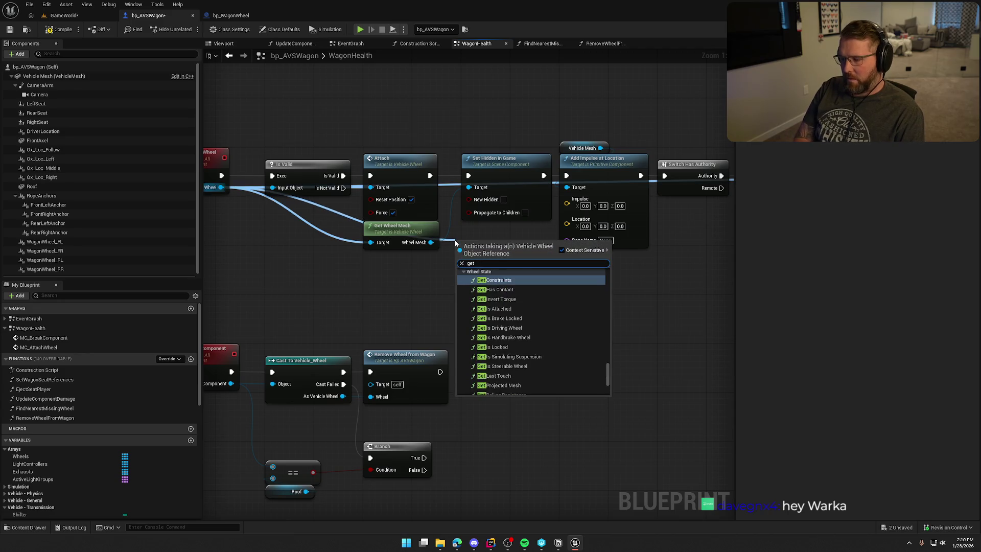
pyautogui.write(' componet')
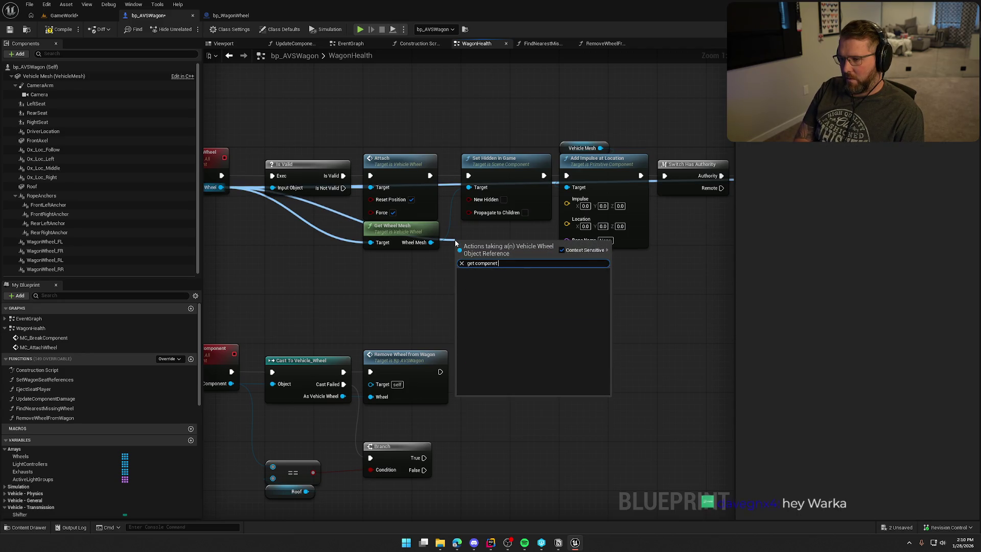
pyautogui.write('loca')
pyautogui.press('Return')
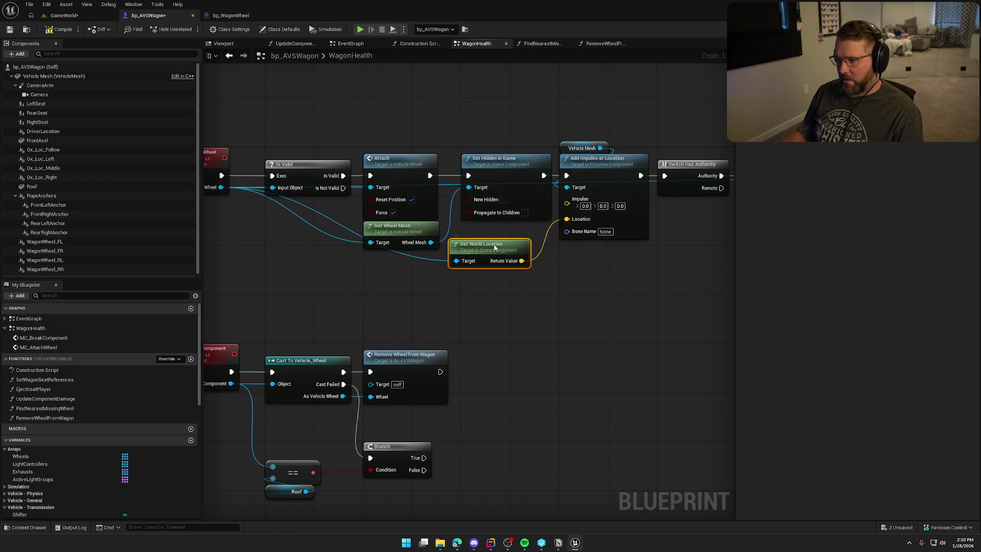
pyautogui.moveTo(494, 248); pyautogui.dragTo(507, 234)
pyautogui.click(553, 239)
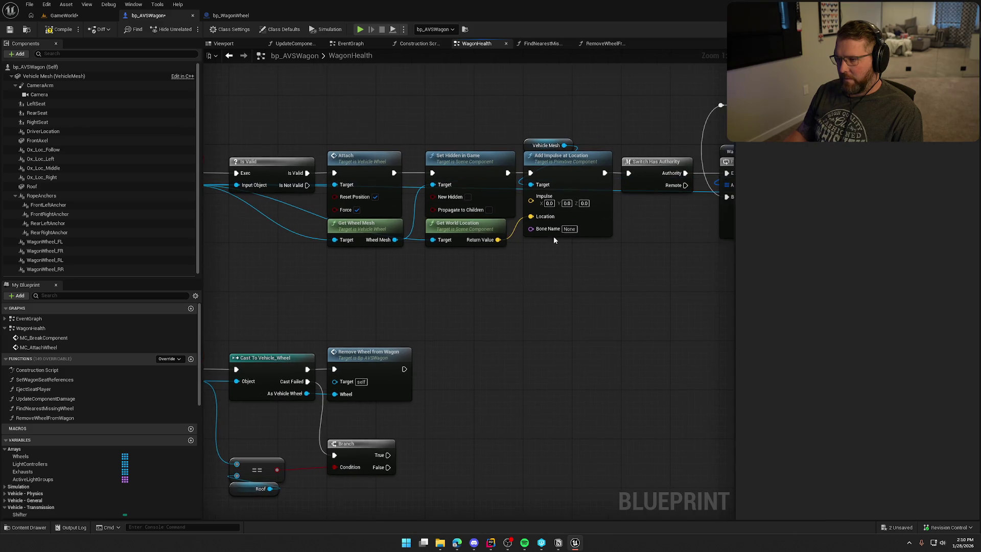
pyautogui.write('100')
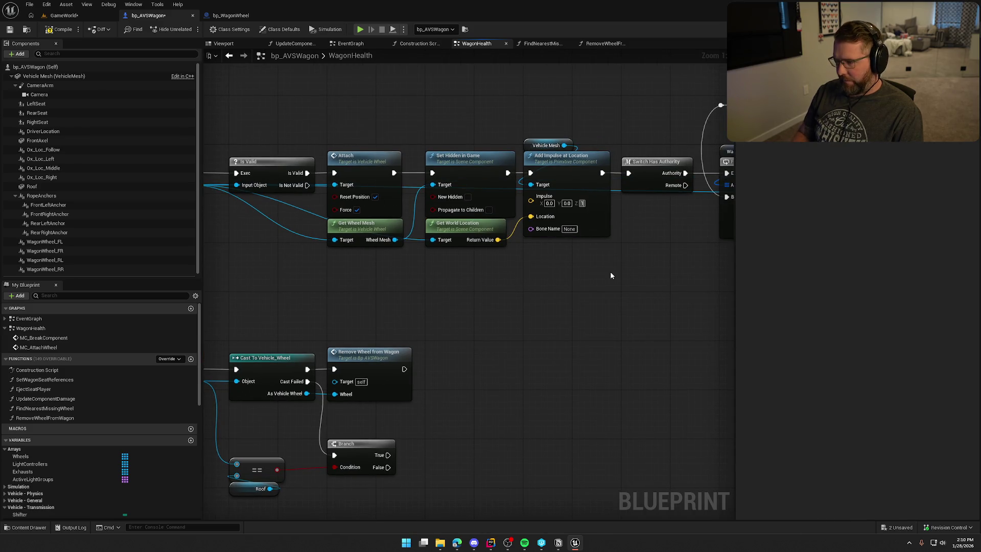
pyautogui.press('Return')
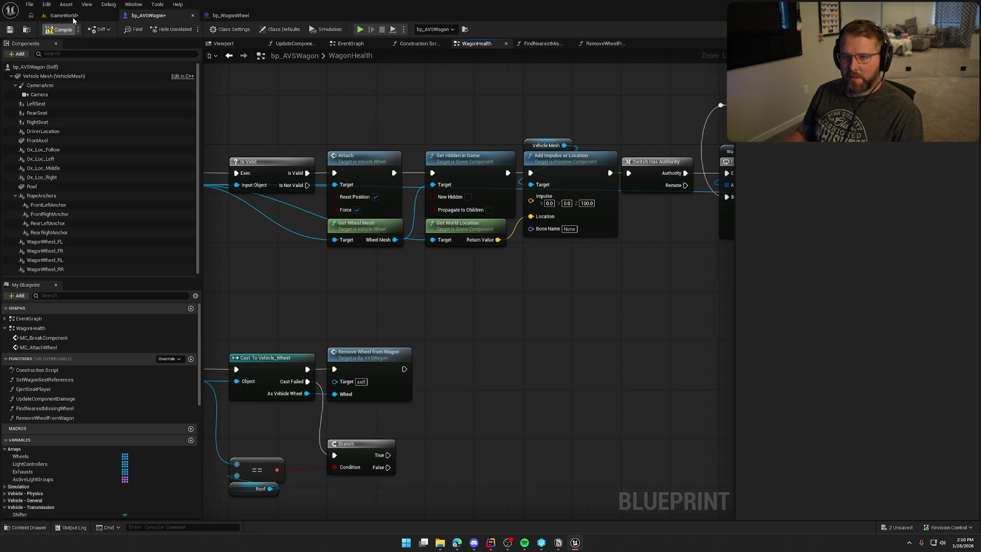
pyautogui.click(71, 17)
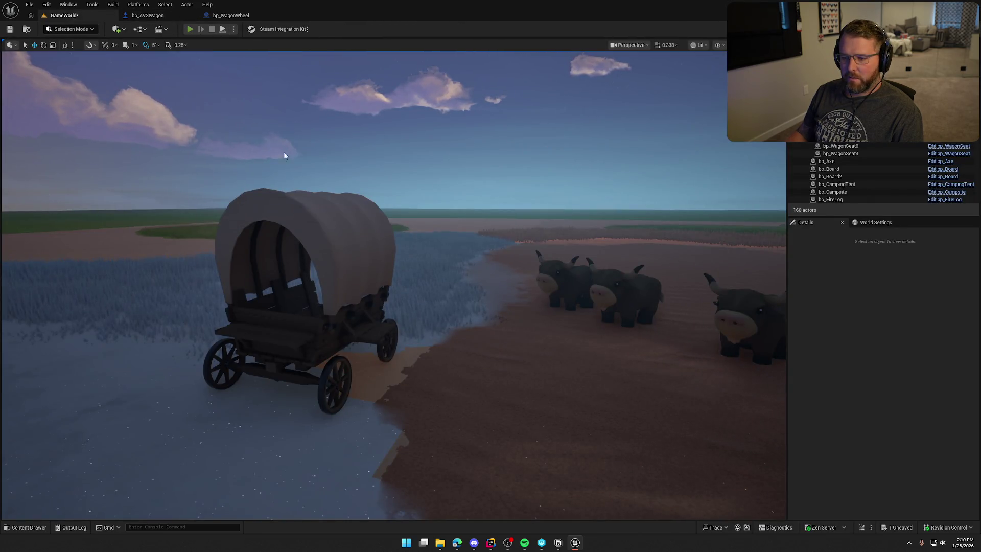
# Step: Start a play session, run to the wagon and try attaching the wheel, then stop
pyautogui.hotkey('alt', 'p')
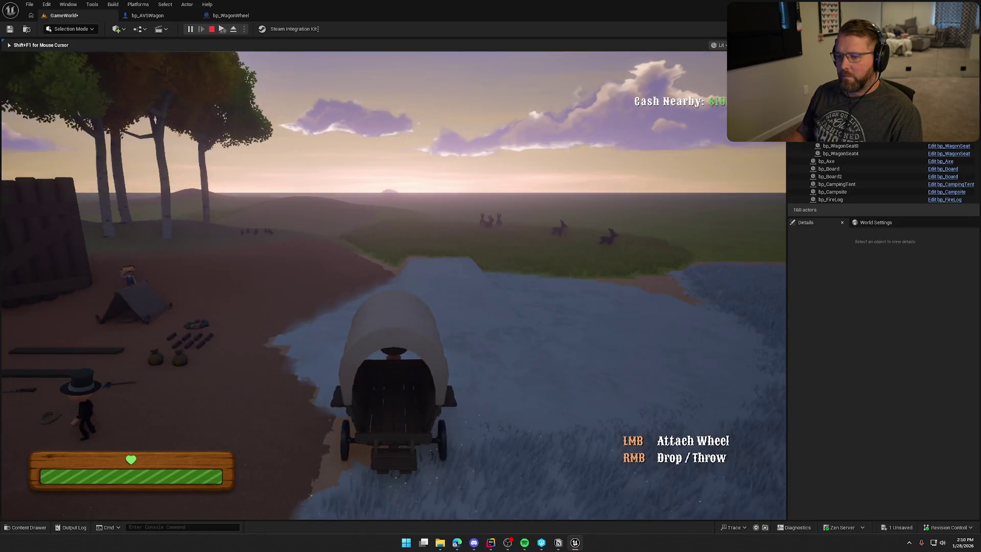
pyautogui.hotkey('shift', 'w')
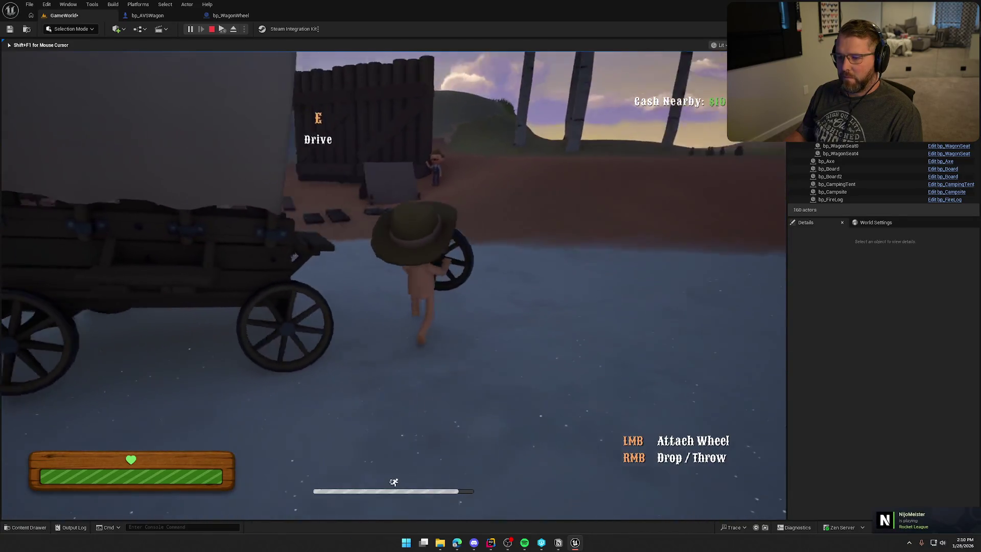
pyautogui.press('w')
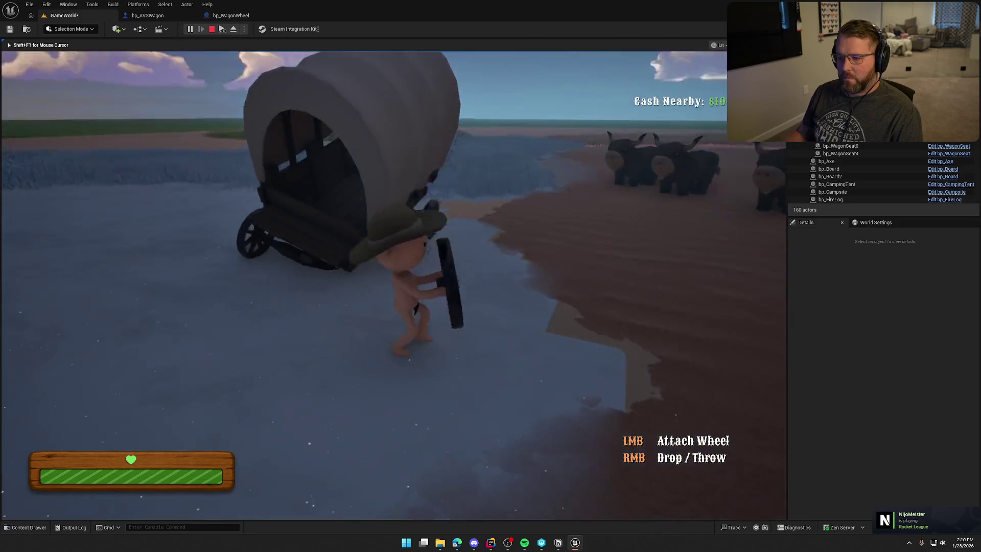
pyautogui.click(393, 285)
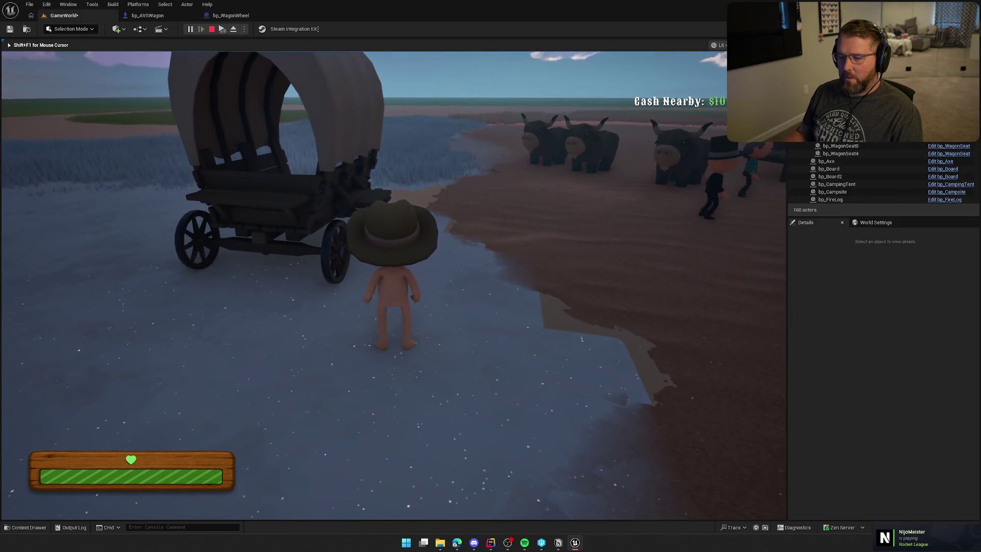
pyautogui.press('s')
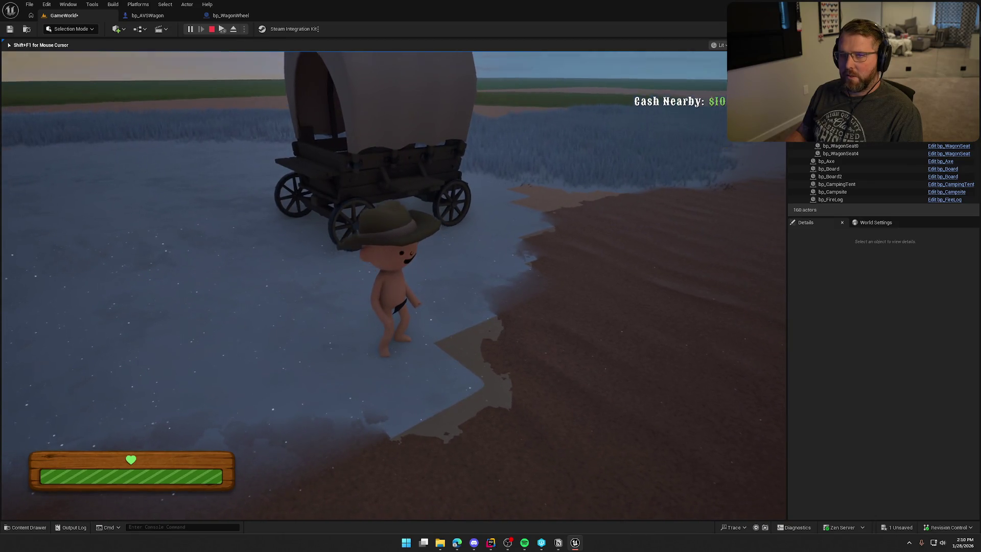
pyautogui.press('w')
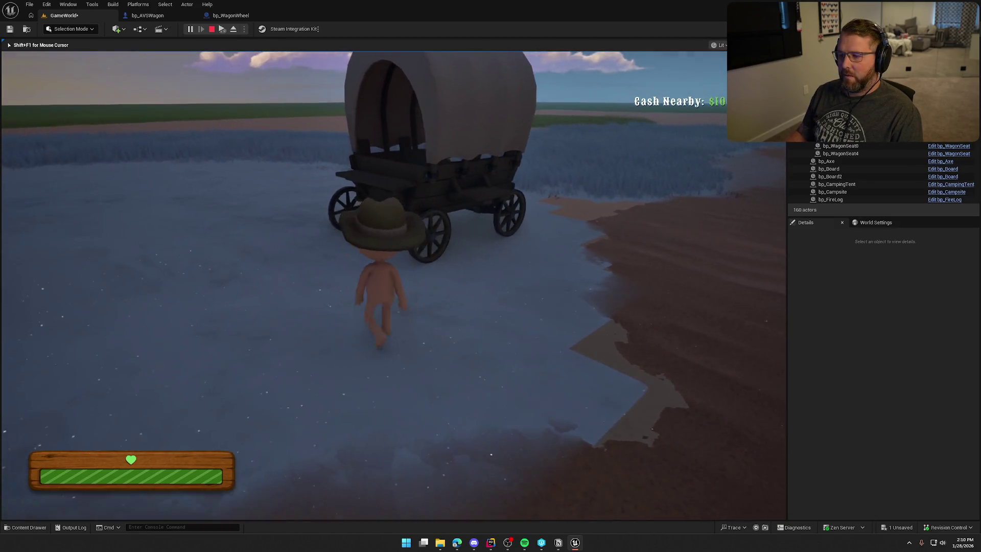
pyautogui.press('Escape')
# Step: Replay, pick up the loose wheel with E and attach it beside the wagon
pyautogui.hotkey('alt', 'p')
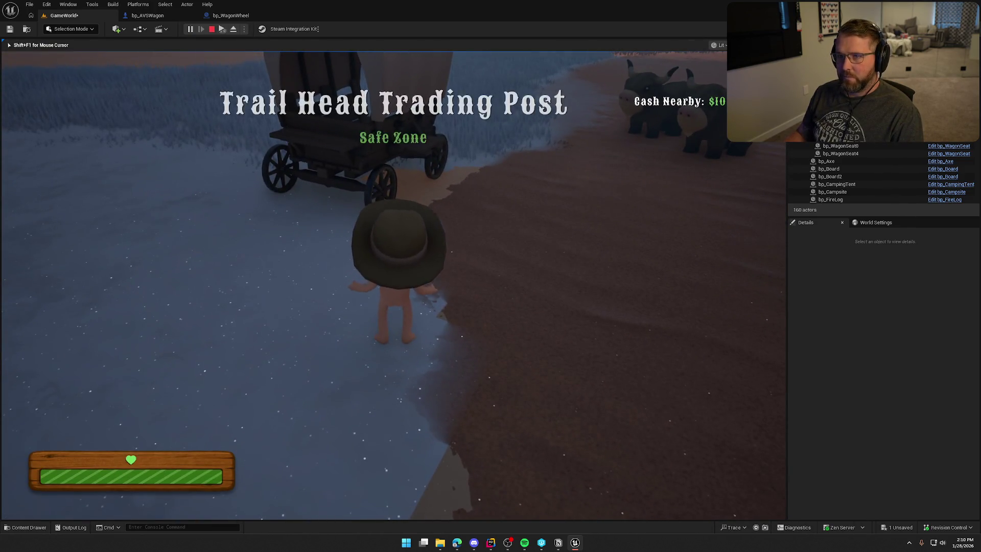
pyautogui.press('w')
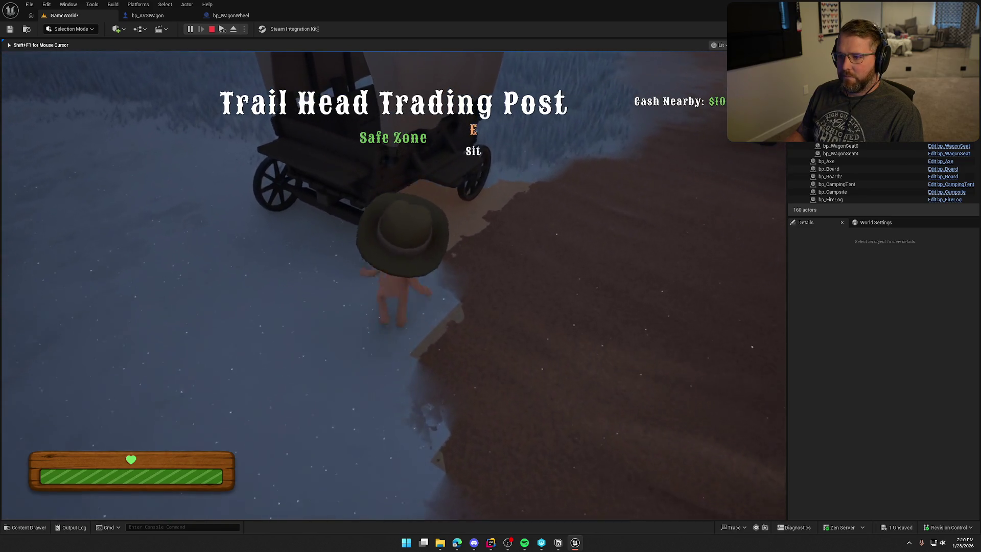
pyautogui.press('w')
pyautogui.press('e')
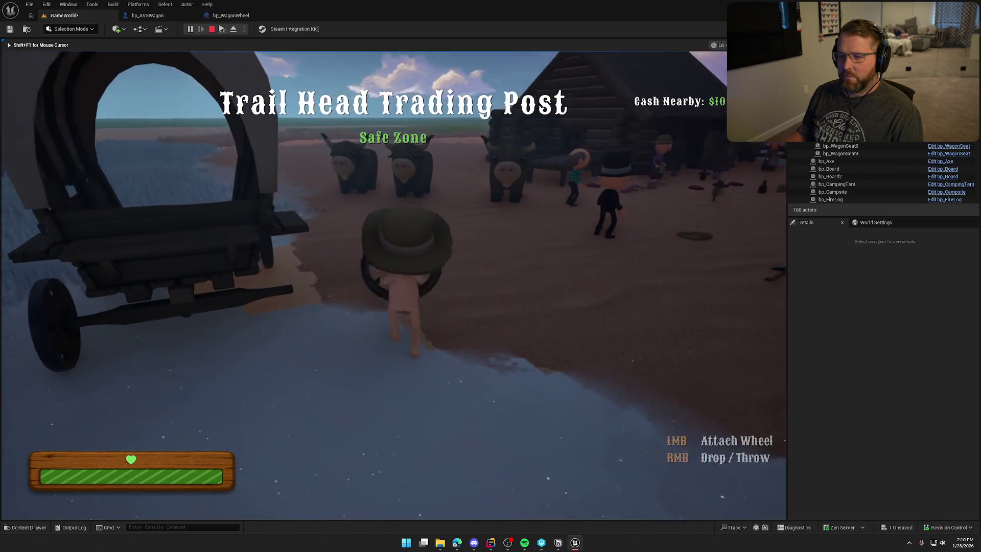
pyautogui.press('e')
pyautogui.press('e')
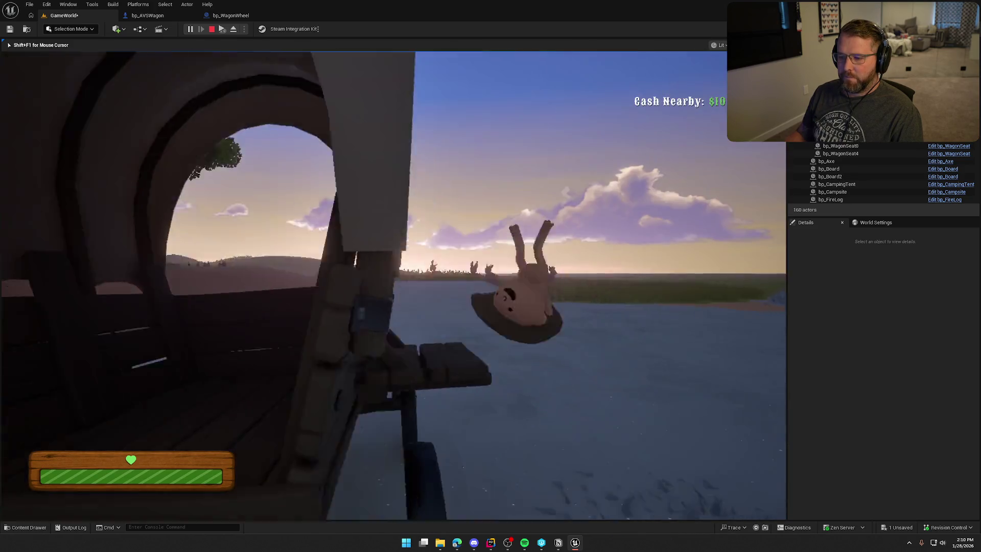
pyautogui.press('w')
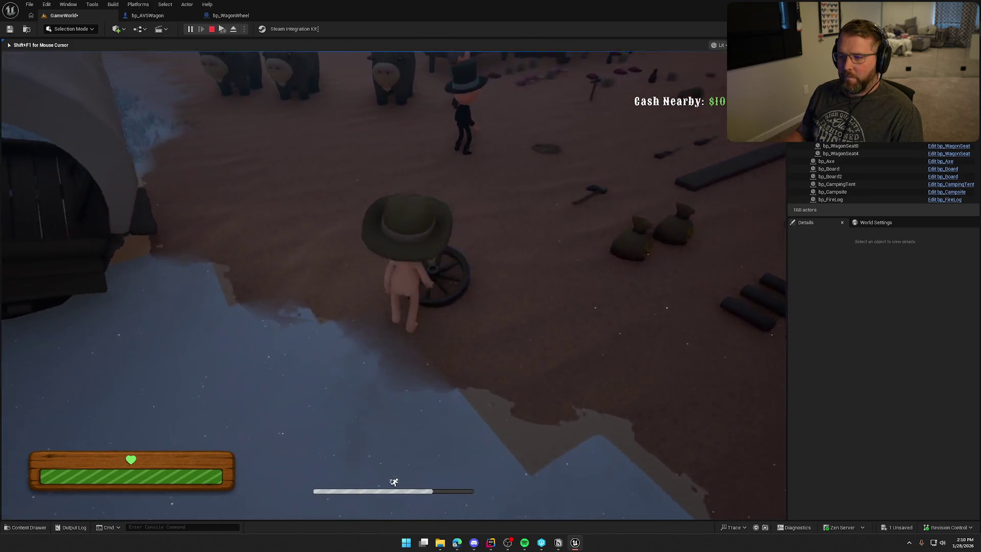
pyautogui.press('e')
pyautogui.press('w')
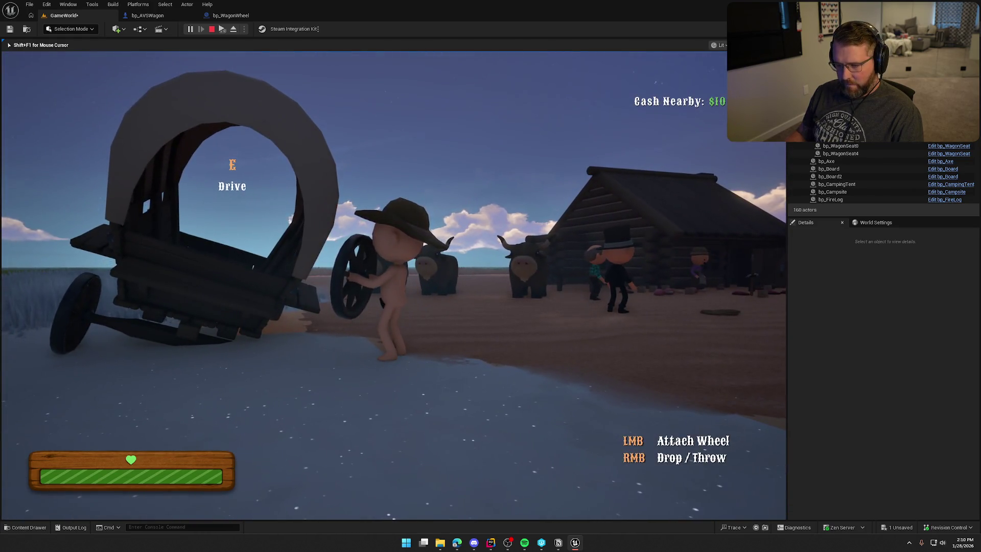
pyautogui.click(393, 285)
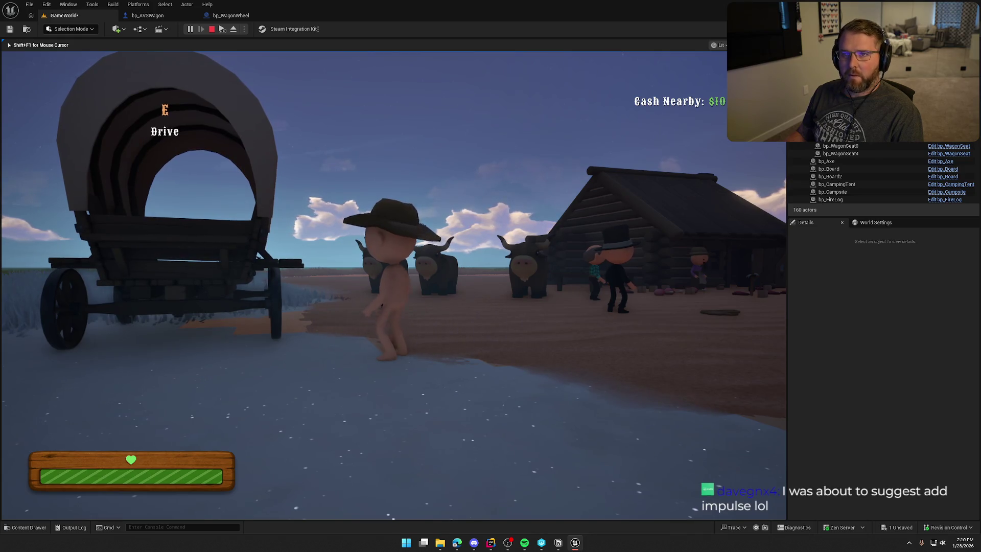
pyautogui.hotkey('shift', 'w')
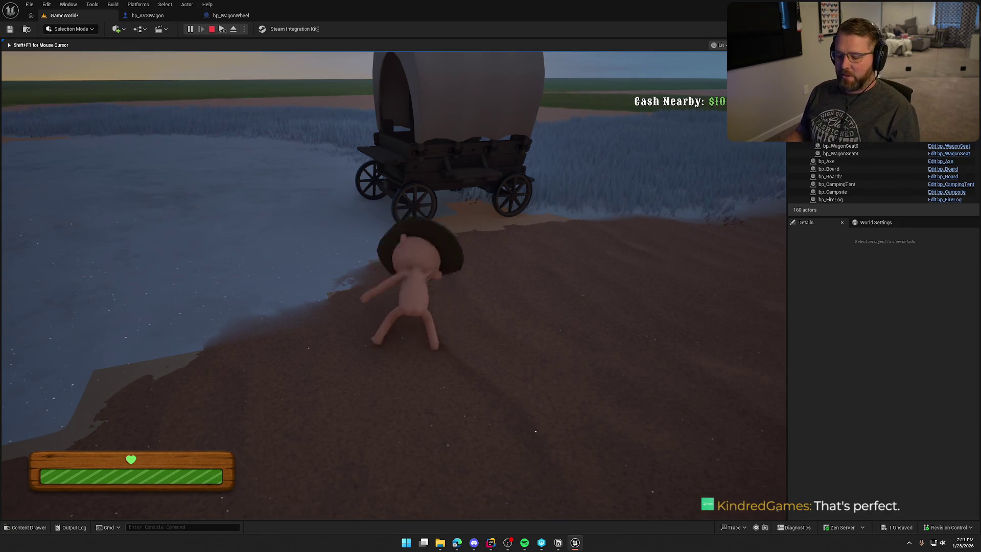
# Step: Restart play, carry the wheel to the wagon's missing wheel spot, attach it, then stop PIE
pyautogui.press('Escape')
pyautogui.hotkey('alt', 'p')
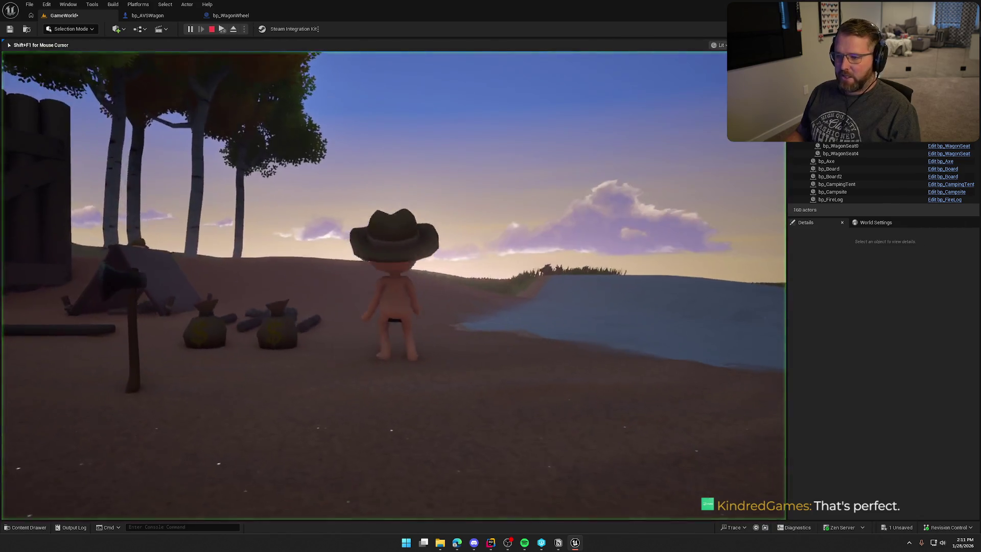
pyautogui.press('w')
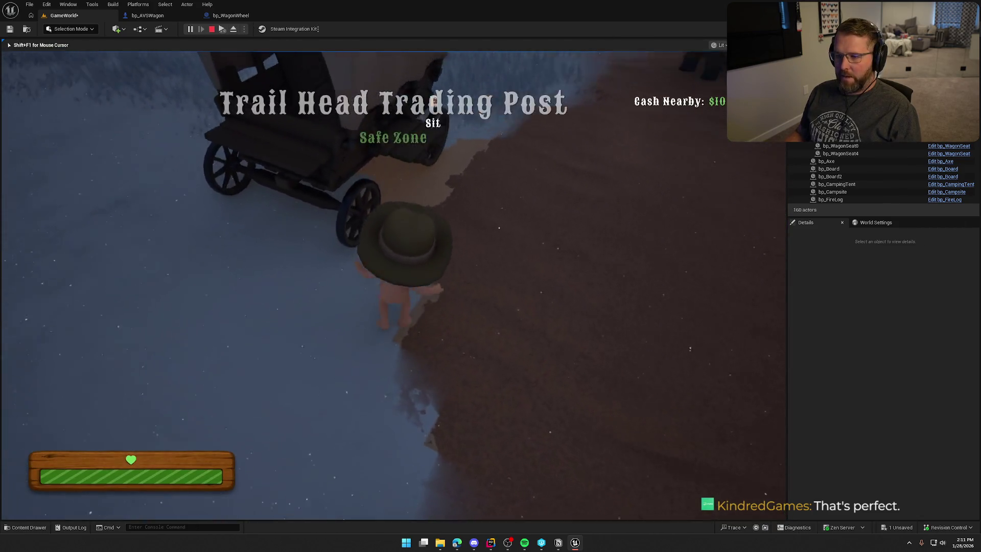
pyautogui.press('s')
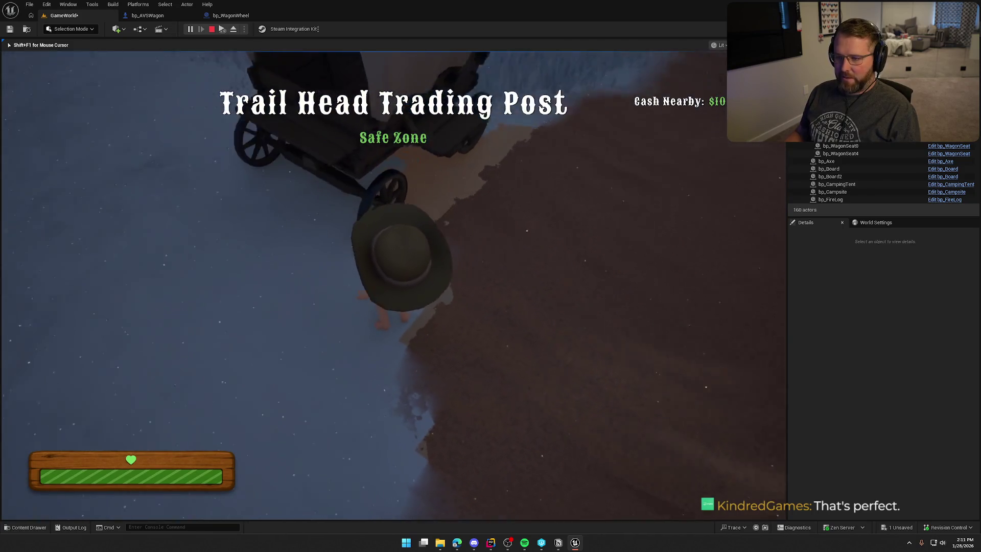
pyautogui.press('e')
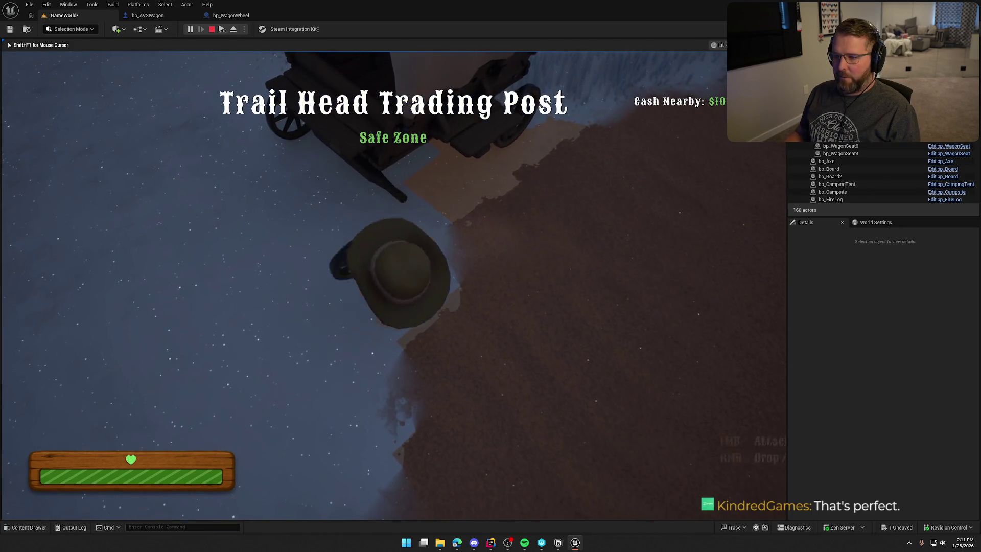
pyautogui.press('w')
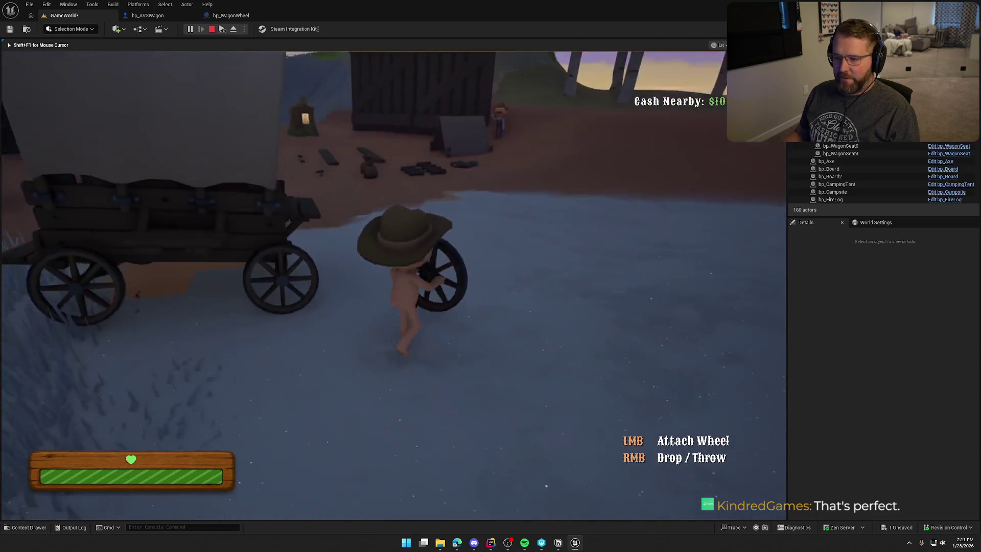
pyautogui.press('w')
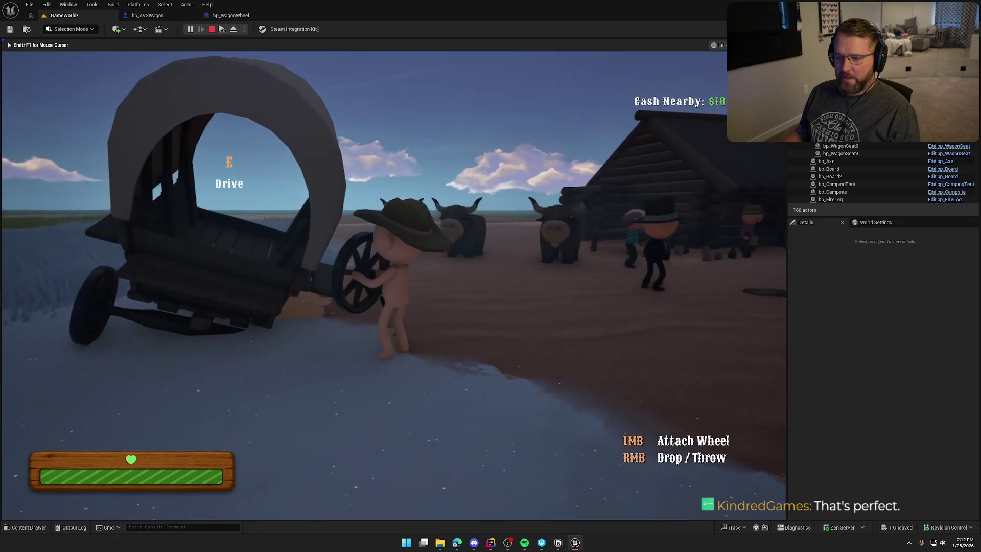
pyautogui.click(394, 285)
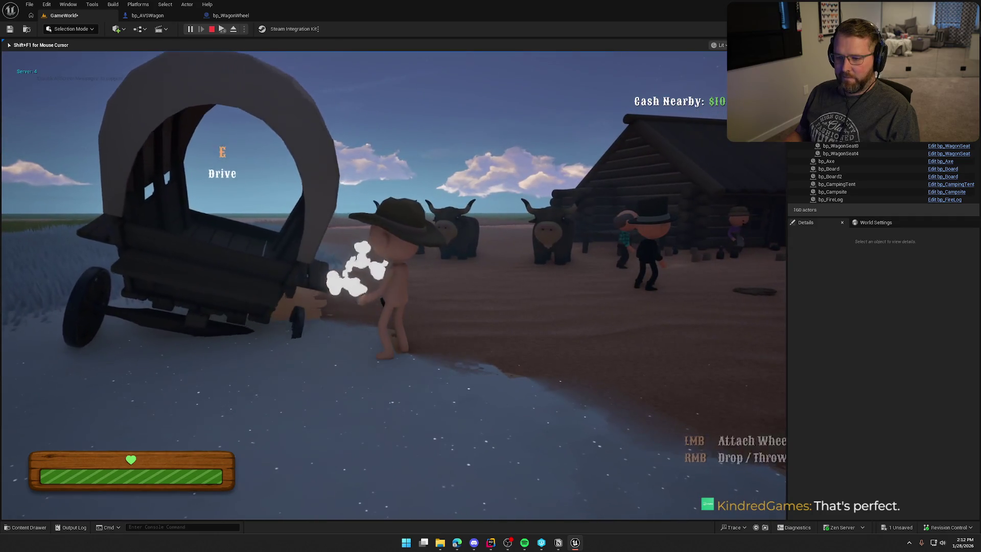
pyautogui.press('a')
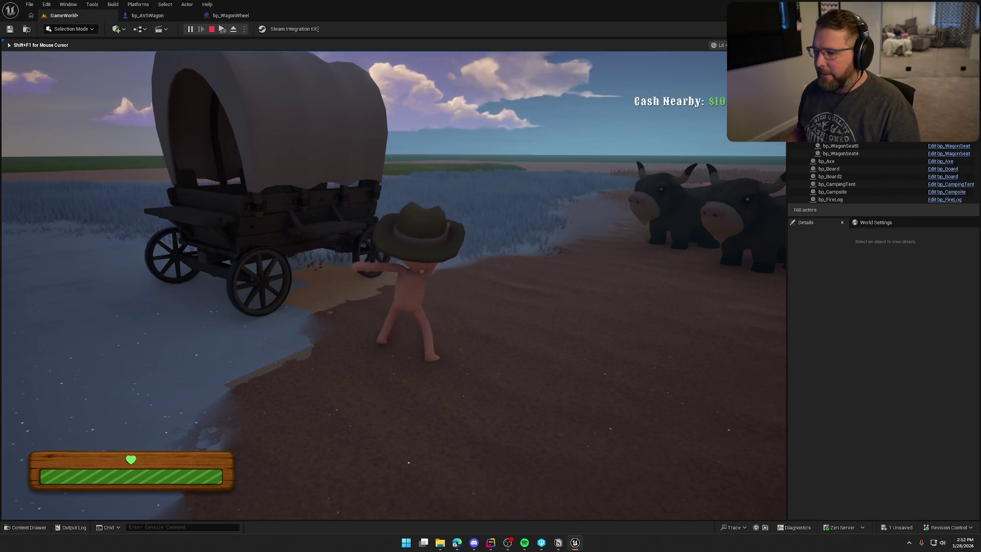
pyautogui.press('Escape')
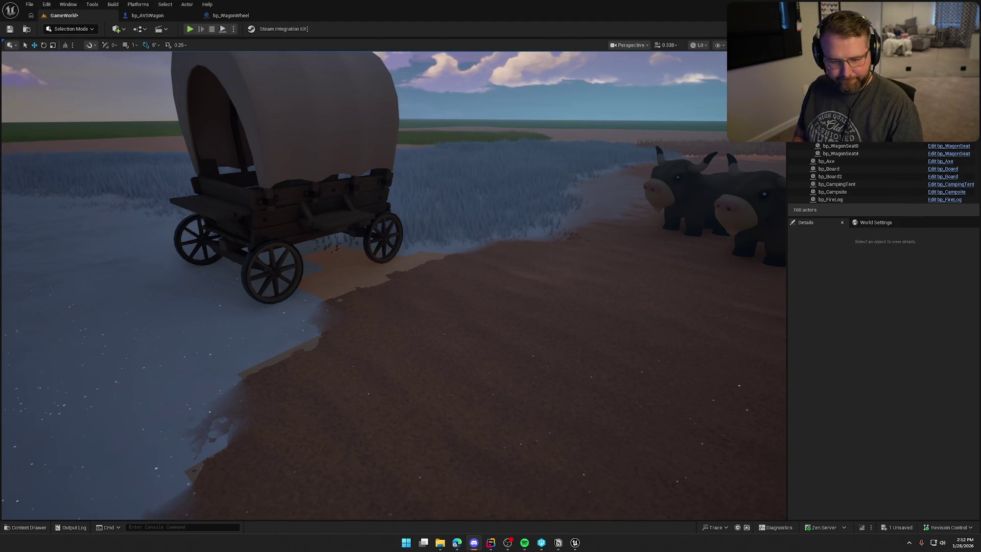
# Step: Start playing, drive the wagon up the slope until it tips, then climb out
pyautogui.moveTo(403, 287); pyautogui.dragTo(420, 287)
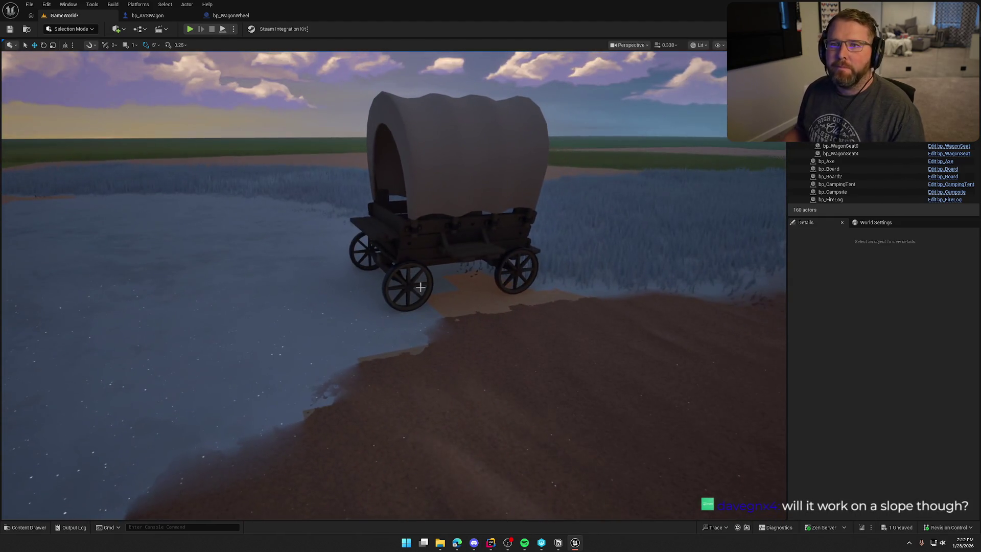
pyautogui.hotkey('alt', 'p')
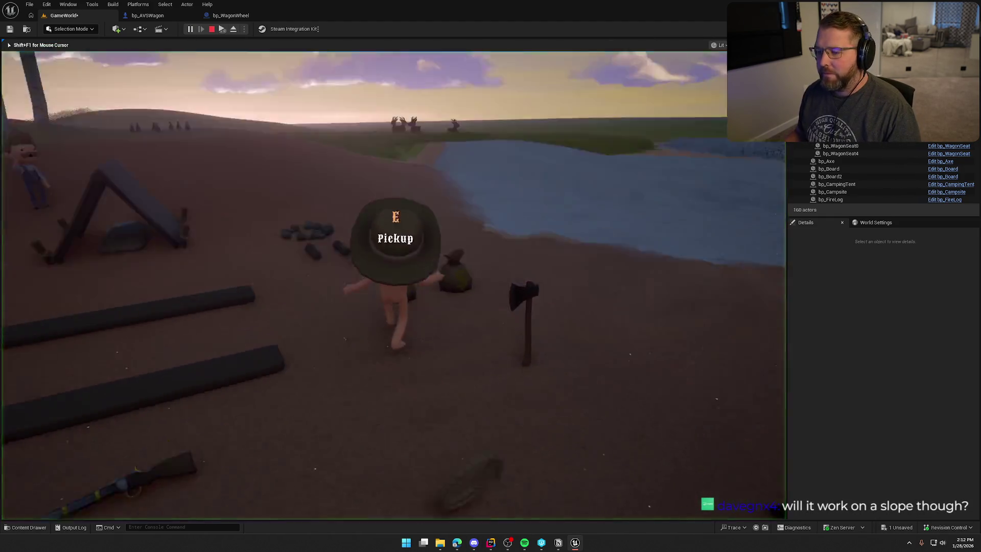
pyautogui.press('w')
pyautogui.press('e')
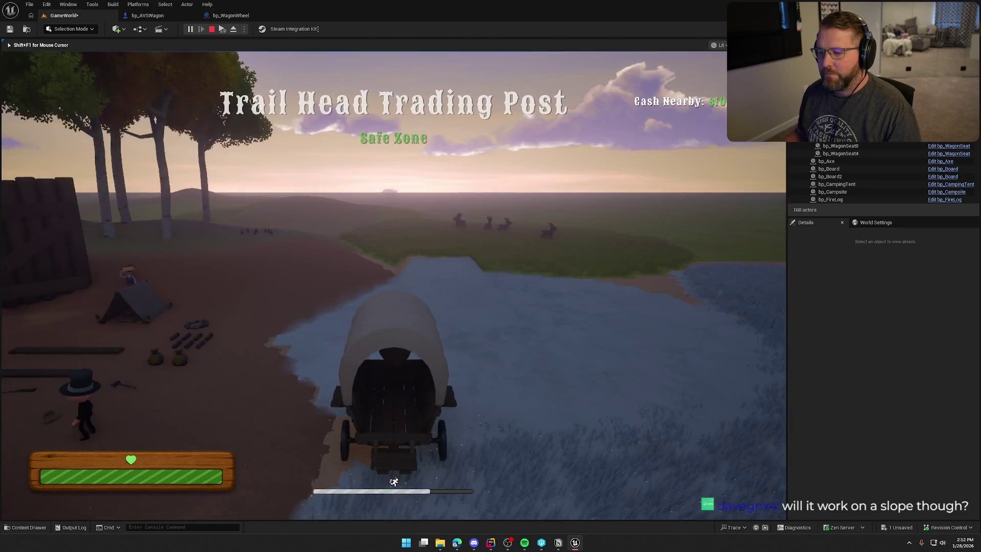
pyautogui.press('w')
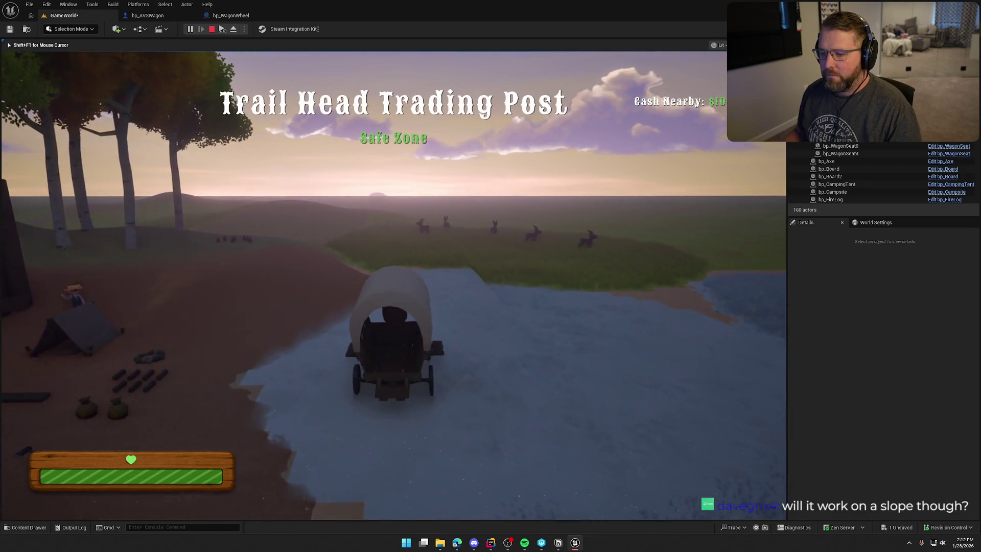
pyautogui.press('a')
pyautogui.press('d')
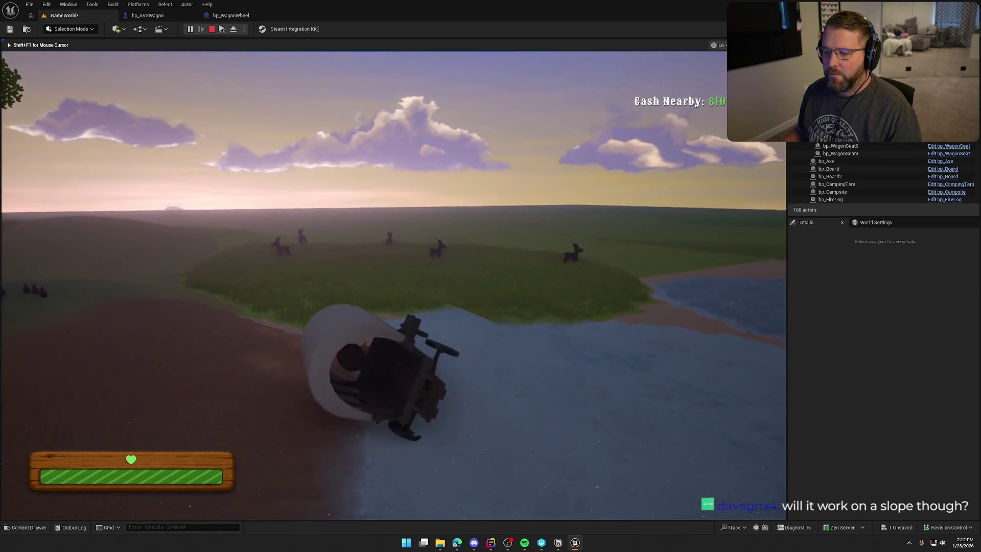
pyautogui.press('e')
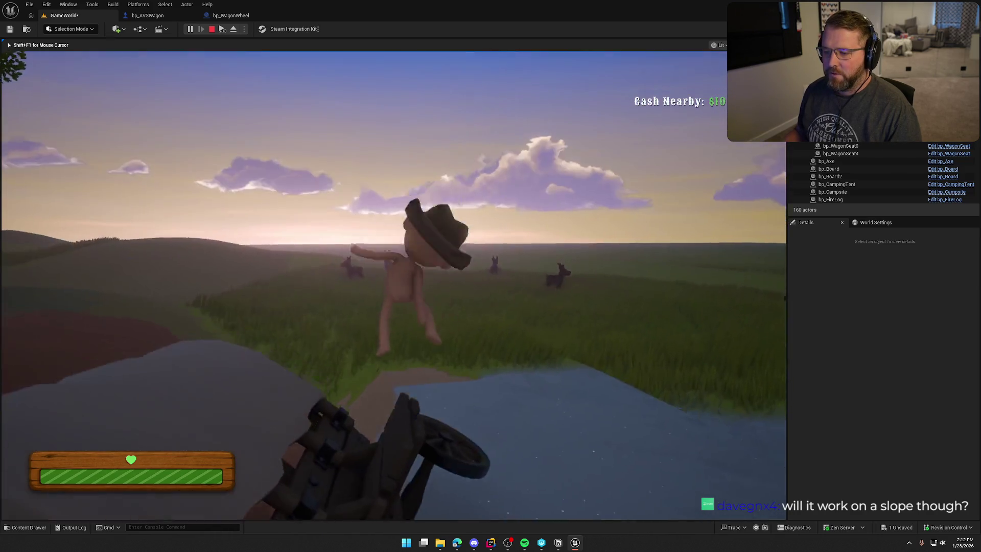
# Step: Reattach the fallen wheel to the tipped wagon, get back in, and stop playing
pyautogui.press('w')
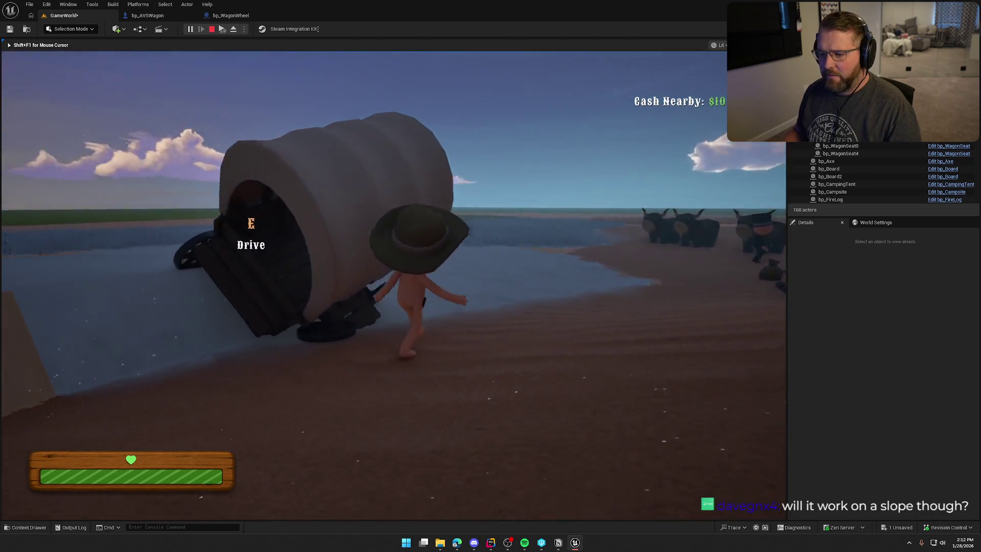
pyautogui.press('e')
pyautogui.press('w')
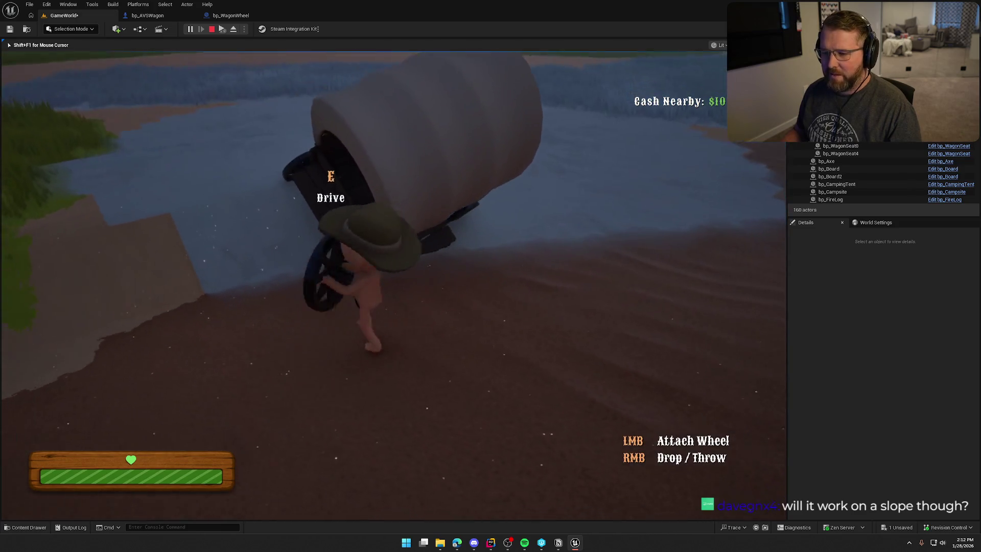
pyautogui.click(393, 275)
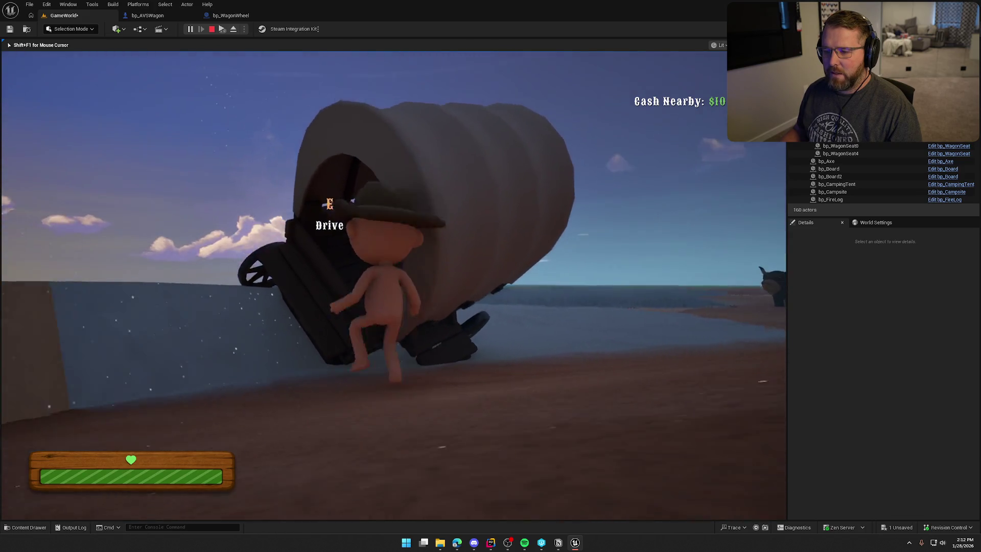
pyautogui.press('e')
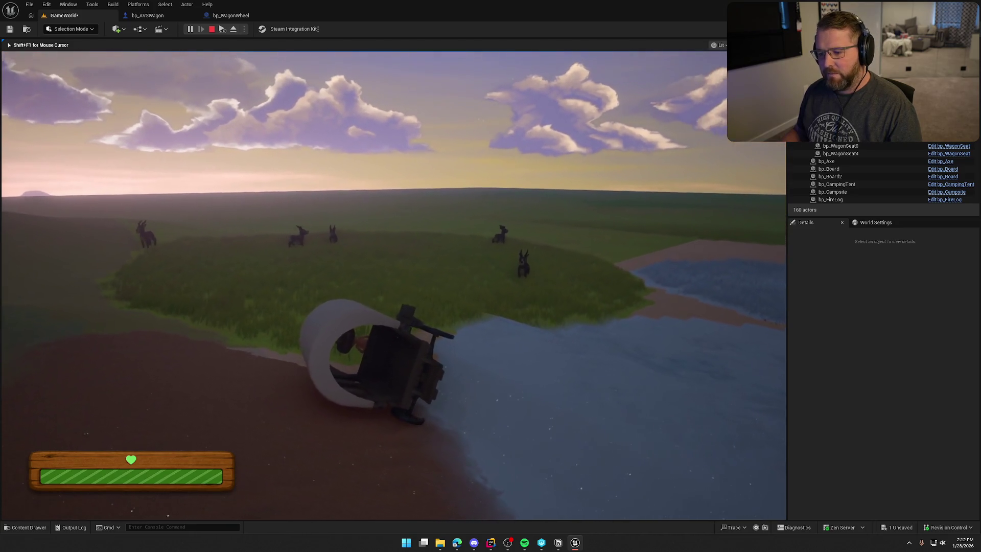
pyautogui.press('Escape')
# Step: Replay, drive the wagon through the water, reattach its fallen wheel, and run toward the tent
pyautogui.click(190, 29)
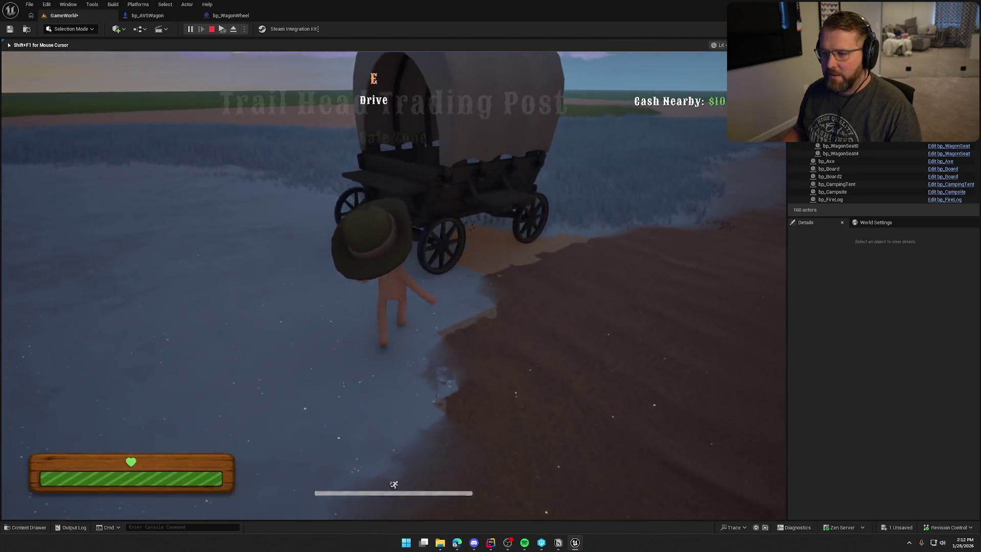
pyautogui.press('e')
pyautogui.press('w')
pyautogui.press('a')
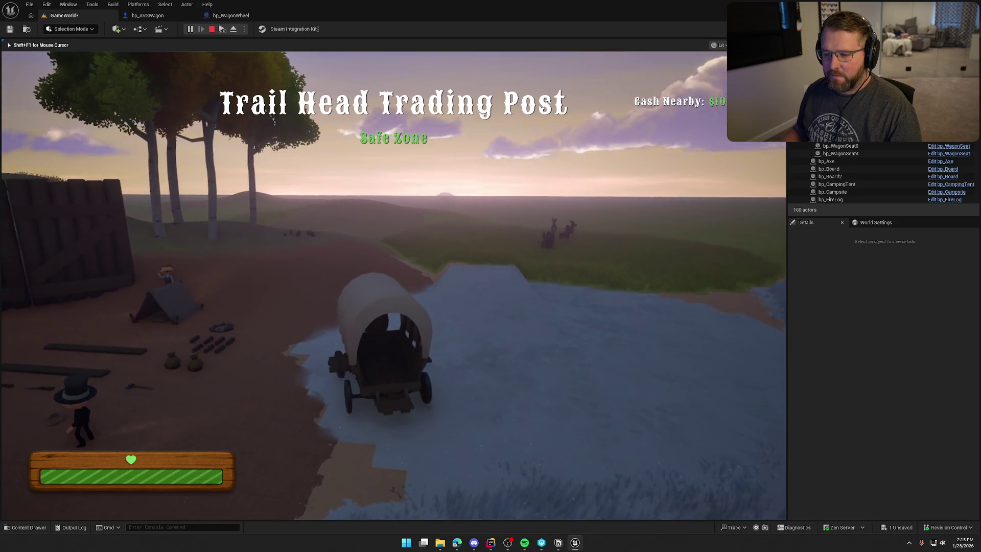
pyautogui.press('d')
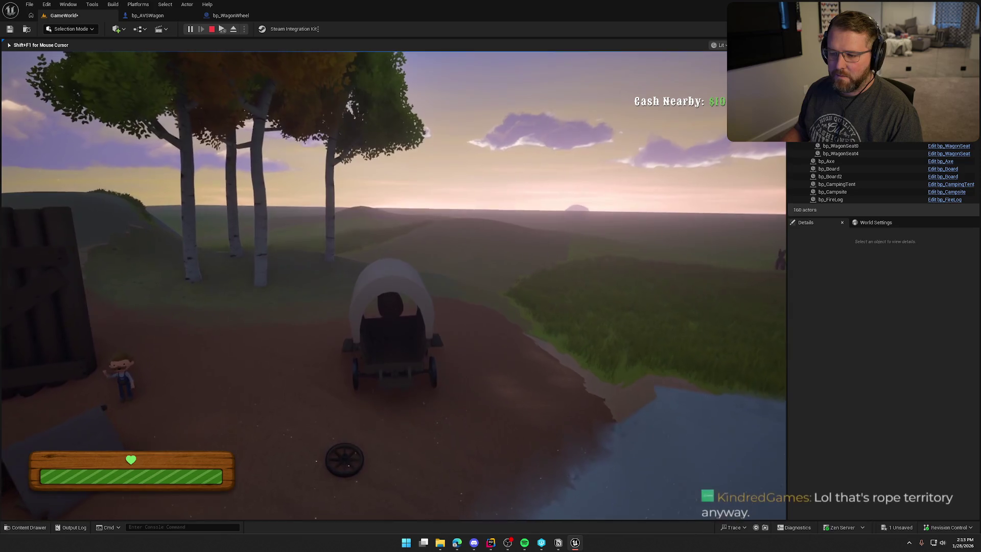
pyautogui.press('e')
pyautogui.hotkey('shift', 'w')
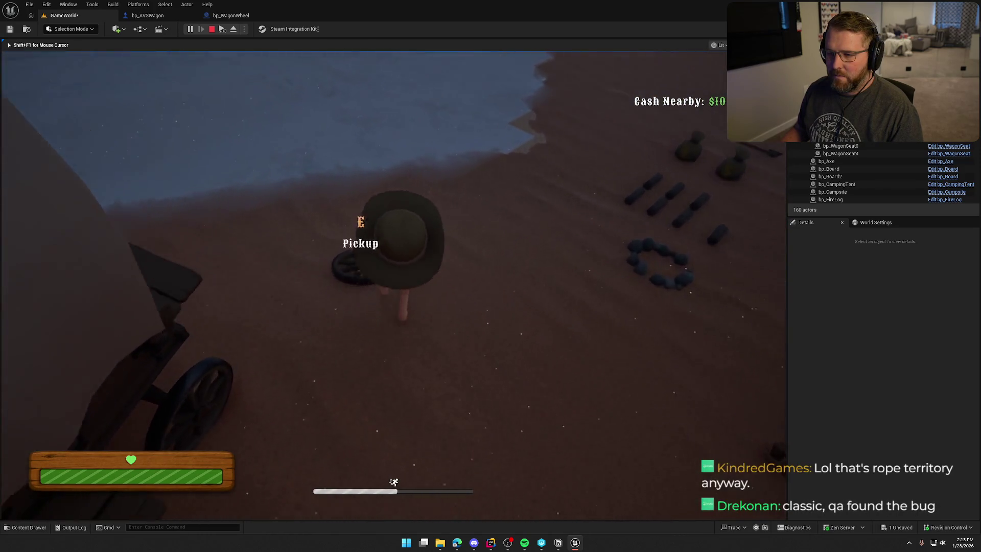
pyautogui.press('e')
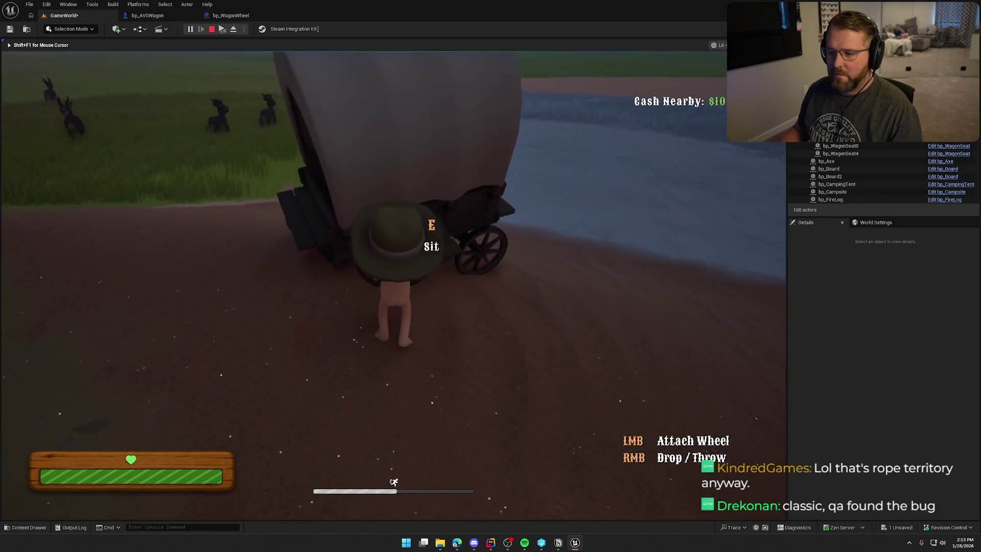
pyautogui.click(393, 286)
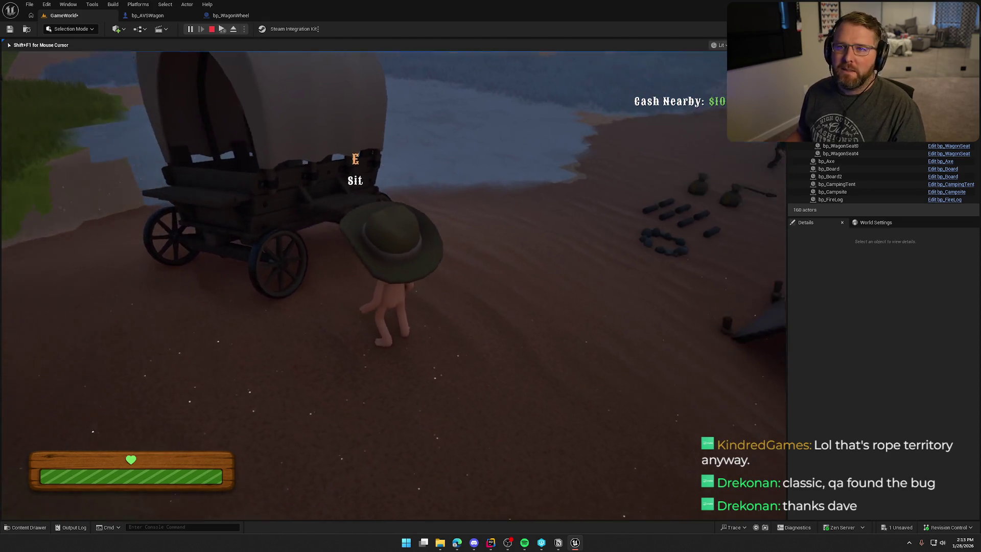
pyautogui.hotkey('shift', 'w')
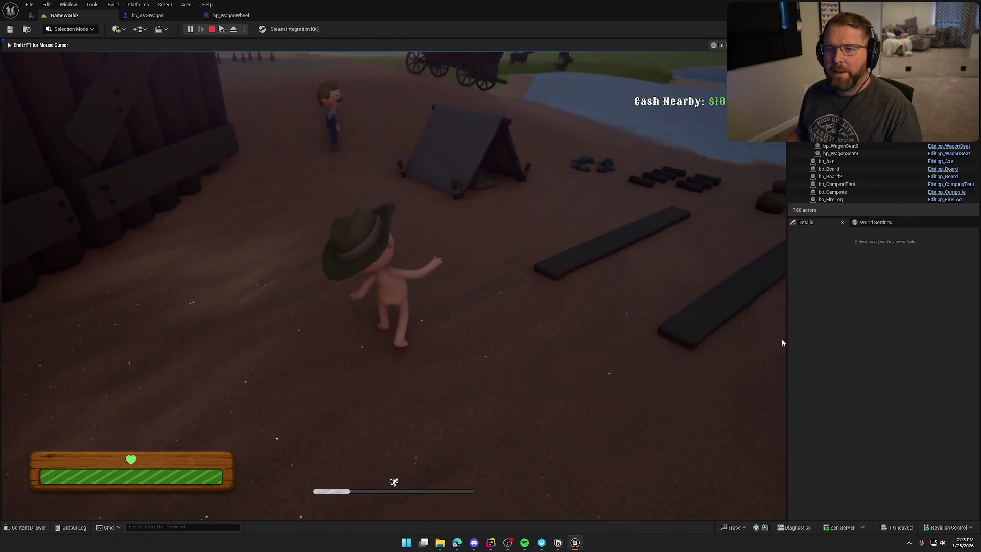
# Step: Stop PIE, inspect bp_WagonWheel's UseItem graph down to Destroy Actor, then bring up PickupActor.h in Rider
pyautogui.press('Escape')
pyautogui.click(147, 16)
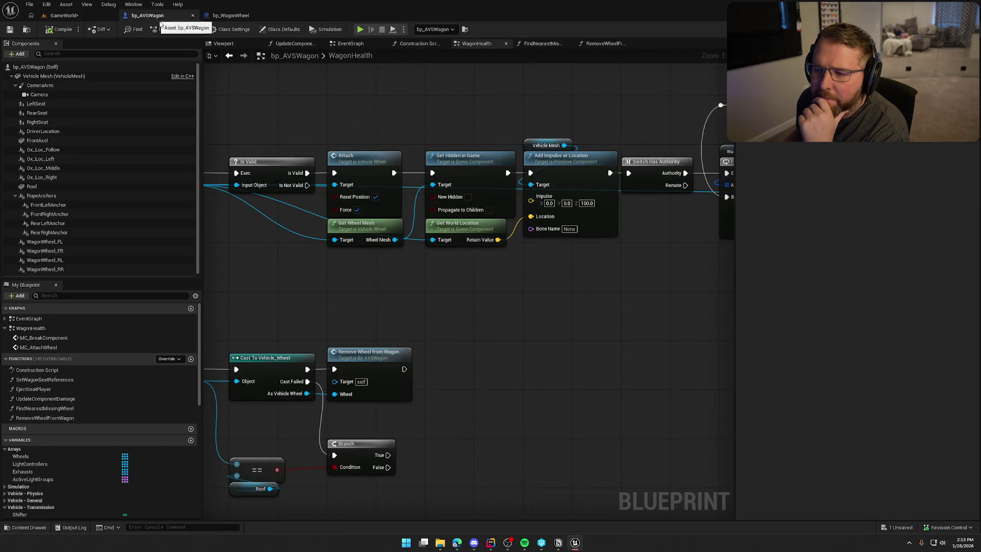
pyautogui.click(231, 15)
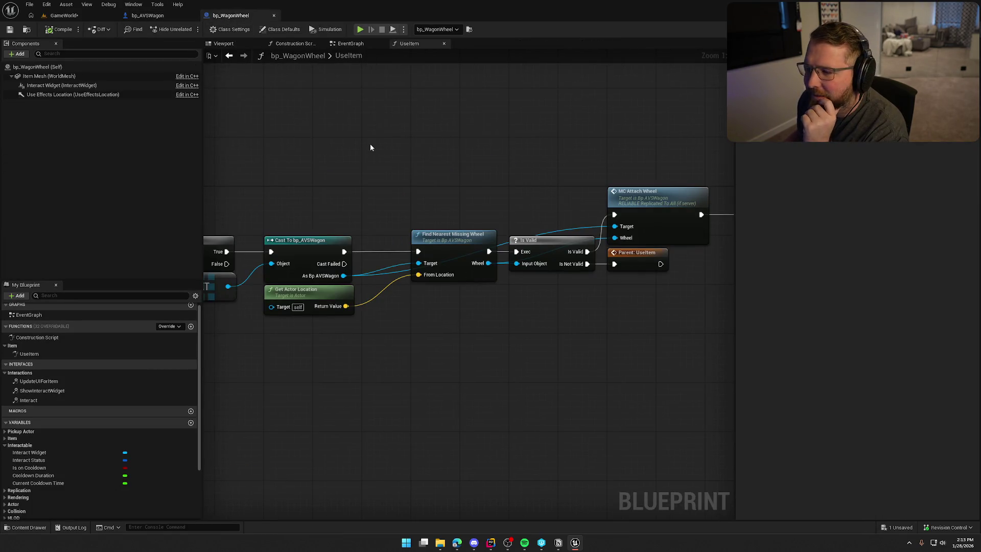
pyautogui.moveTo(370, 143)
pyautogui.mouseDown()
pyautogui.moveTo(349, 166)
pyautogui.moveTo(286, 97)
pyautogui.moveTo(298, 117)
pyautogui.mouseUp()
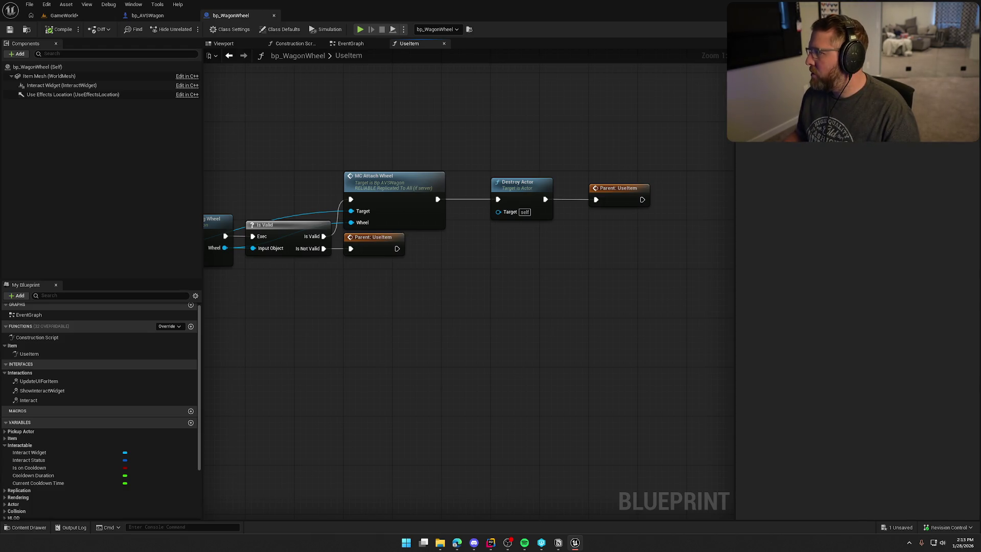
pyautogui.hotkey('alt', 'Tab')
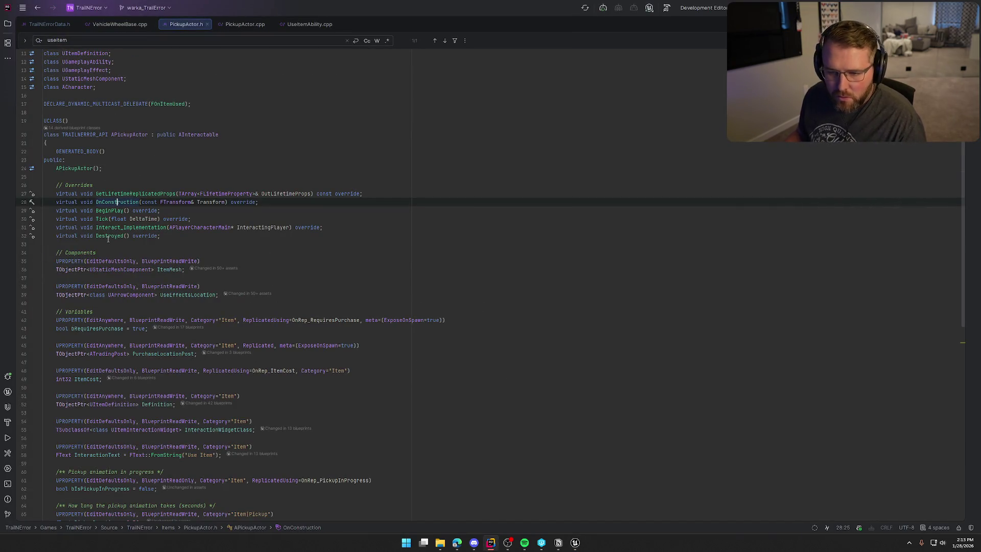
# Step: Undo an accidental paste and jump to the Destroyed definition in PickupActor.cpp
pyautogui.click(108, 235)
pyautogui.hotkey('ctrl', 'v')
pyautogui.hotkey('ctrl', 'alt', 'F7')
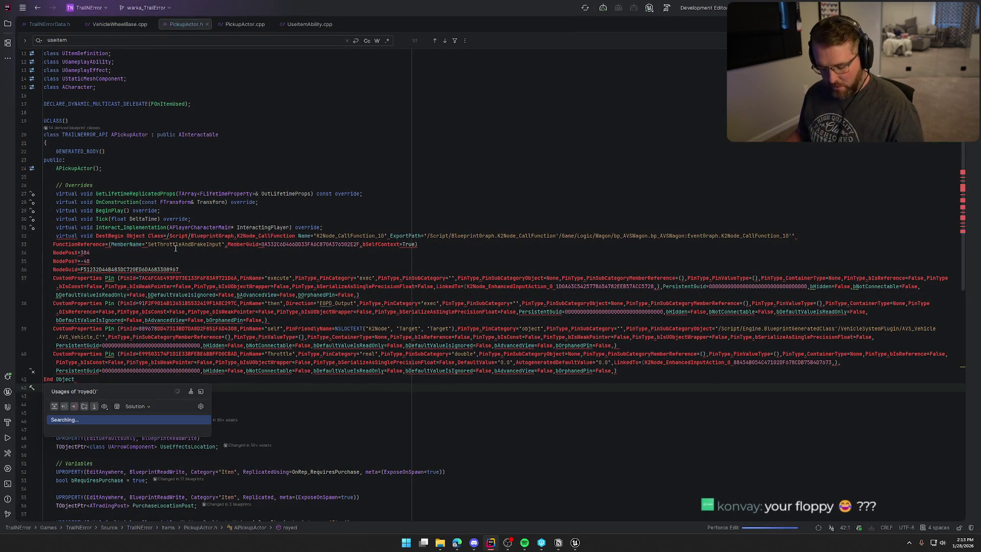
pyautogui.press('Escape')
pyautogui.hotkey('ctrl', 'z')
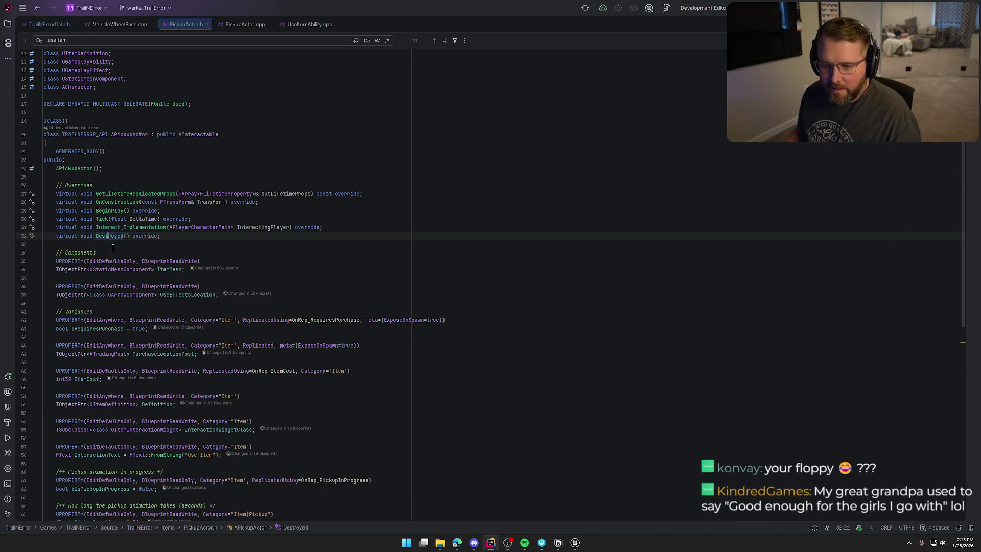
pyautogui.hotkey('ctrl', 'b')
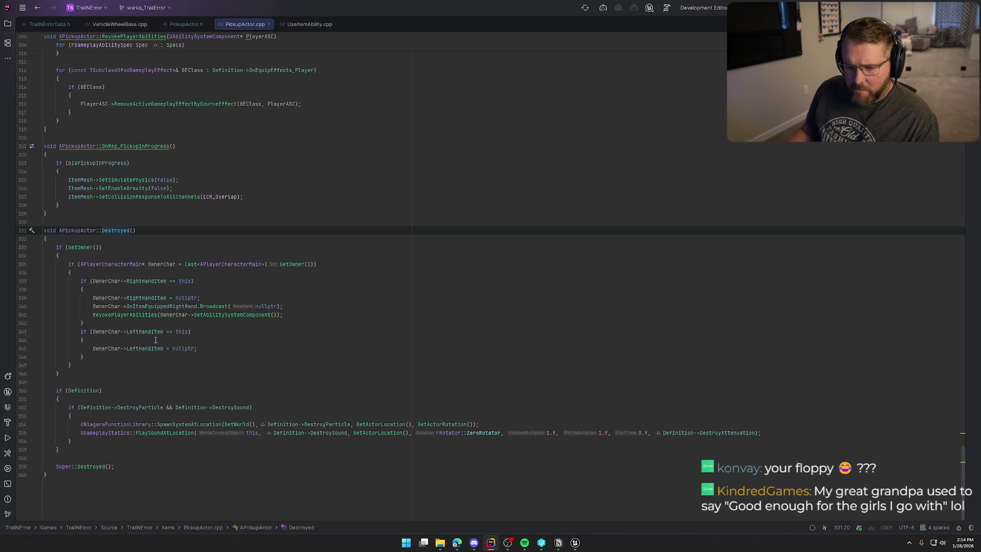
# Step: Add the condition if (InteractStatus.HasTag(Item_Status_DisableCharacterPhysics)) after the LeftHandItem reset
pyautogui.click(92, 355)
pyautogui.press('Return')
pyautogui.press('Return')
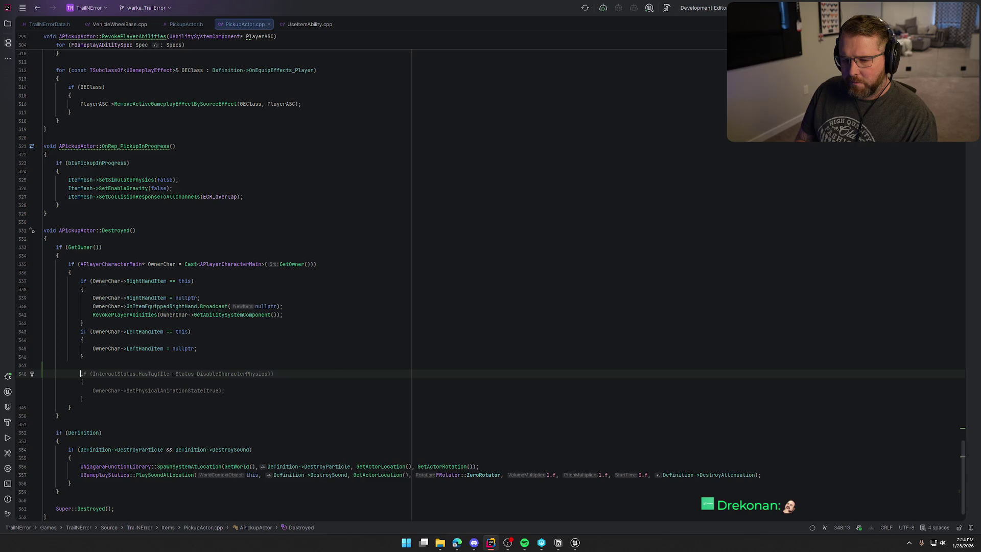
pyautogui.write('if (Interac')
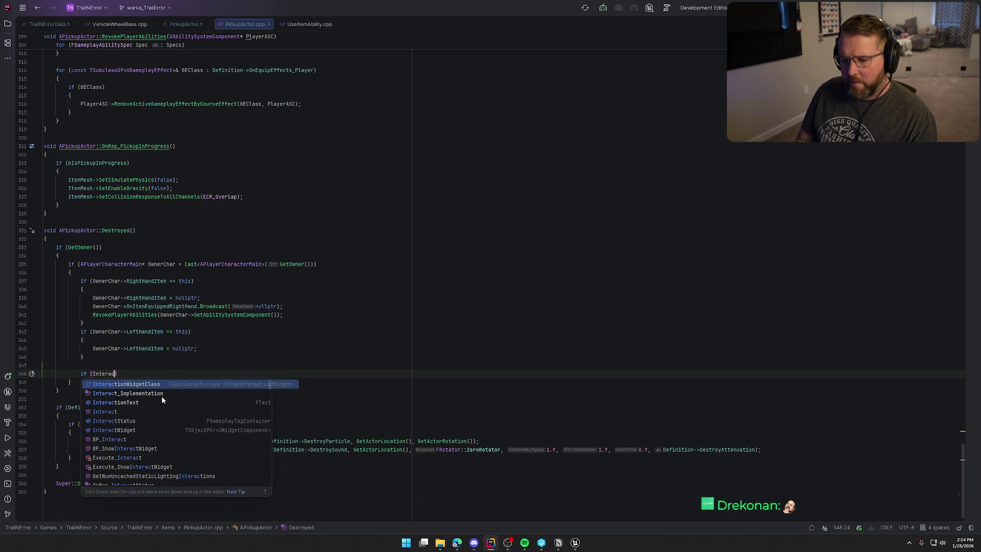
pyautogui.write('tStat')
pyautogui.press('Return')
pyautogui.write('.H')
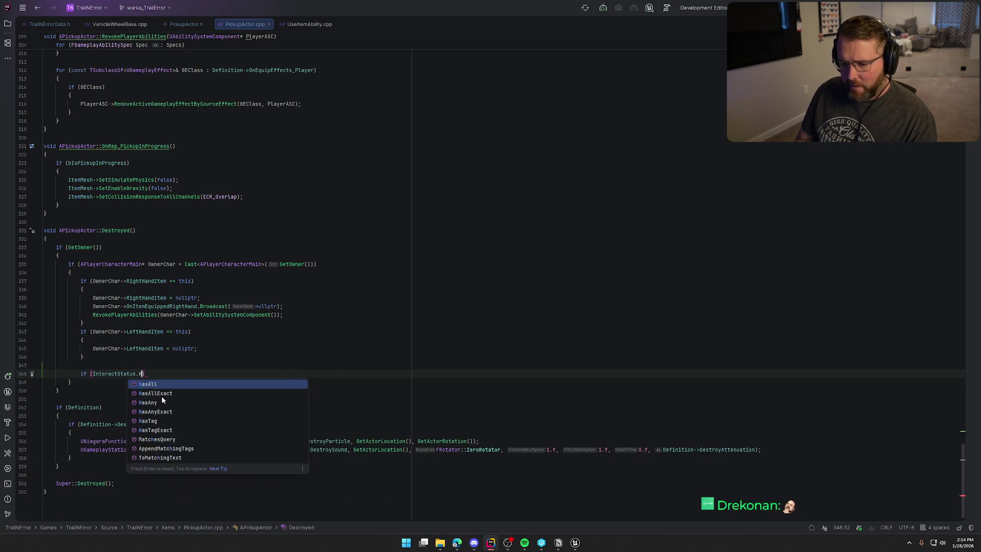
pyautogui.write('asTag')
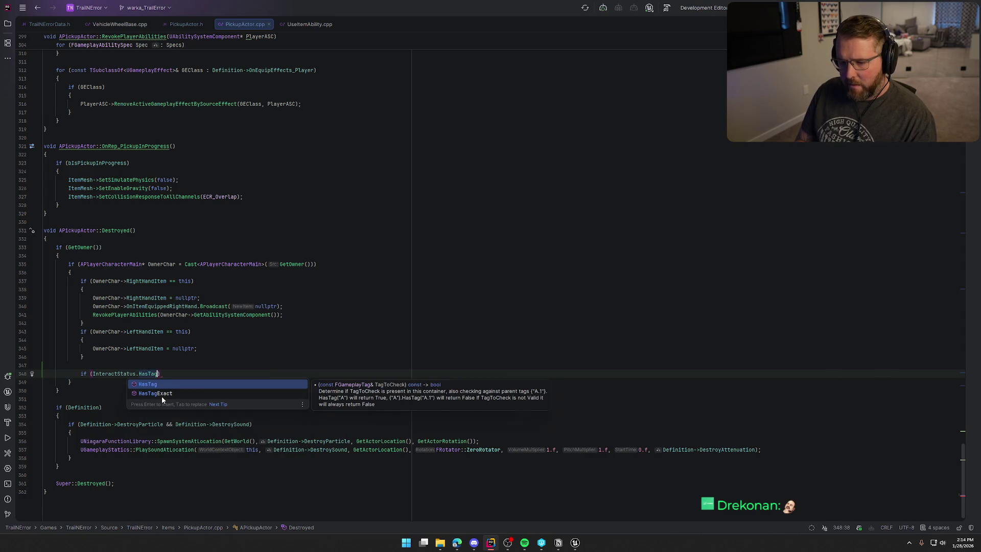
pyautogui.press('Return')
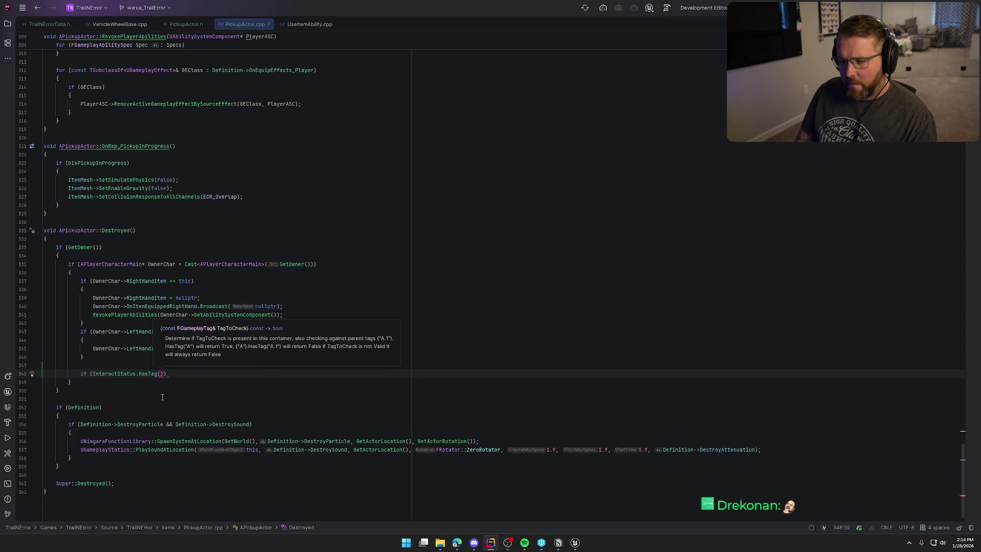
pyautogui.write('I')
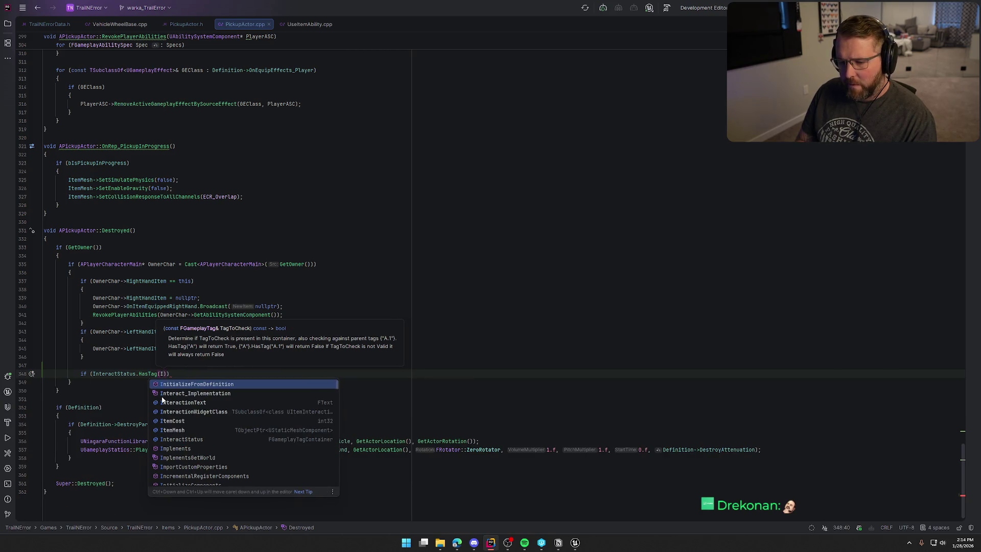
pyautogui.write('nteract_sta')
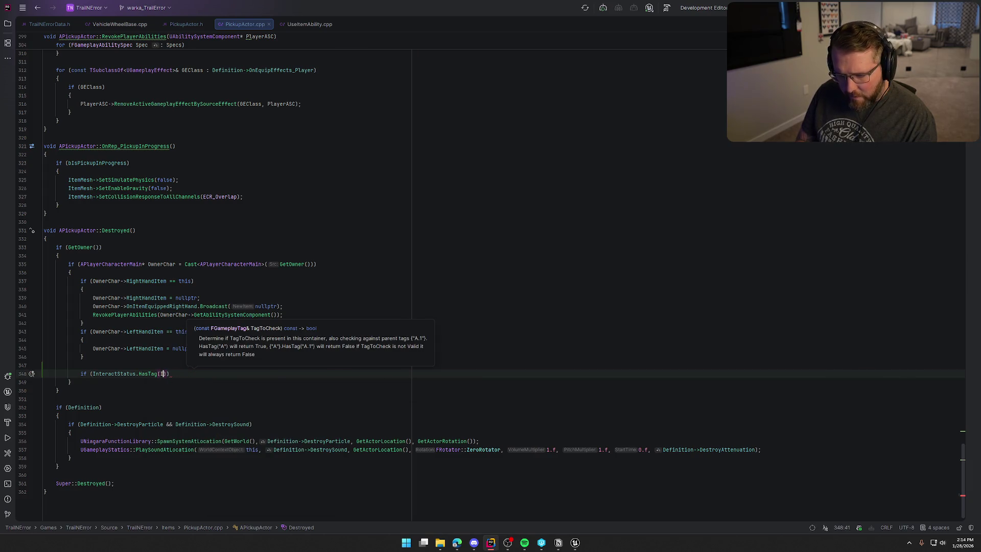
pyautogui.press('BackSpace')
pyautogui.write('tem_Status_')
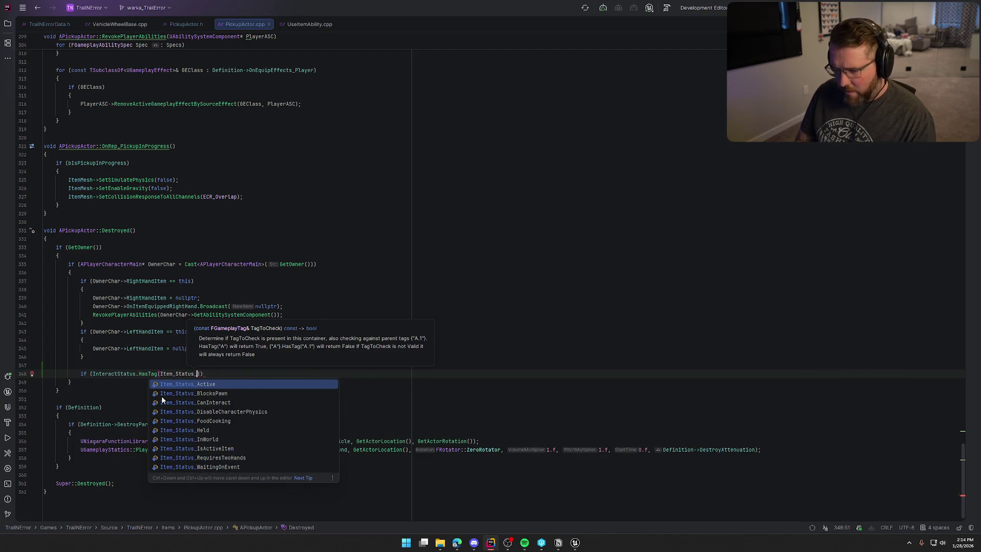
pyautogui.write('D')
pyautogui.press('Return')
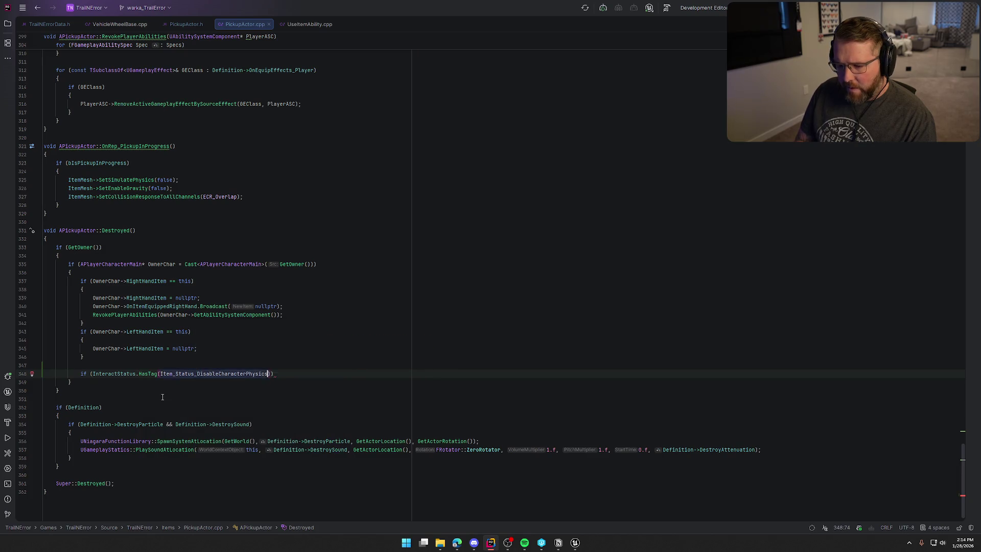
pyautogui.write(')')
# Step: Fill the block with OwnerChar->SetPhysicalAnimationState(true) and return to Unreal
pyautogui.press('Return')
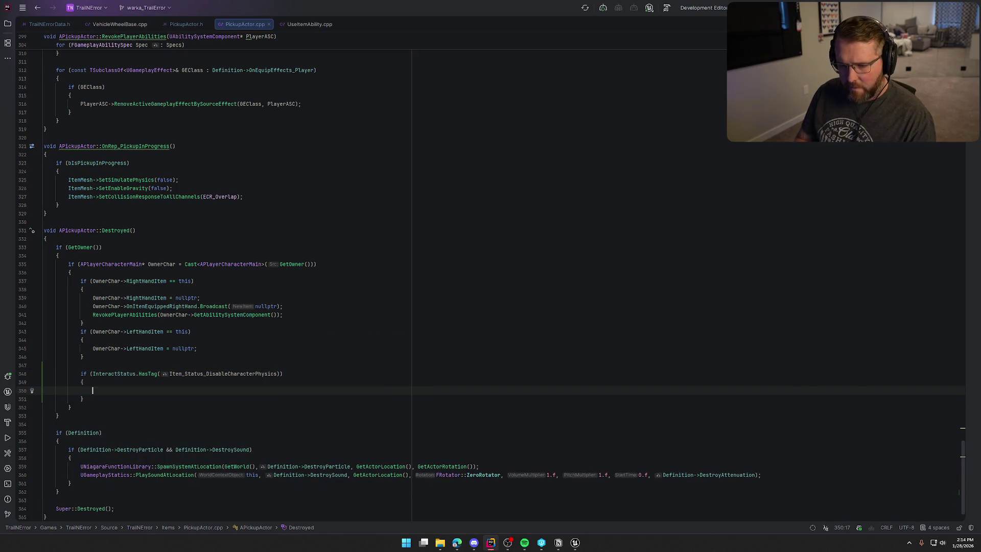
pyautogui.write('Owner')
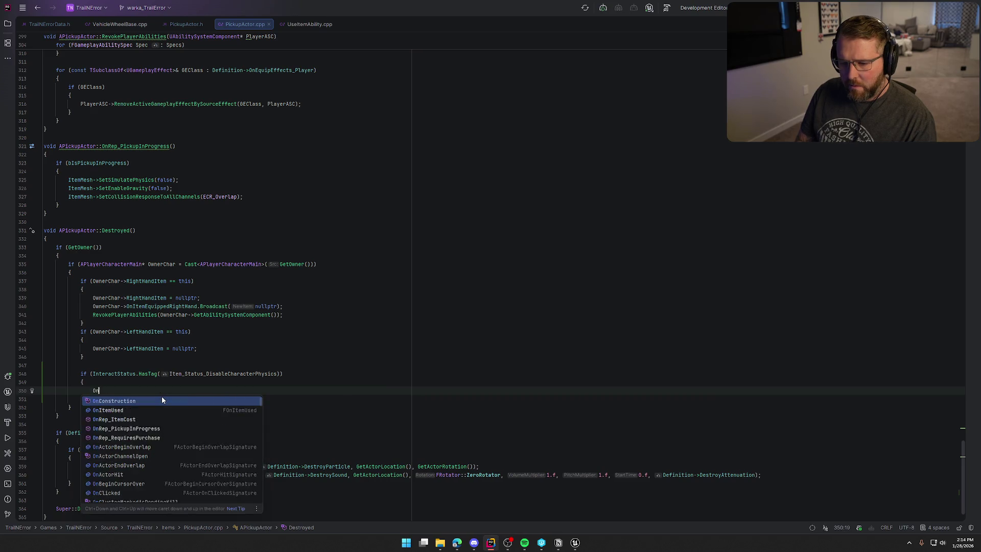
pyautogui.write('Ch')
pyautogui.press('Tab')
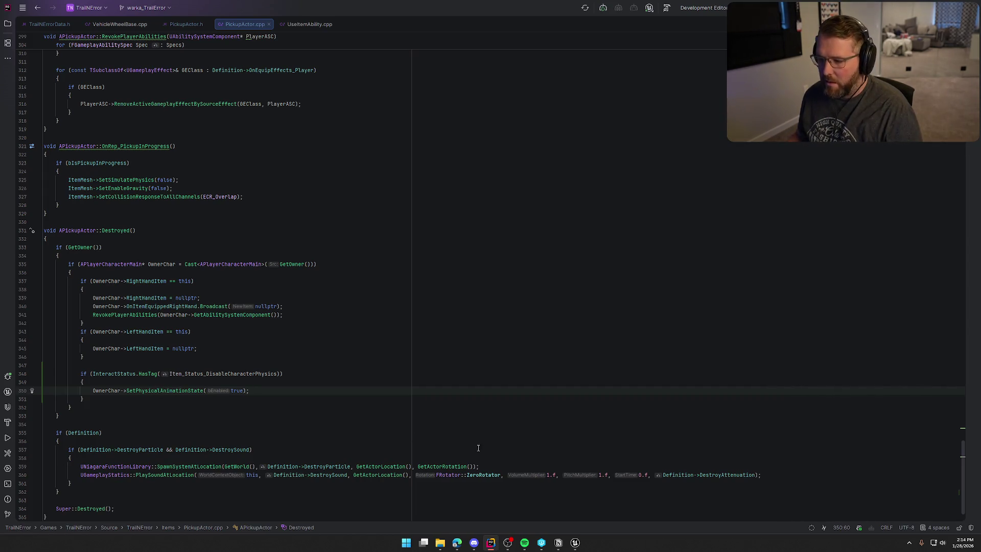
pyautogui.click(576, 542)
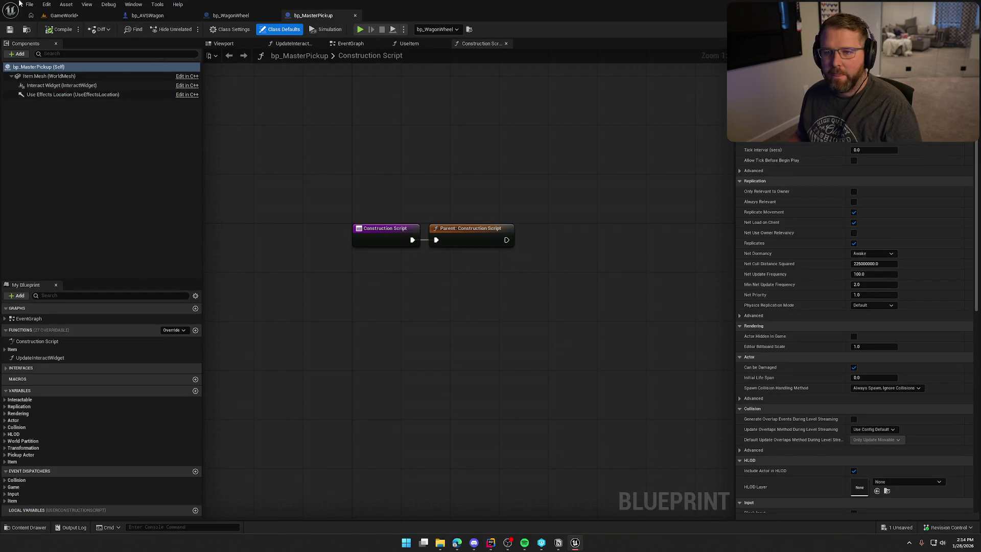
# Step: From the GameWorld view, run Live Coding and close its log once the patch succeeds
pyautogui.click(48, 16)
pyautogui.click(861, 527)
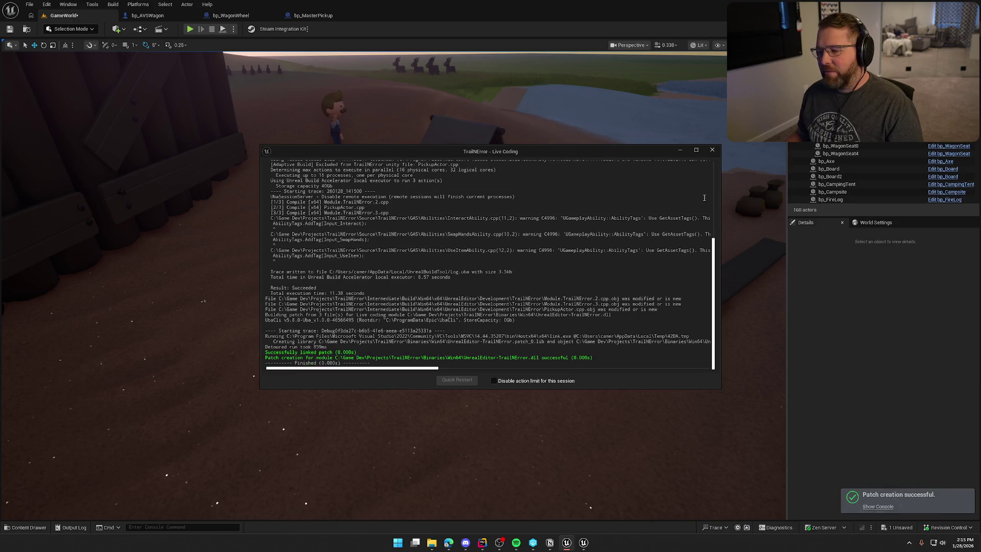
pyautogui.click(712, 152)
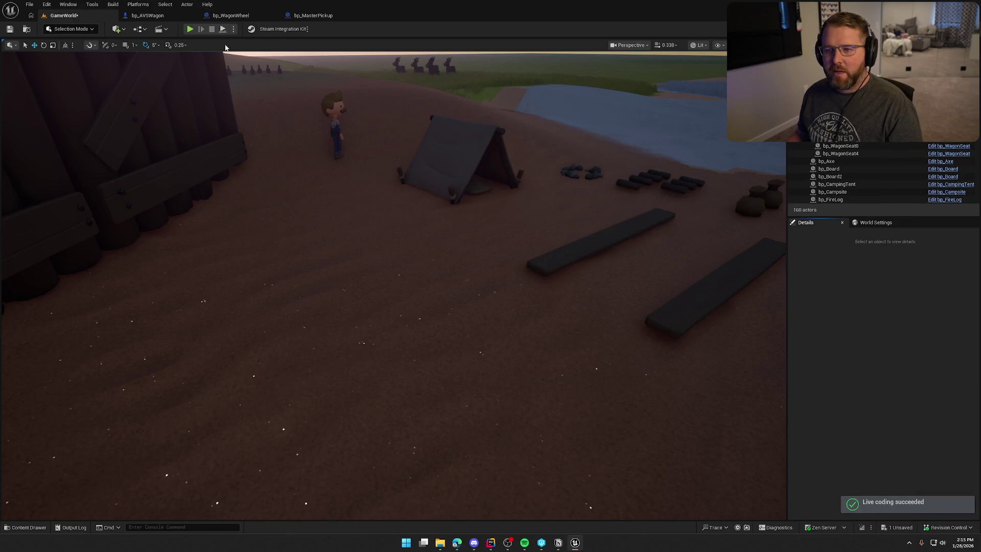
# Step: Start playing, sprint to the wagon, and pick up and attach the loose wheel
pyautogui.click(190, 29)
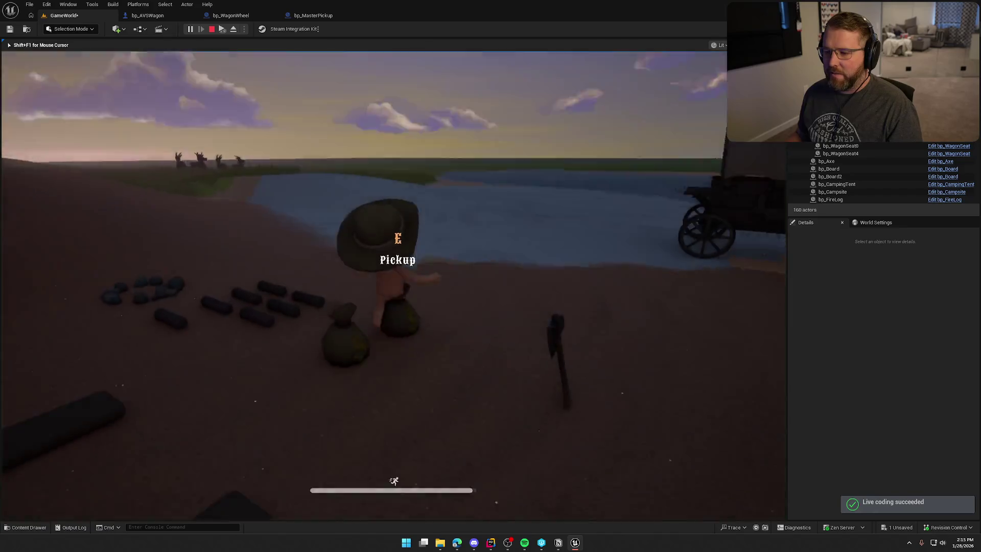
pyautogui.hotkey('shift', 'w')
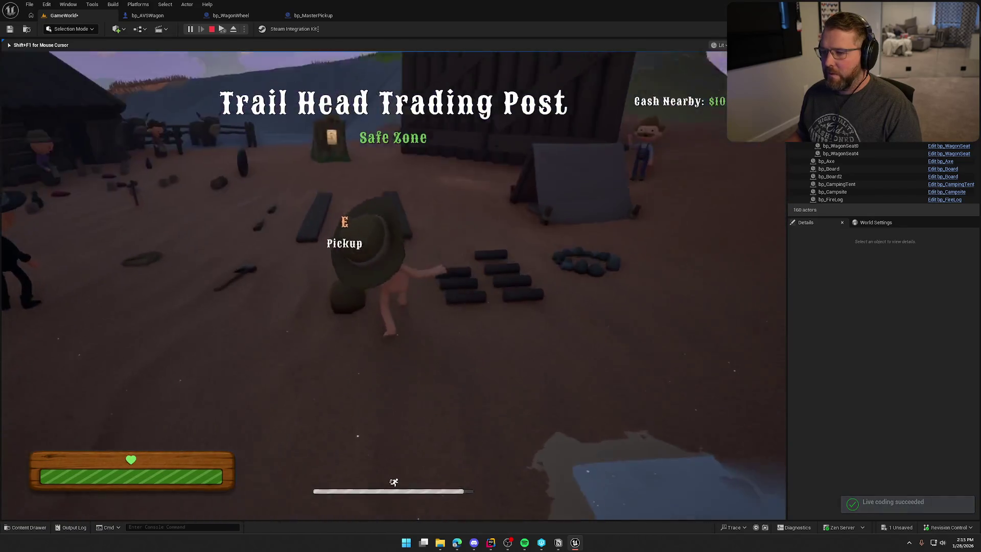
pyautogui.hotkey('shift', 'w')
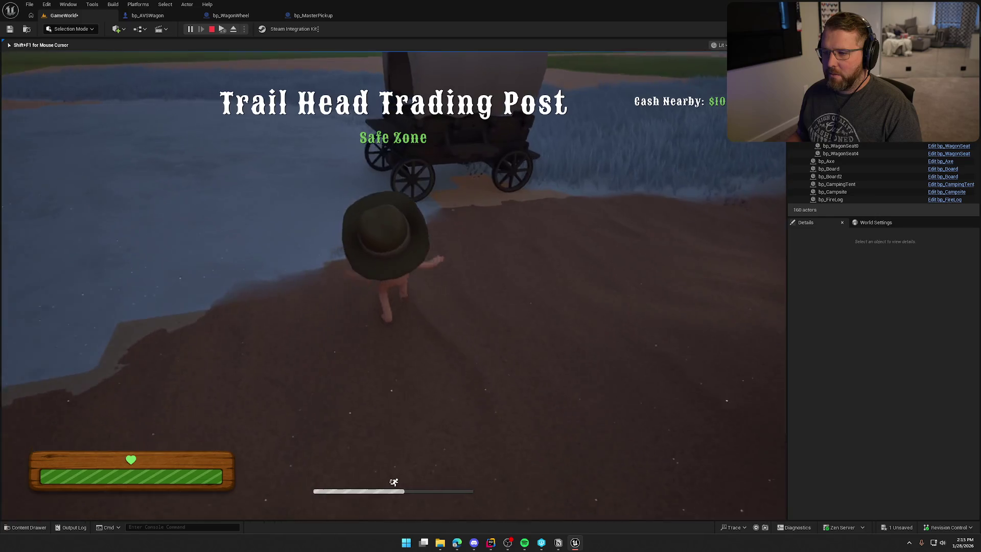
pyautogui.press('e')
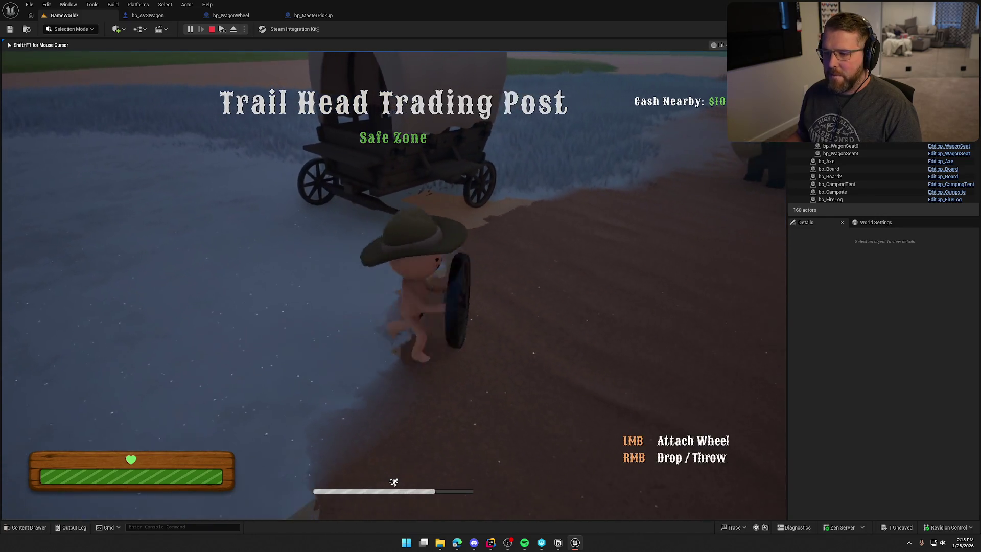
pyautogui.click(394, 285)
# Step: Walk past the oxen and sprint into camp to pick up the gun
pyautogui.hotkey('shift', 's')
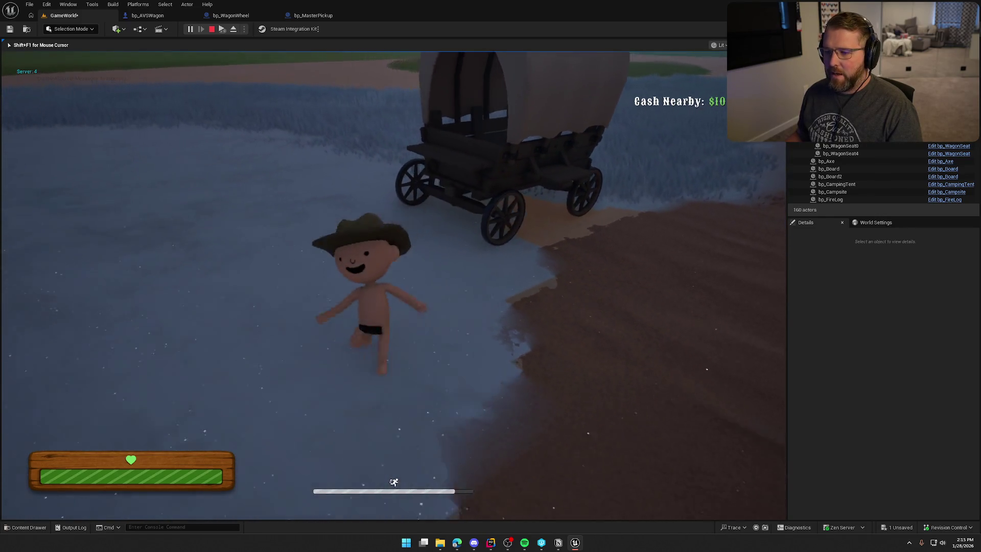
pyautogui.press('w')
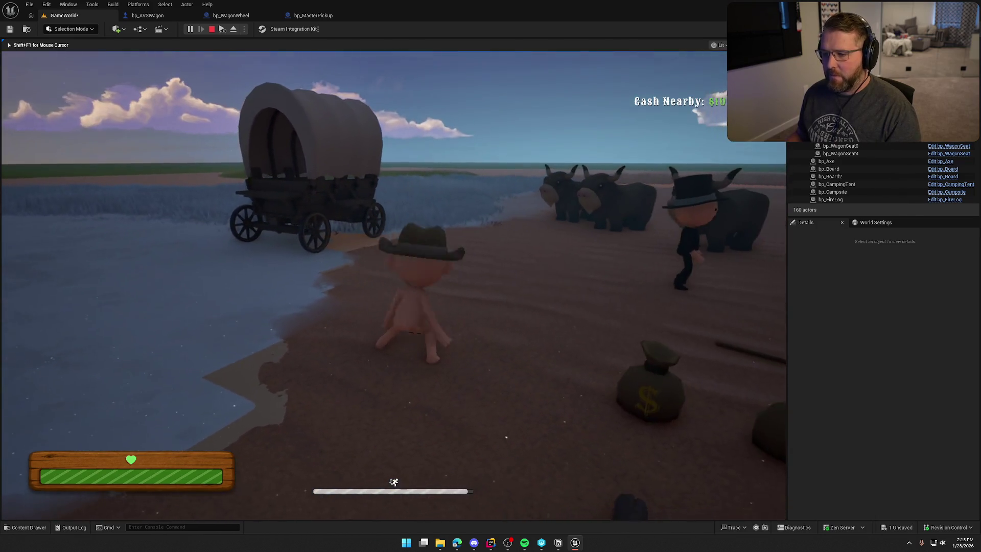
pyautogui.press('w')
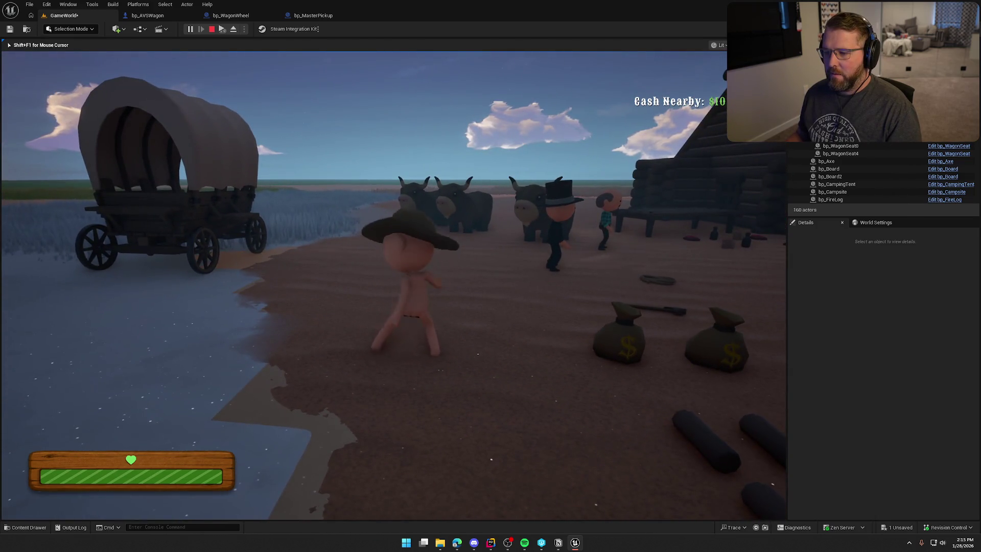
pyautogui.press('w')
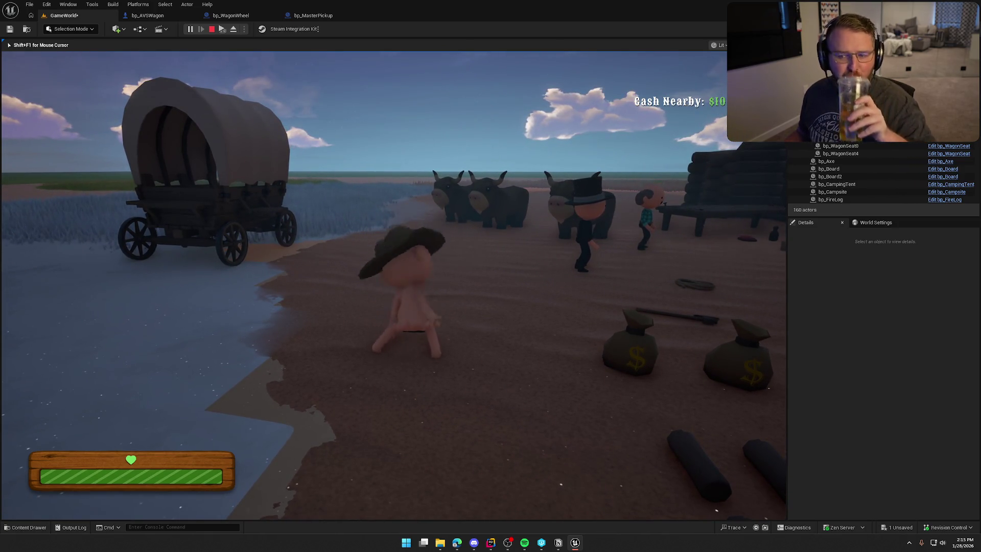
pyautogui.press('w')
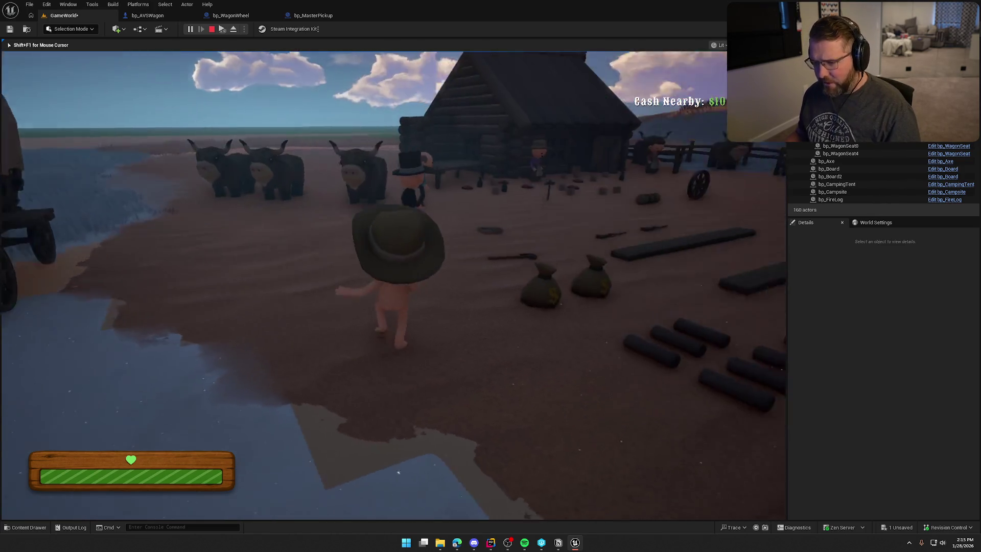
pyautogui.press('shift')
pyautogui.press('e')
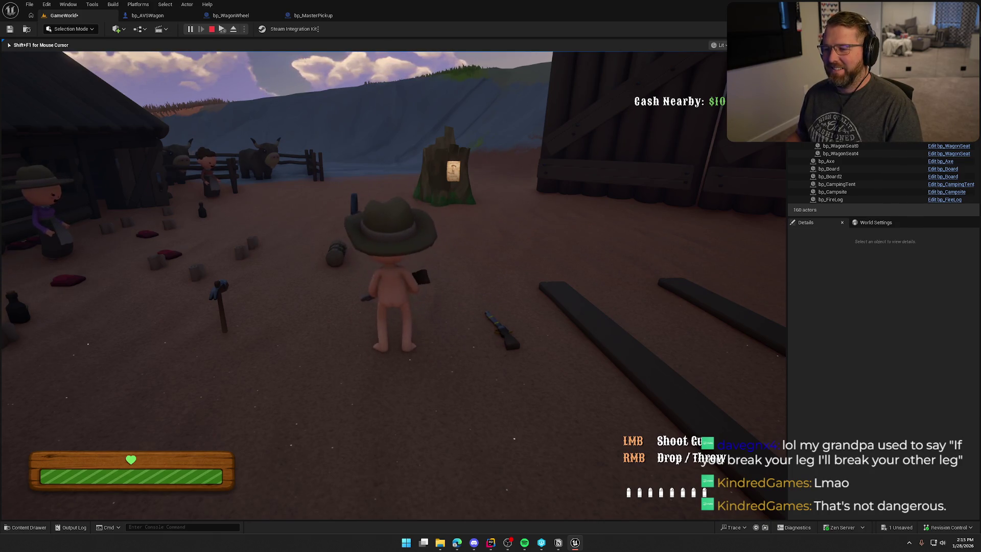
# Step: Drop the gun, carry the wagon wheel to the wooden wall and back, then drop it
pyautogui.rightClick(393, 284)
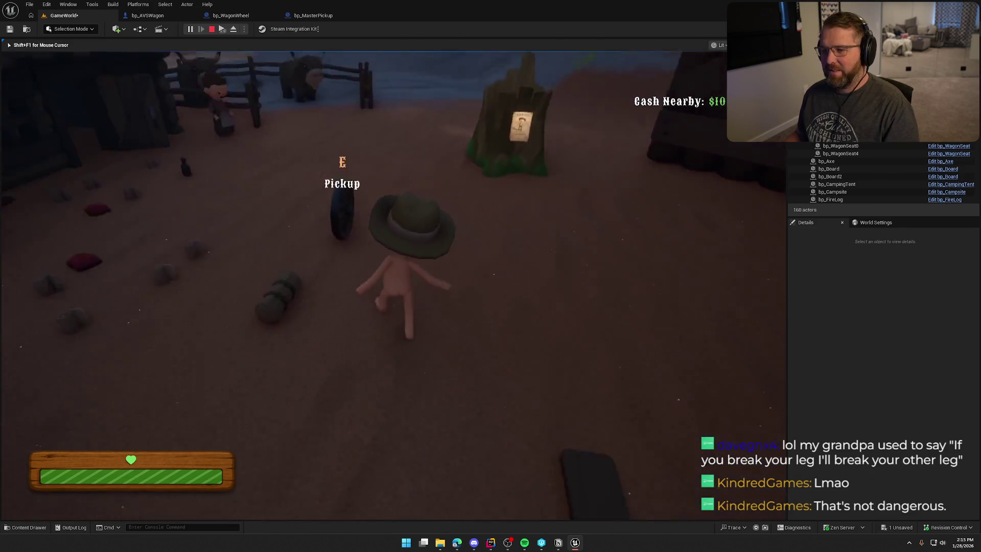
pyautogui.press('e')
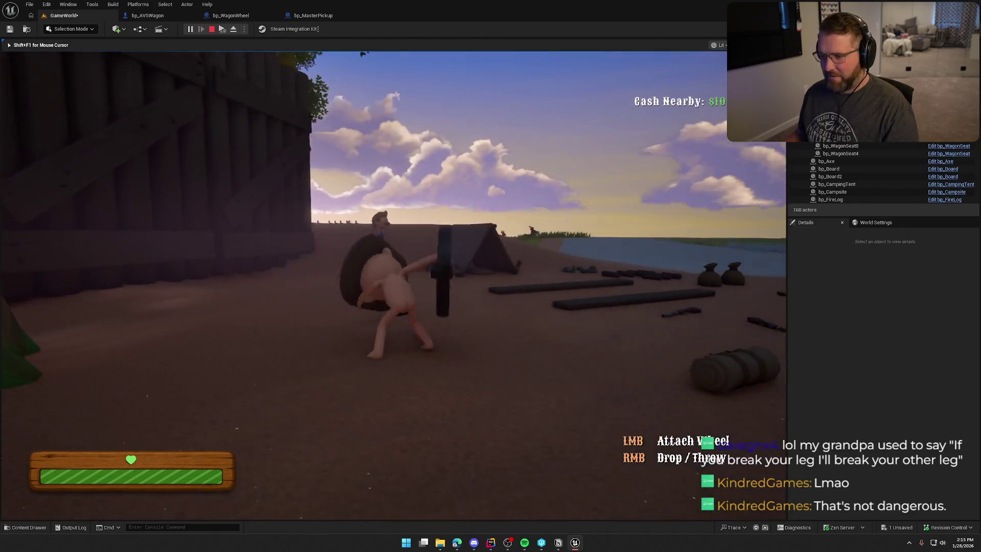
pyautogui.press('w')
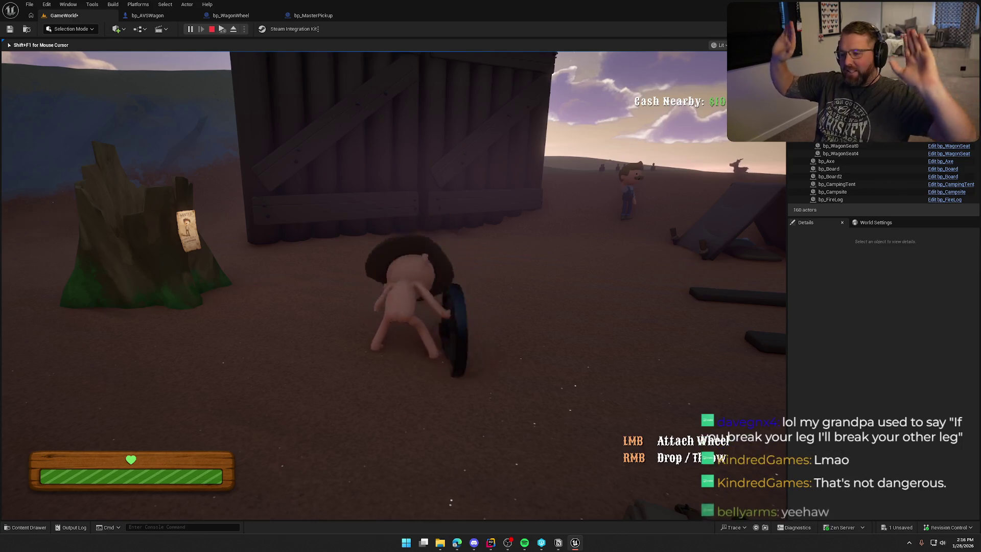
pyautogui.press('w')
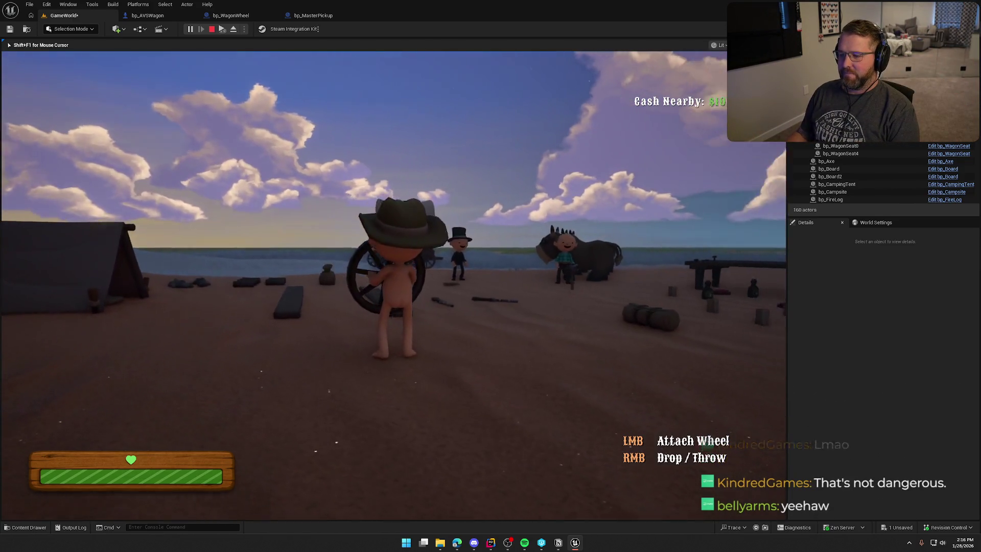
pyautogui.rightClick(393, 285)
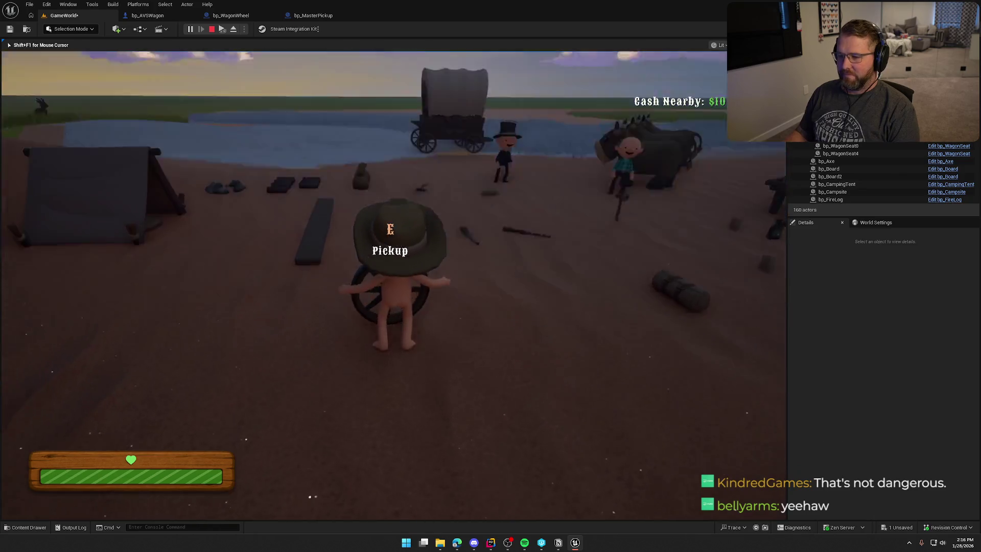
# Step: Pick up the axe and walk with it to the water's edge
pyautogui.press('w')
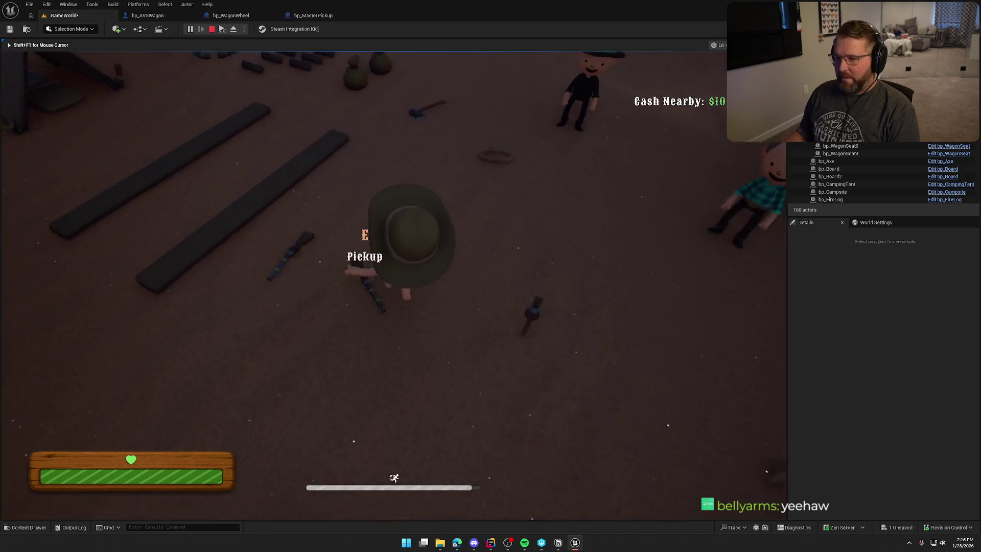
pyautogui.press('e')
pyautogui.press('w')
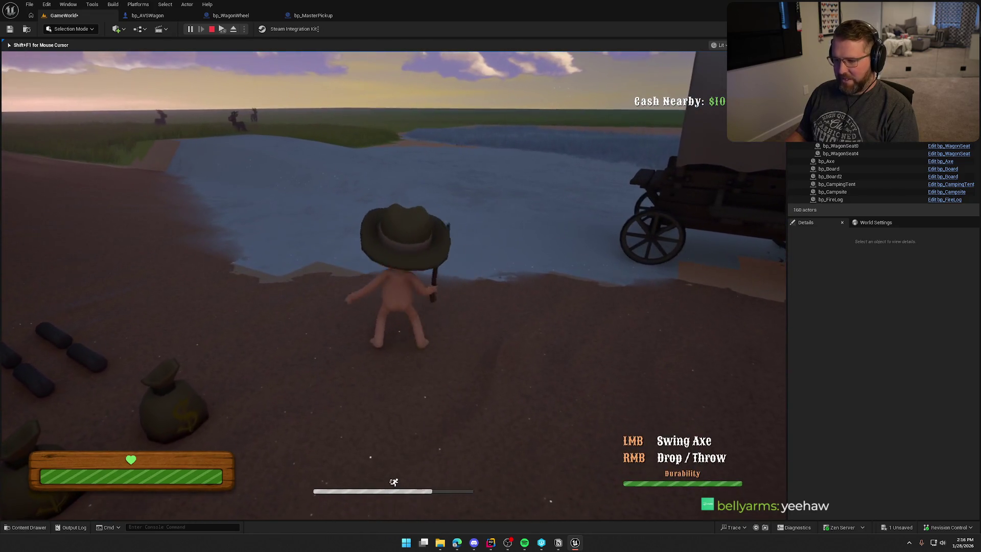
pyautogui.press('w')
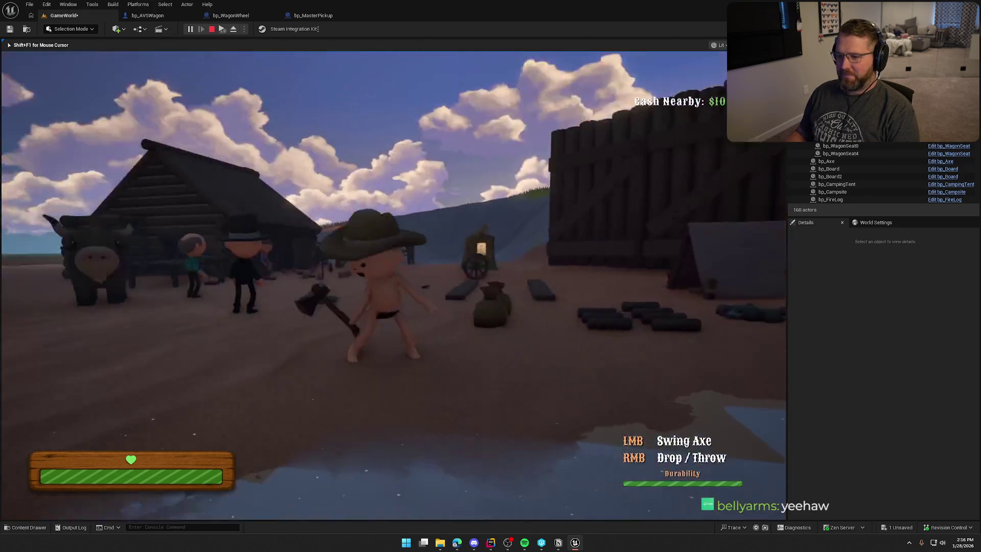
pyautogui.press('w')
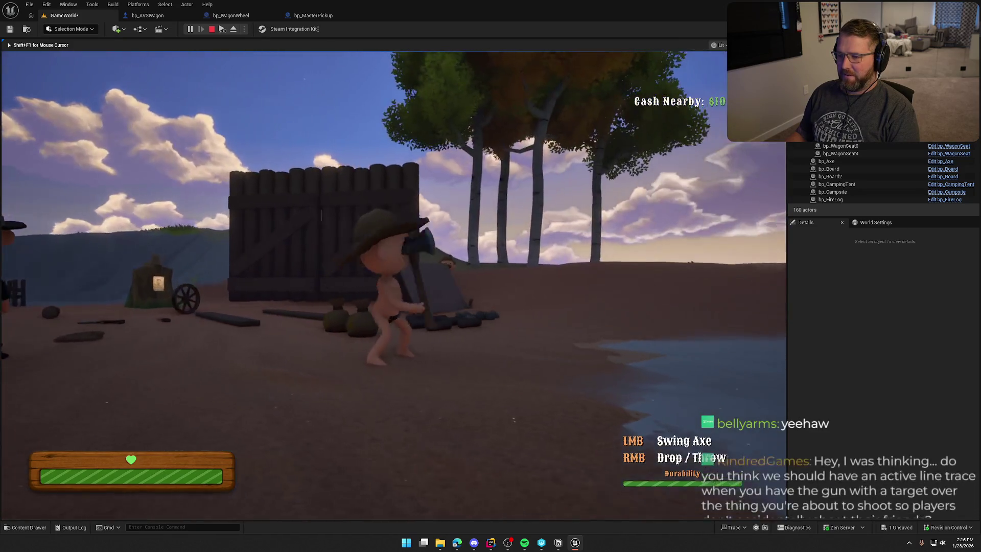
pyautogui.press('w')
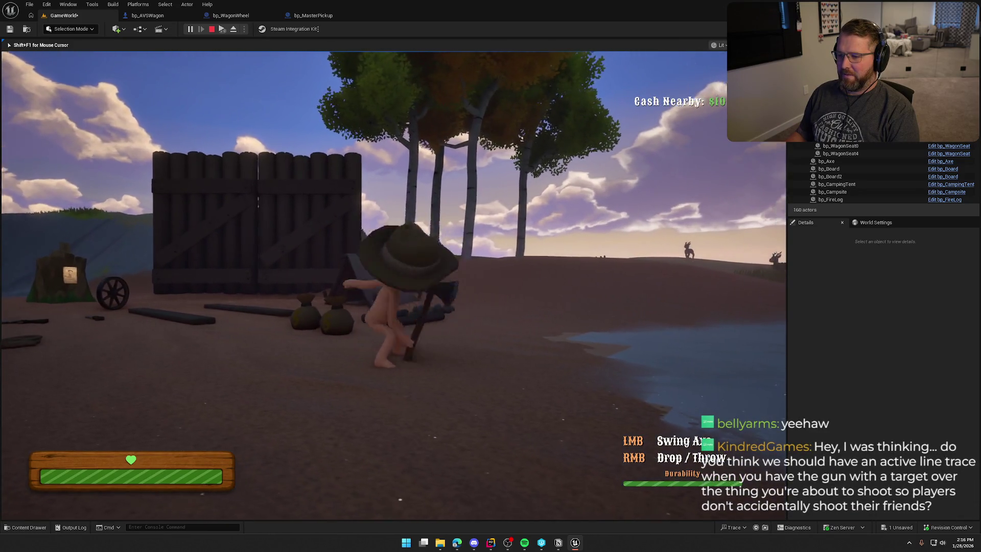
pyautogui.press('w')
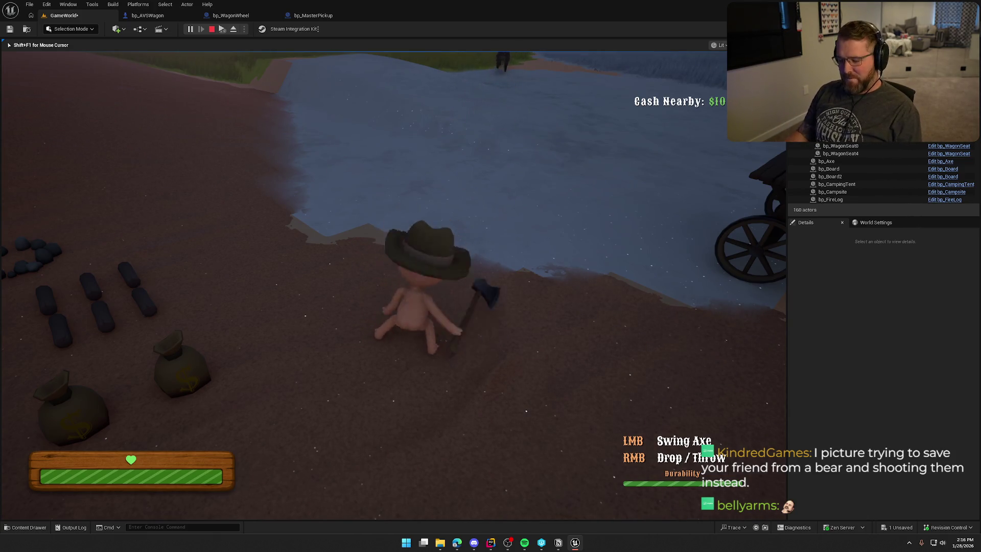
# Step: Drop the axe, grab the gun in camp, and shoot the cows in the pen
pyautogui.rightClick(394, 285)
pyautogui.hotkey('shift', 'w')
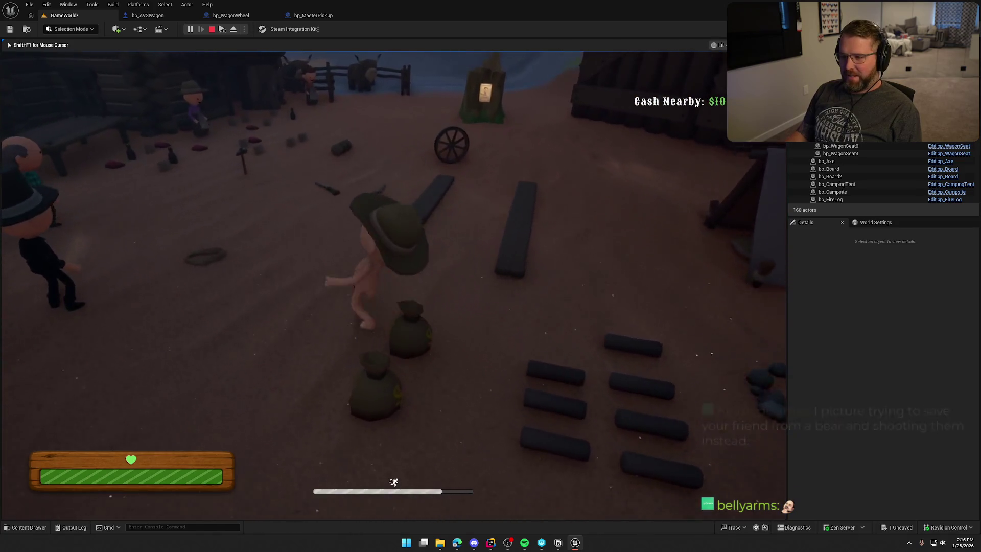
pyautogui.press('e')
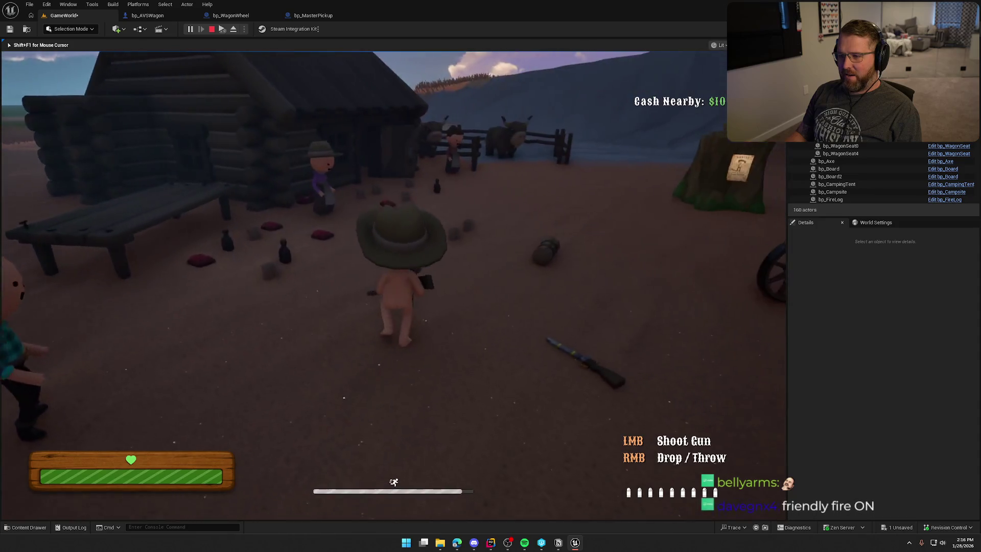
pyautogui.click(394, 285)
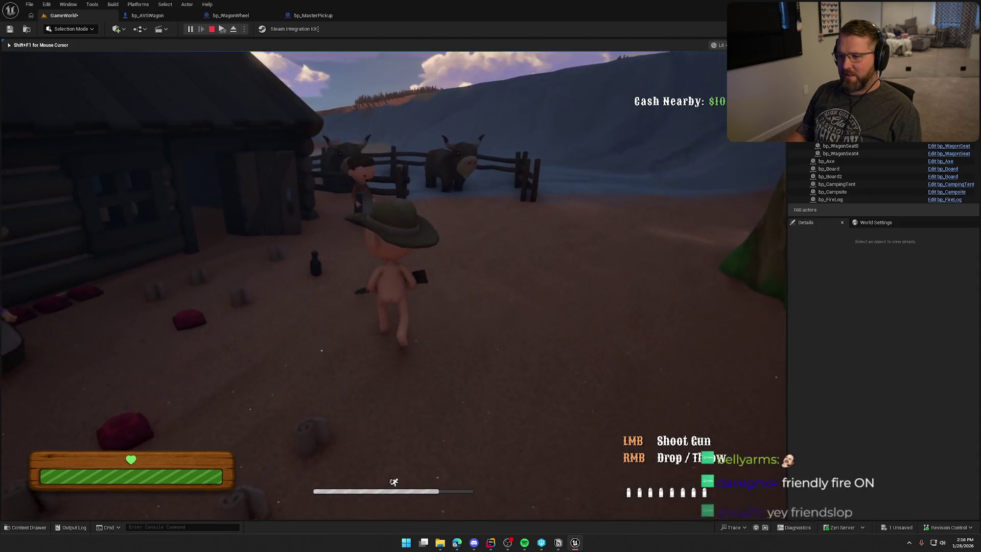
pyautogui.click(393, 285)
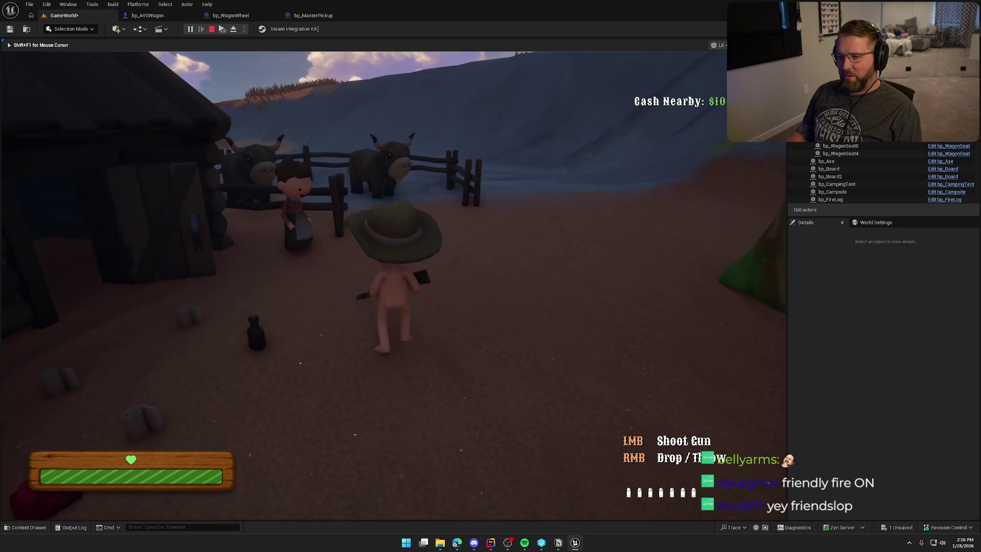
pyautogui.click(393, 285)
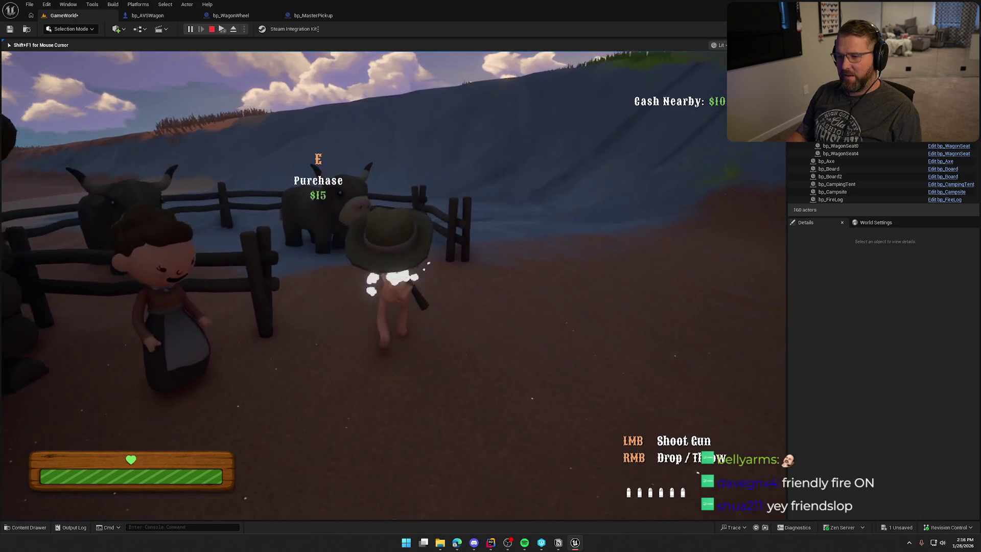
pyautogui.click(394, 285)
pyautogui.click(393, 285)
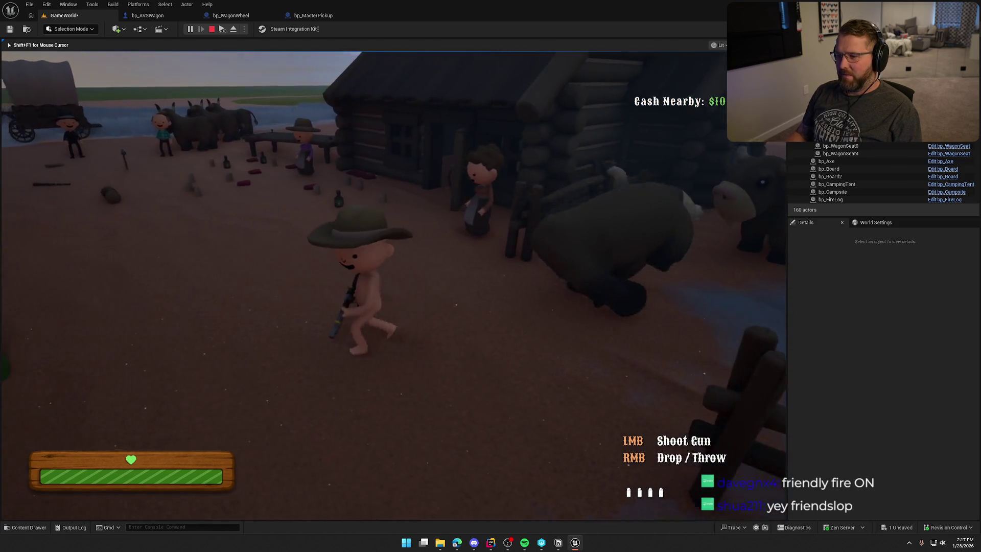
# Step: Sprint across camp onto the snow, drop the axe with Q, and run until respawning
pyautogui.hotkey('shift', 'w')
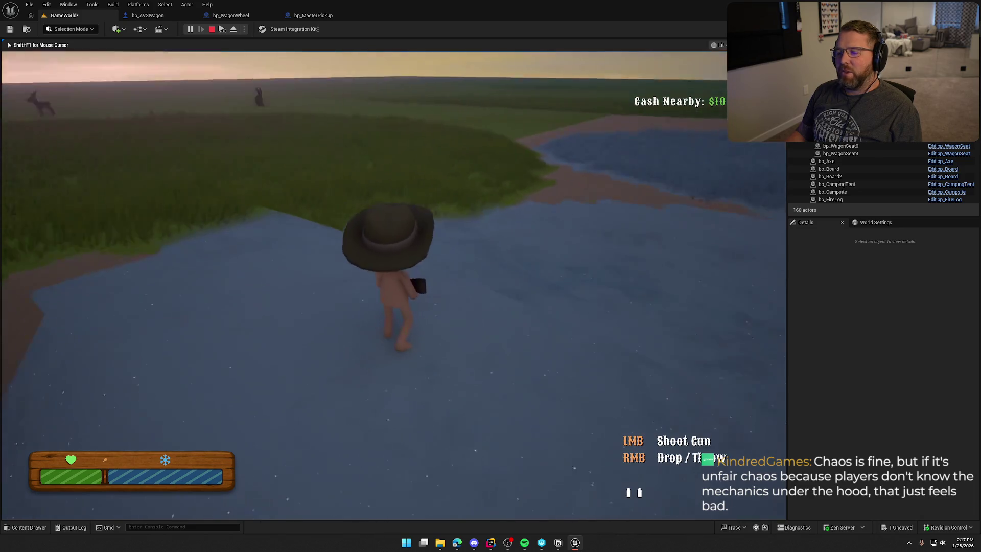
pyautogui.press('s')
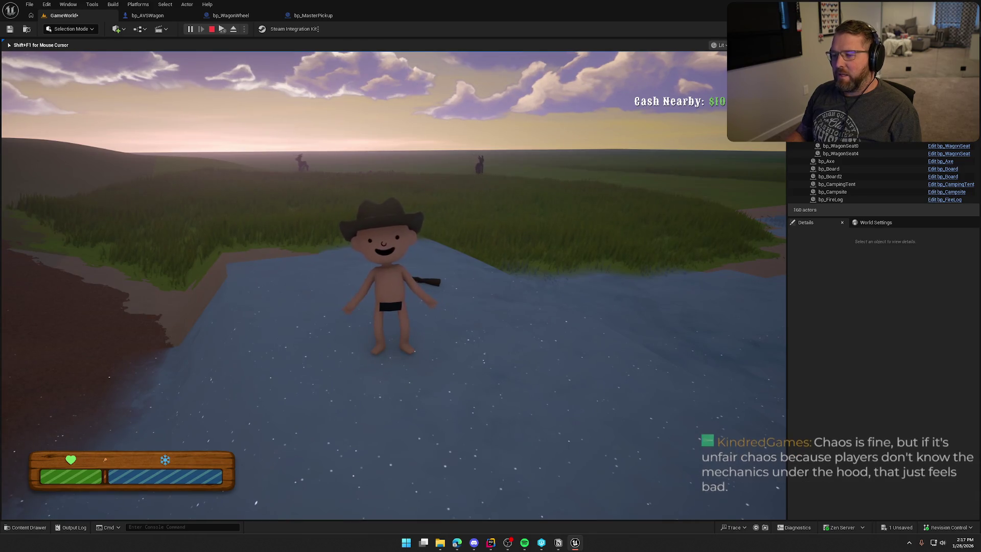
pyautogui.hotkey('shift', 'w')
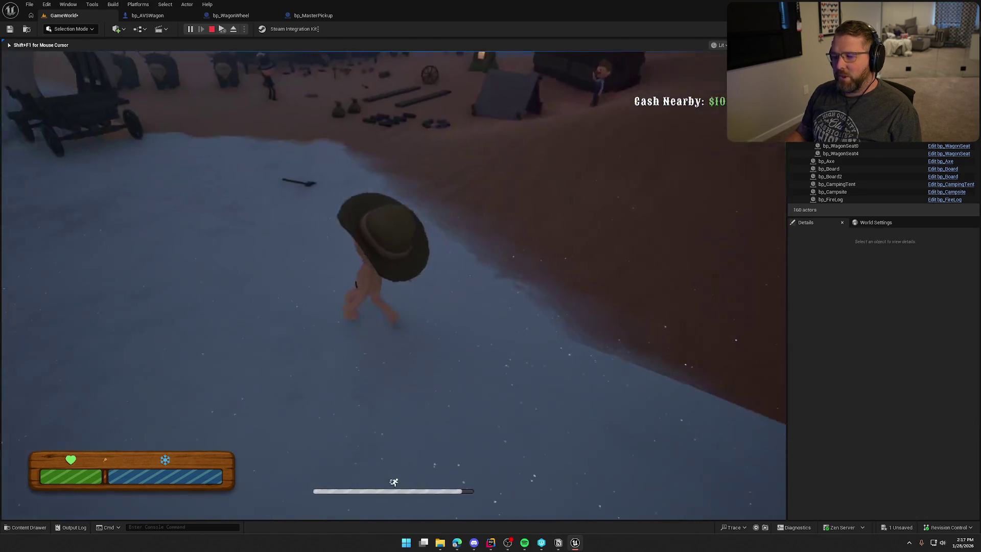
pyautogui.press('q')
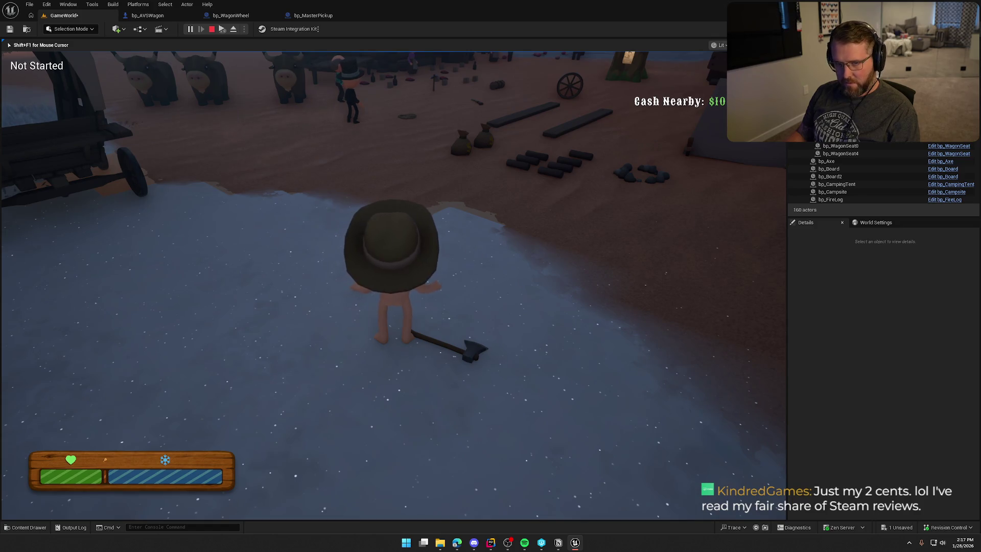
pyautogui.hotkey('shift', 's')
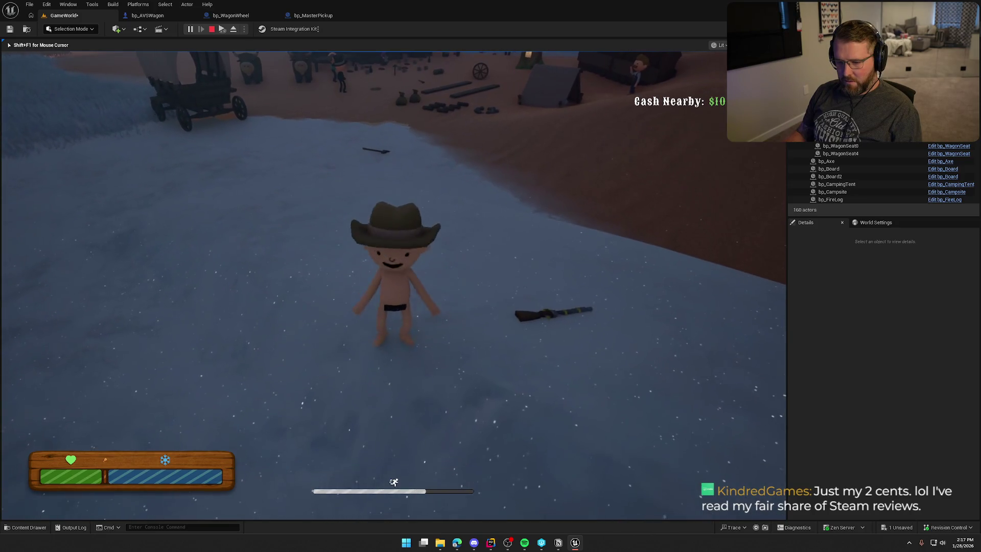
pyautogui.press('w')
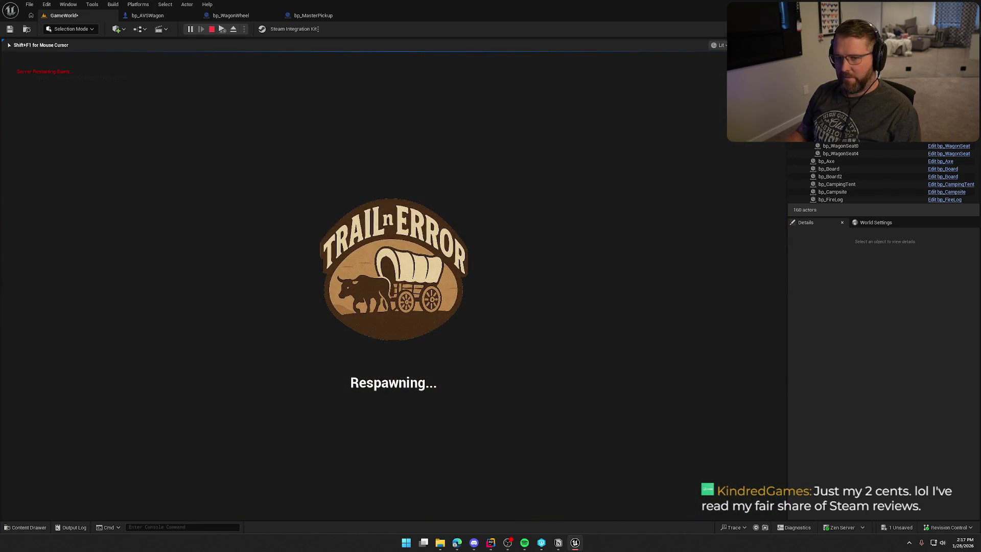
# Step: Stop Play In Editor and fly the viewport back over the camp and water
pyautogui.press('Escape')
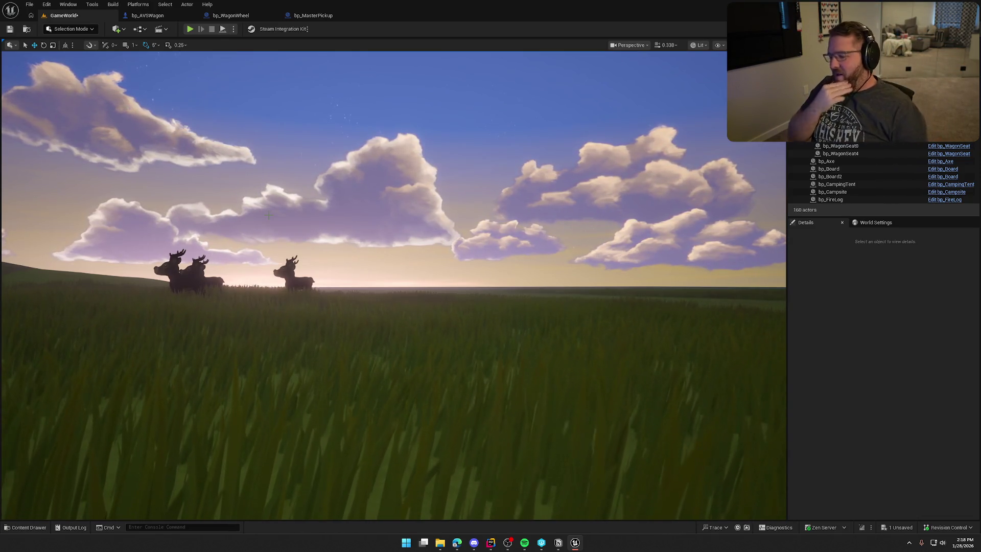
pyautogui.moveTo(344, 305)
pyautogui.mouseDown()
pyautogui.moveTo(344, 327)
pyautogui.moveTo(327, 337)
pyautogui.moveTo(292, 297)
pyautogui.moveTo(275, 311)
pyautogui.moveTo(355, 306)
pyautogui.mouseUp()
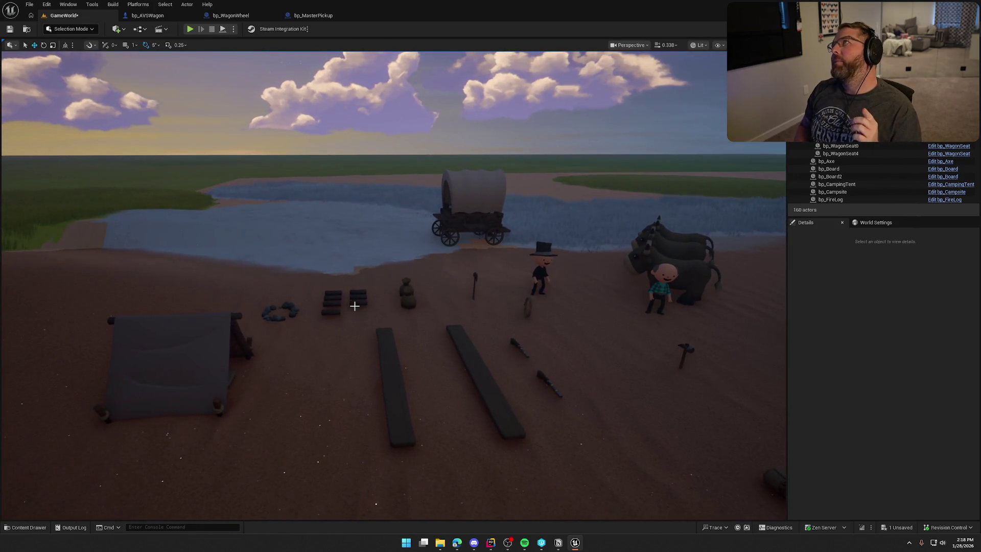
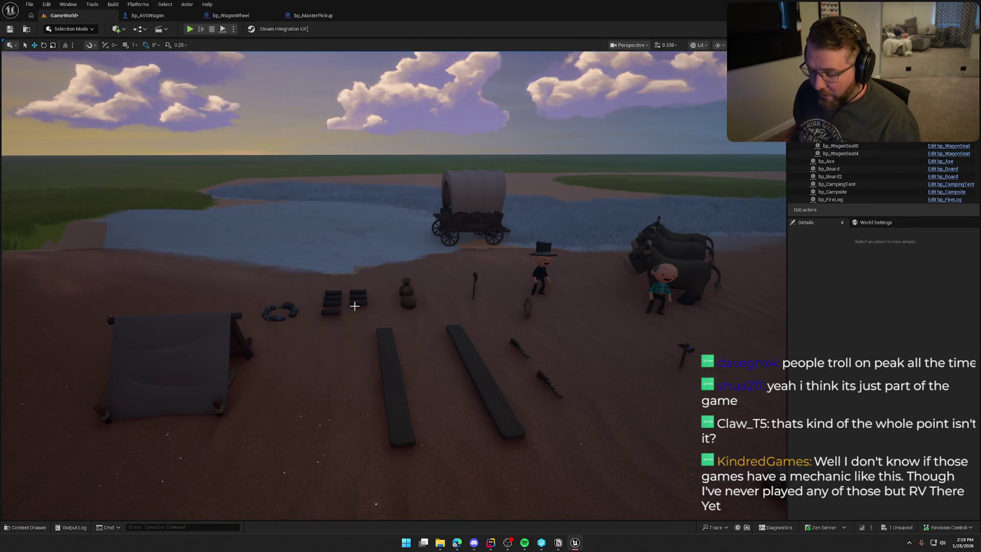
# Step: Frame the wagon camp in the viewport and save the GameWorld level with Ctrl+S
pyautogui.moveTo(467, 327); pyautogui.dragTo(467, 291)
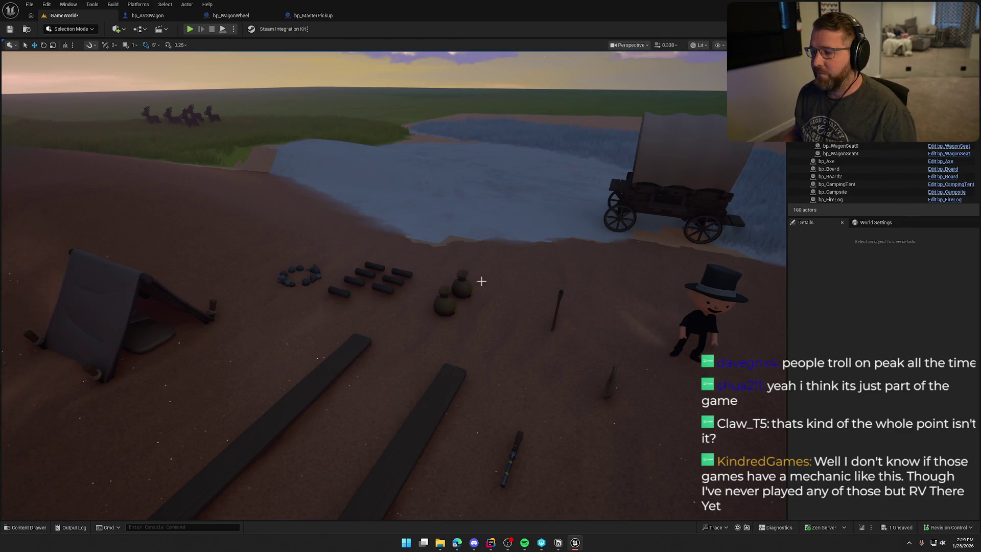
pyautogui.moveTo(480, 282); pyautogui.dragTo(499, 263)
pyautogui.moveTo(576, 243)
pyautogui.mouseDown()
pyautogui.moveTo(592, 240)
pyautogui.moveTo(576, 243)
pyautogui.mouseUp()
pyautogui.hotkey('ctrl', 'space')
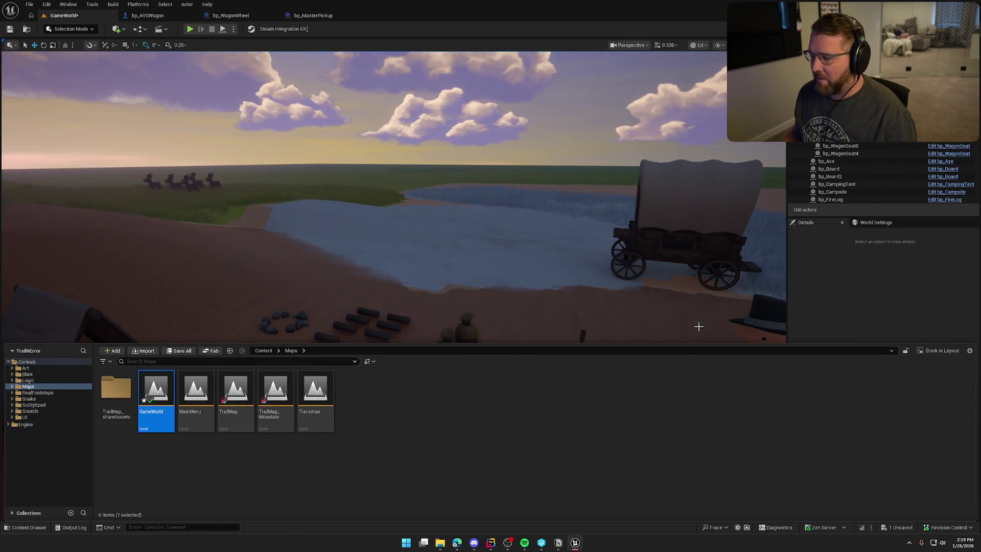
pyautogui.hotkey('ctrl', 's')
pyautogui.hotkey('ctrl', 'space')
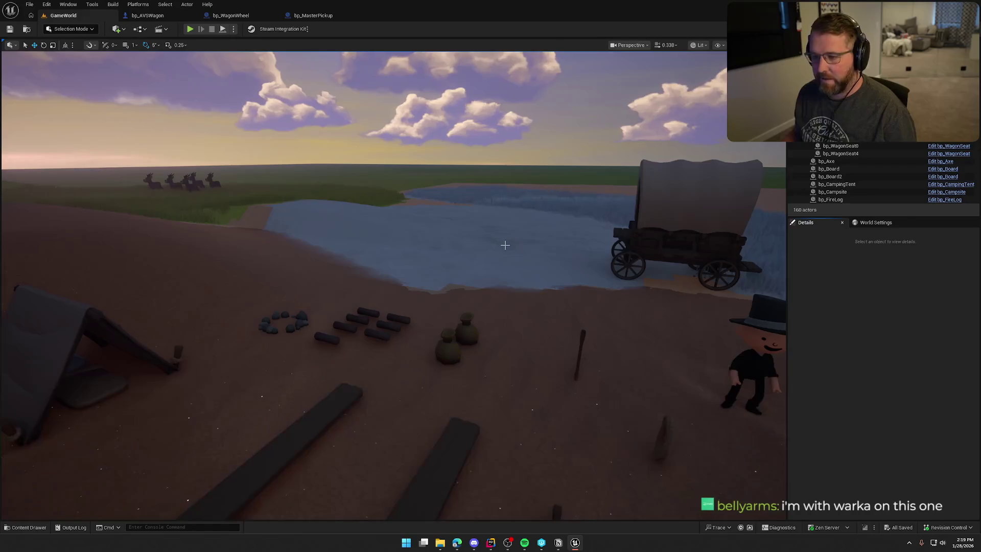
pyautogui.moveTo(504, 245)
pyautogui.mouseDown()
pyautogui.moveTo(467, 222)
pyautogui.moveTo(459, 234)
pyautogui.moveTo(475, 255)
pyautogui.moveTo(505, 245)
pyautogui.mouseUp()
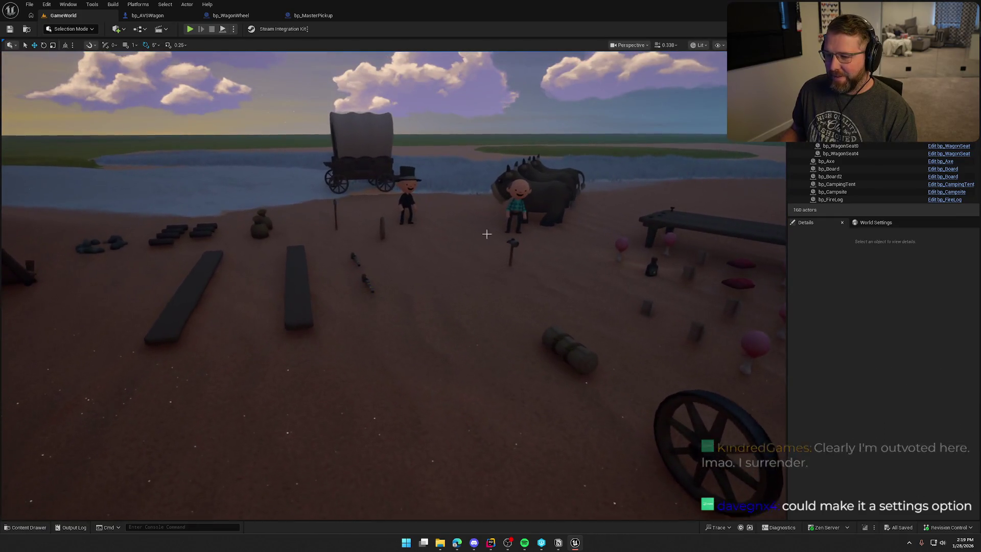
pyautogui.hotkey('alt', 'p')
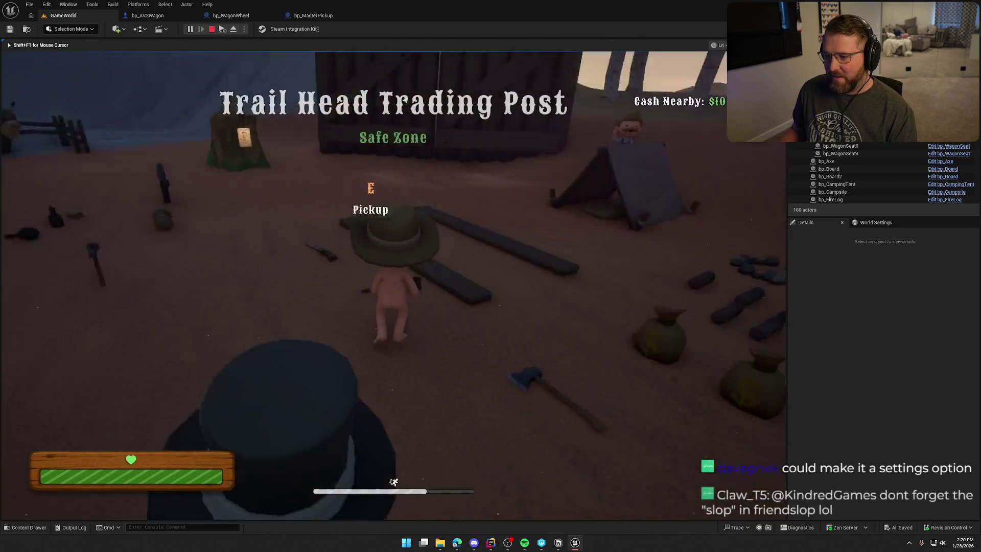
pyautogui.press('e')
pyautogui.hotkey('shift', 'w')
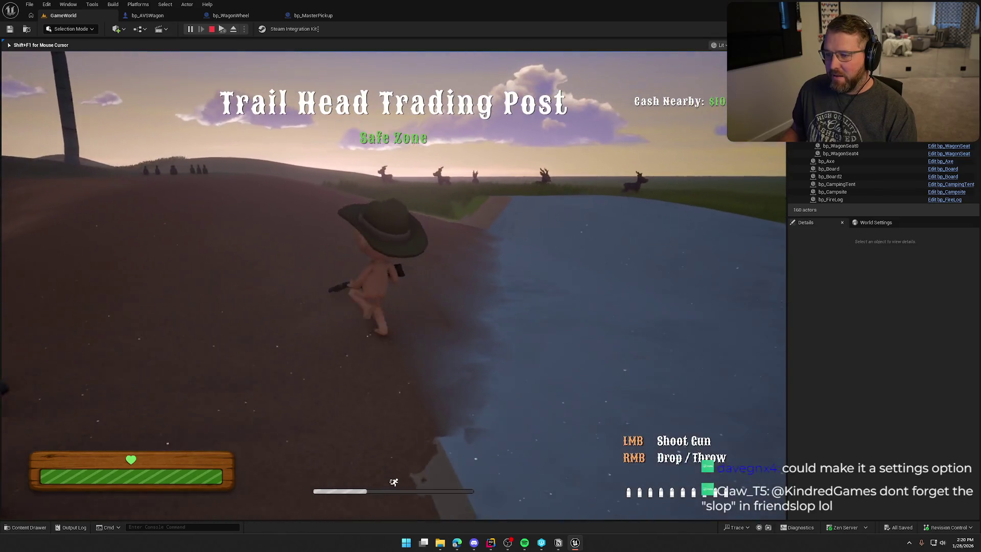
pyautogui.press('w')
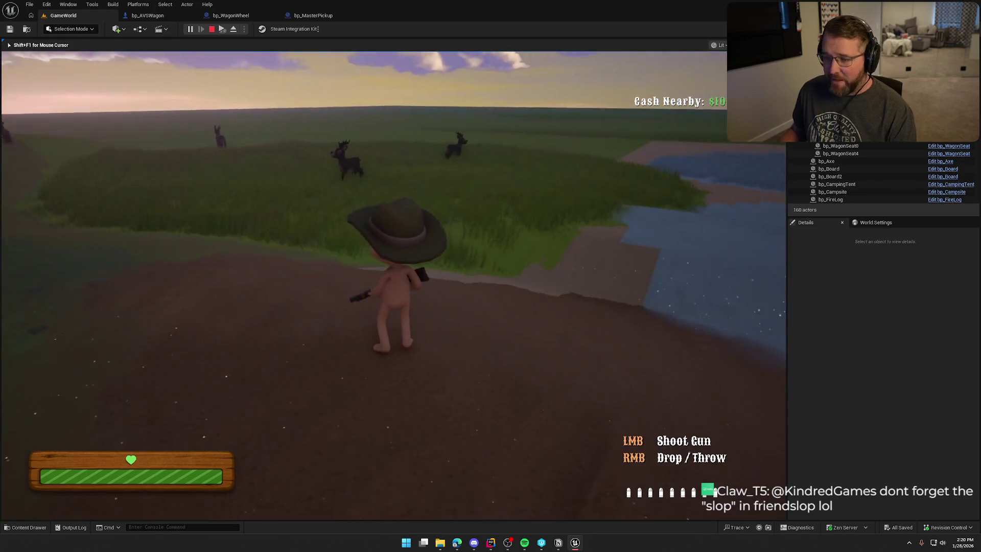
pyautogui.press('w')
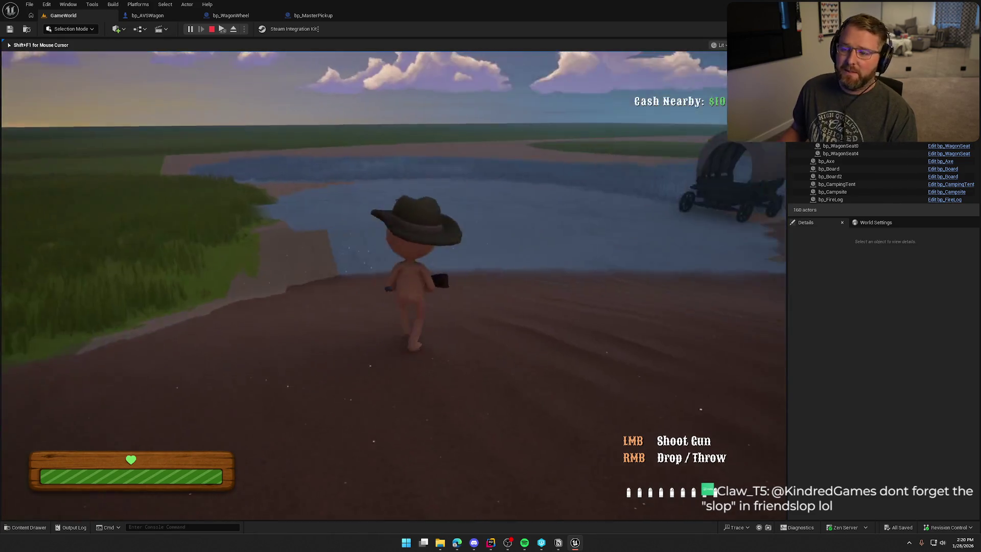
pyautogui.rightClick(491, 275)
pyautogui.press('w')
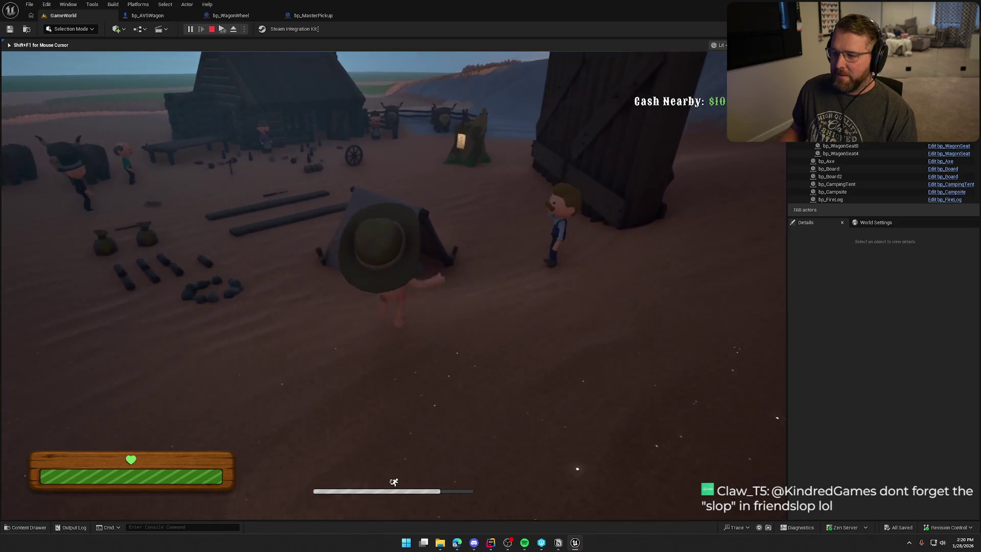
pyautogui.press('w')
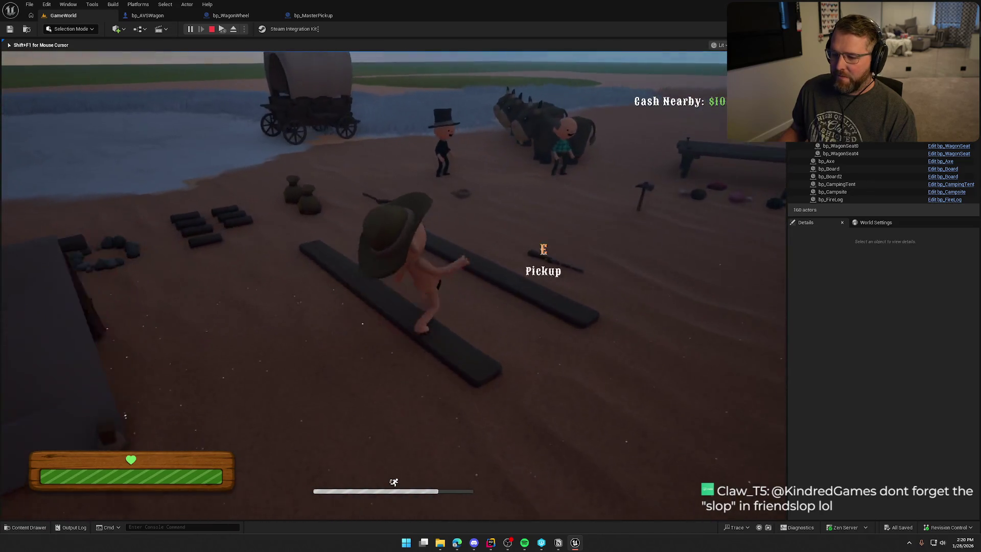
pyautogui.press('Escape')
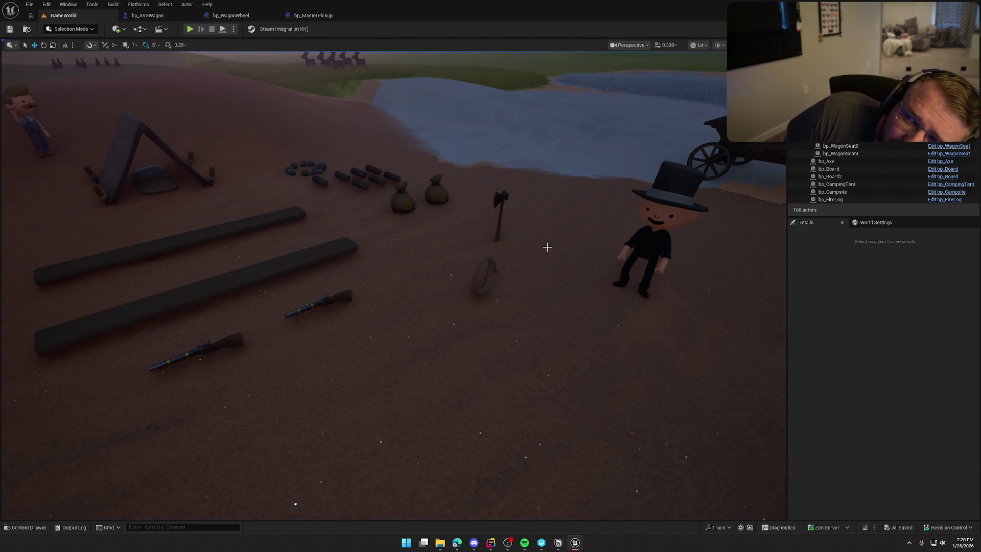
pyautogui.moveTo(547, 247)
pyautogui.mouseDown()
pyautogui.moveTo(547, 317)
pyautogui.moveTo(459, 337)
pyautogui.moveTo(460, 368)
pyautogui.moveTo(444, 389)
pyautogui.moveTo(450, 352)
pyautogui.moveTo(449, 388)
pyautogui.moveTo(480, 378)
pyautogui.moveTo(547, 246)
pyautogui.mouseUp()
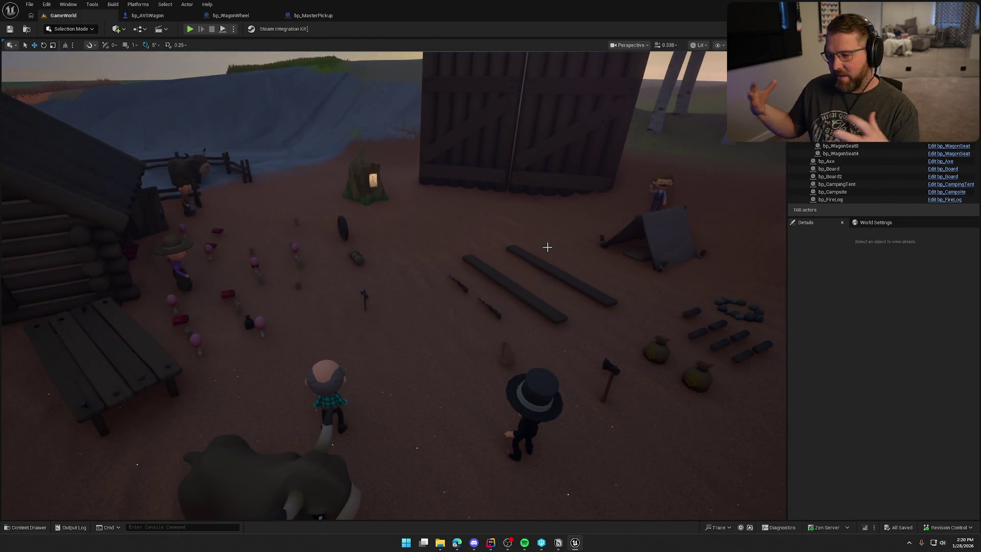
pyautogui.moveTo(413, 248); pyautogui.dragTo(427, 229)
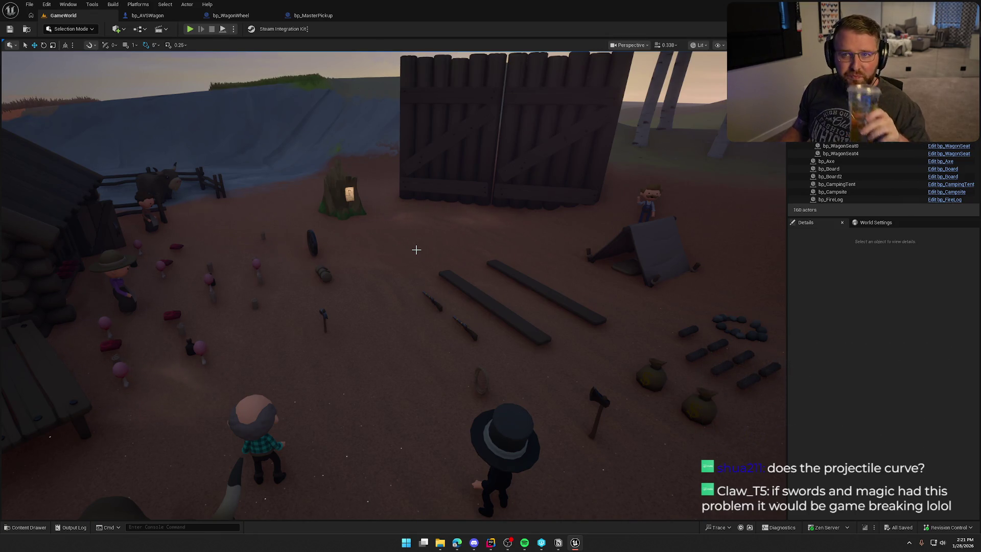
pyautogui.moveTo(461, 250)
pyautogui.mouseDown()
pyautogui.moveTo(461, 286)
pyautogui.moveTo(588, 281)
pyautogui.moveTo(480, 265)
pyautogui.moveTo(444, 241)
pyautogui.mouseUp()
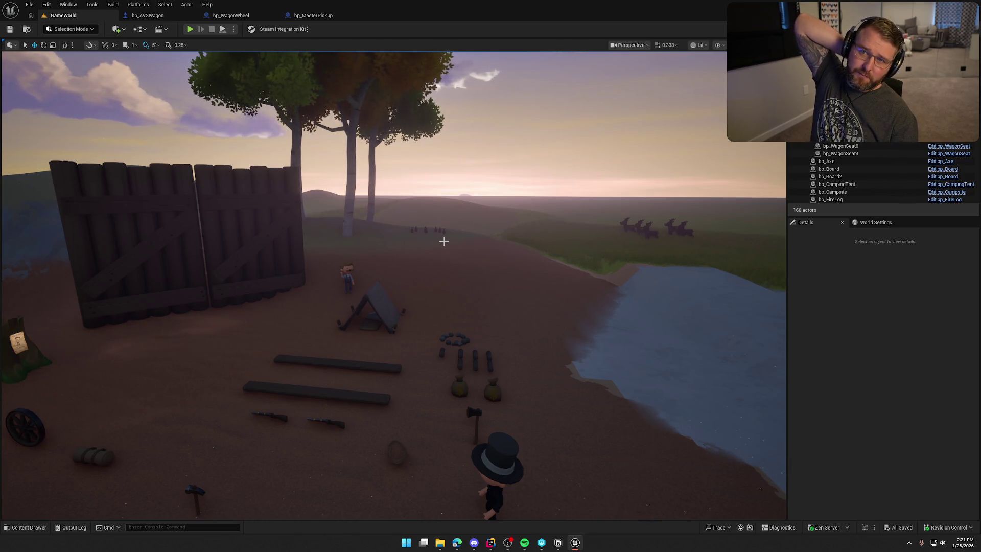
pyautogui.moveTo(452, 241)
pyautogui.mouseDown()
pyautogui.moveTo(179, 316)
pyautogui.moveTo(464, 254)
pyautogui.mouseUp()
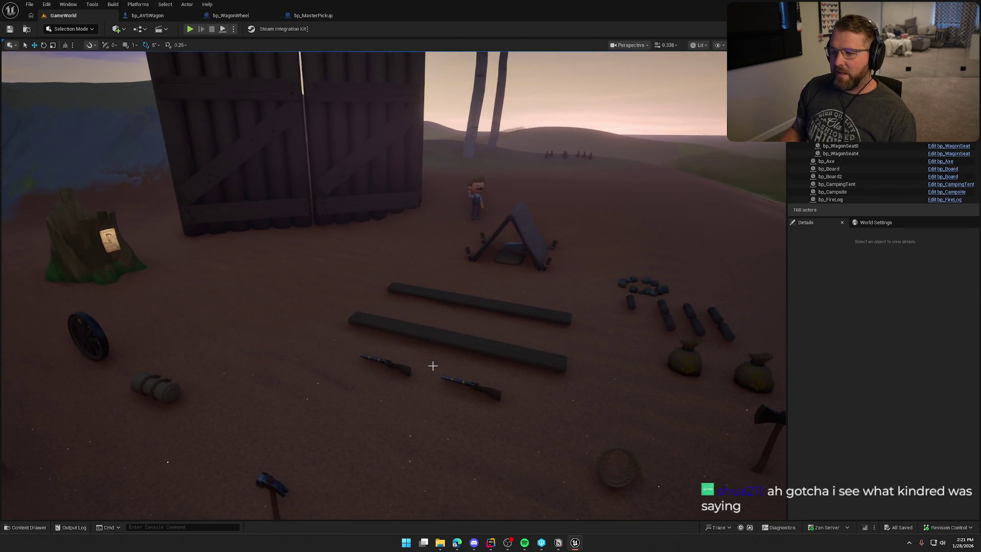
# Step: Fly the viewport past the fence, cabin and camp, then toggle the Content Drawer on Maps
pyautogui.scroll(-5, 433, 366)
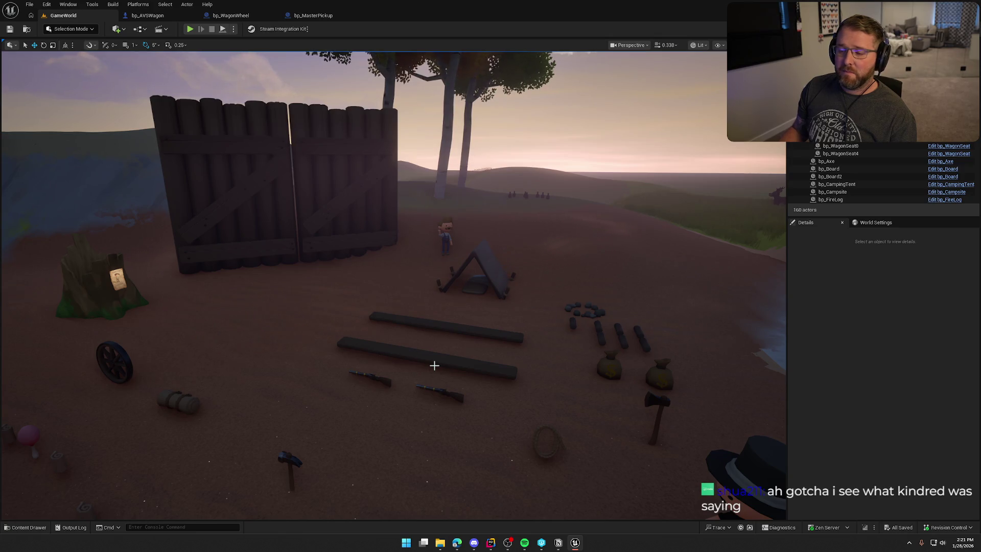
pyautogui.moveTo(434, 365)
pyautogui.mouseDown()
pyautogui.moveTo(459, 366)
pyautogui.moveTo(424, 366)
pyautogui.moveTo(404, 342)
pyautogui.moveTo(393, 352)
pyautogui.moveTo(418, 357)
pyautogui.moveTo(403, 368)
pyautogui.moveTo(434, 365)
pyautogui.mouseUp()
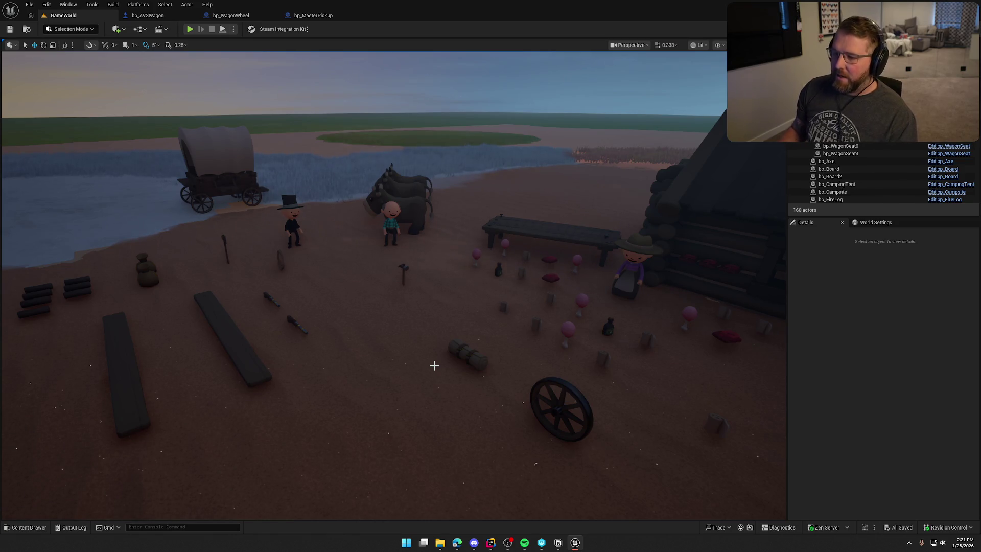
pyautogui.moveTo(434, 366)
pyautogui.mouseDown()
pyautogui.moveTo(450, 368)
pyautogui.moveTo(424, 337)
pyautogui.moveTo(439, 332)
pyautogui.moveTo(406, 396)
pyautogui.moveTo(430, 364)
pyautogui.mouseUp()
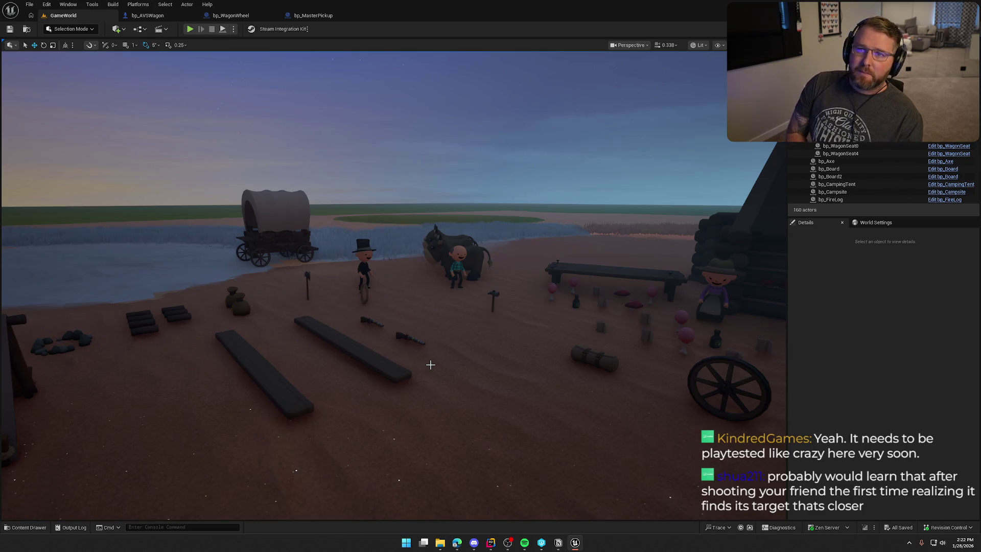
pyautogui.moveTo(430, 364)
pyautogui.mouseDown()
pyautogui.moveTo(400, 357)
pyautogui.moveTo(461, 396)
pyautogui.mouseUp()
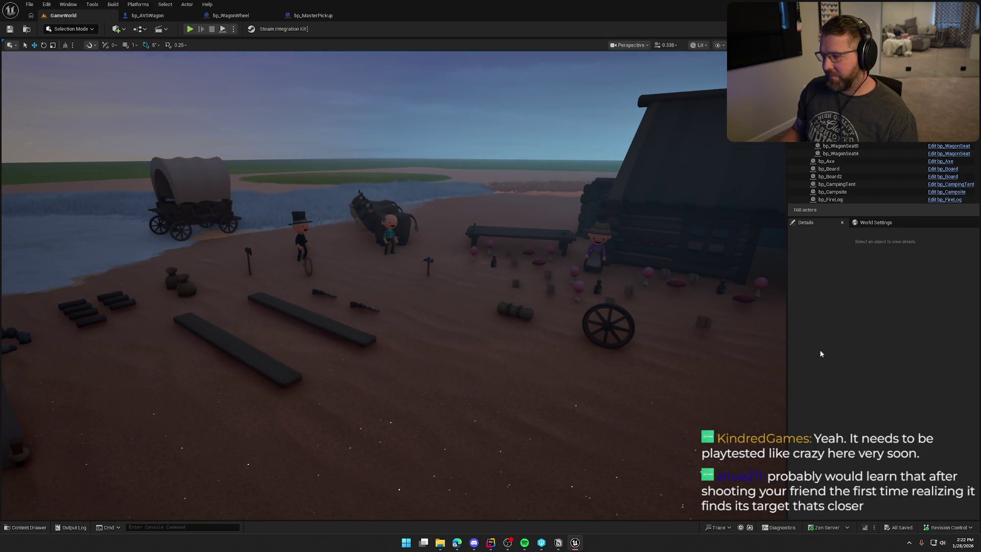
pyautogui.hotkey('ctrl', 'space')
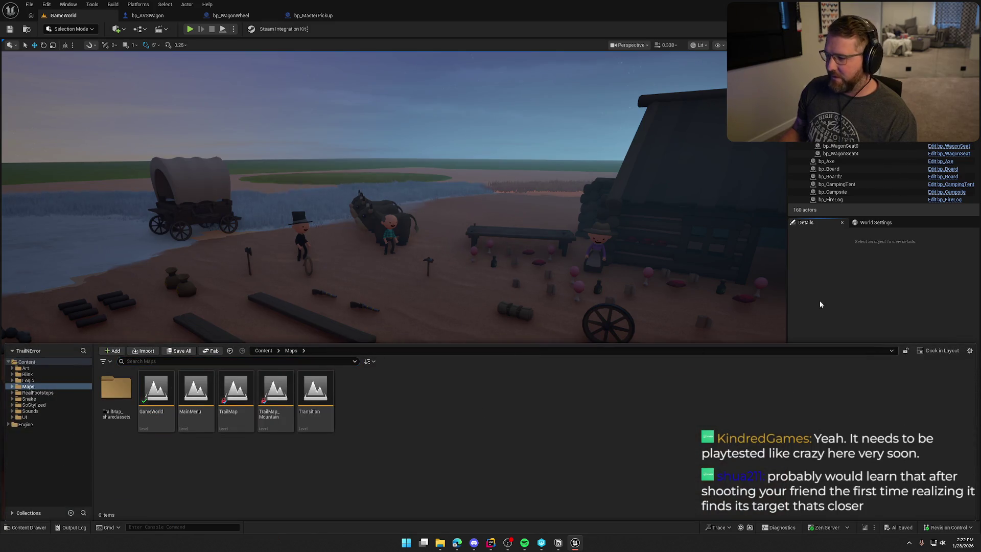
pyautogui.hotkey('ctrl', 'space')
# Step: Review the bp_WagonWheel UseItem graph and the bp_MasterPickup blueprint
pyautogui.click(242, 17)
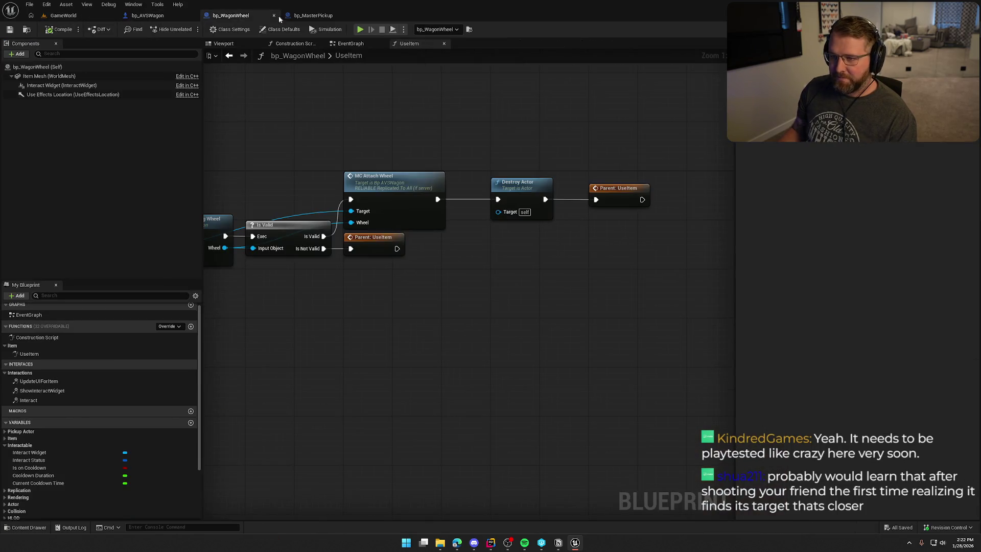
pyautogui.click(288, 15)
pyautogui.click(230, 15)
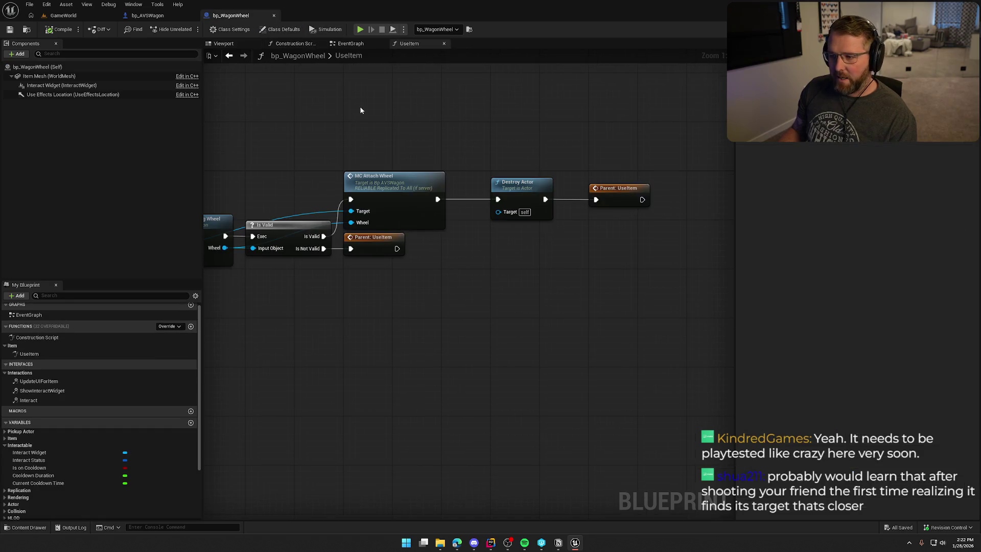
pyautogui.moveTo(424, 138); pyautogui.dragTo(372, 163)
pyautogui.moveTo(396, 229)
pyautogui.mouseDown()
pyautogui.moveTo(372, 162)
pyautogui.moveTo(314, 169)
pyautogui.mouseUp()
# Step: Set Add Impulse at Location Z to 200 in bp_AVSWagon, compile, and start a playtest
pyautogui.doubleClick(574, 182)
pyautogui.moveTo(530, 262); pyautogui.dragTo(240, 211)
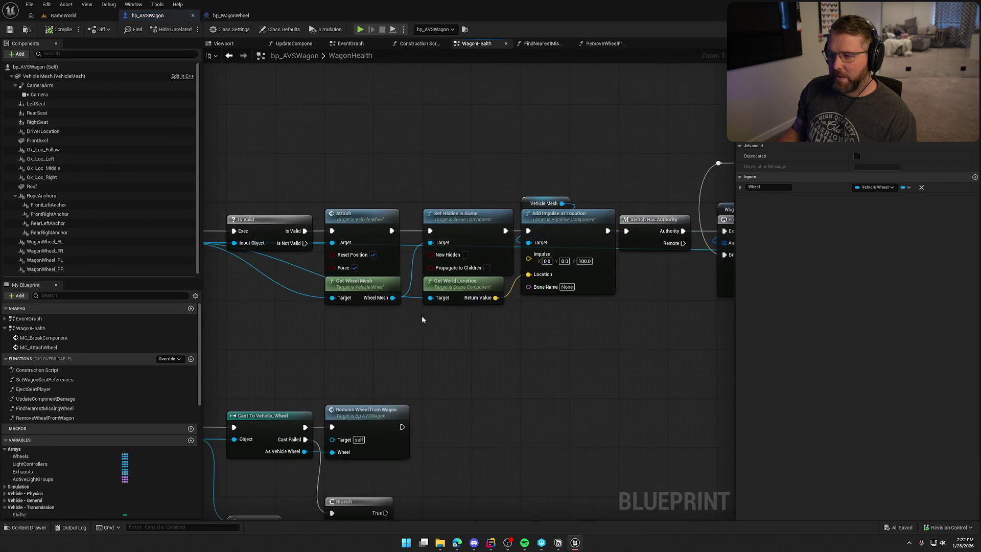
pyautogui.write('200')
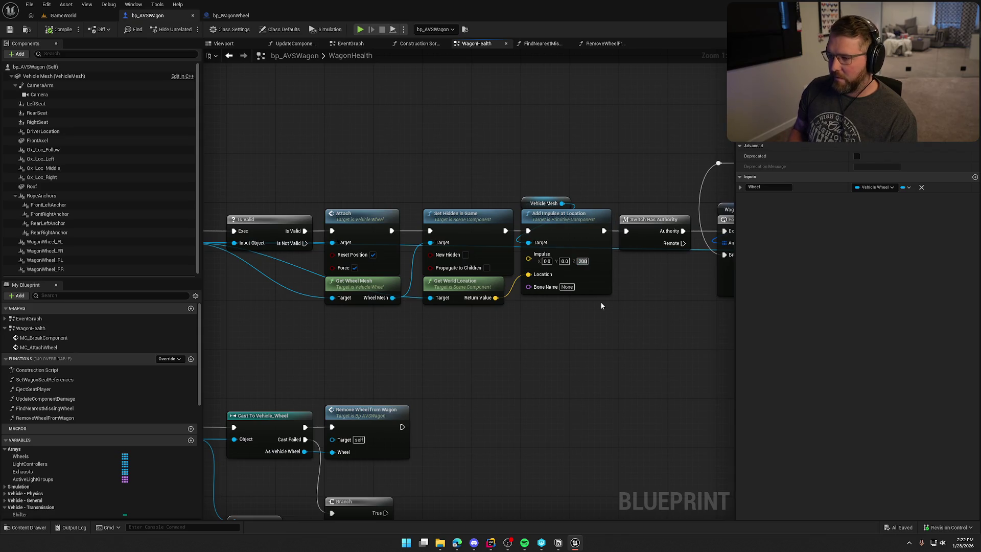
pyautogui.click(290, 103)
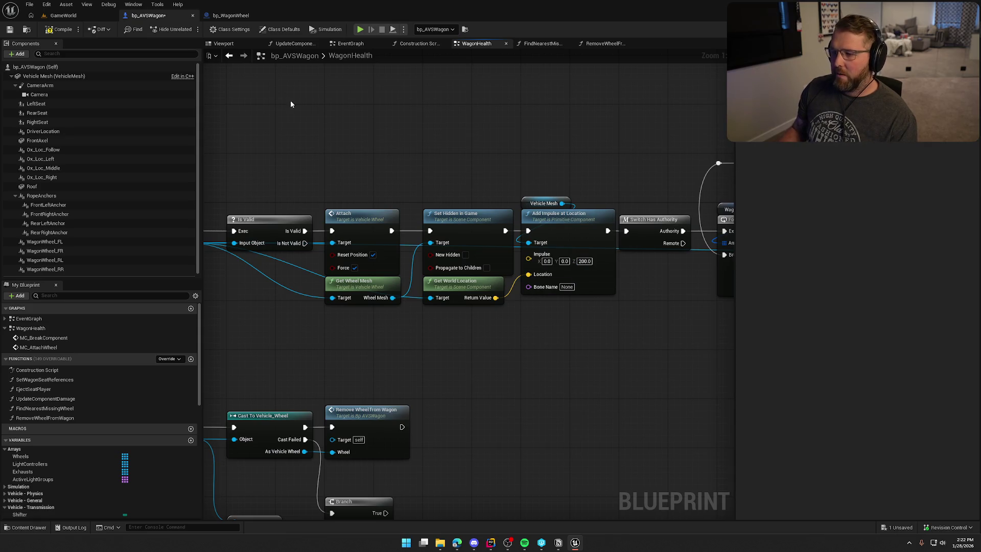
pyautogui.click(71, 29)
pyautogui.hotkey('alt', 'p')
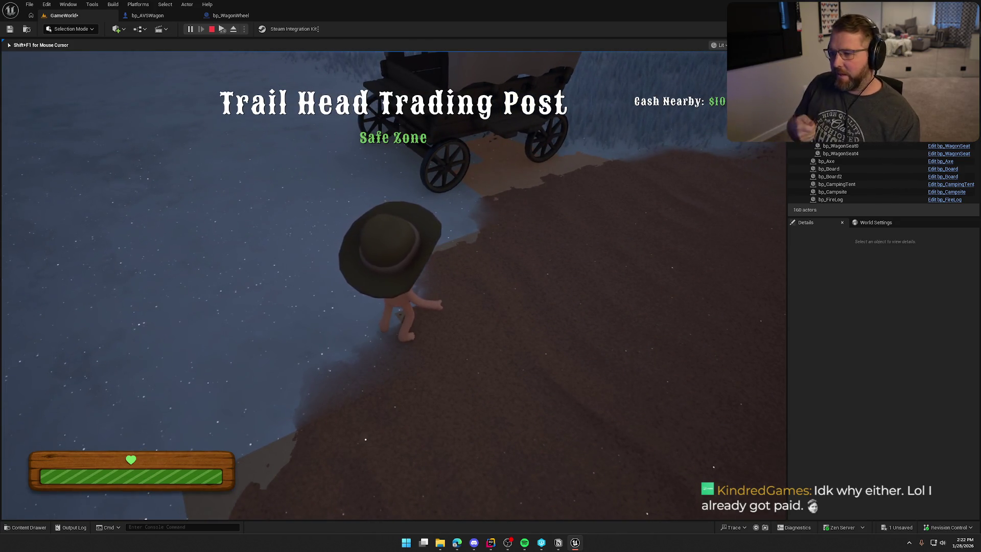
# Step: Pick up the loose wheel in the playtest and attach it back onto the wagon
pyautogui.press('e')
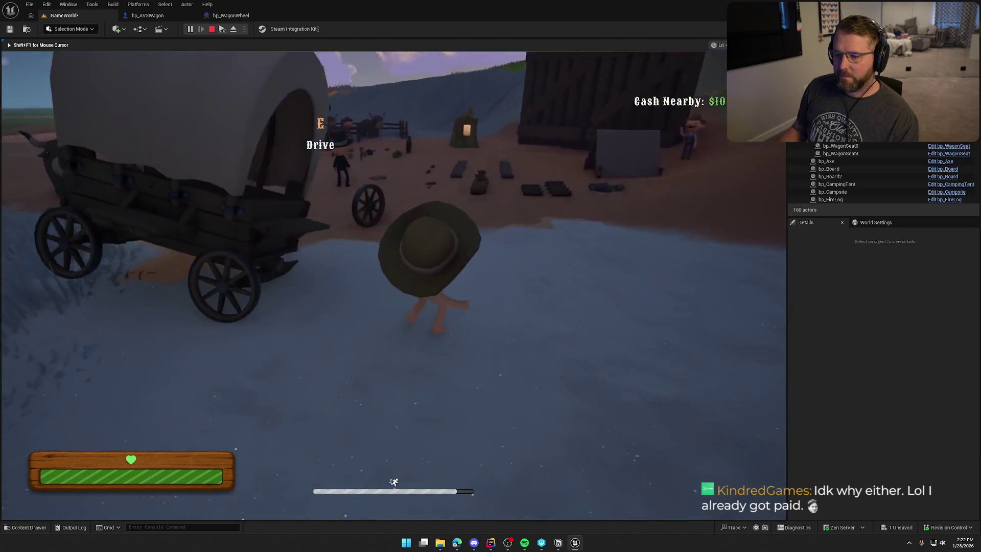
pyautogui.press('e')
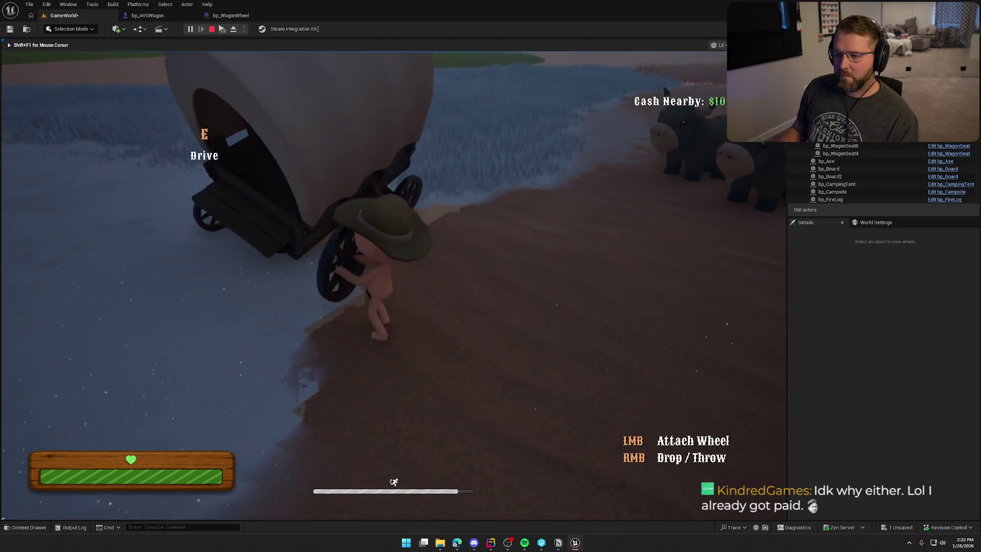
pyautogui.click(393, 283)
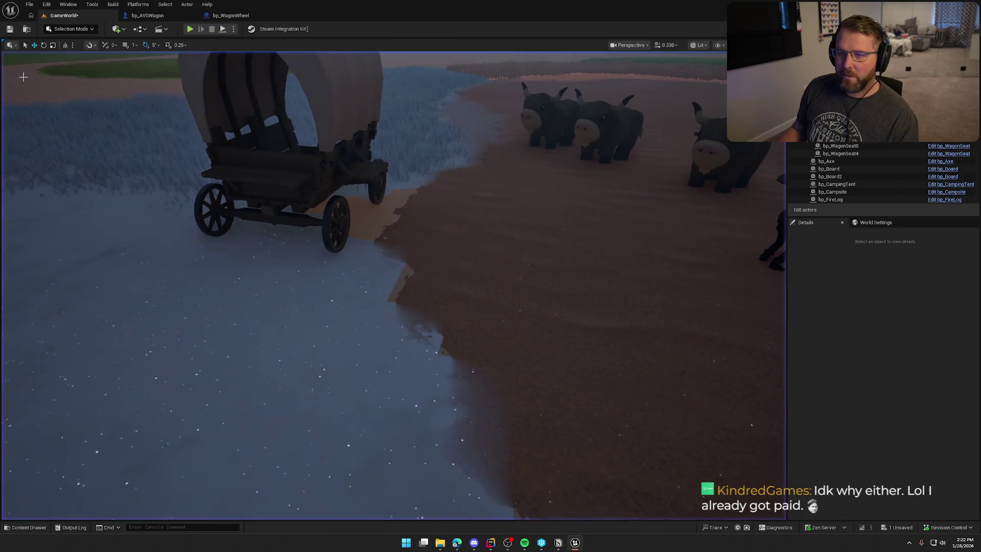
# Step: Change bp_AVSWagon's Add Impulse Z value to 2000, then return to the GameWorld level
pyautogui.click(148, 16)
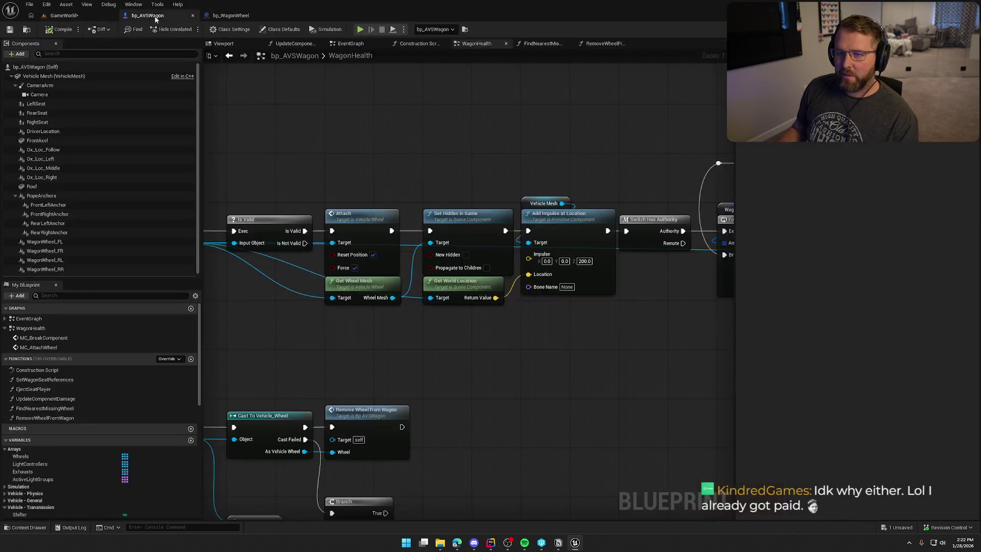
pyautogui.click(585, 261)
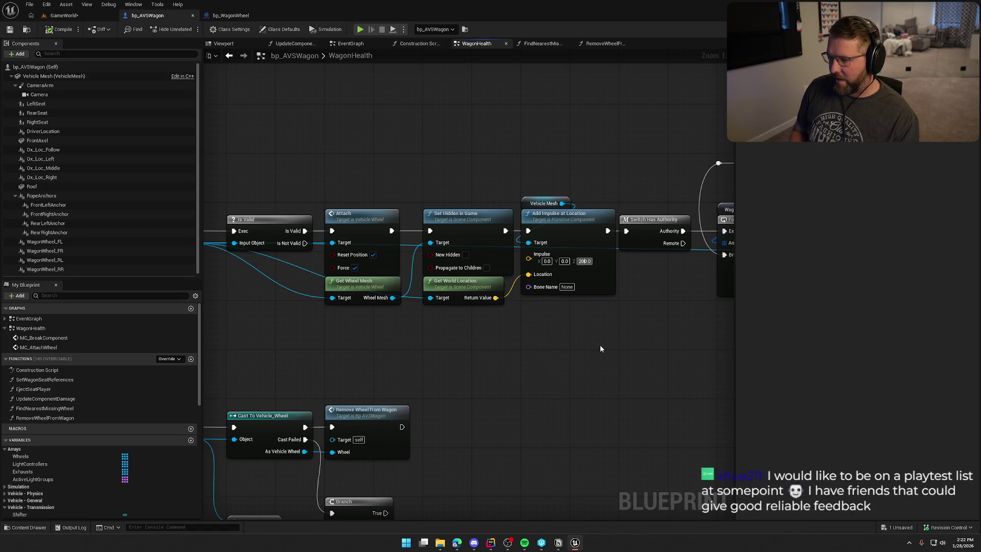
pyautogui.write('2000')
pyautogui.press('Return')
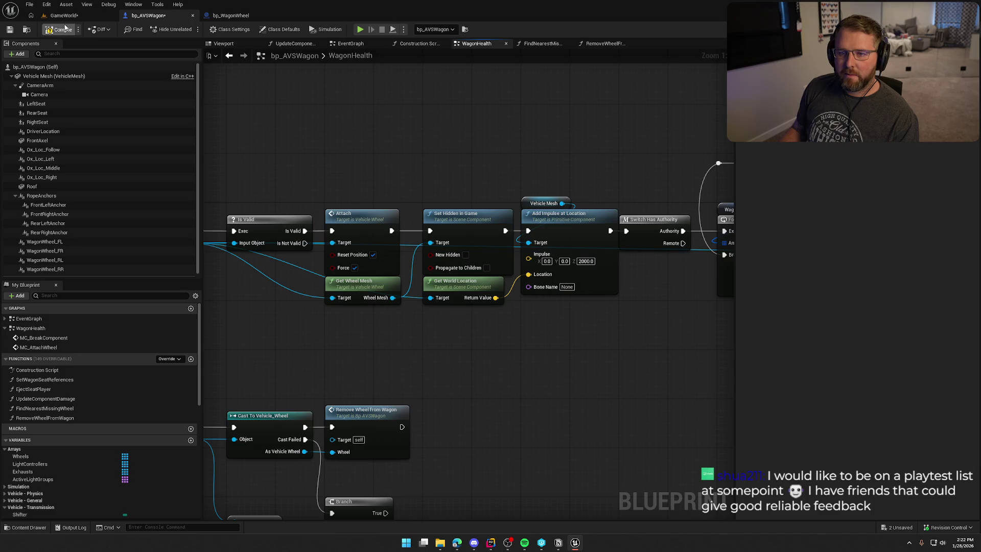
pyautogui.click(71, 16)
# Step: Start a playtest, walk the character around the wagon and oxen, then stop it
pyautogui.hotkey('alt', 'p')
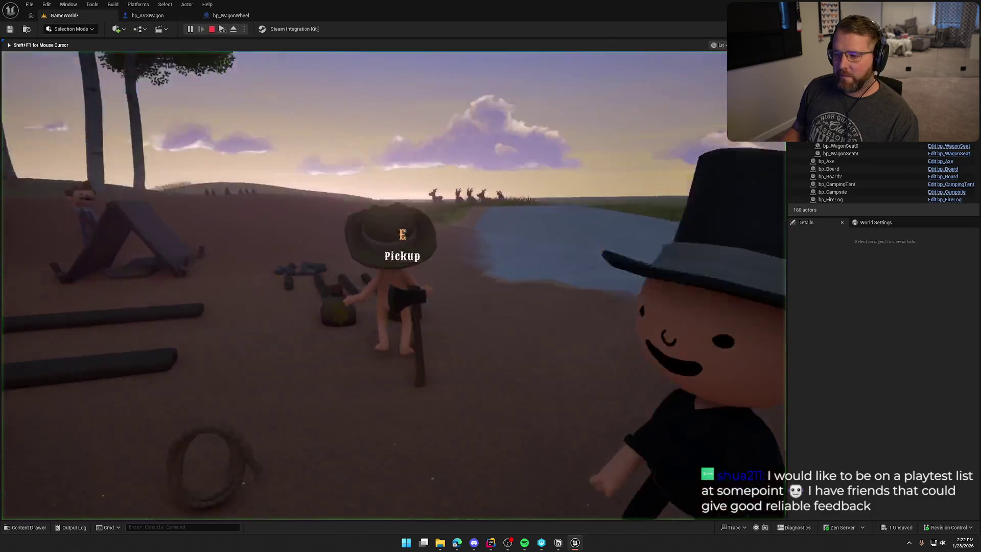
pyautogui.press('w')
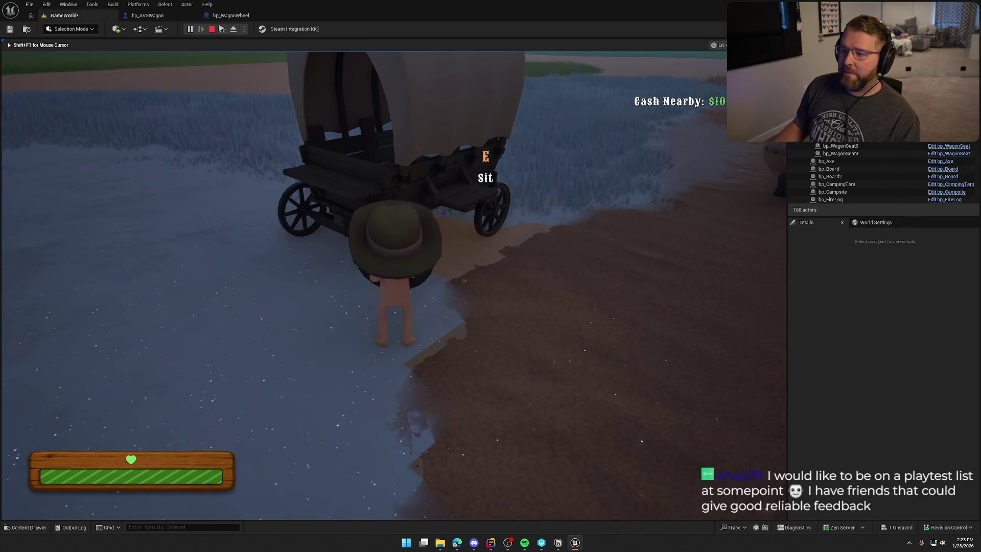
pyautogui.press('w')
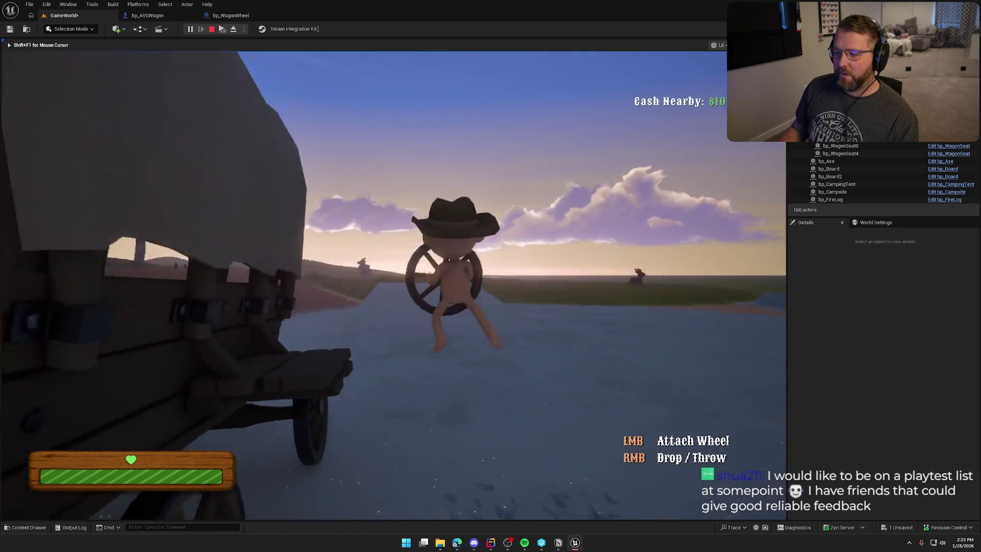
pyautogui.hotkey('shift', 'w')
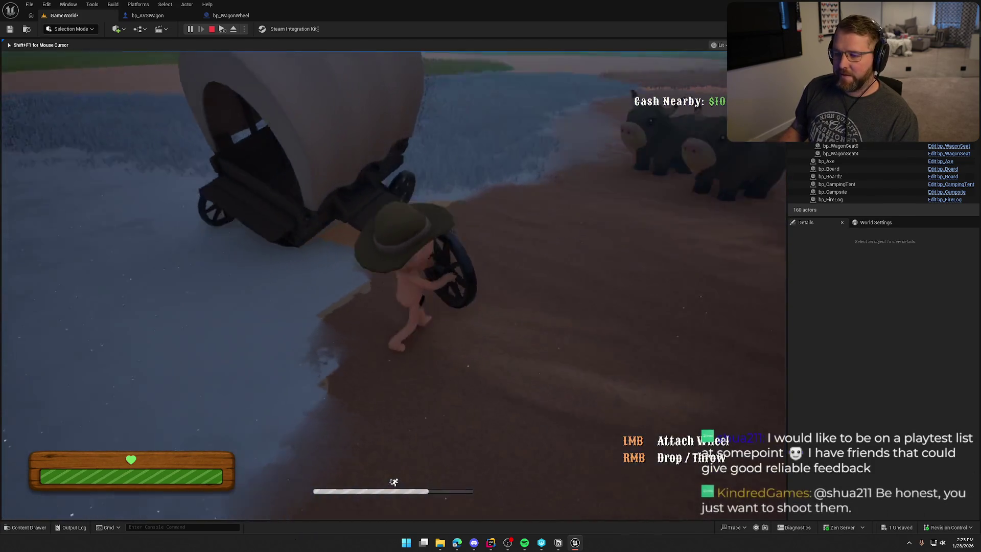
pyautogui.press('w')
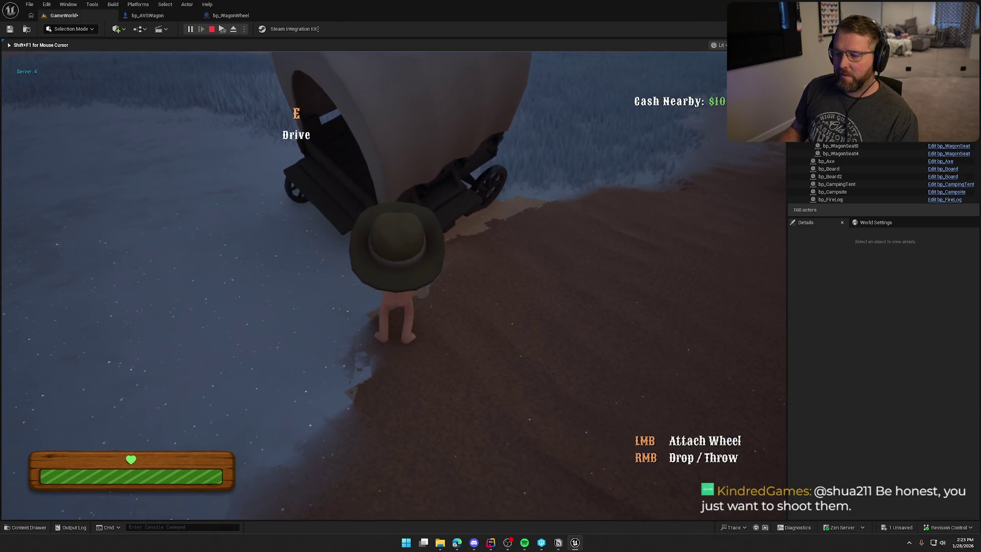
pyautogui.press('w')
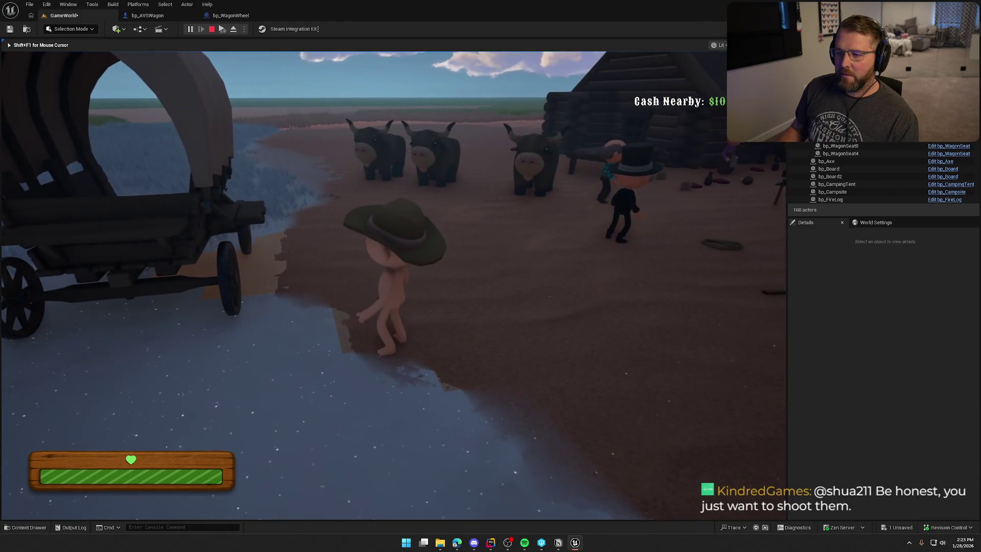
pyautogui.press('a')
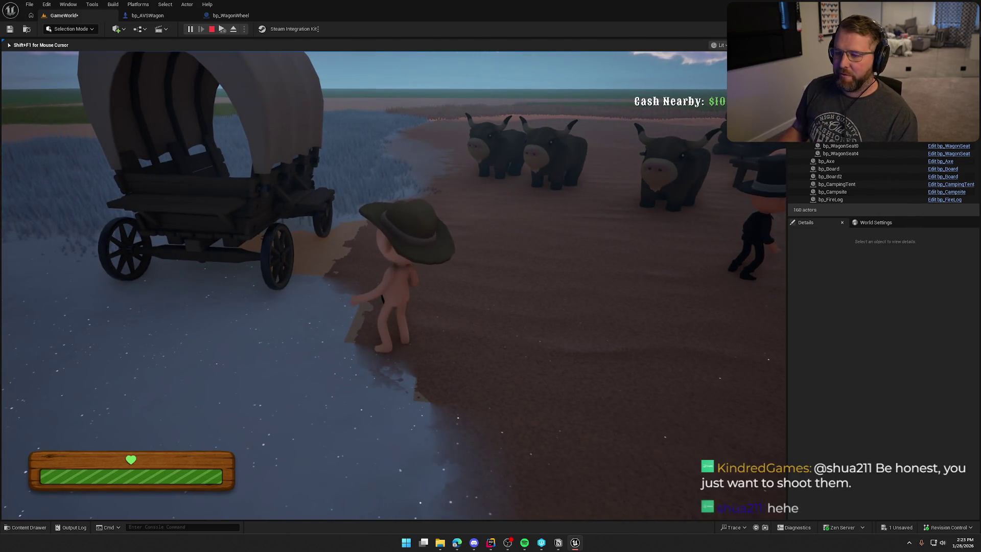
pyautogui.press('w')
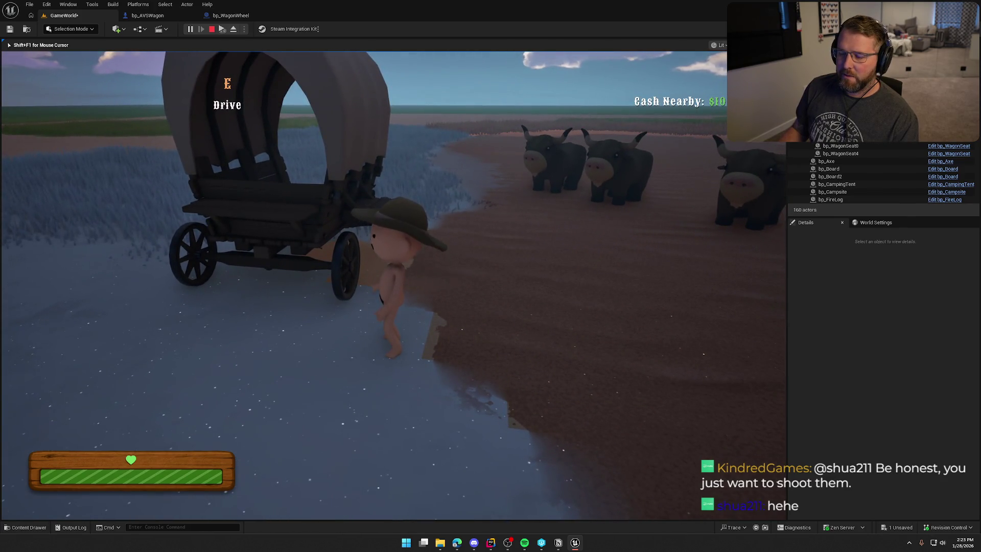
pyautogui.press('Escape')
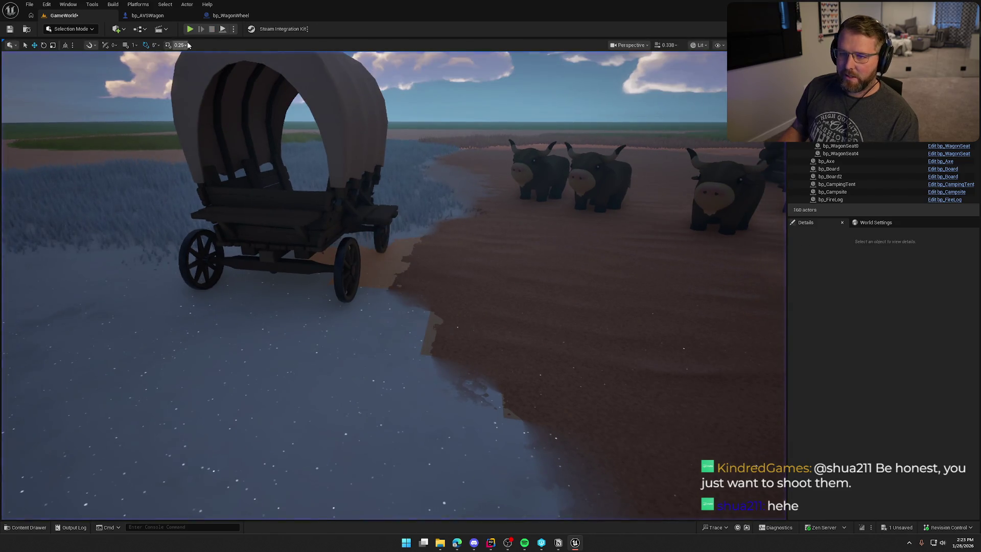
# Step: In a new session, drive the wagon until a wheel falls off, then reattach it
pyautogui.click(190, 29)
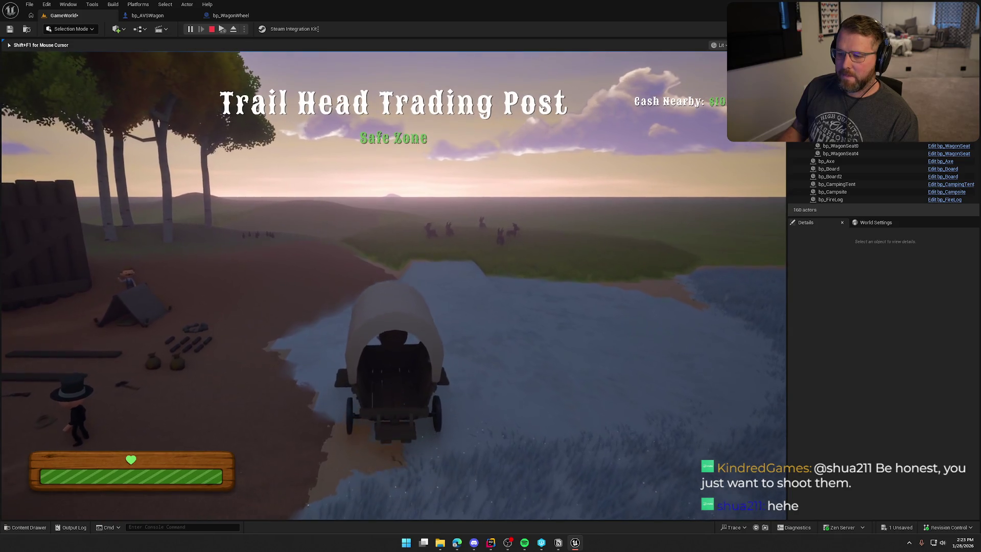
pyautogui.press('w')
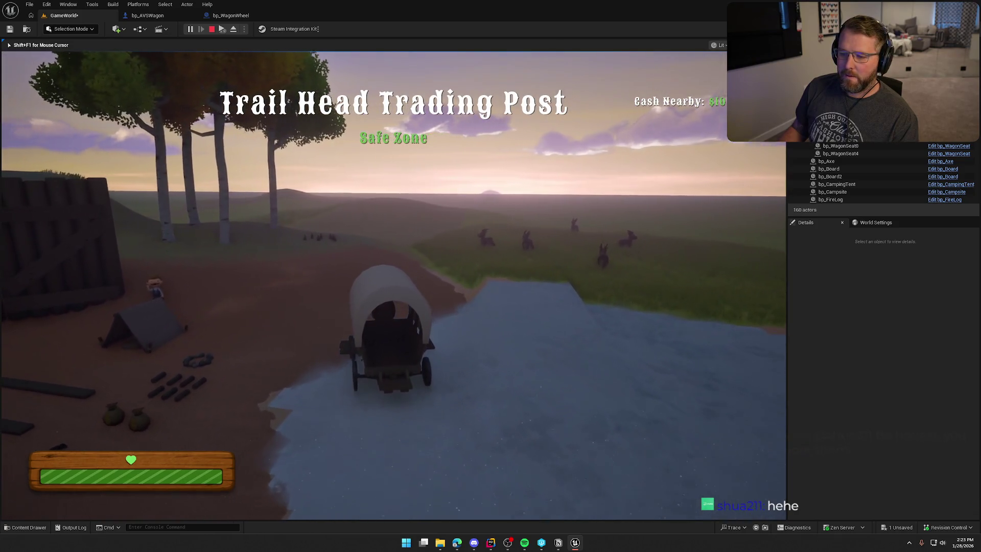
pyautogui.press('w')
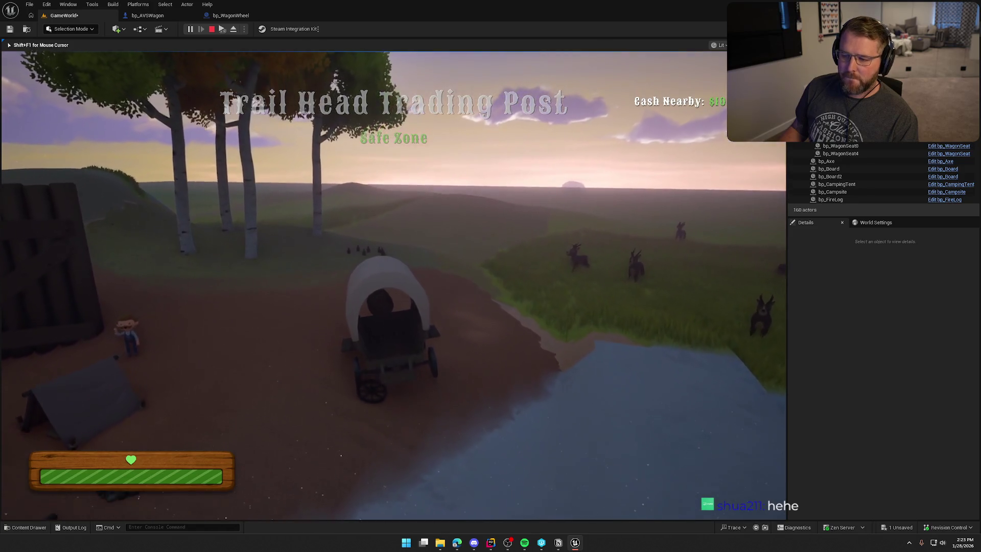
pyautogui.press('e')
pyautogui.press('w')
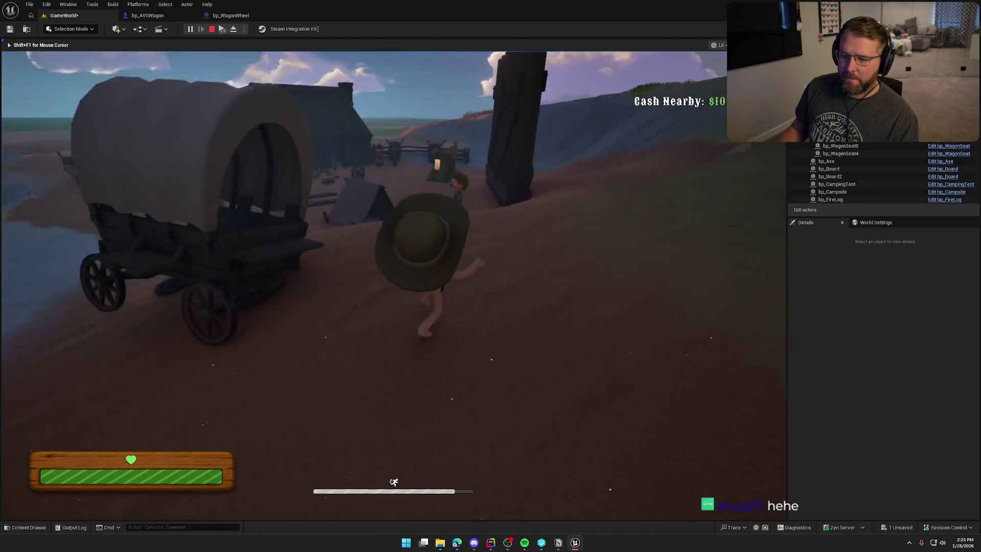
pyautogui.press('w')
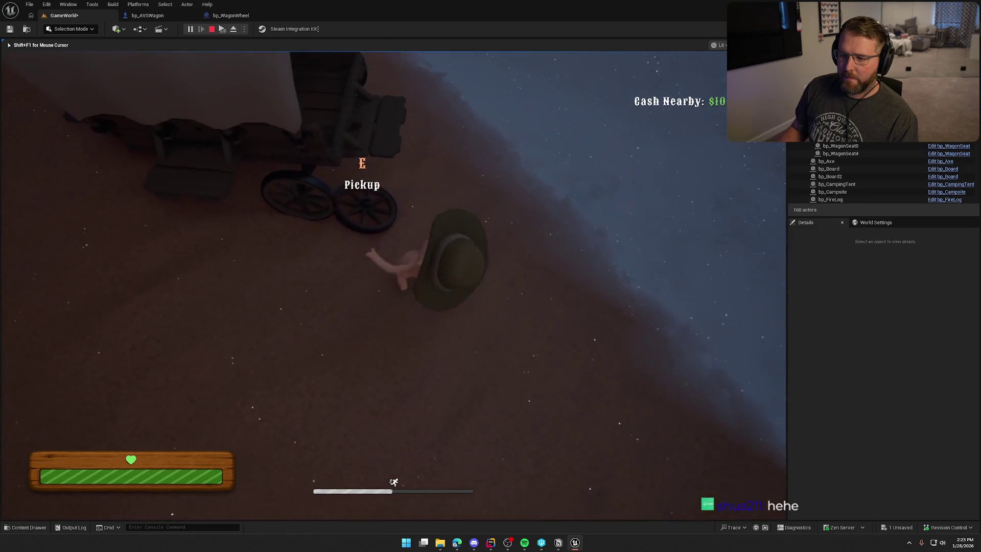
pyautogui.press('w')
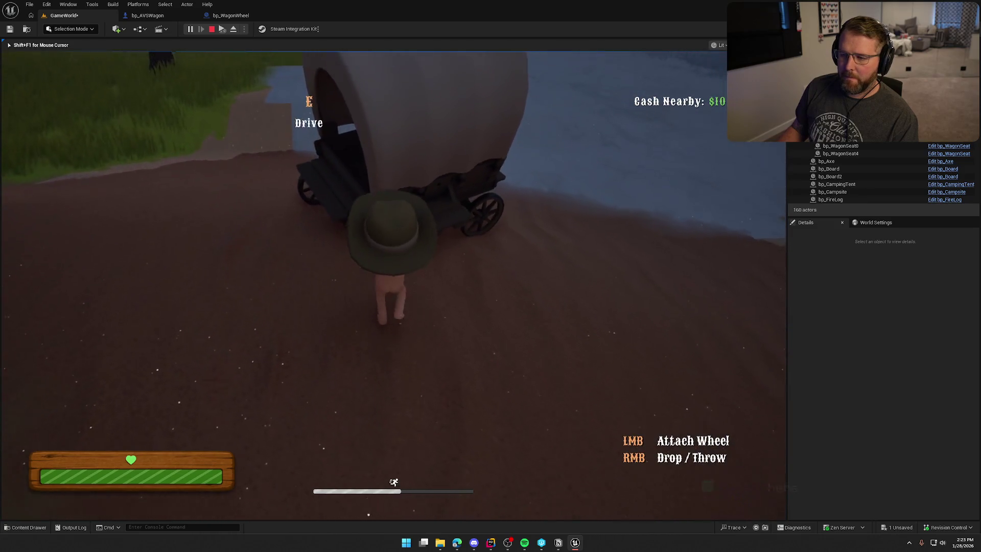
pyautogui.click(393, 276)
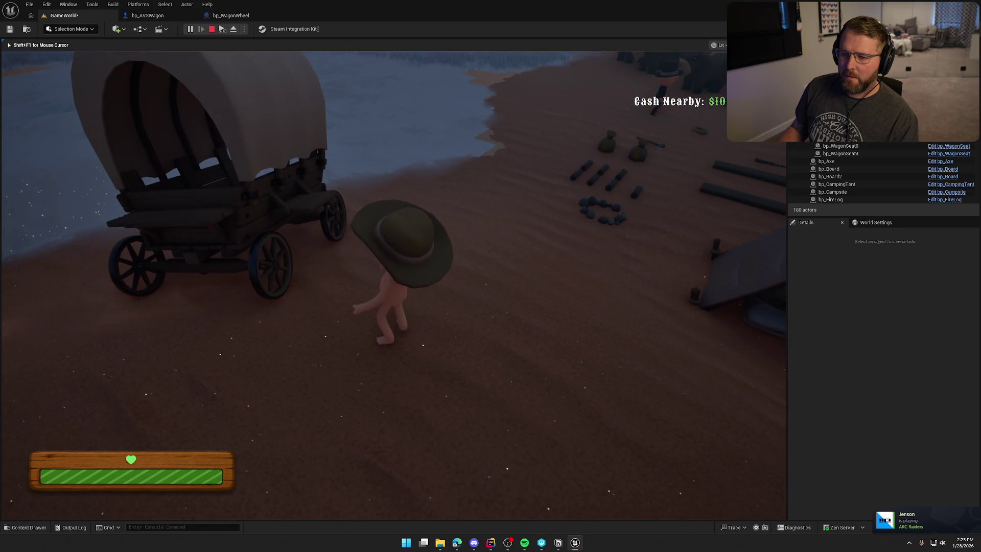
# Step: End the playtest, save all changes, and show World Settings with the GM_InGame game mode
pyautogui.press('Escape')
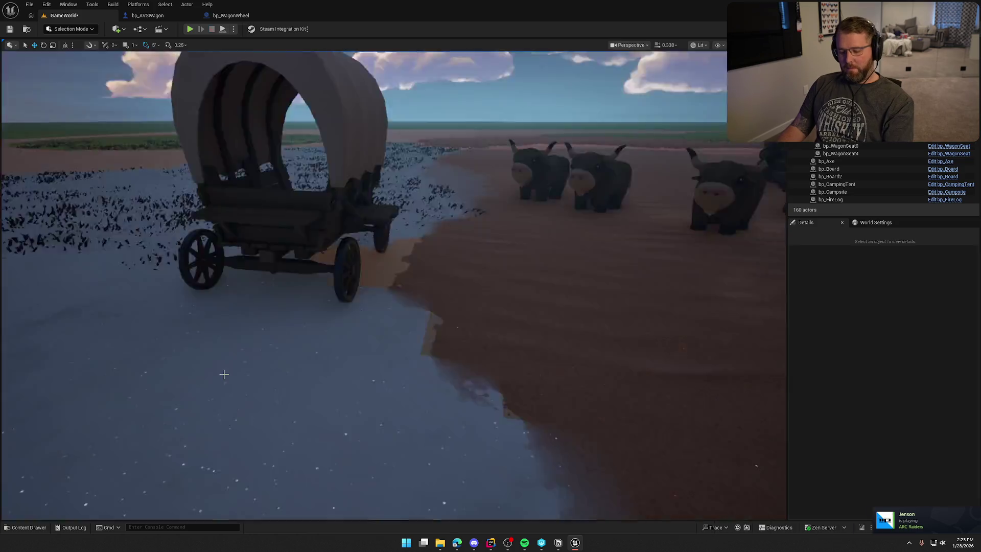
pyautogui.hotkey('ctrl', 's')
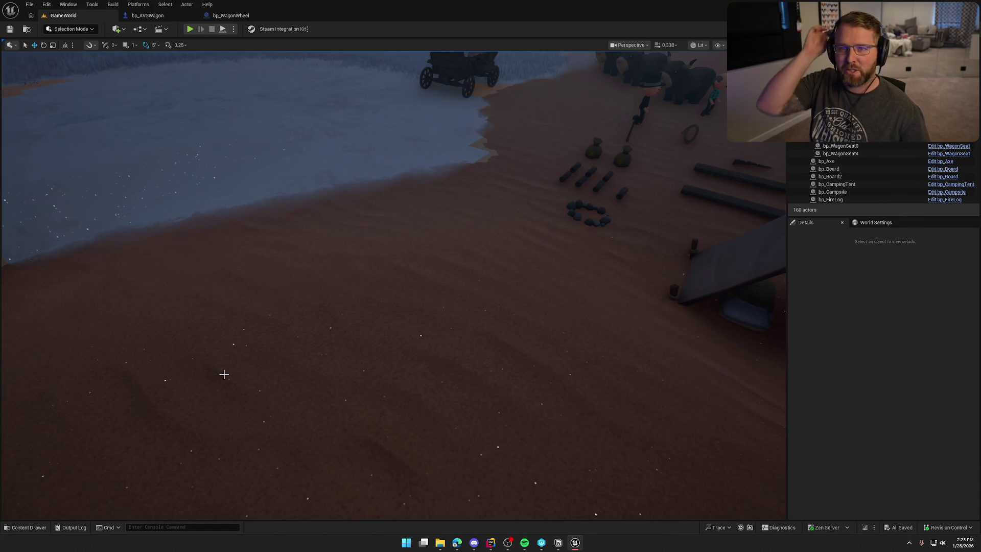
pyautogui.moveTo(238, 385)
pyautogui.mouseDown()
pyautogui.moveTo(245, 353)
pyautogui.moveTo(309, 368)
pyautogui.mouseUp()
pyautogui.hotkey('ctrl', 'space')
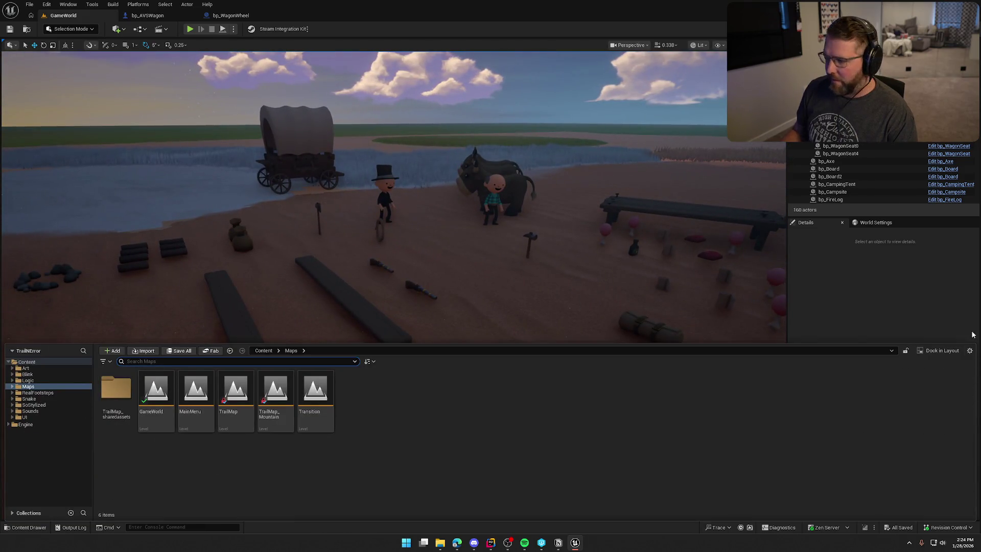
pyautogui.click(874, 222)
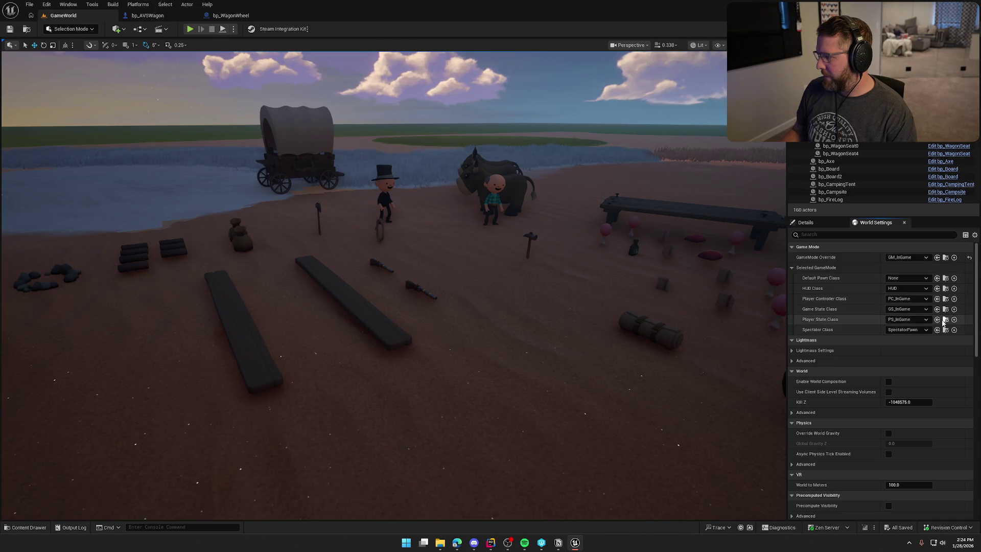
# Step: Open the PS_InGame player state from World Settings, compile it and check it out
pyautogui.click(945, 319)
pyautogui.doubleClick(232, 395)
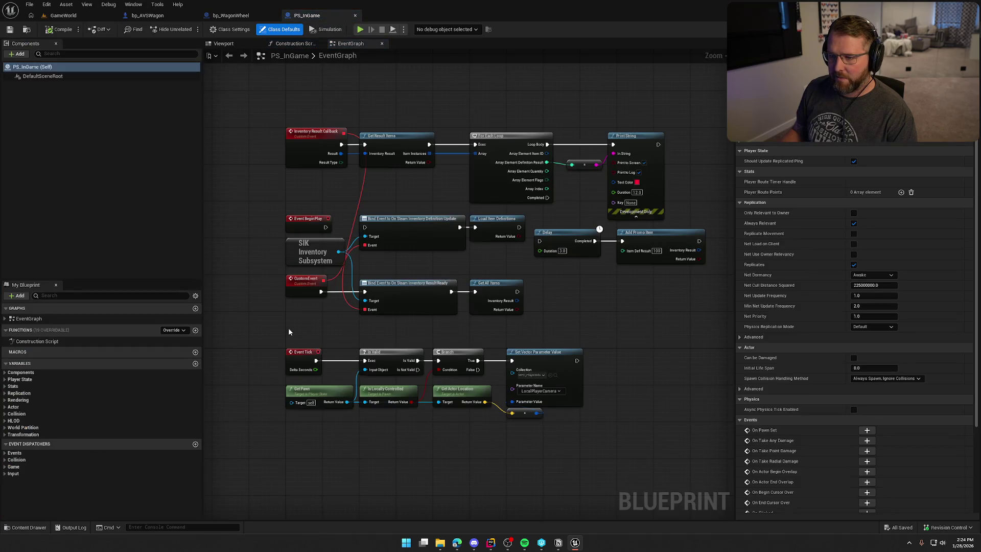
pyautogui.scroll(2, 320, 254)
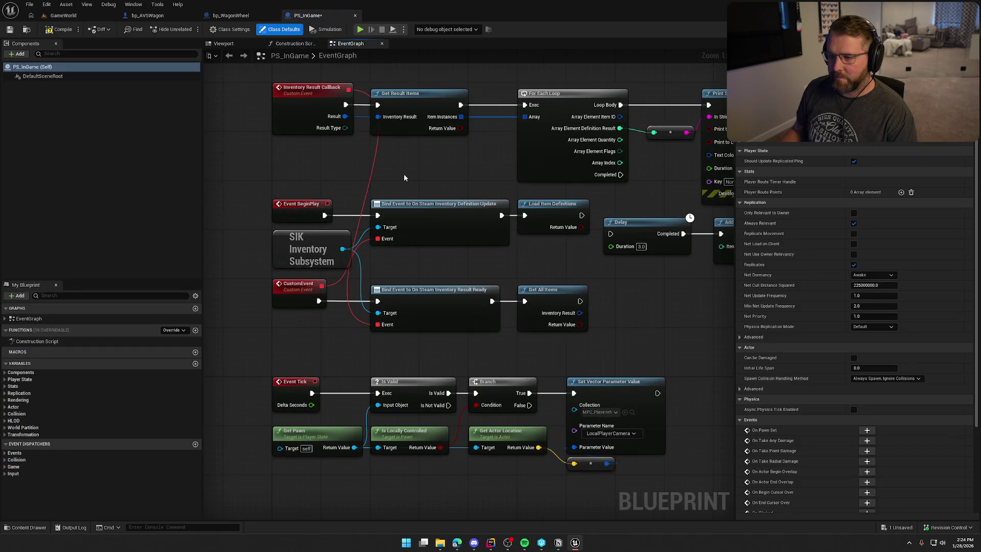
pyautogui.scroll(-2, 342, 223)
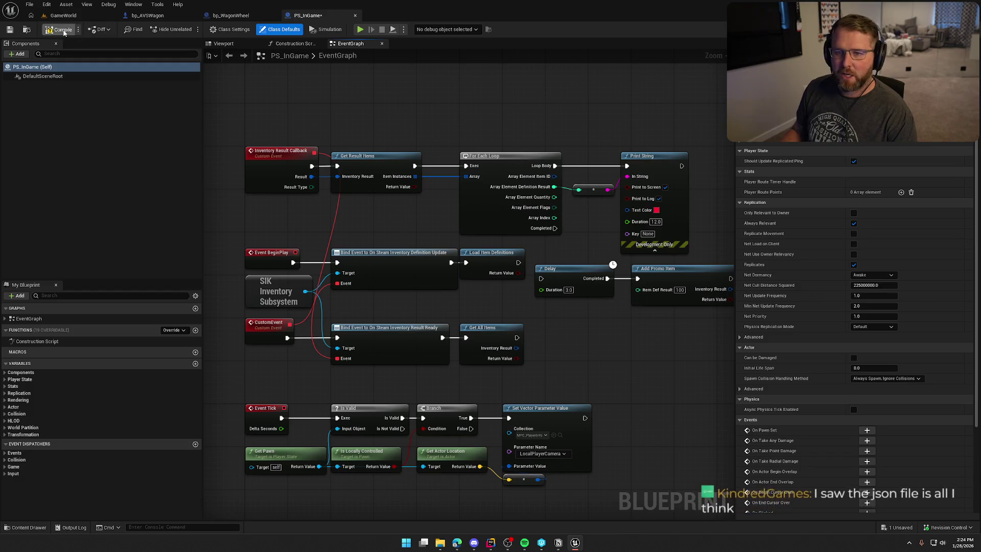
pyautogui.click(60, 30)
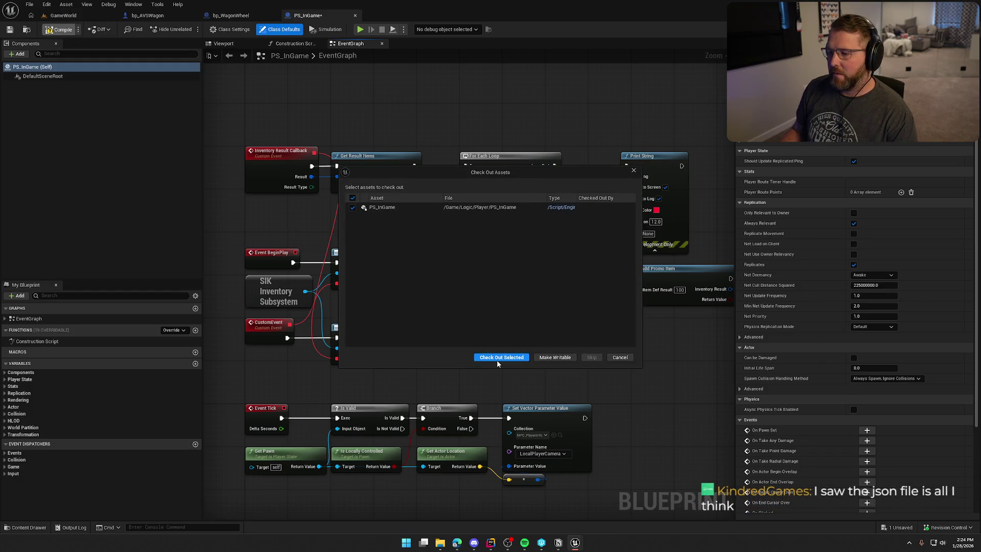
pyautogui.click(500, 357)
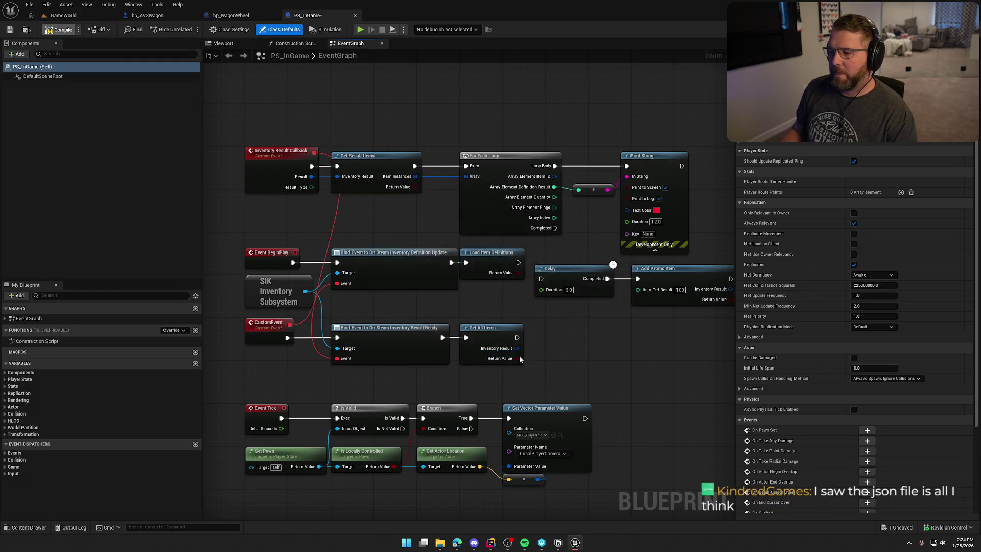
# Step: Launch the game from the GameWorld level as a Standalone Game
pyautogui.click(63, 15)
pyautogui.click(234, 29)
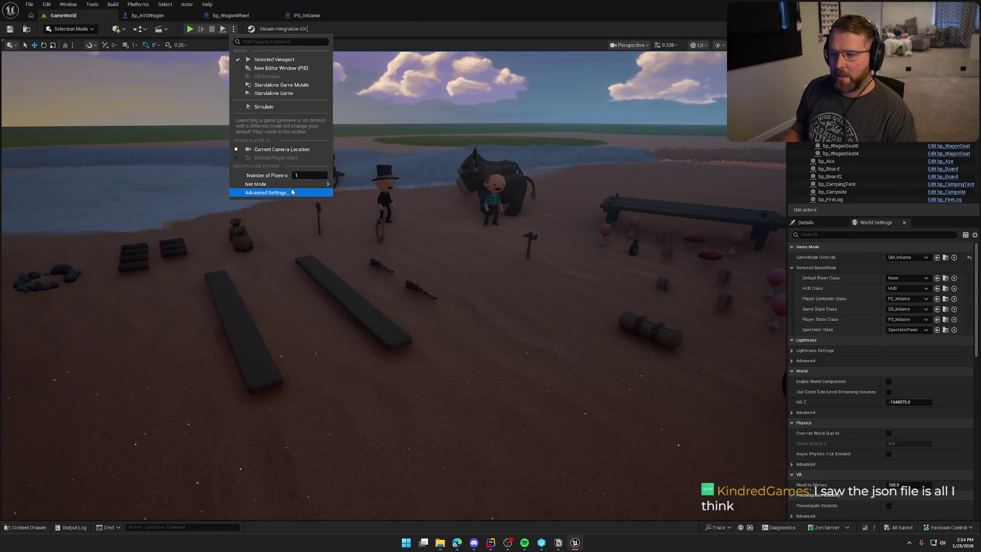
pyautogui.click(261, 96)
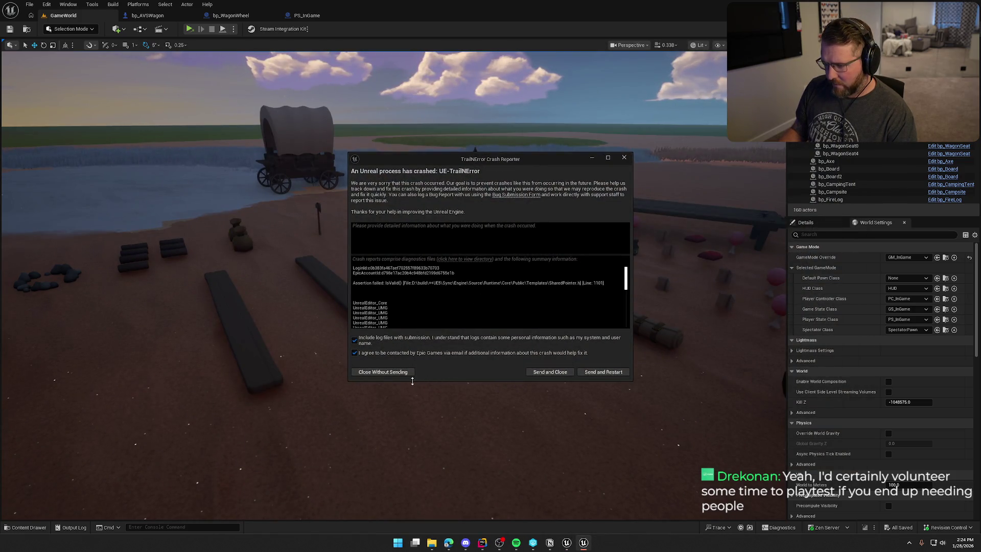
# Step: Break the exec link from Event BeginPlay to the Steam inventory Bind Event node in PS_InGame
pyautogui.click(387, 371)
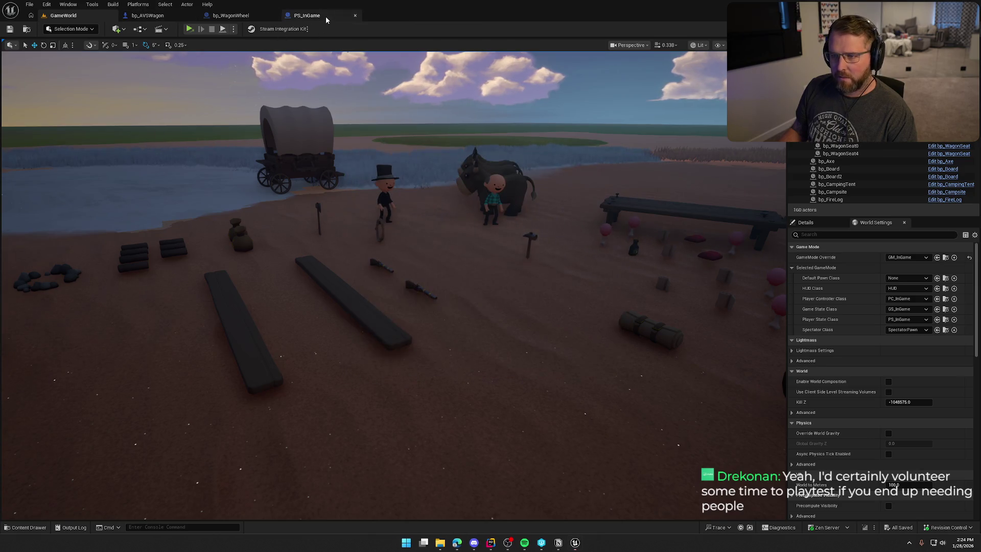
pyautogui.click(307, 15)
pyautogui.moveTo(590, 364)
pyautogui.mouseDown()
pyautogui.moveTo(516, 335)
pyautogui.moveTo(585, 347)
pyautogui.mouseUp()
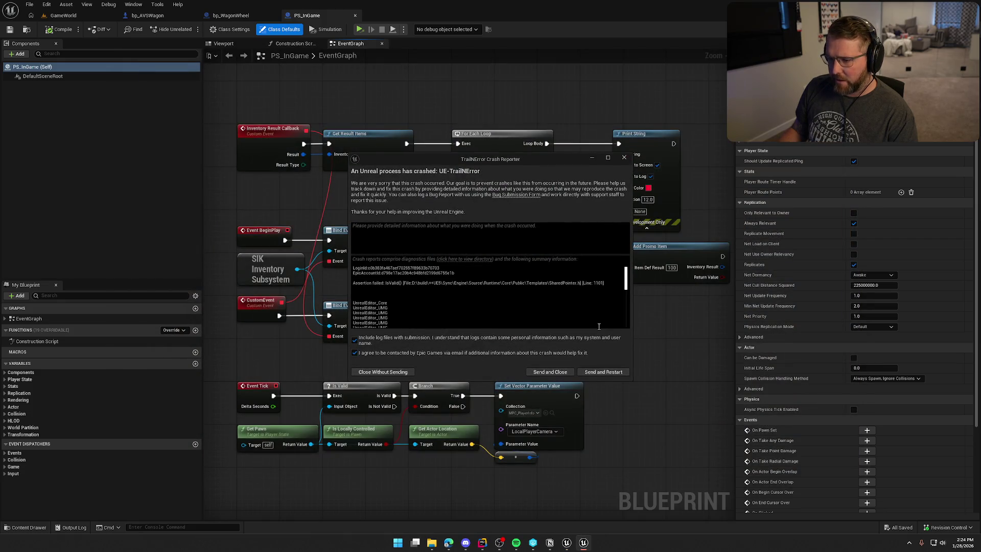
pyautogui.click(603, 371)
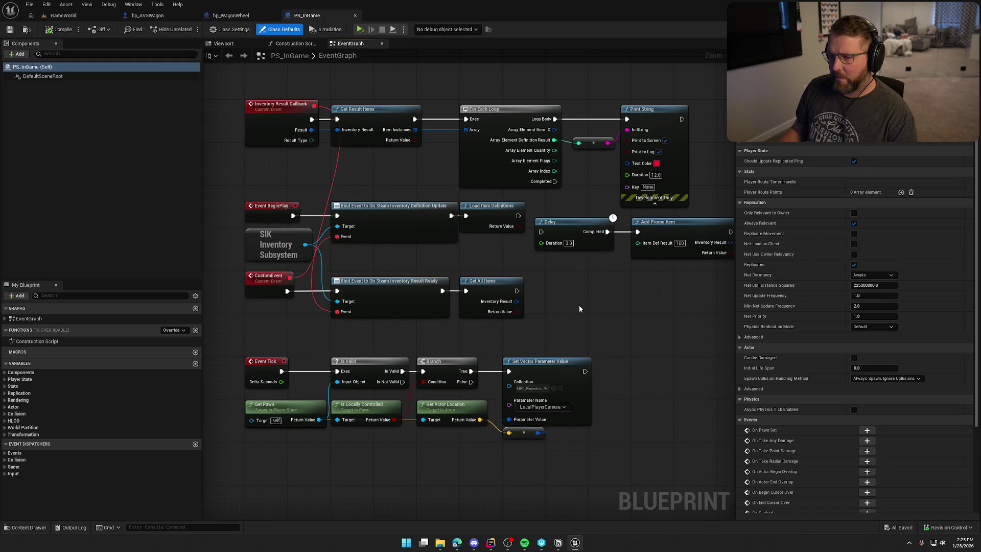
pyautogui.moveTo(579, 308)
pyautogui.mouseDown()
pyautogui.moveTo(548, 306)
pyautogui.moveTo(587, 297)
pyautogui.mouseUp()
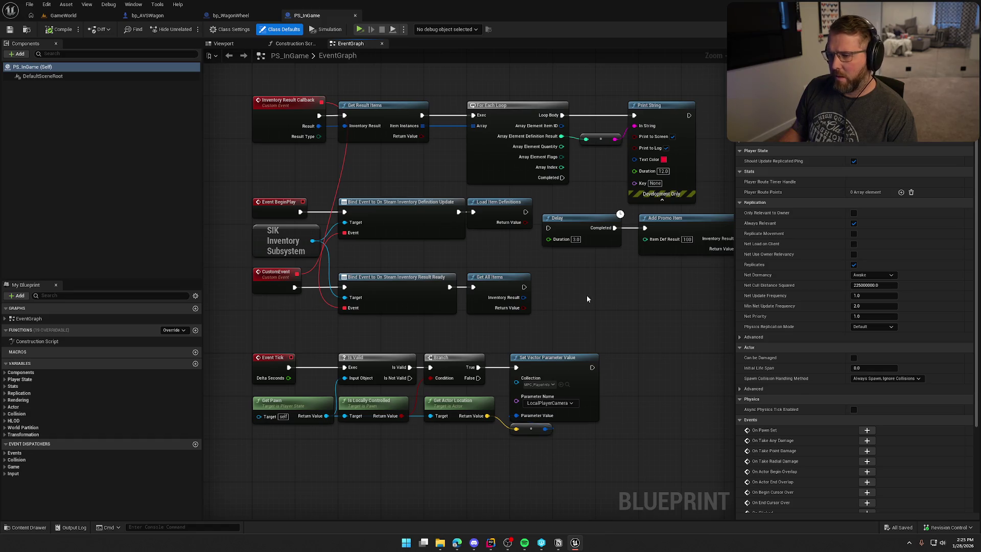
pyautogui.moveTo(603, 290)
pyautogui.mouseDown()
pyautogui.moveTo(574, 283)
pyautogui.moveTo(573, 306)
pyautogui.mouseUp()
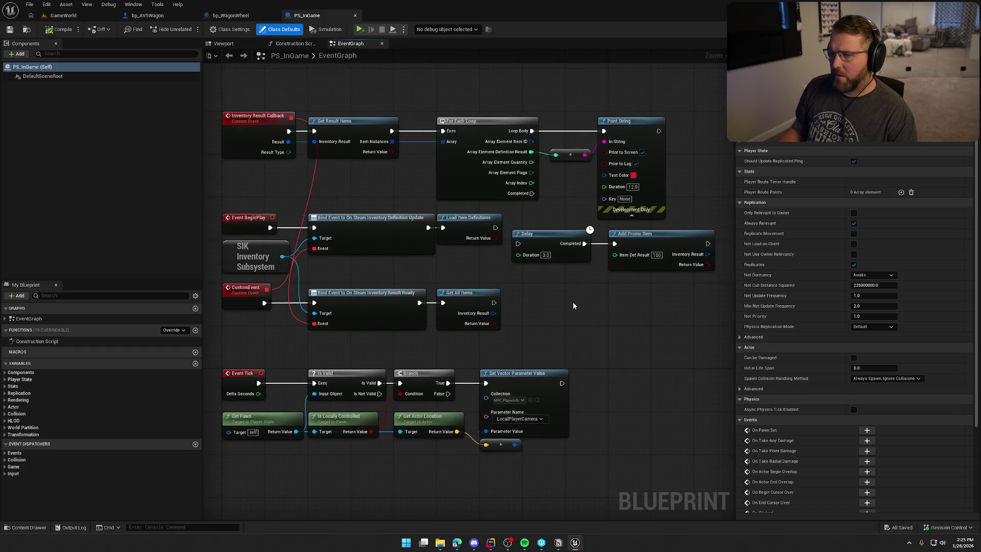
pyautogui.keyDown('alt'); pyautogui.click(269, 227); pyautogui.keyUp('alt')
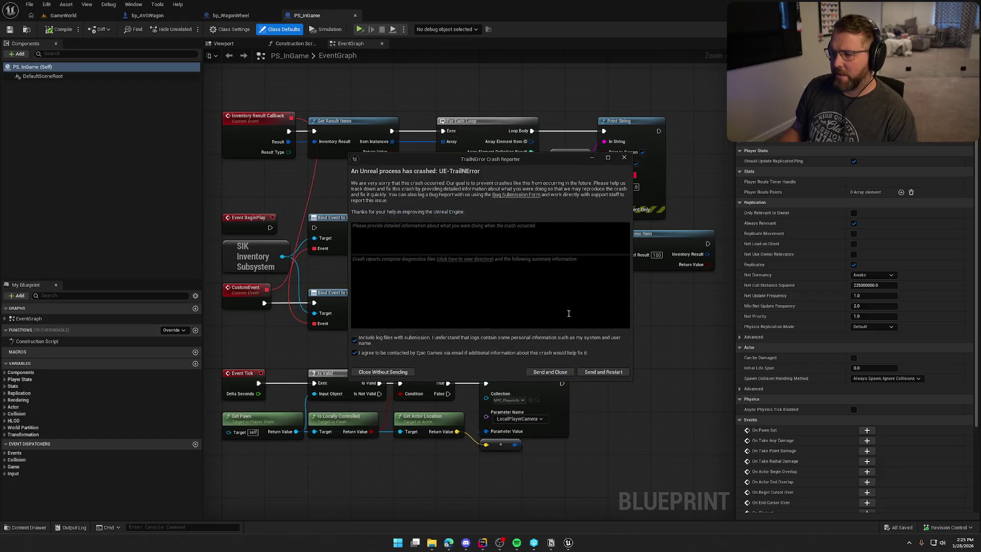
# Step: Enlarge the crash report window to read its details, then dismiss it
pyautogui.moveTo(451, 163); pyautogui.dragTo(351, 91)
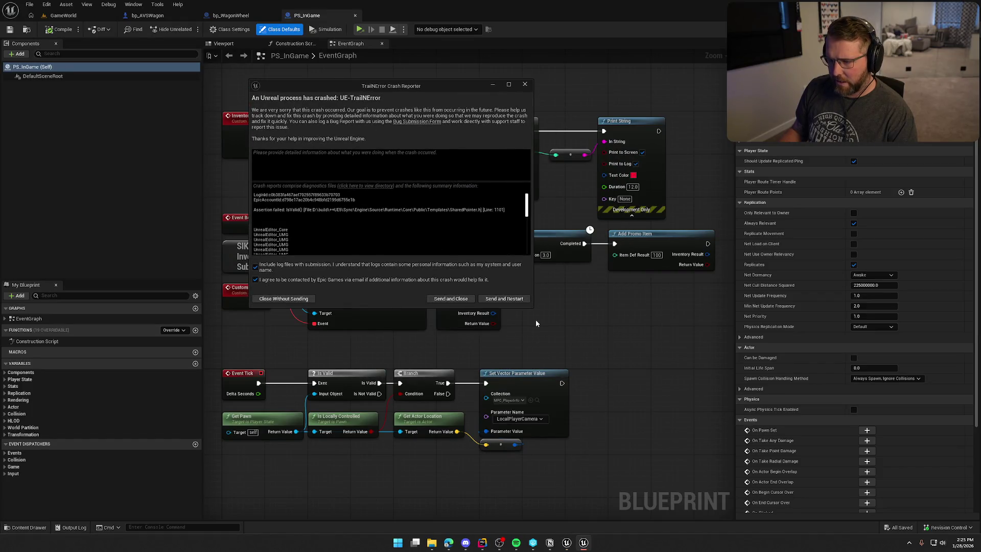
pyautogui.moveTo(531, 308)
pyautogui.mouseDown()
pyautogui.moveTo(714, 446)
pyautogui.moveTo(741, 507)
pyautogui.mouseUp()
pyautogui.click(661, 499)
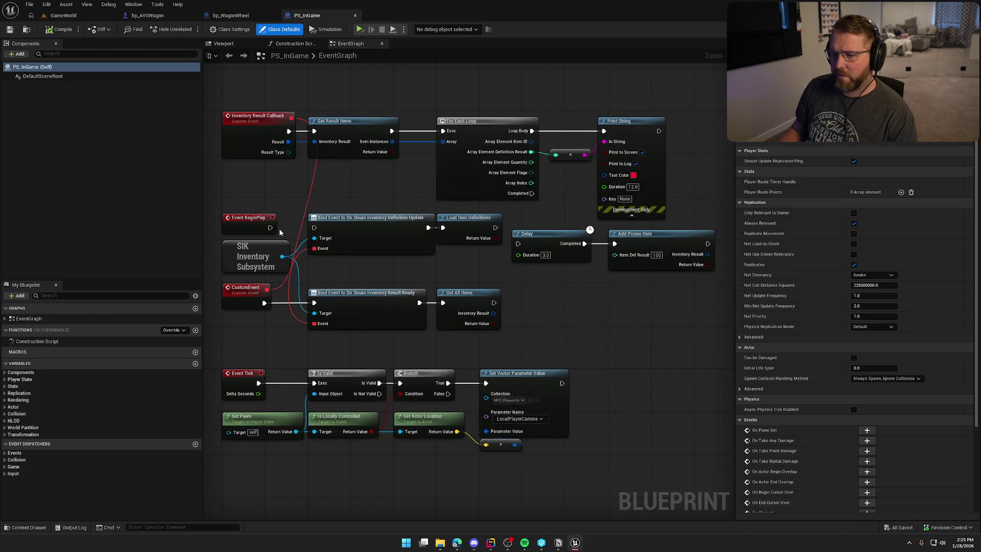
# Step: Save PS_InGame, build the game project in Rider with Ctrl+Shift+B, and return to Unreal
pyautogui.hotkey('ctrl', 's')
pyautogui.hotkey('alt', 'Tab')
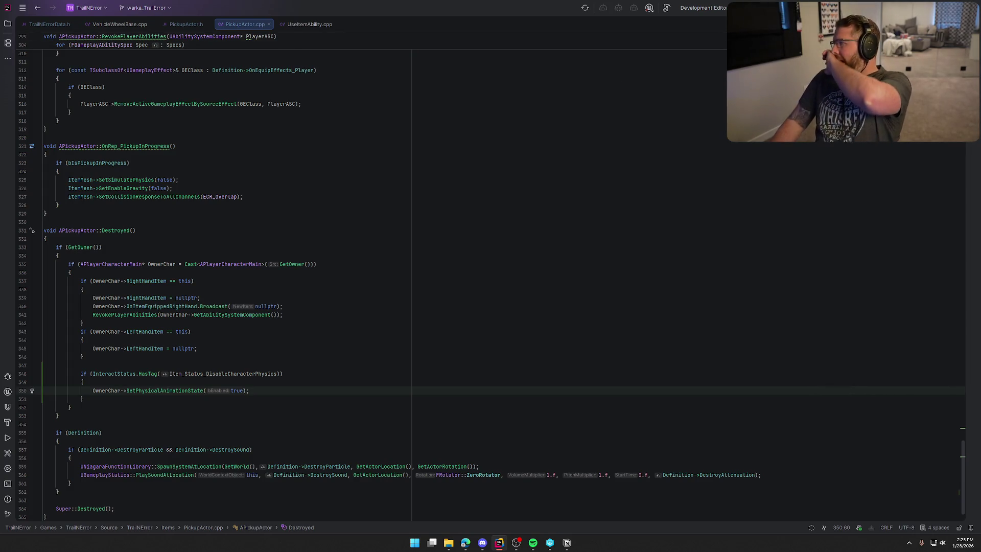
pyautogui.hotkey('ctrl', 'shift', 'b')
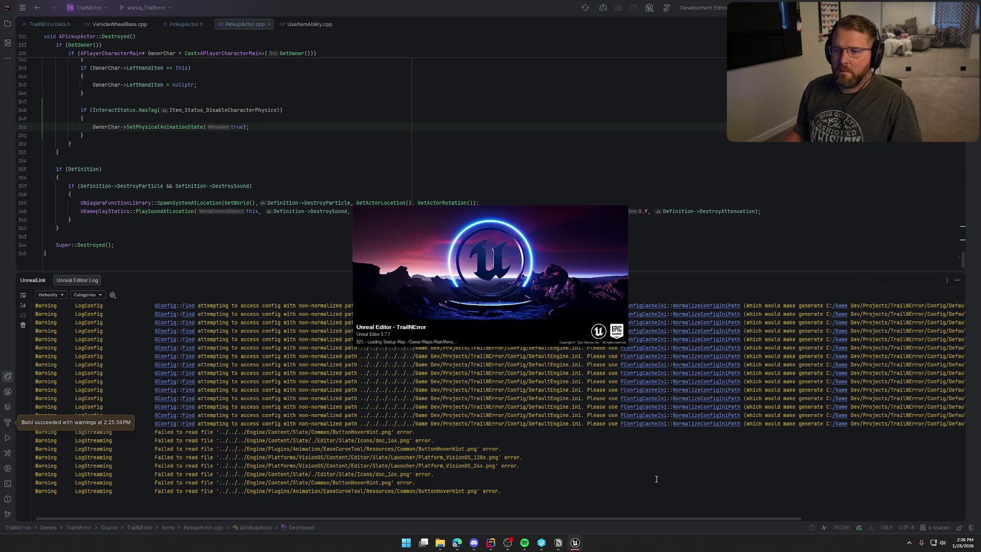
pyautogui.click(577, 545)
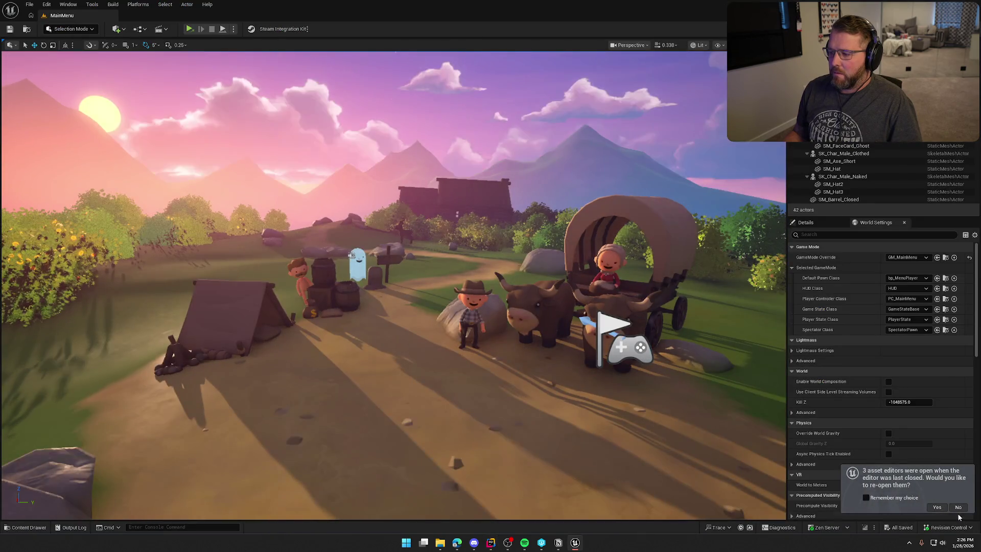
# Step: Decline reopening old editors, open the GameWorld level from Maps, and toggle game view
pyautogui.click(958, 507)
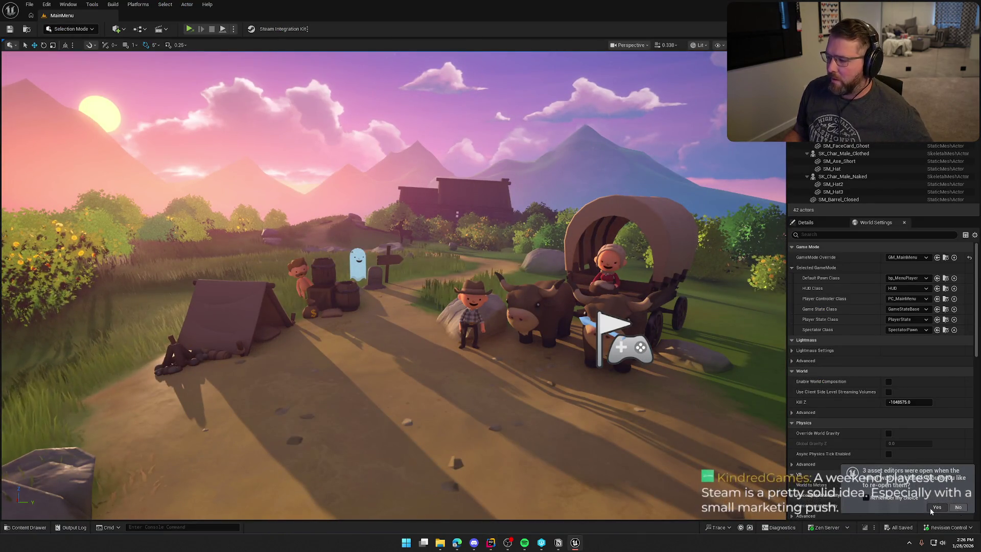
pyautogui.click(25, 527)
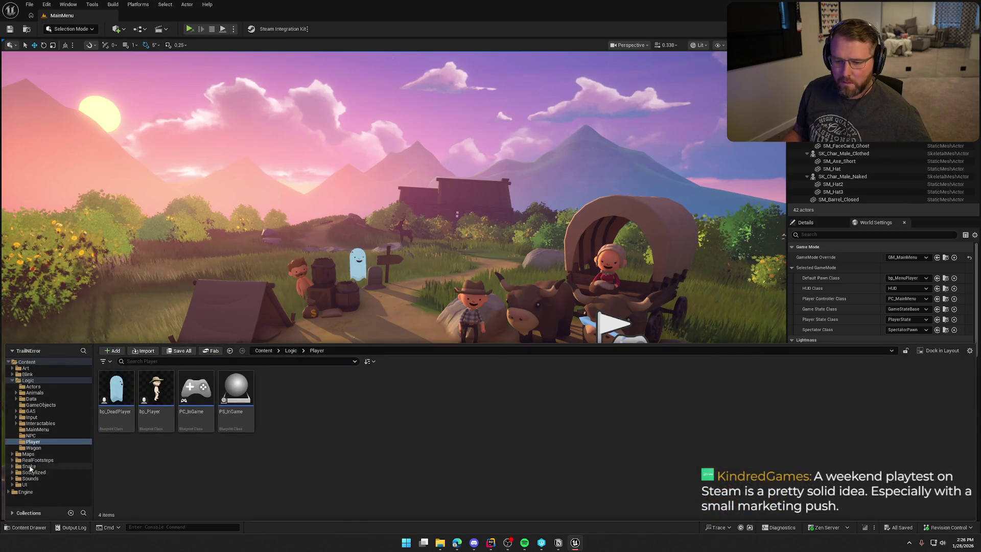
pyautogui.click(28, 454)
pyautogui.doubleClick(156, 393)
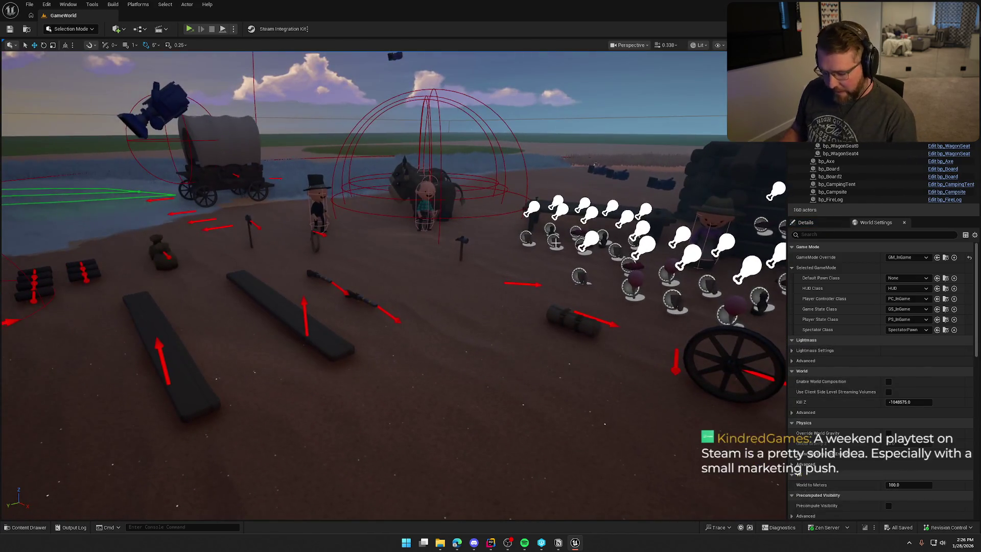
pyautogui.press('g')
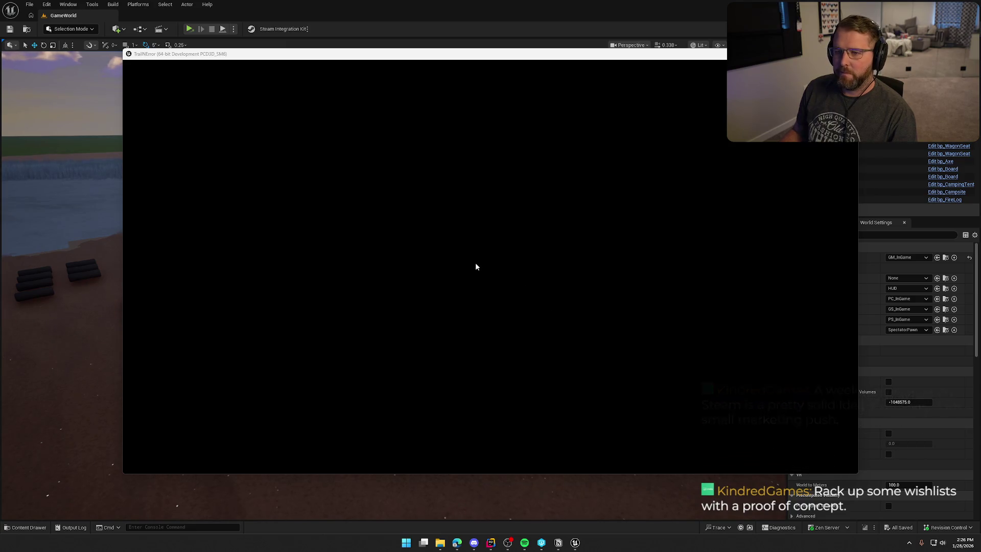
# Step: Run the character forward and find the Large Round Hat in the Steam overlay inventory
pyautogui.press('w')
pyautogui.press('shift')
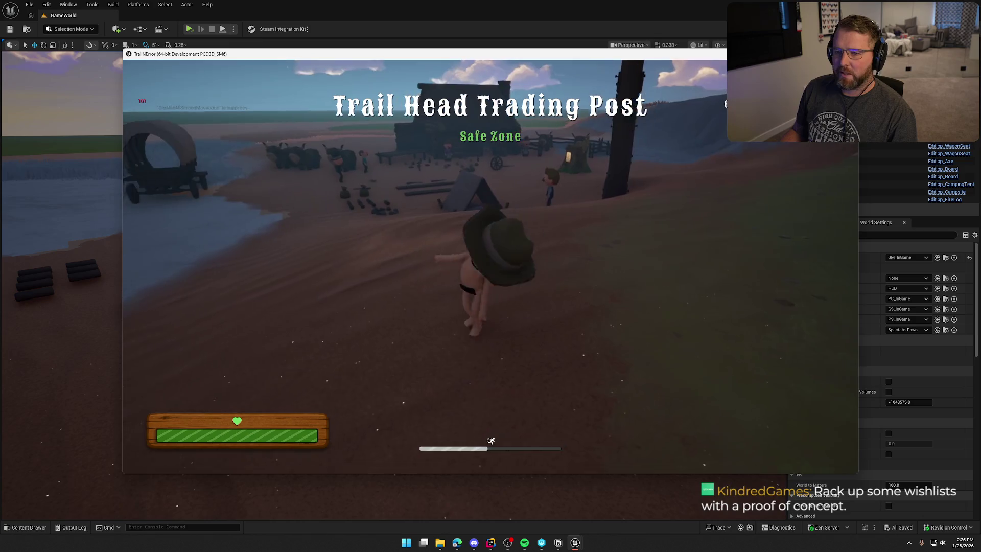
pyautogui.hotkey('shift', 'Tab')
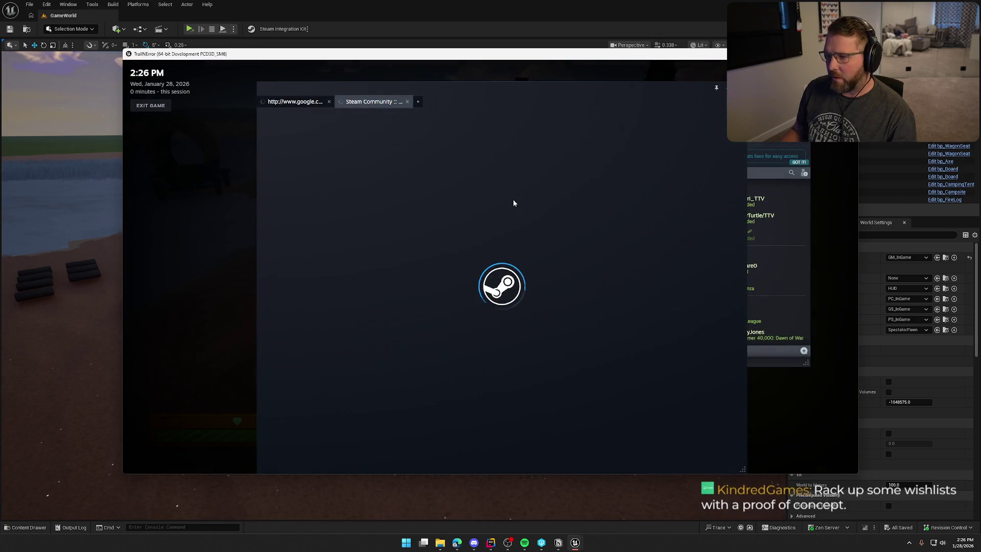
pyautogui.click(485, 163)
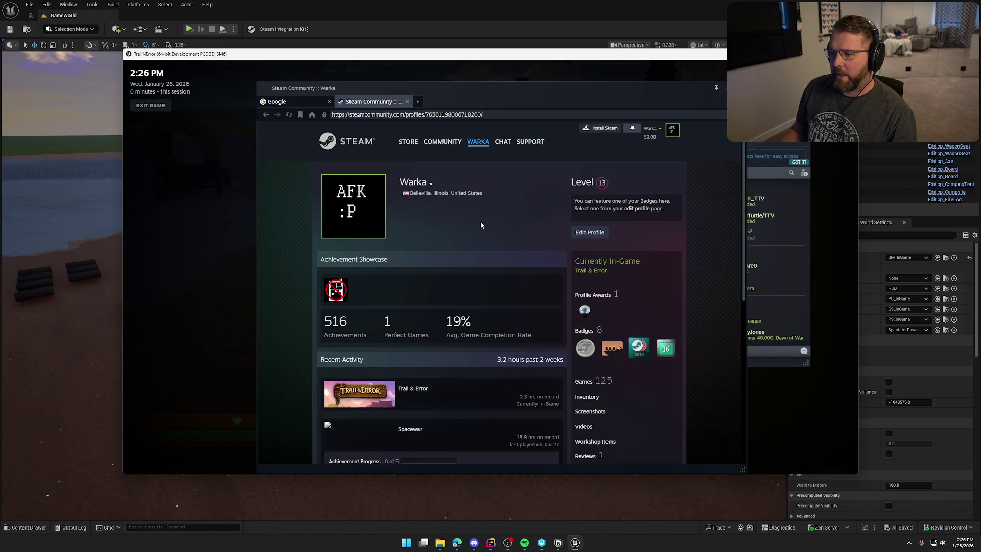
pyautogui.click(494, 229)
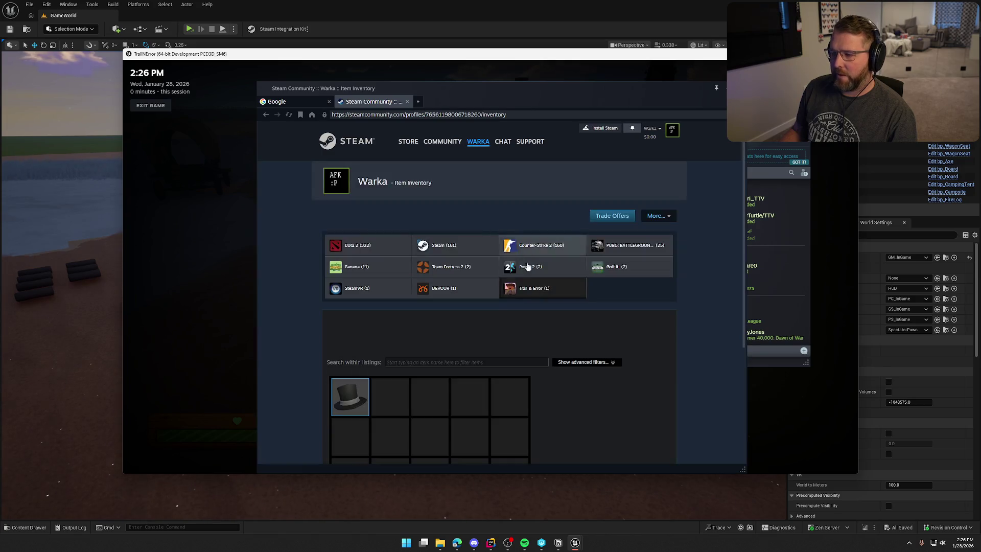
pyautogui.scroll(-2, 486, 378)
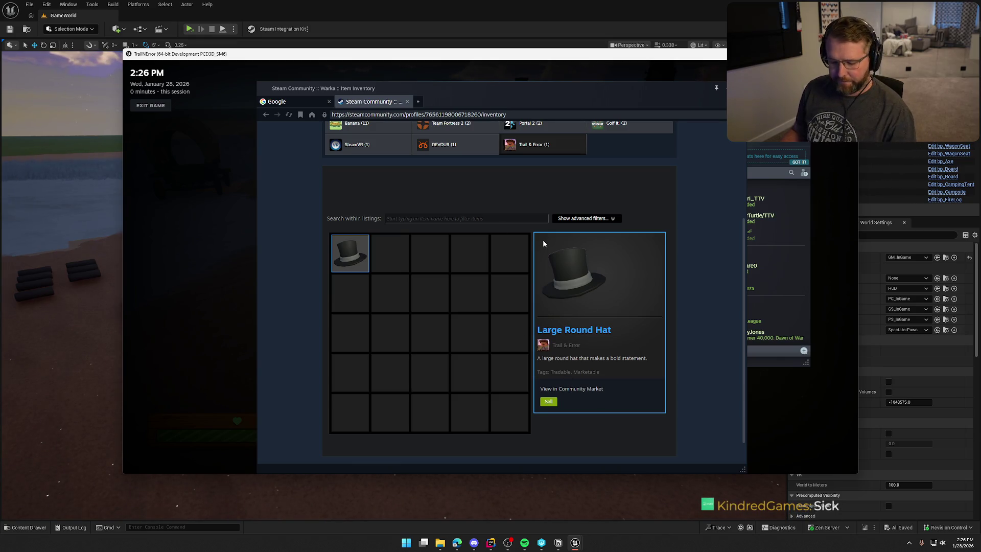
# Step: Close the Steam overlay and exit the game back to the editor
pyautogui.hotkey('shift', 'Tab')
pyautogui.press('Escape')
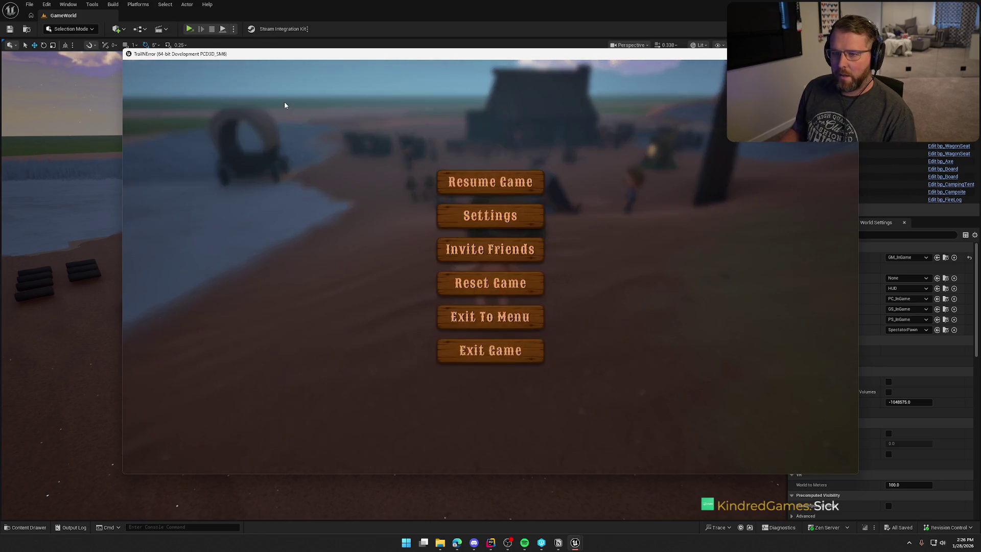
pyautogui.click(480, 350)
pyautogui.click(438, 287)
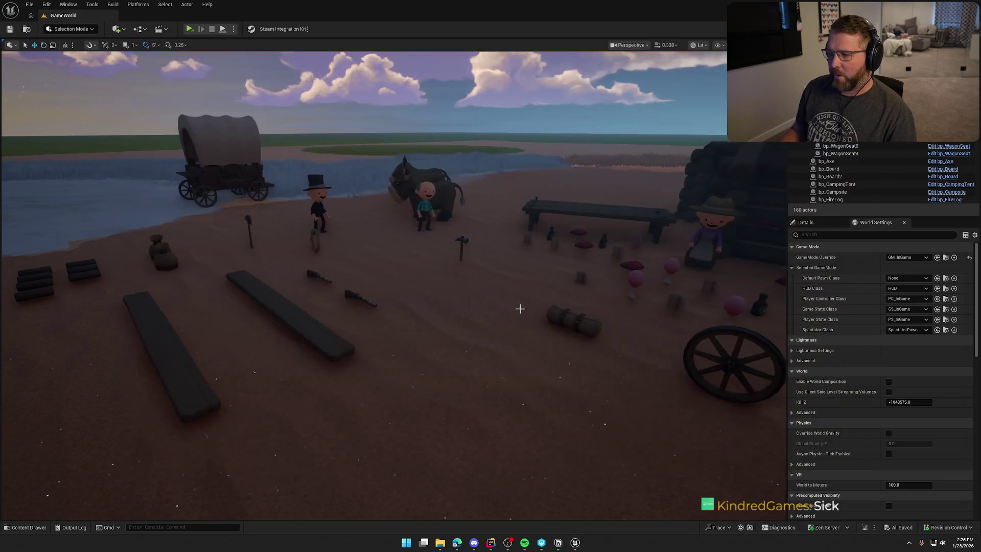
# Step: Open PS_InGame, connect Load Item Definitions' exec to the Delay, and return to GameWorld
pyautogui.click(945, 319)
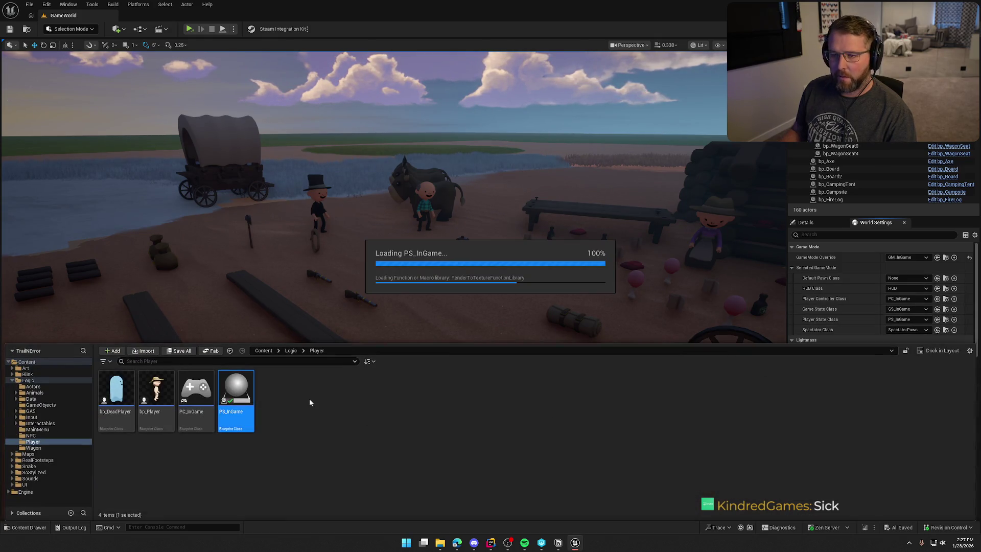
pyautogui.press('Return')
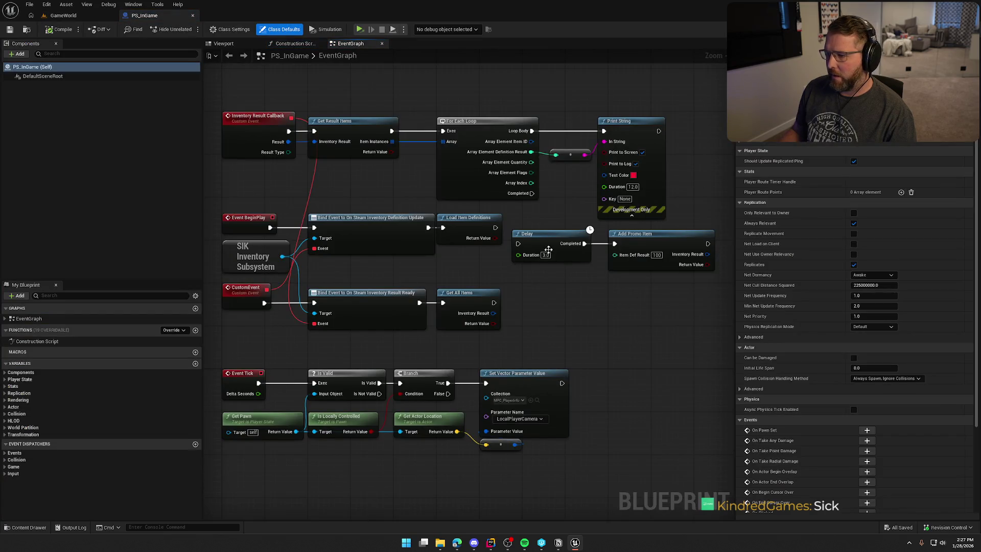
pyautogui.moveTo(522, 249); pyautogui.dragTo(495, 228)
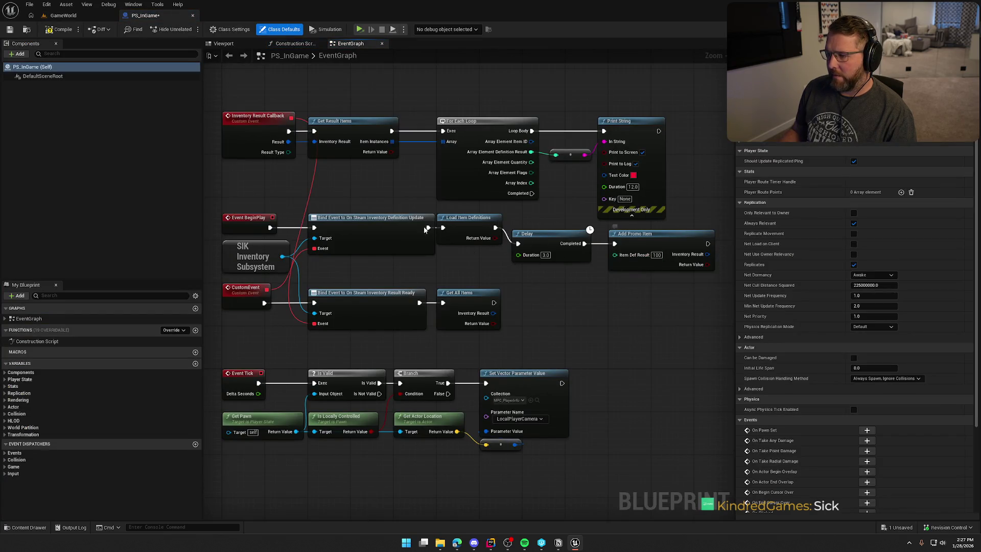
pyautogui.click(59, 16)
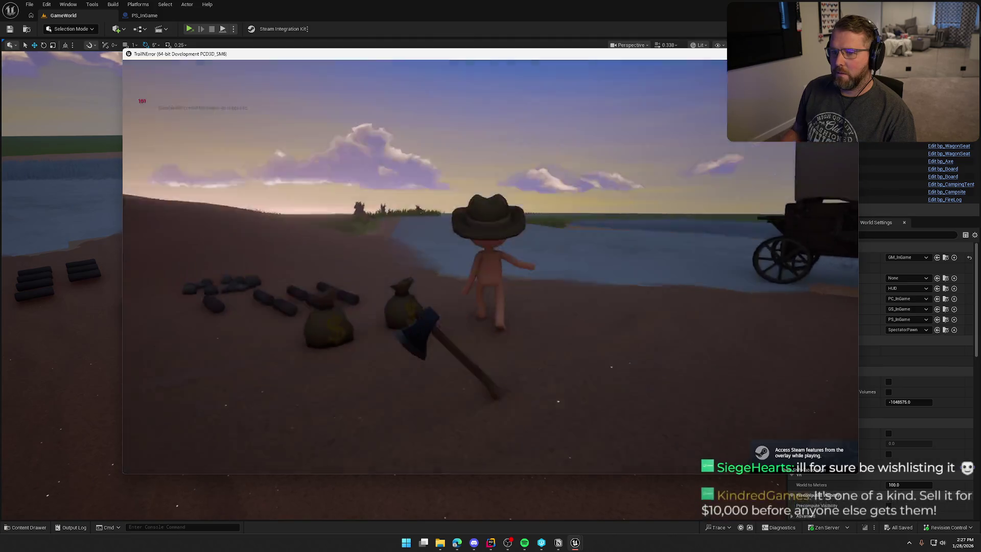
# Step: Run forward, view the top hat in the Steam overlay inventory, then exit the game
pyautogui.hotkey('shift', 'w')
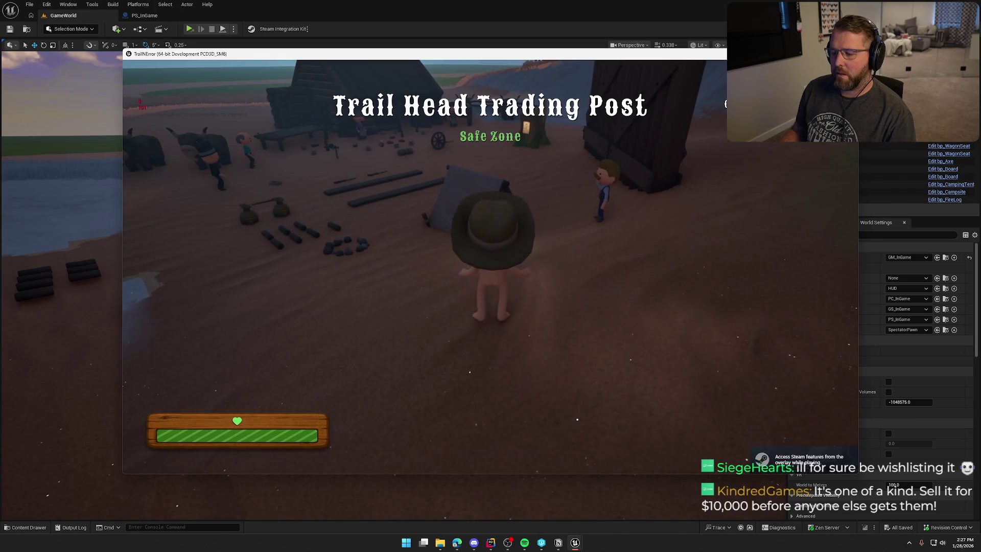
pyautogui.hotkey('shift', 'Tab')
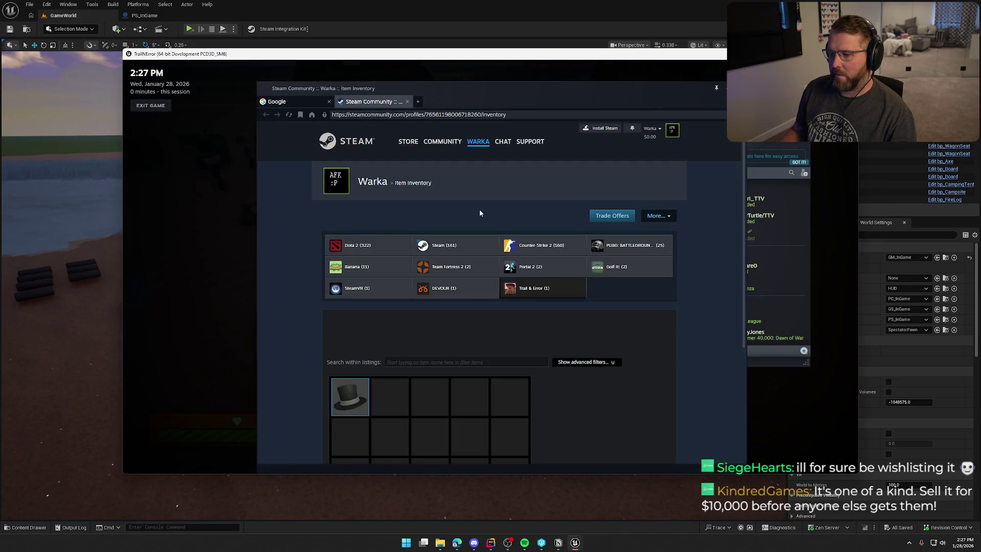
pyautogui.moveTo(478, 142)
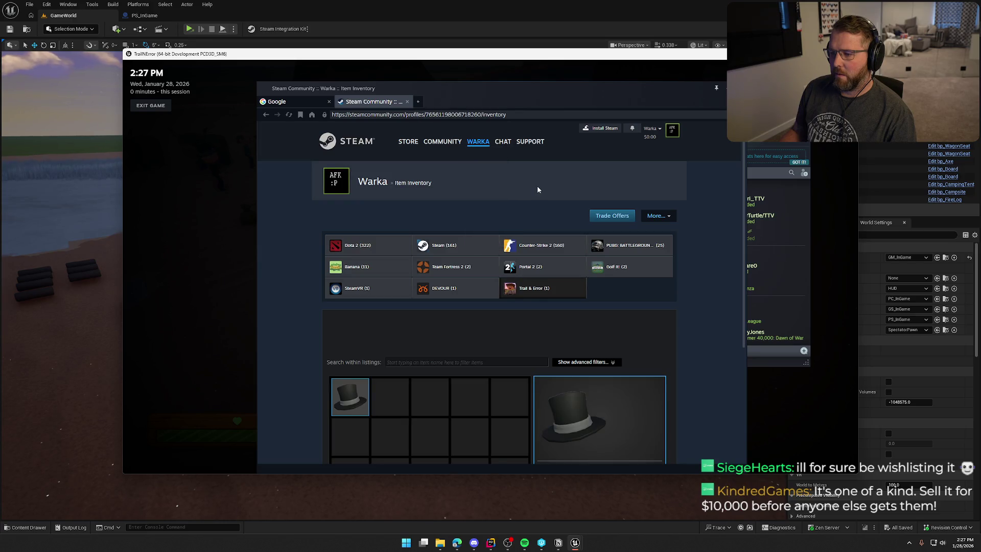
pyautogui.hotkey('shift', 'Tab')
pyautogui.press('Escape')
pyautogui.click(439, 351)
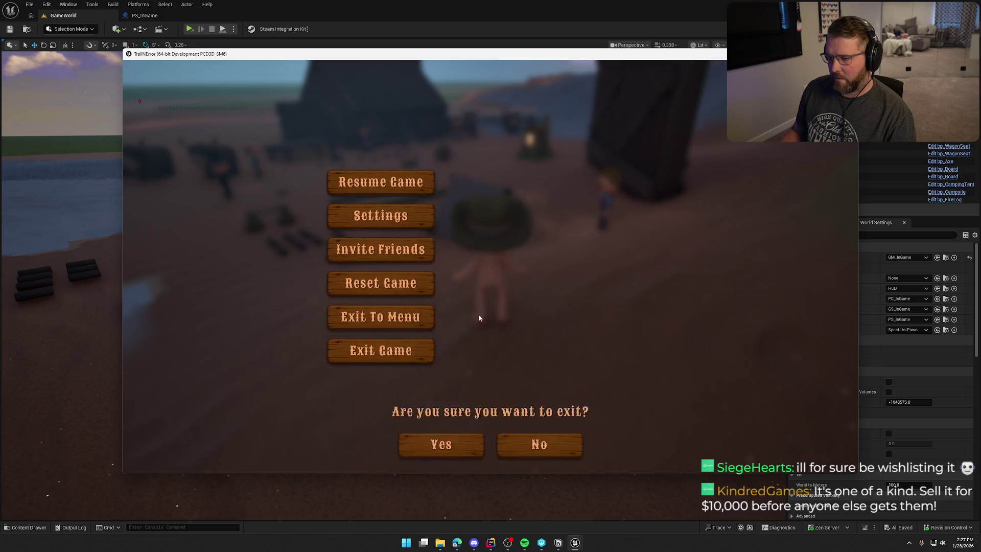
# Step: In PS_InGame, add a Generate Items node after the Delay, aligned with Add Promo Item
pyautogui.click(145, 15)
pyautogui.scroll(-1, 505, 256)
pyautogui.moveTo(476, 220); pyautogui.dragTo(513, 272)
pyautogui.write('gen')
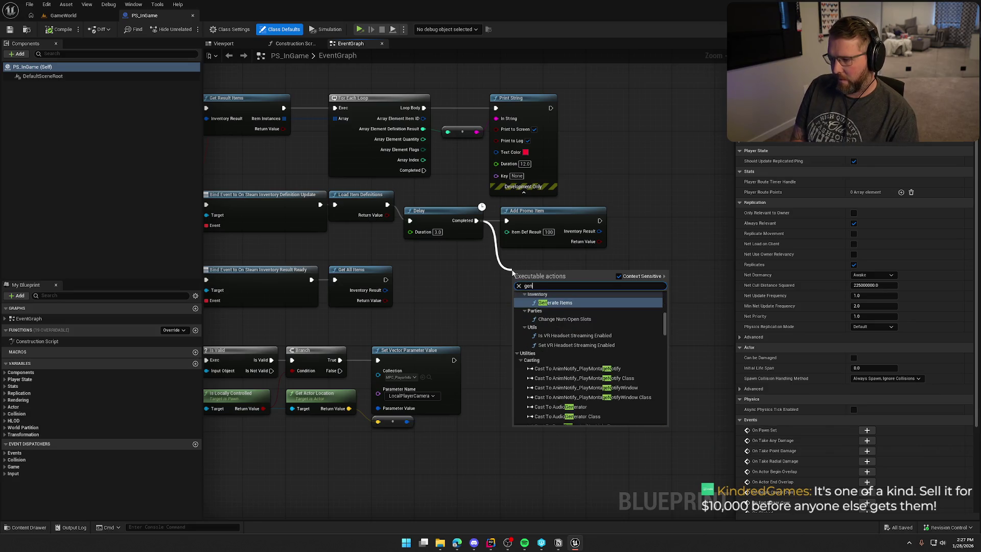
pyautogui.press('Return')
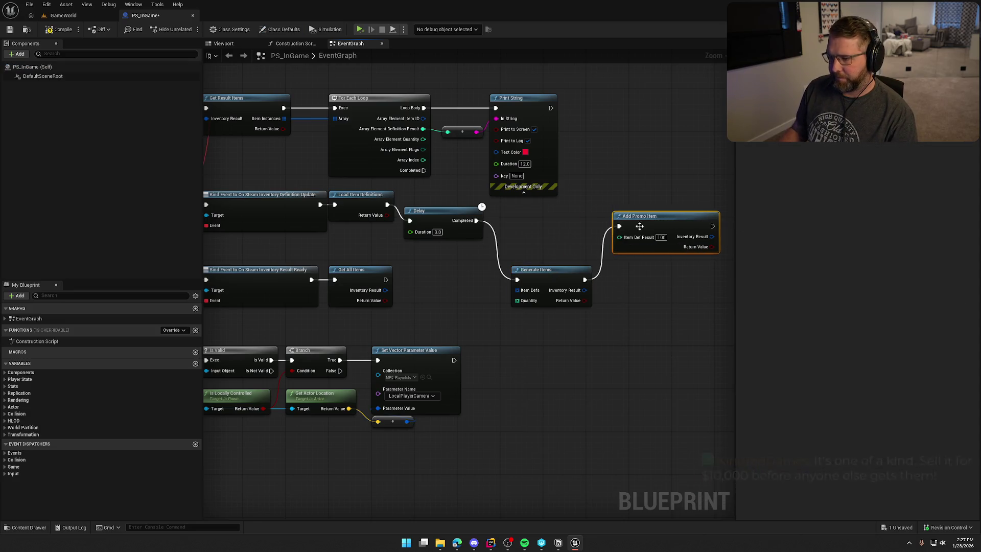
pyautogui.moveTo(543, 234)
pyautogui.mouseDown()
pyautogui.moveTo(533, 225)
pyautogui.moveTo(458, 254)
pyautogui.mouseUp()
# Step: Feed Generate Items an item definition Make Array whose first element is 100
pyautogui.scroll(1, 544, 297)
pyautogui.write('make array')
pyautogui.press('Return')
pyautogui.rightClick(461, 268)
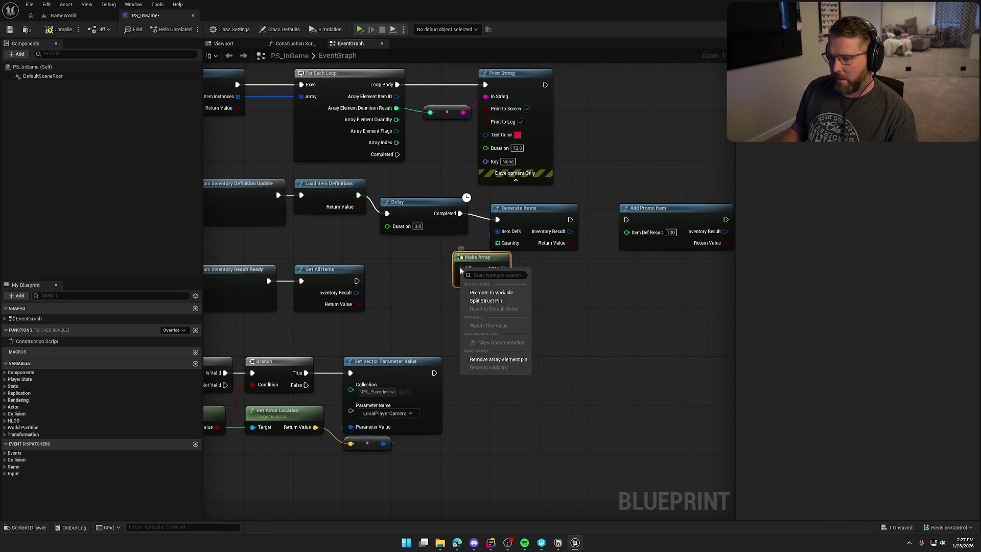
pyautogui.click(490, 298)
pyautogui.moveTo(477, 259); pyautogui.dragTo(416, 247)
pyautogui.click(433, 256)
pyautogui.write('100')
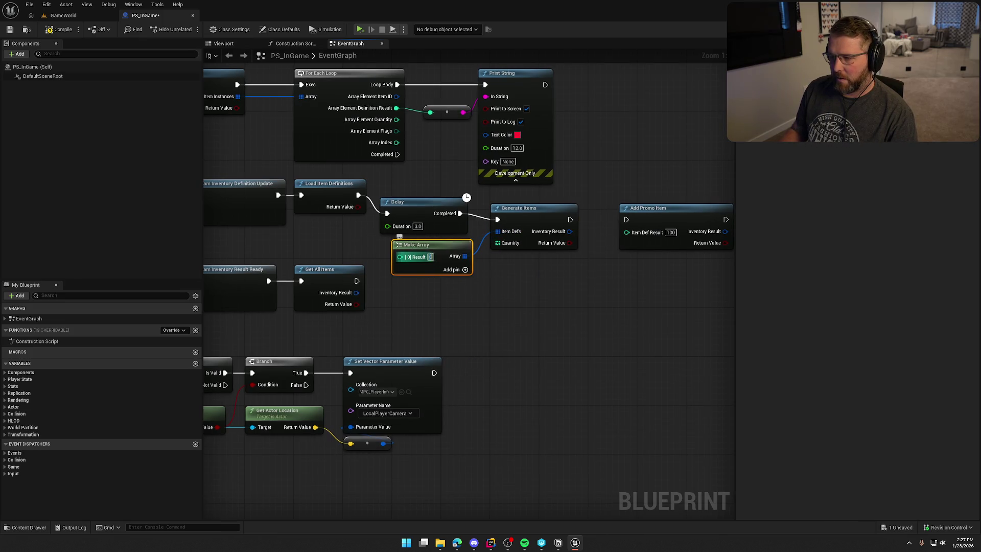
pyautogui.press('Return')
# Step: Give Quantity a Make Array holding 1, then compile, save, and launch standalone
pyautogui.moveTo(498, 243); pyautogui.dragTo(485, 284)
pyautogui.write('make array')
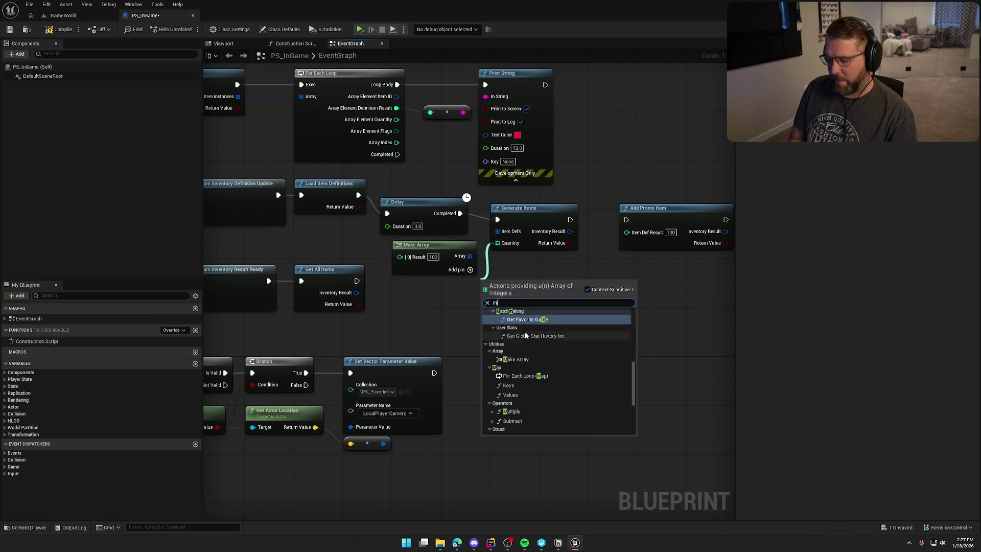
pyautogui.click(525, 331)
pyautogui.write('1')
pyautogui.click(567, 335)
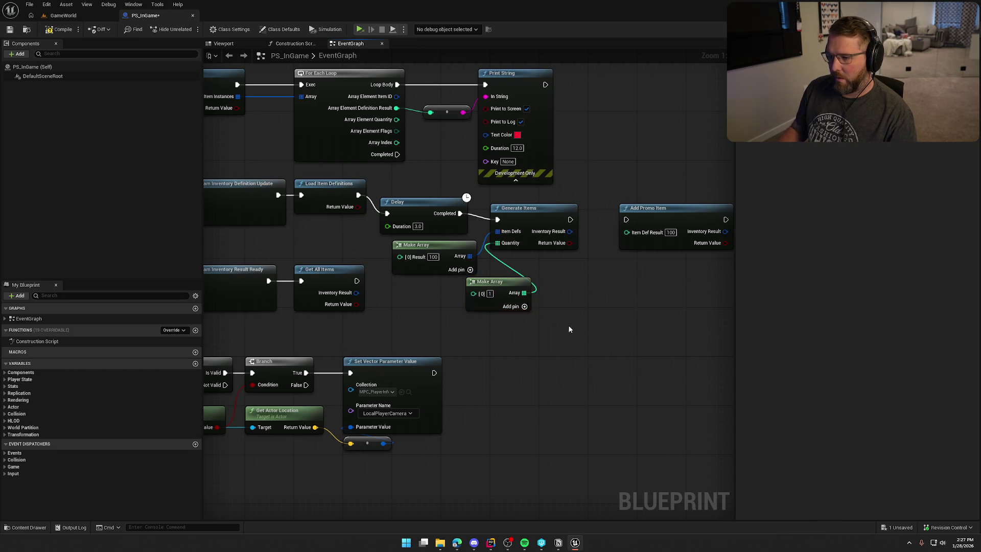
pyautogui.click(61, 29)
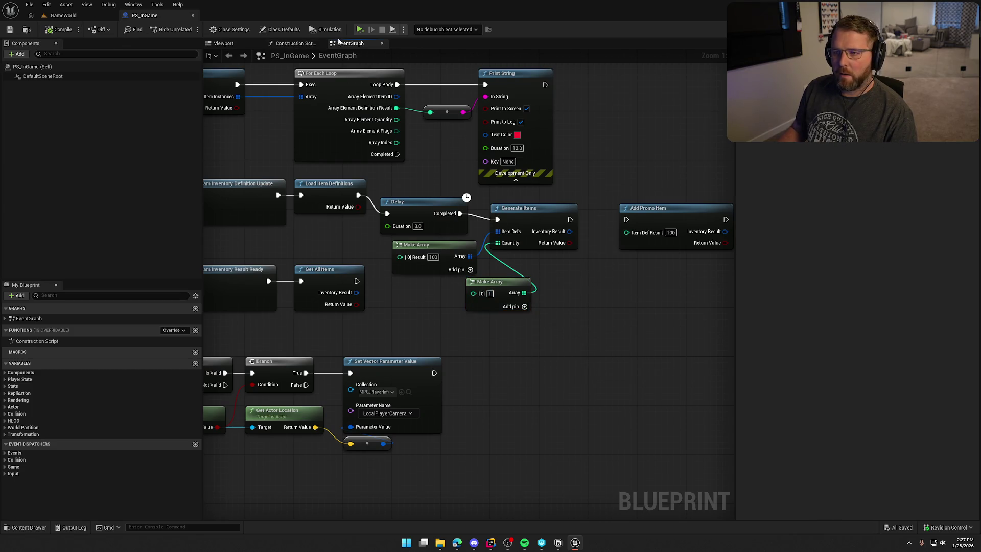
pyautogui.click(360, 29)
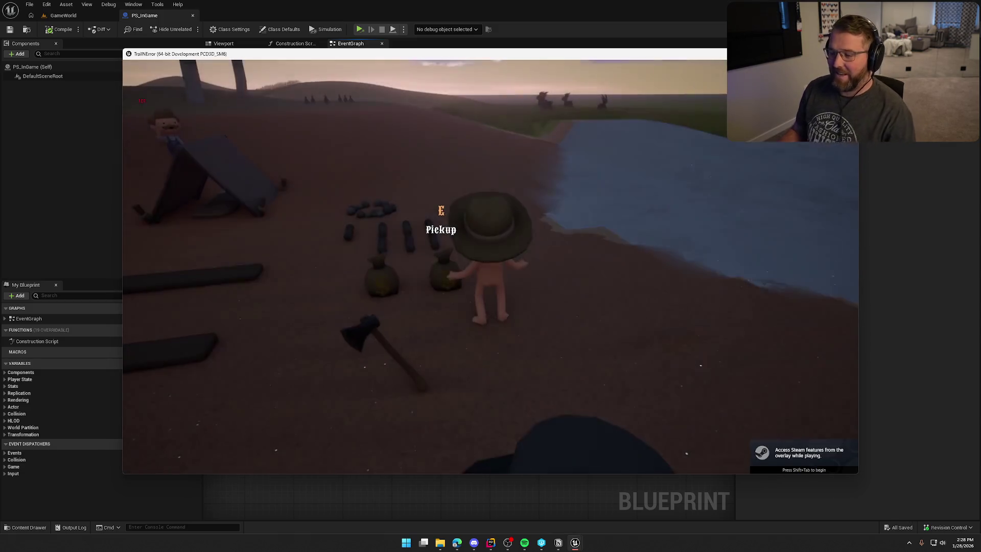
# Step: Run the character to the Trail Head Trading Post and bring up the Steam overlay
pyautogui.hotkey('shift', 'w')
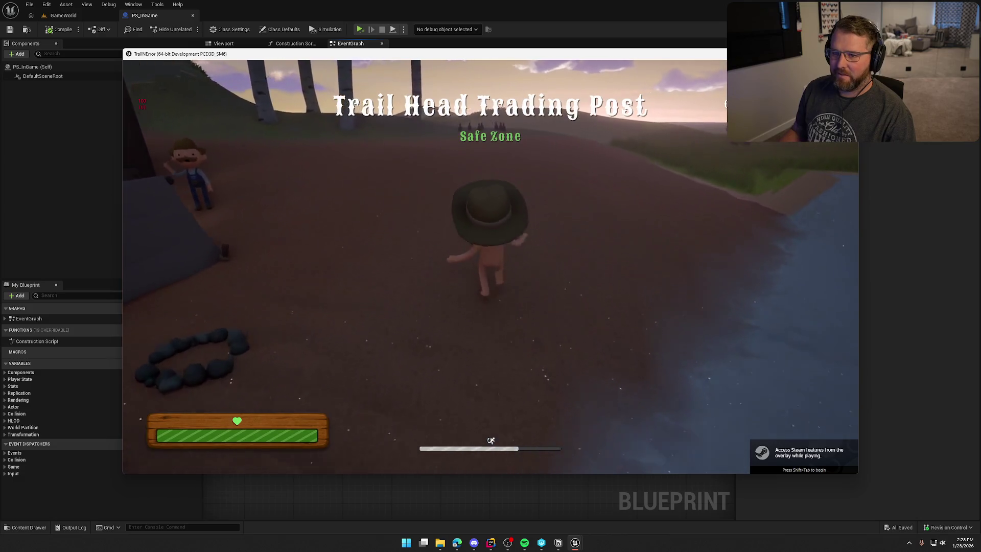
pyautogui.hotkey('shift', 'Tab')
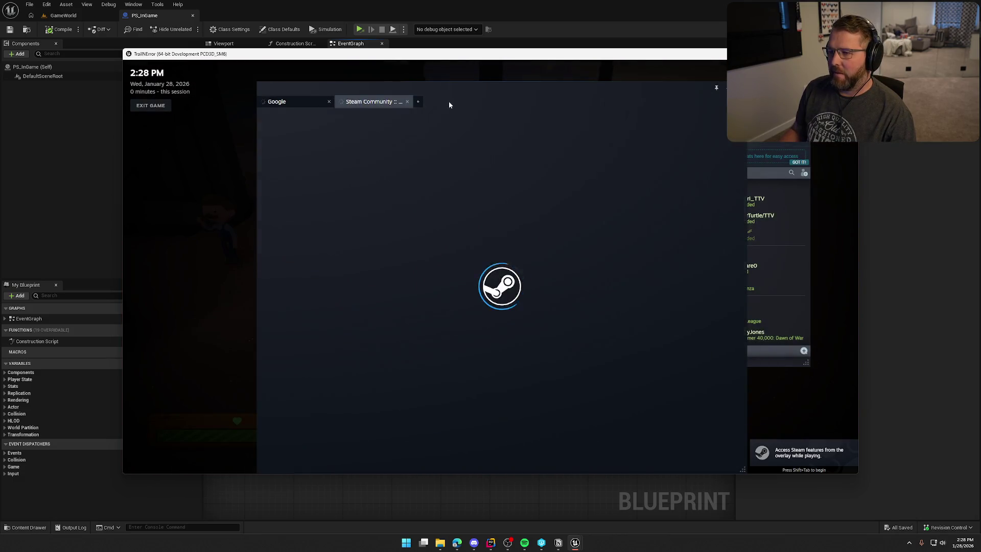
# Step: Open the Top Hat's sale form, then close it without listing the hat
pyautogui.scroll(-5, 536, 360)
pyautogui.click(390, 232)
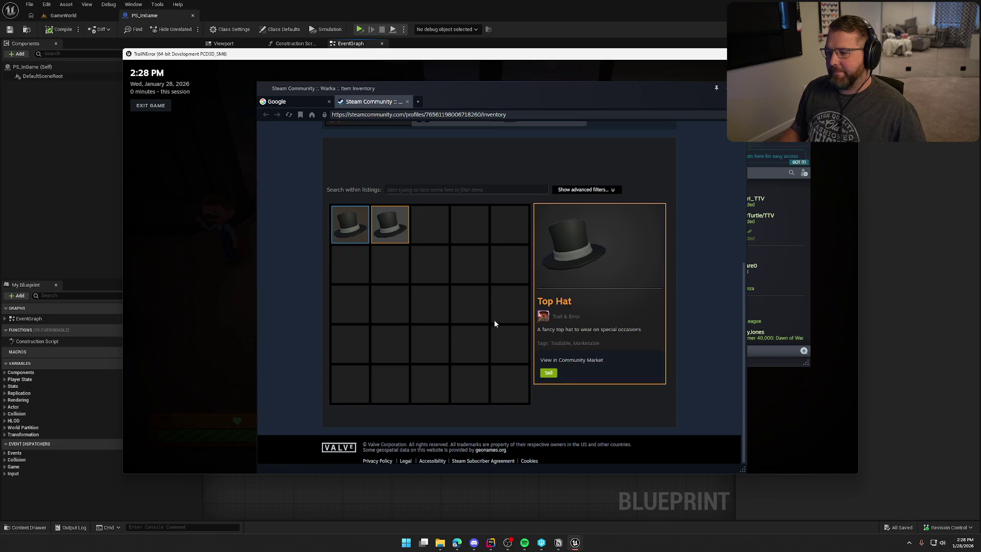
pyautogui.click(549, 373)
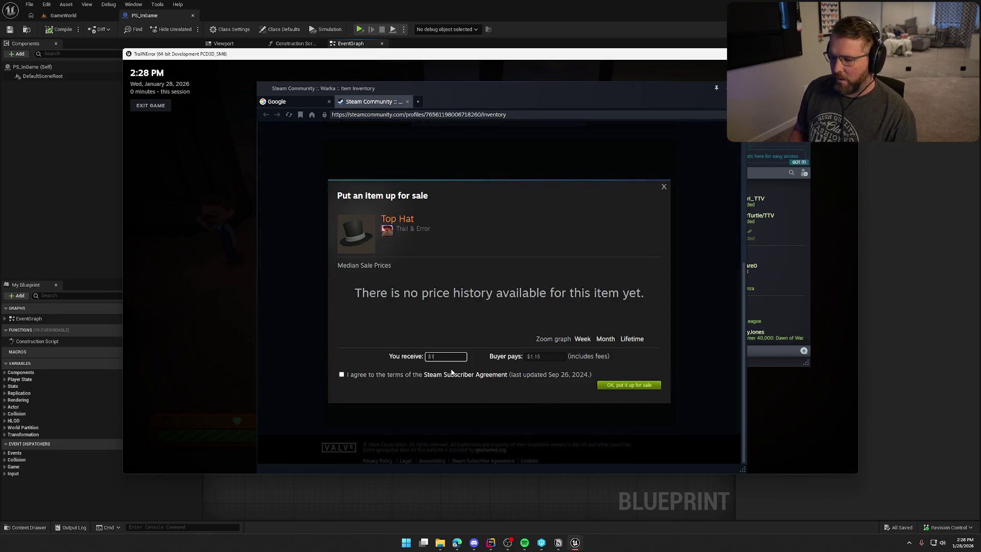
pyautogui.write('0000')
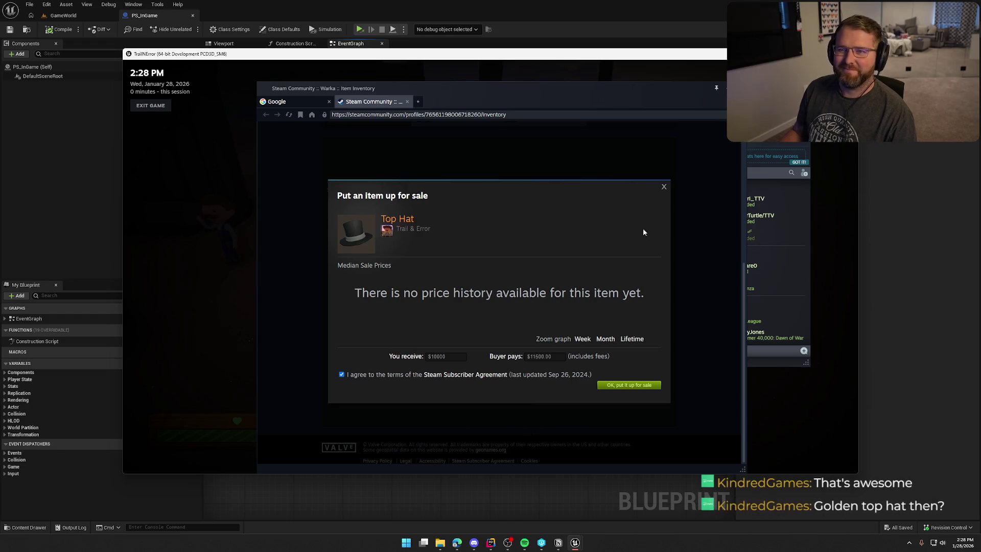
pyautogui.click(664, 188)
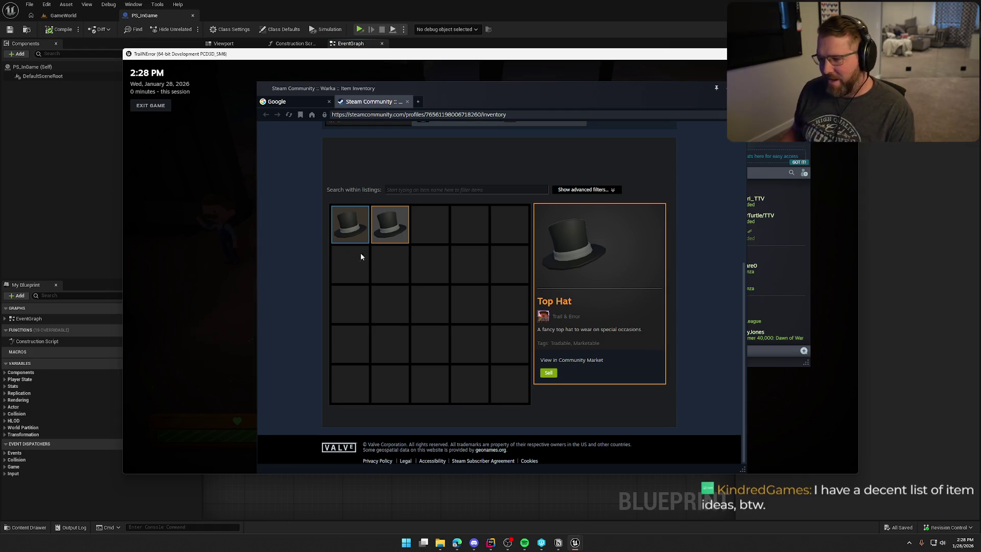
# Step: Compare the details of the two Trail & Error hats in the inventory
pyautogui.click(350, 225)
pyautogui.click(390, 225)
pyautogui.click(347, 227)
pyautogui.scroll(3, 465, 296)
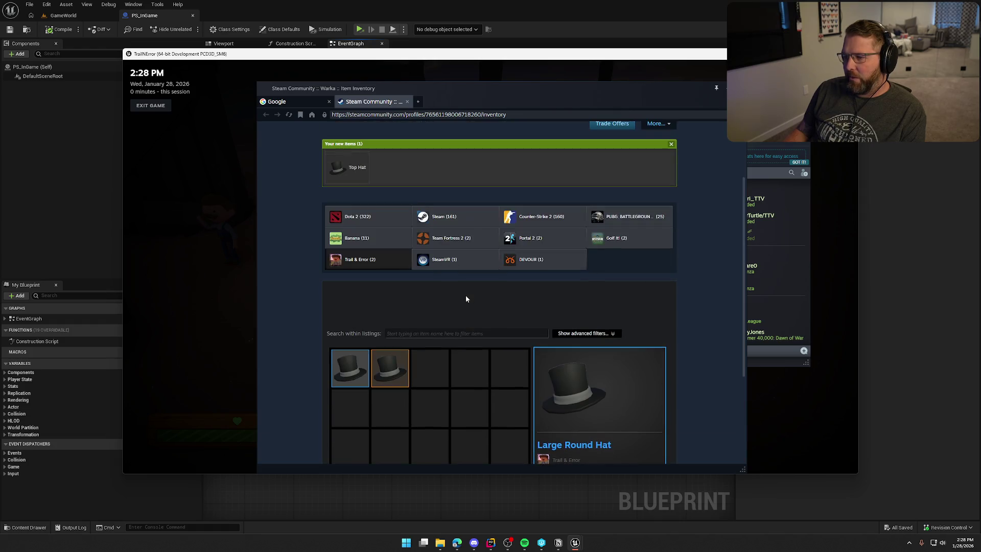
pyautogui.scroll(-2, 452, 333)
pyautogui.scroll(2, 446, 307)
pyautogui.scroll(3, 446, 307)
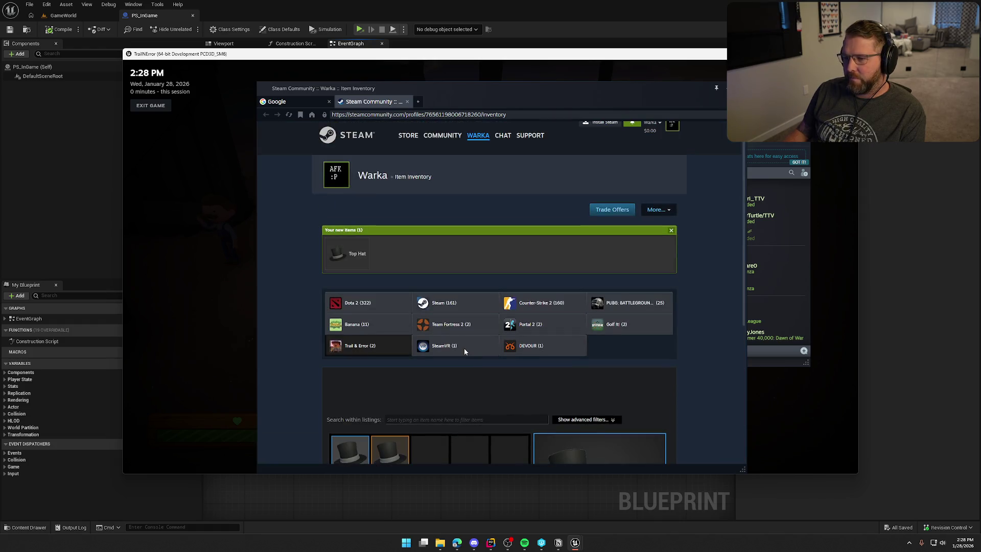
pyautogui.click(353, 251)
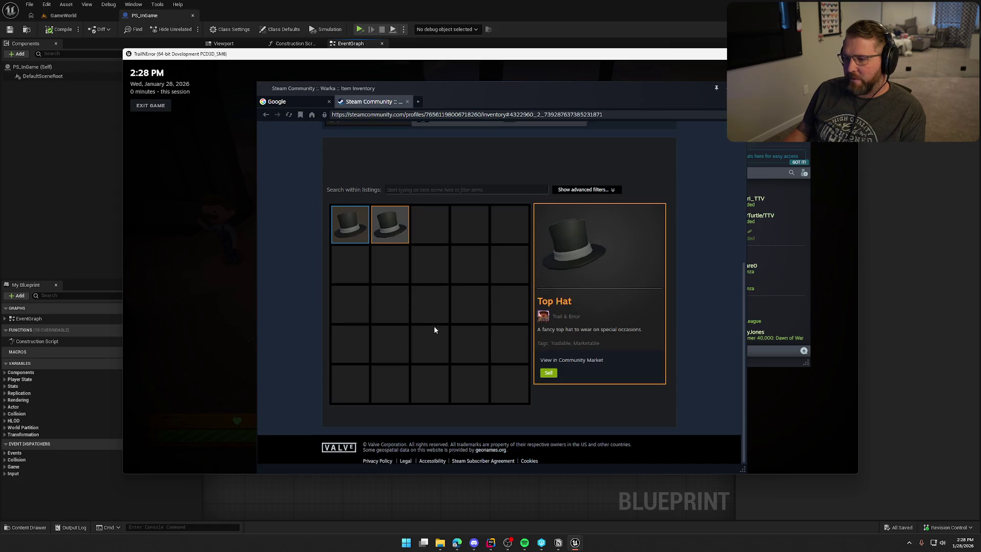
pyautogui.scroll(2, 480, 357)
pyautogui.scroll(-2, 478, 351)
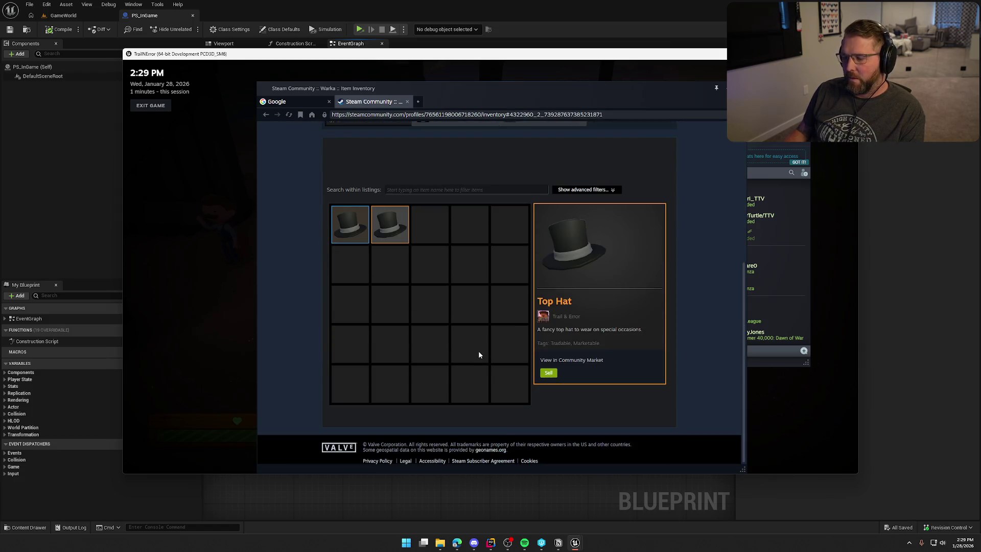
# Step: Close the Steam overlay and sprint back toward the camp
pyautogui.hotkey('shift', 'Tab')
pyautogui.press('w')
pyautogui.press('shift')
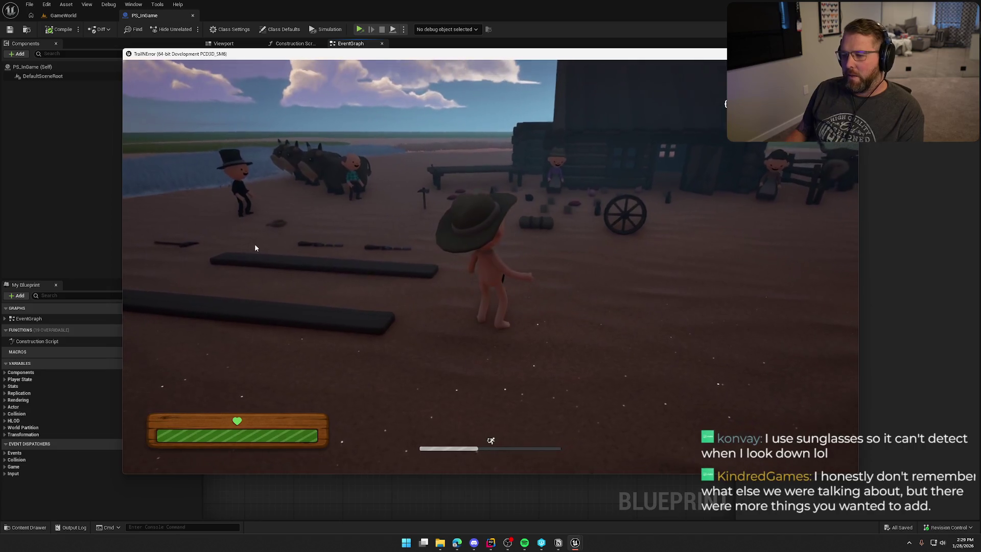
# Step: Quit the game, review the Get All Items and Add Promo Item nodes, and compile and save
pyautogui.press('Escape')
pyautogui.click(447, 358)
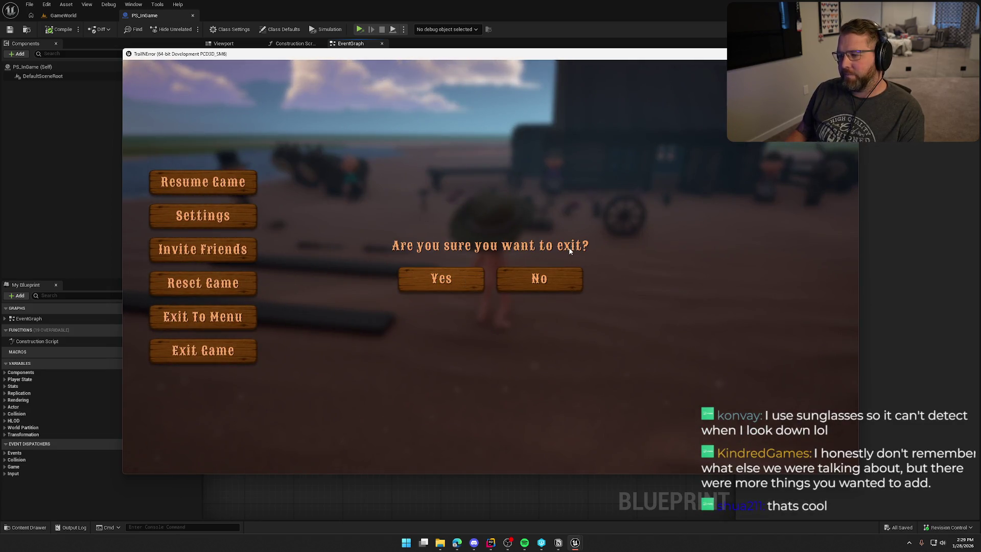
pyautogui.click(441, 278)
pyautogui.scroll(-2, 532, 319)
pyautogui.moveTo(440, 250); pyautogui.dragTo(516, 342)
pyautogui.click(456, 245)
pyautogui.moveTo(457, 244); pyautogui.dragTo(417, 234)
pyautogui.click(61, 29)
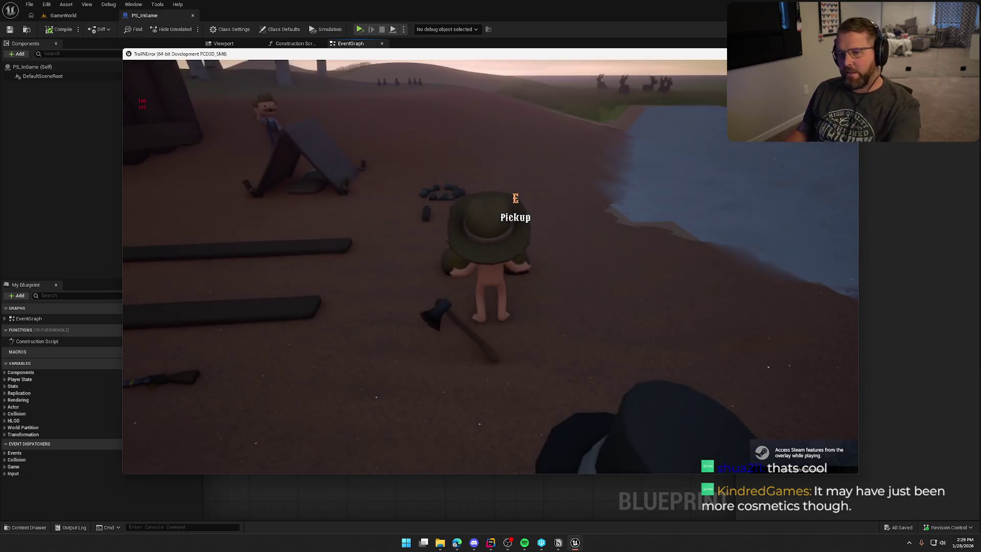
# Step: In the relaunched session, sprint across the dirt and run toward the camp
pyautogui.hotkey('shift', 'w')
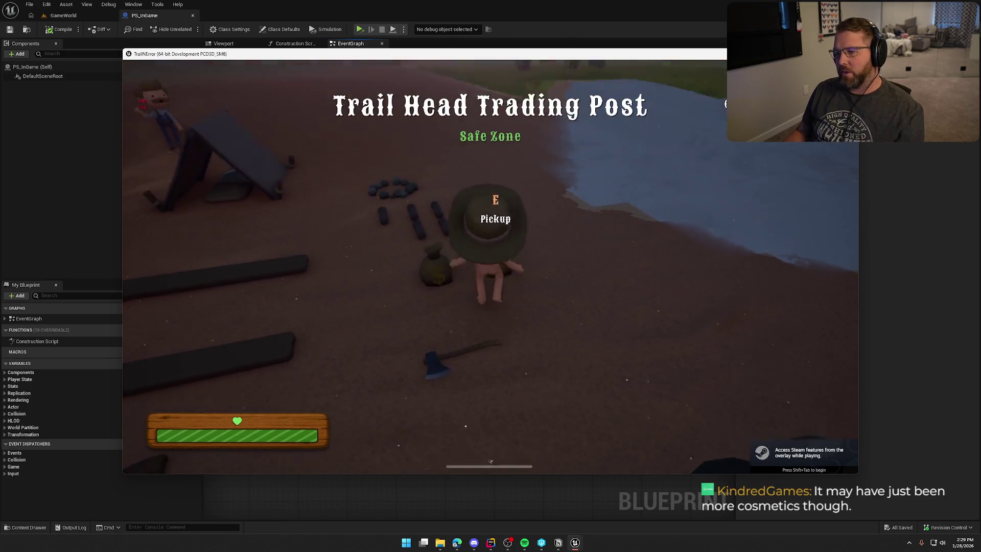
pyautogui.hotkey('shift', 'w')
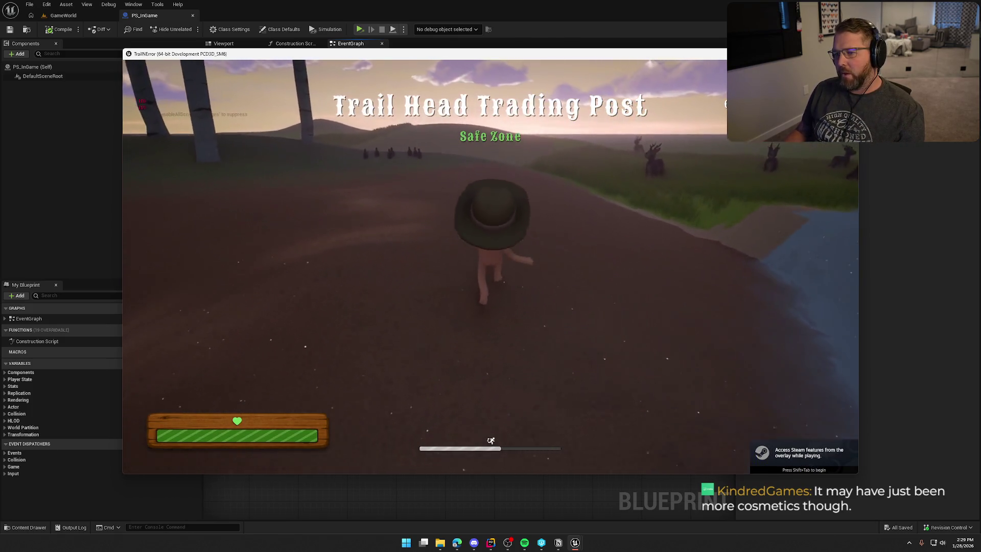
pyautogui.press('w')
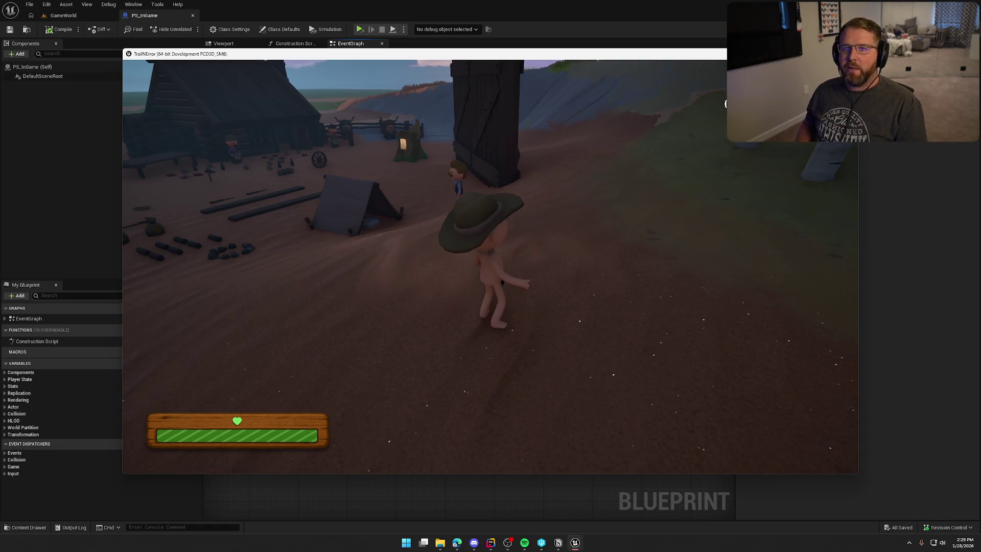
pyautogui.press('w')
pyautogui.press('shift')
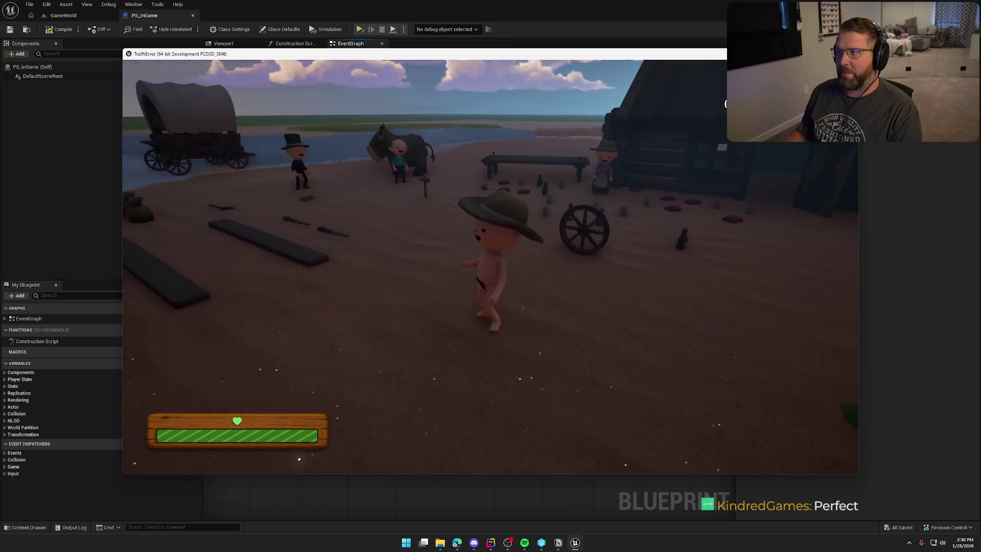
# Step: Exit the game from the pause menu back to the PS_InGame graph
pyautogui.press('Escape')
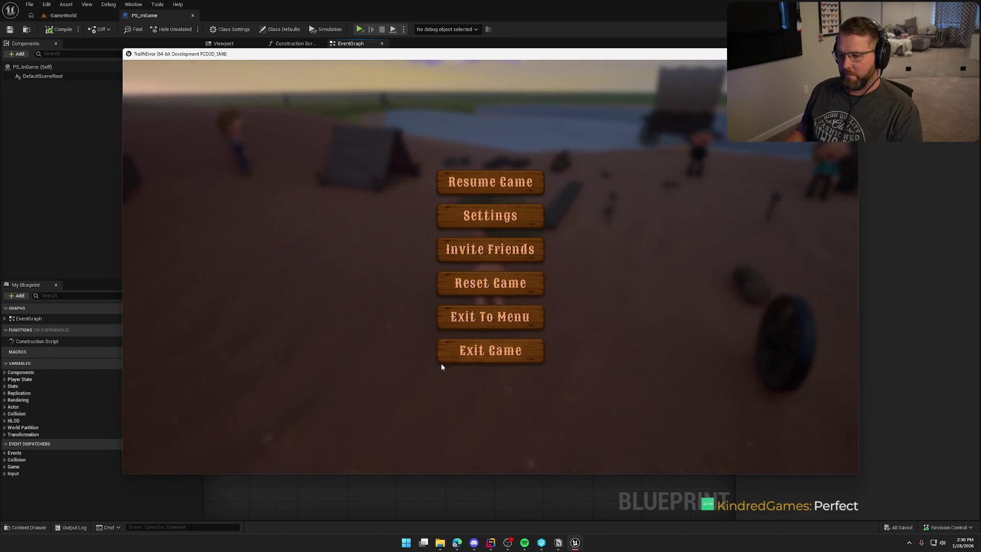
pyautogui.click(450, 350)
pyautogui.click(443, 284)
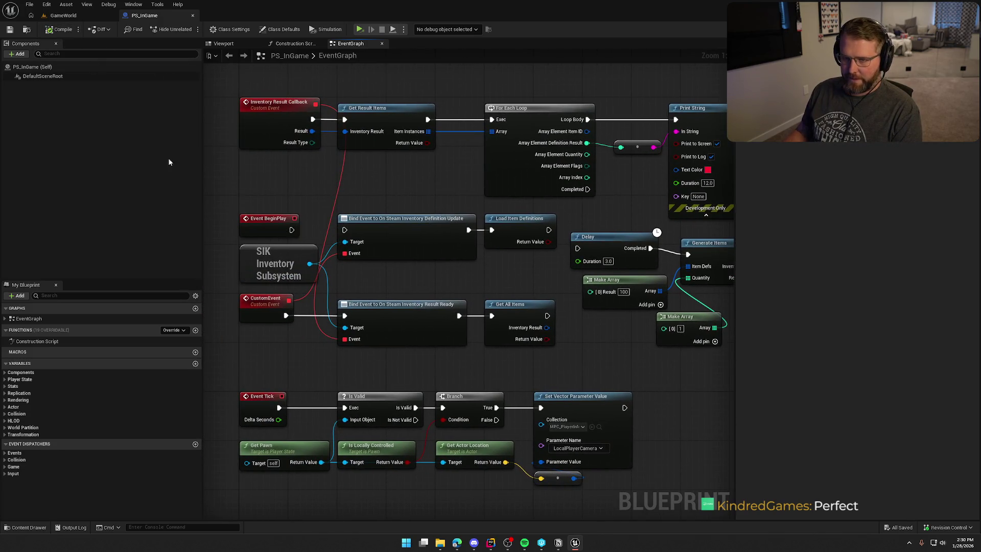
# Step: Switch to GameWorld and start a play session in the level viewport
pyautogui.click(64, 16)
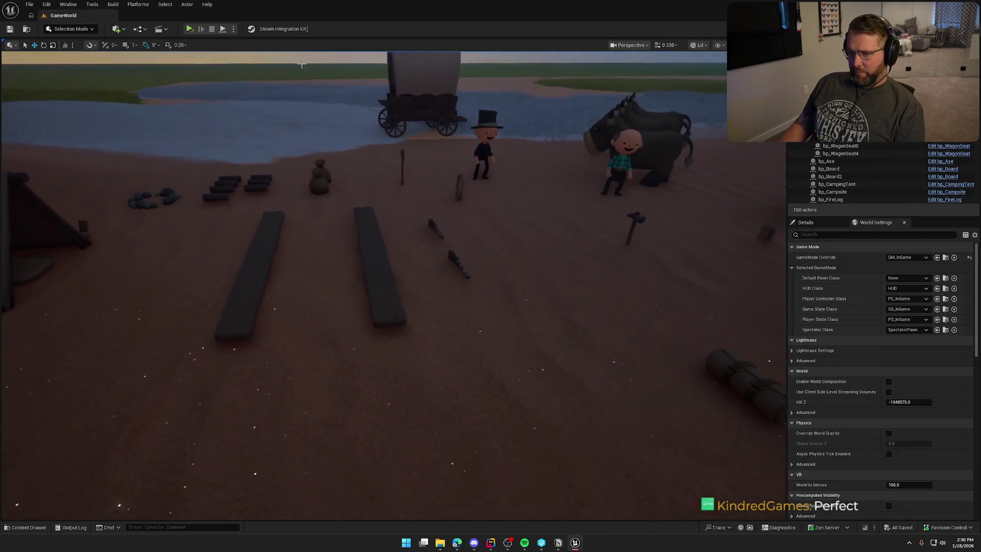
pyautogui.click(234, 28)
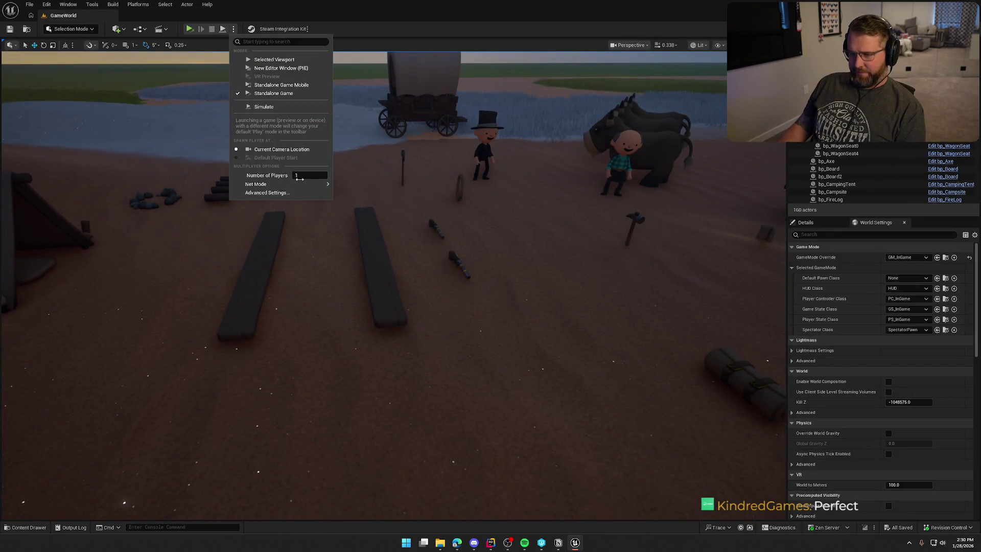
pyautogui.moveTo(322, 184)
pyautogui.click(363, 187)
pyautogui.click(274, 59)
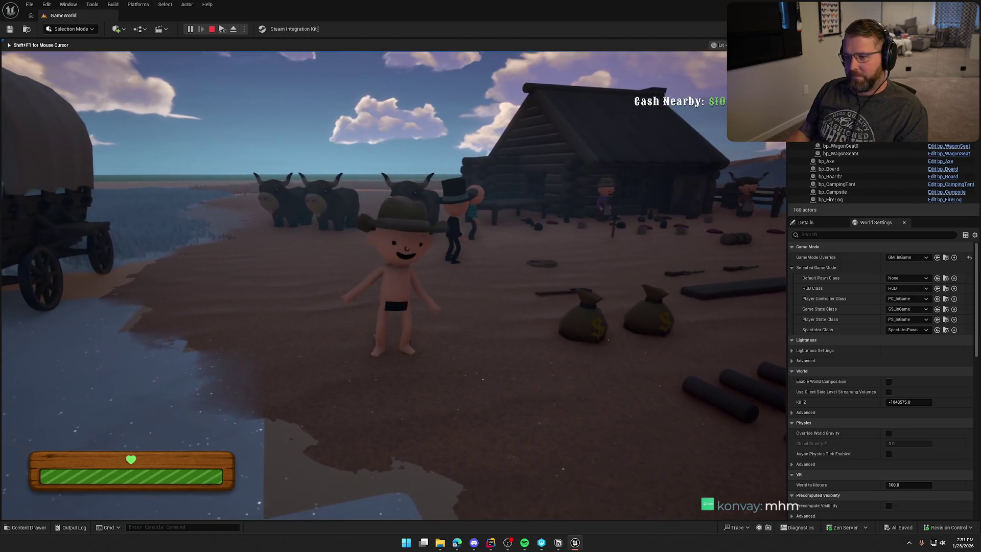
# Step: Pick up the wagon wheel, drop it by the wagon, walk to it, stop playing, and select the wagon
pyautogui.hotkey('shift', 'w')
pyautogui.hotkey('shift', 'w')
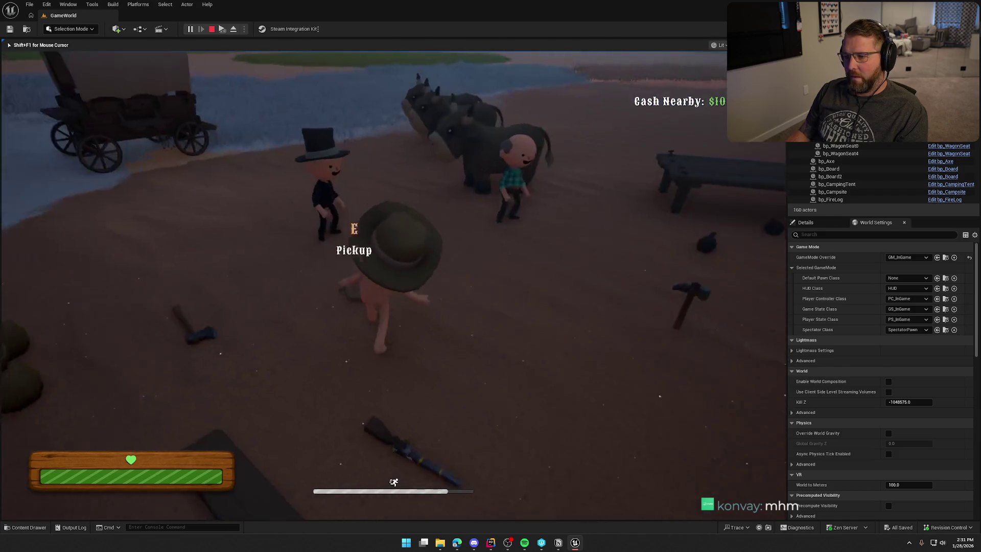
pyautogui.press('e')
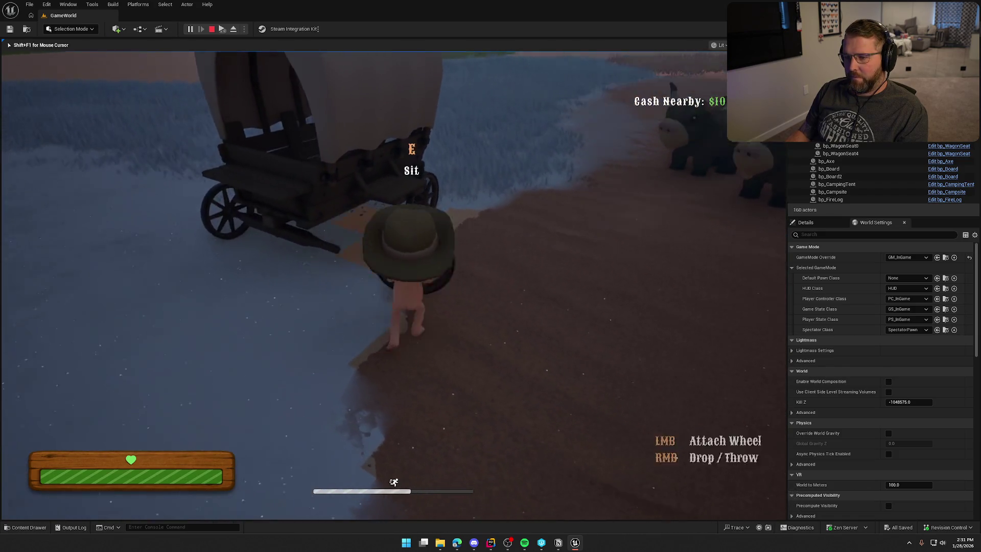
pyautogui.hotkey('shift', 'w')
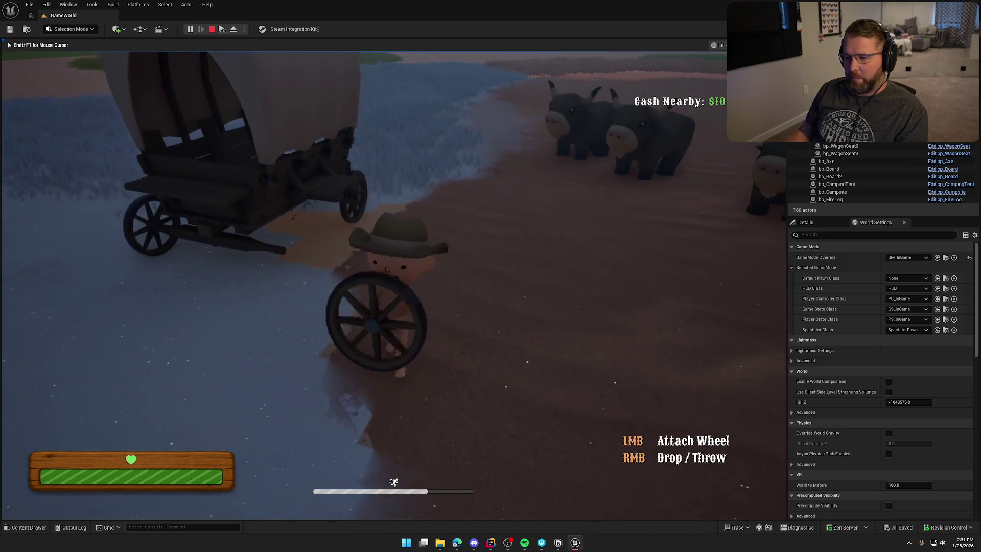
pyautogui.rightClick(393, 285)
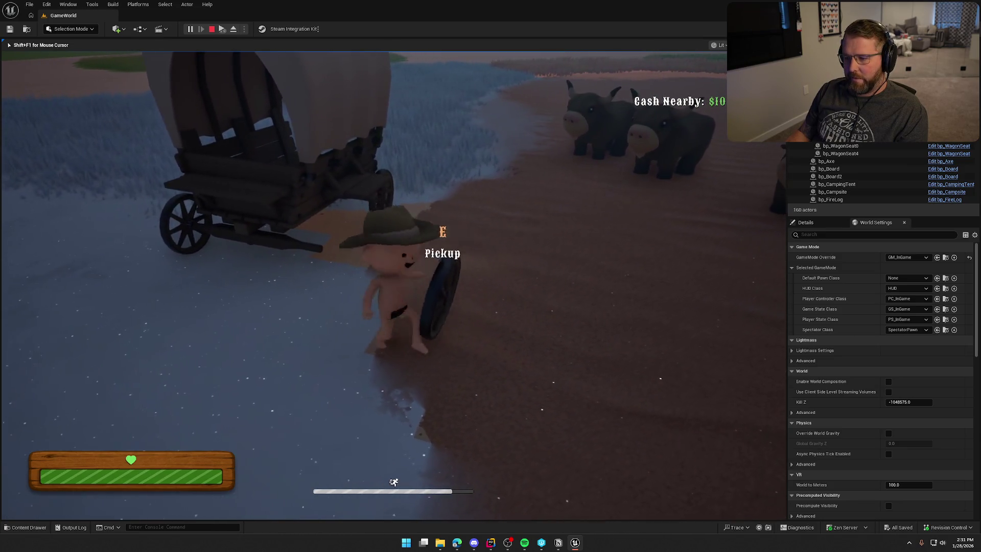
pyautogui.hotkey('shift', 'w')
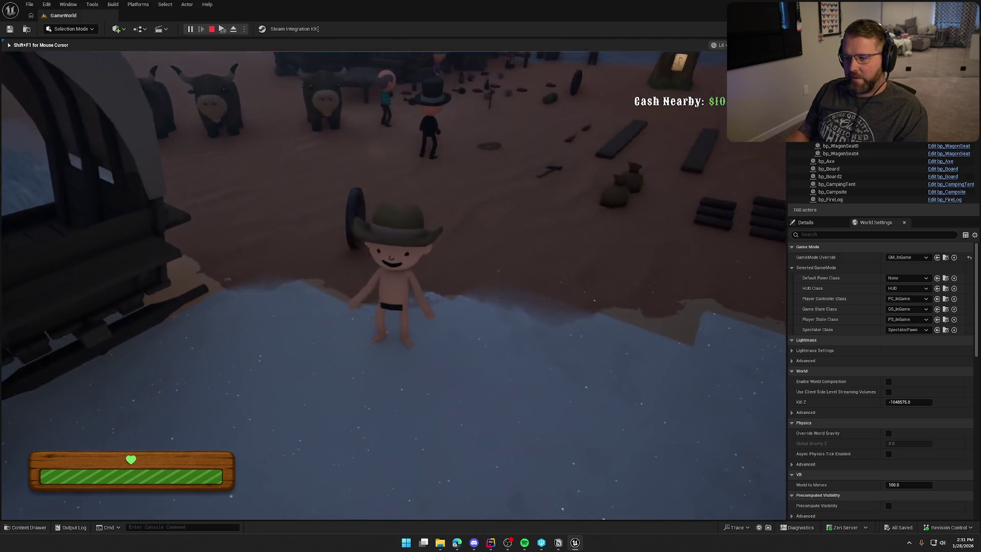
pyautogui.press('w')
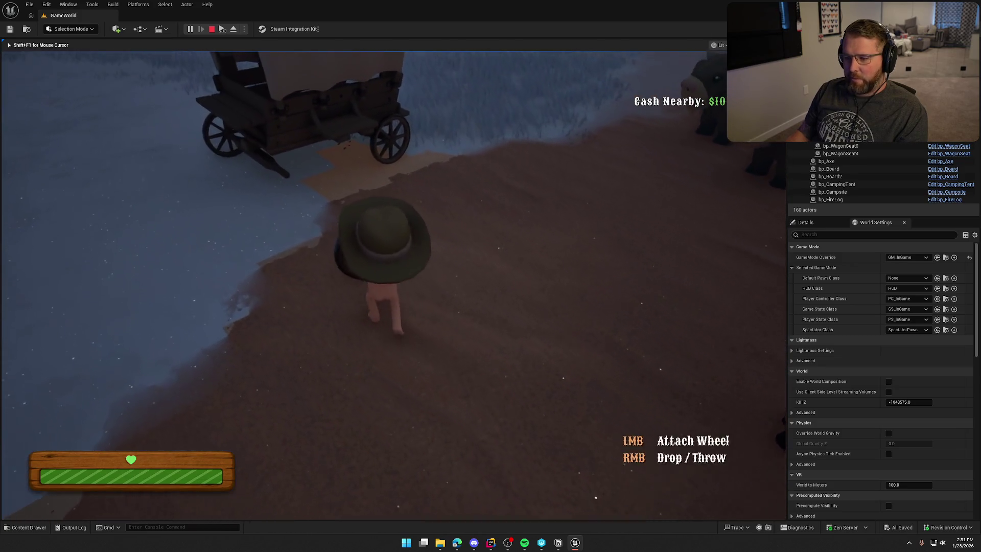
pyautogui.press('w')
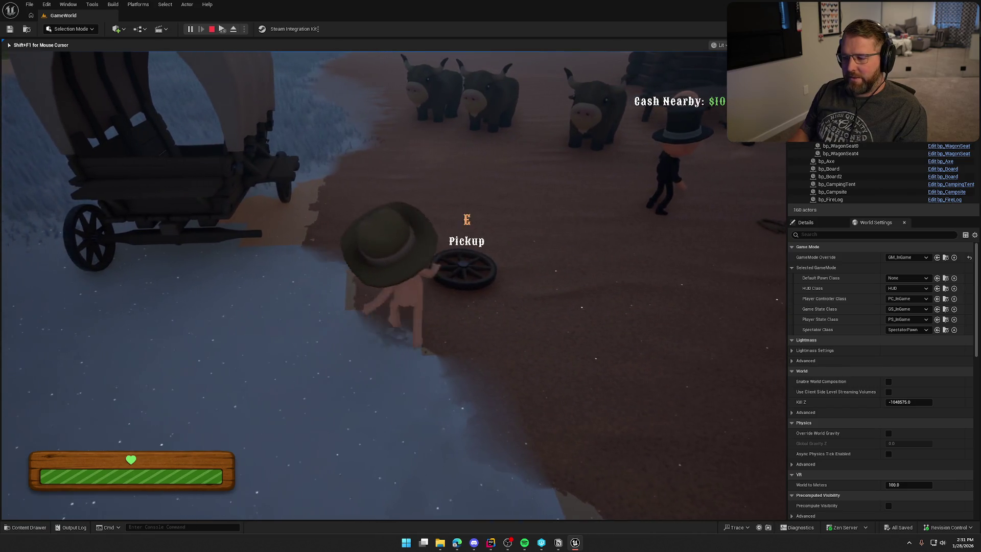
pyautogui.press('Escape')
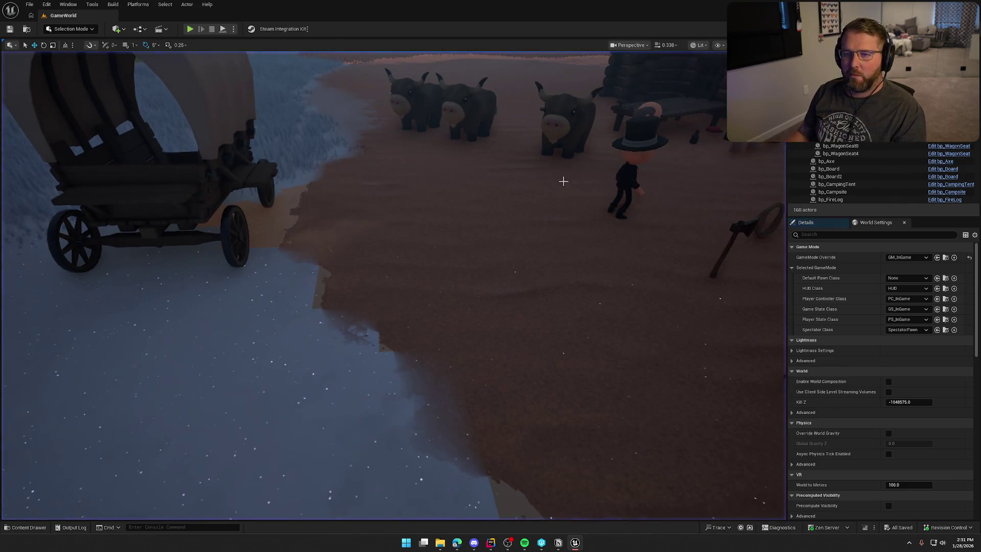
pyautogui.click(208, 105)
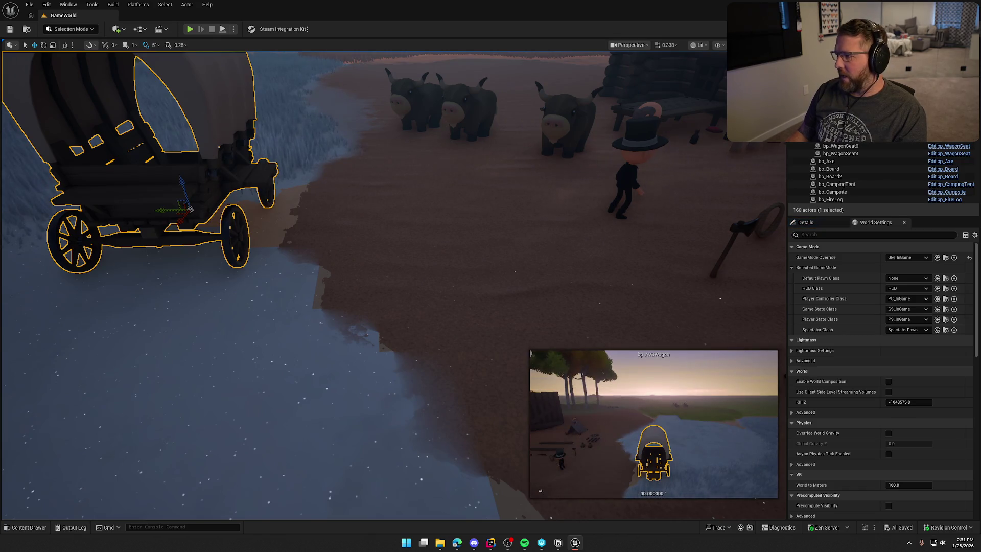
# Step: Open bp_AVSWagon's RemoveWheelFromWagon function and inspect the SpawnActor node
pyautogui.hotkey('ctrl', 'e')
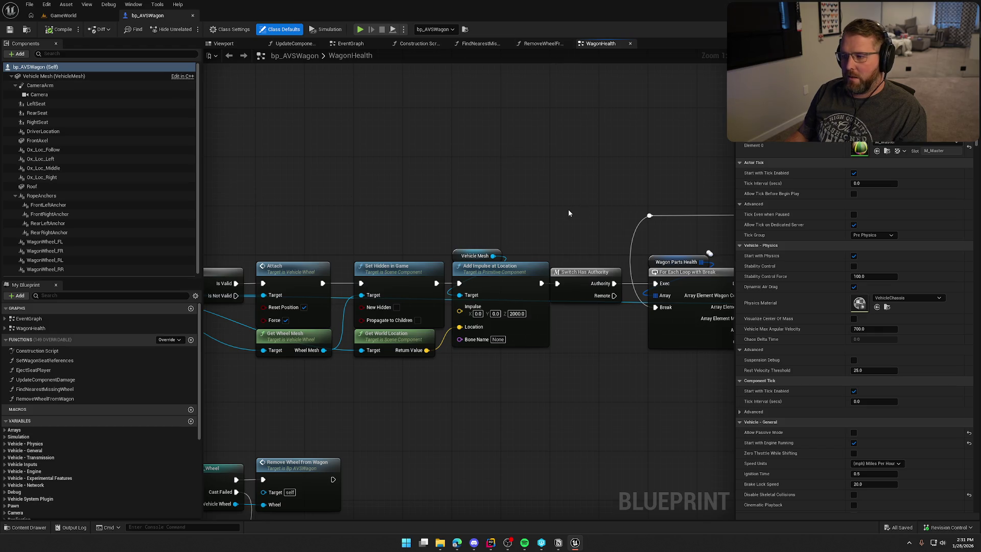
pyautogui.click(542, 43)
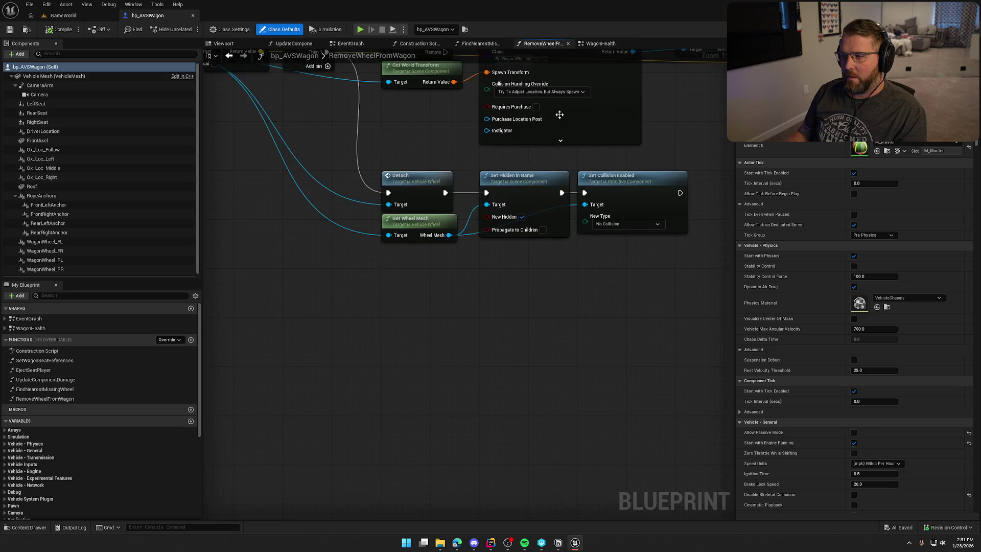
pyautogui.moveTo(559, 102); pyautogui.dragTo(535, 342)
pyautogui.moveTo(423, 277); pyautogui.dragTo(432, 200)
pyautogui.click(439, 163)
pyautogui.click(591, 259)
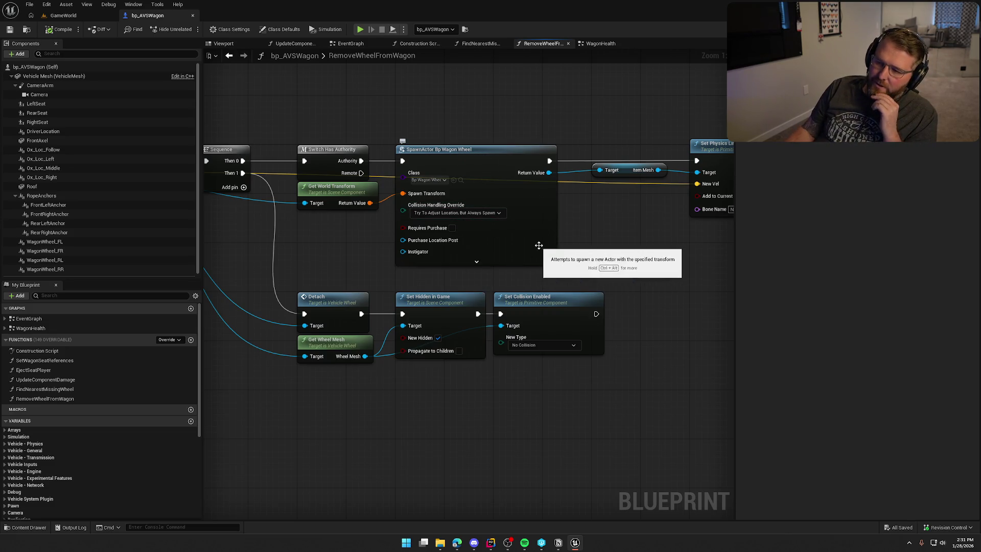
# Step: Pan through the Sequence, Switch, Detach and Set Physics Linear Velocity nodes, then return to GameWorld
pyautogui.moveTo(592, 281); pyautogui.dragTo(481, 278)
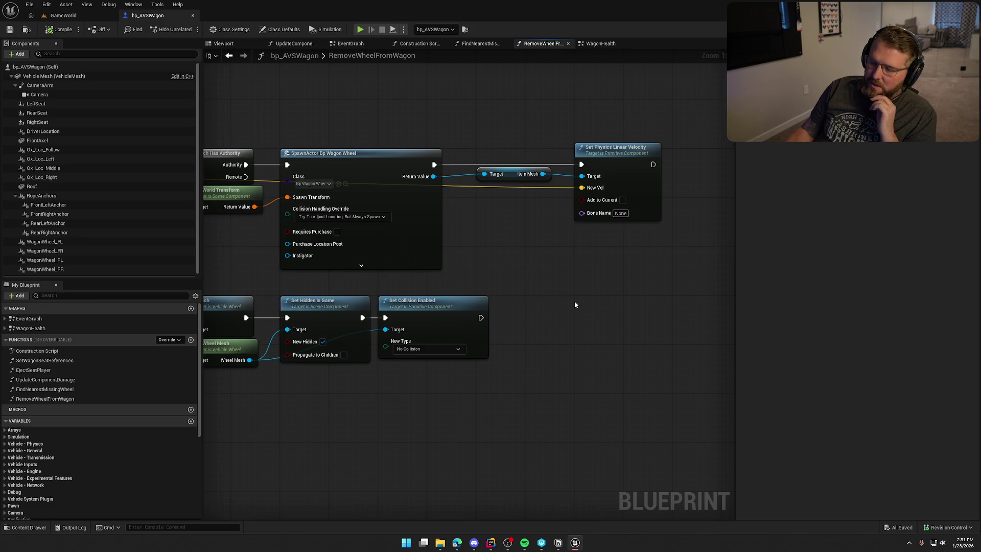
pyautogui.moveTo(600, 290); pyautogui.dragTo(731, 267)
pyautogui.scroll(-1, 639, 264)
pyautogui.moveTo(639, 265)
pyautogui.mouseDown()
pyautogui.moveTo(727, 264)
pyautogui.moveTo(643, 280)
pyautogui.mouseUp()
pyautogui.scroll(1, 643, 280)
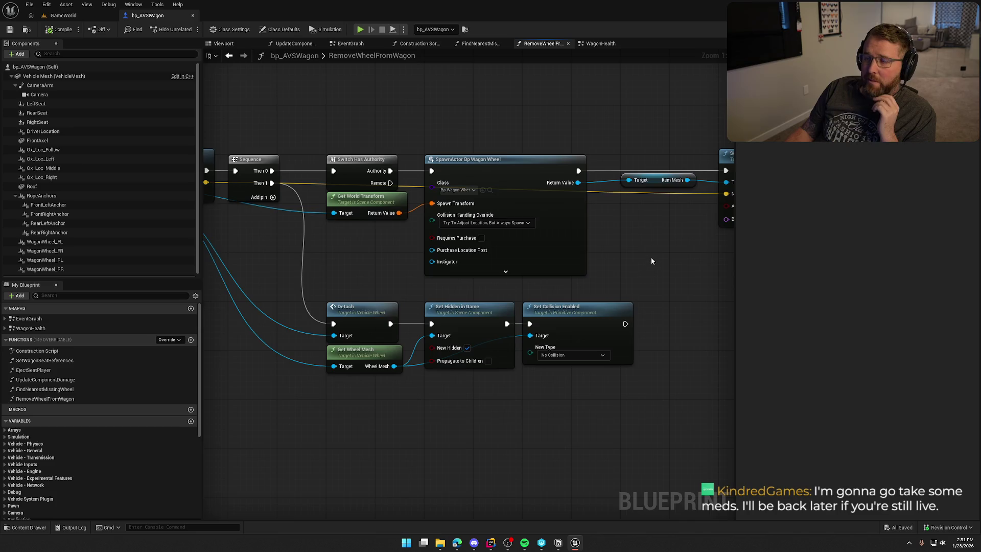
pyautogui.moveTo(649, 258); pyautogui.dragTo(546, 245)
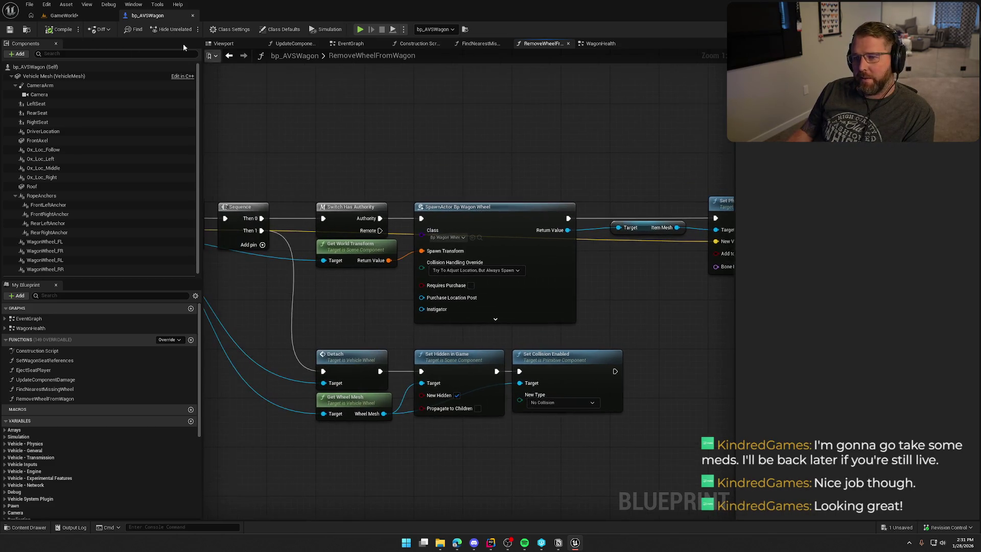
pyautogui.click(63, 15)
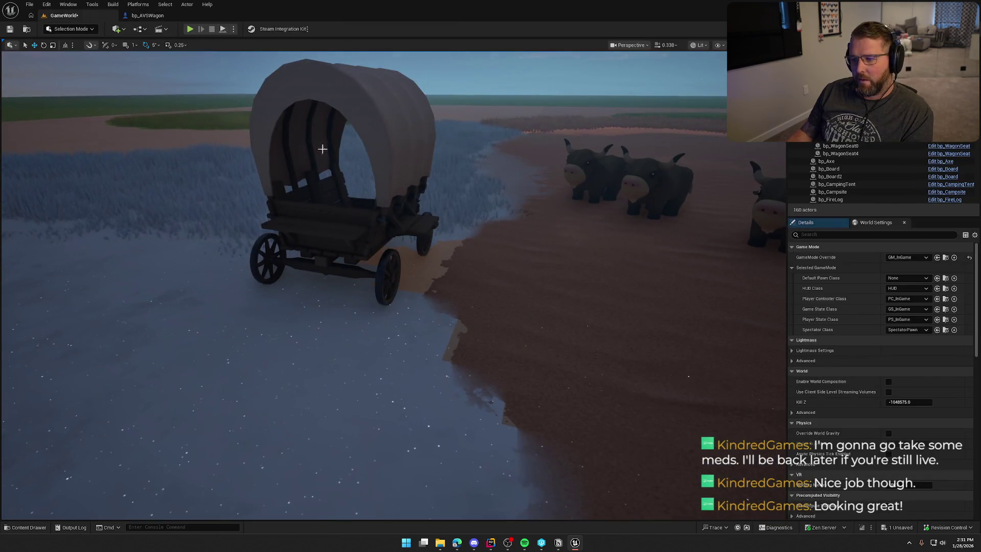
pyautogui.click(189, 29)
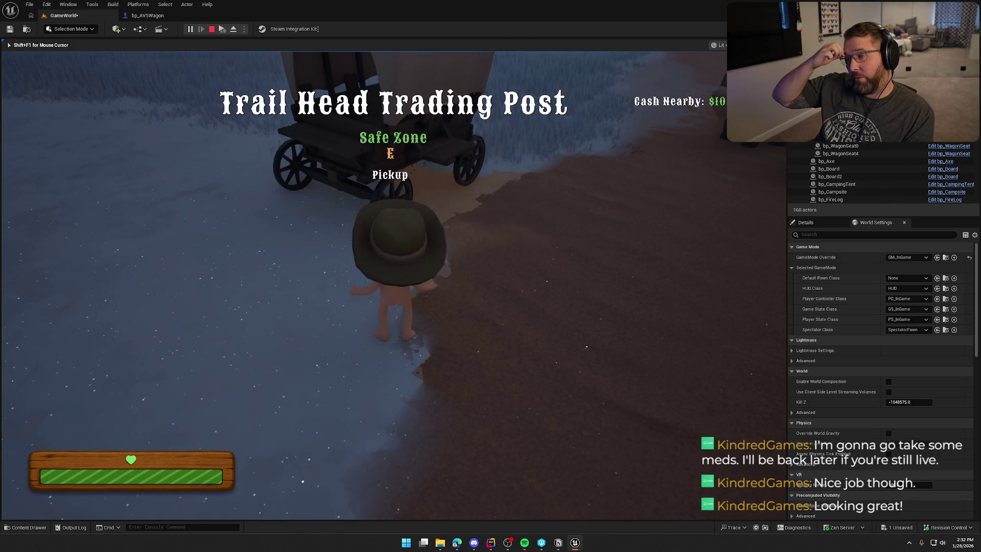
pyautogui.press('w')
pyautogui.press('w')
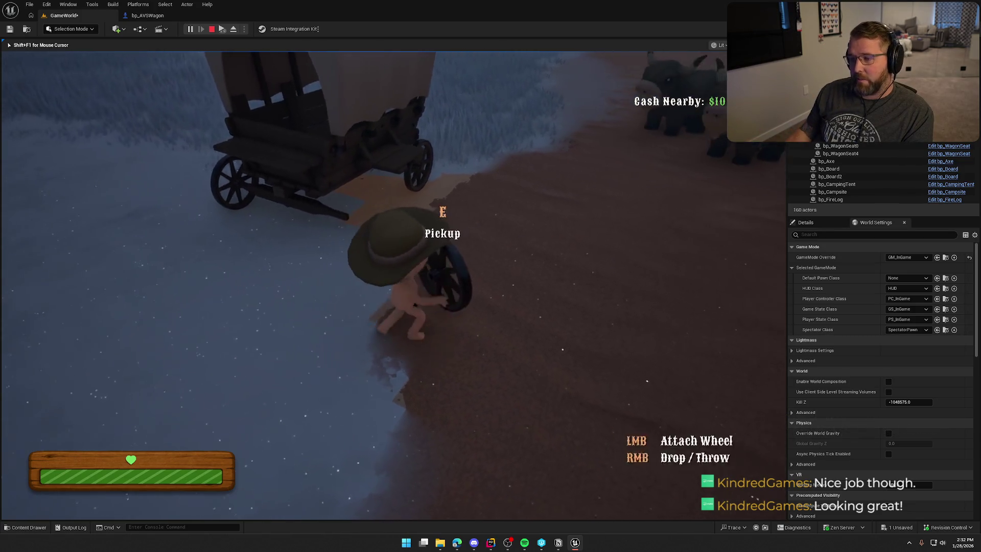
pyautogui.press('w')
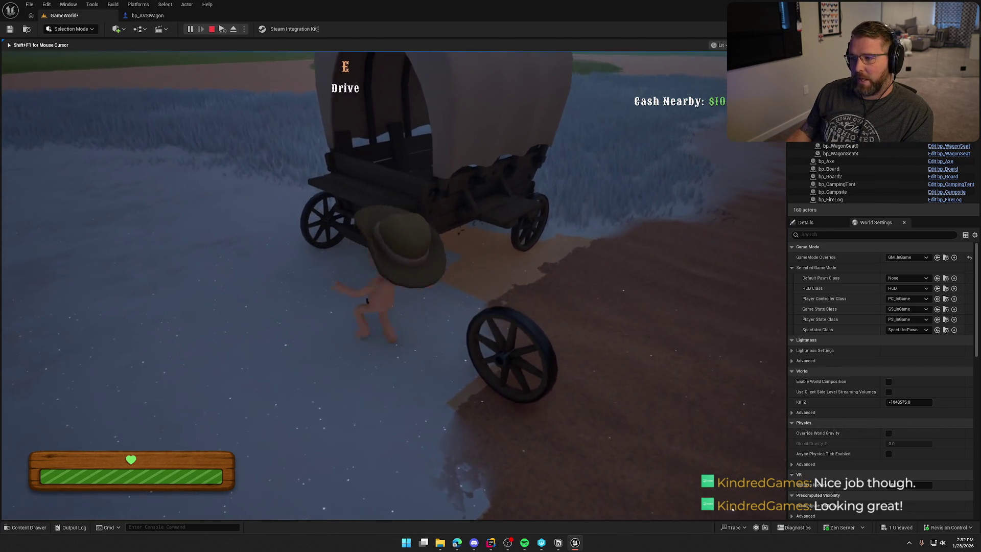
pyautogui.press('w')
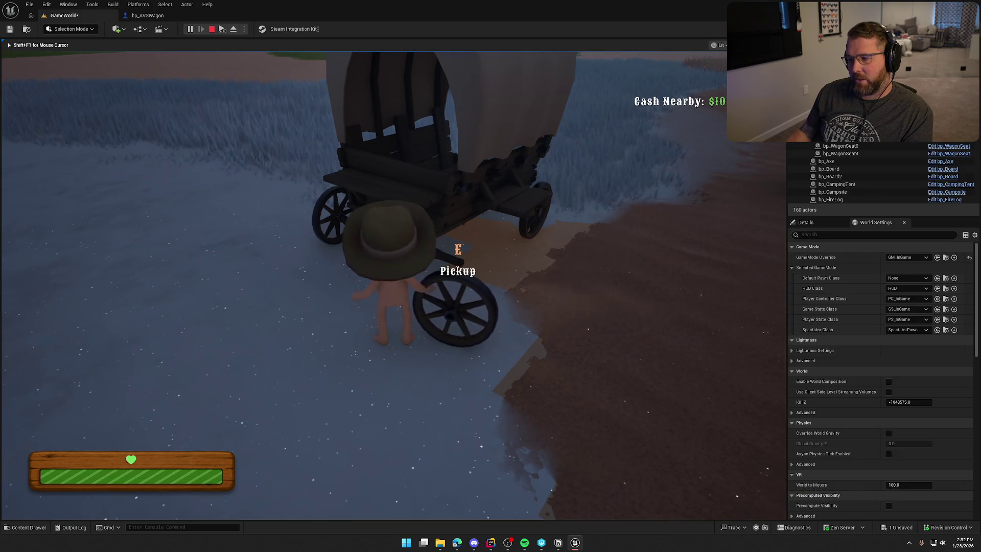
pyautogui.press('e')
pyautogui.hotkey('shift', 'w')
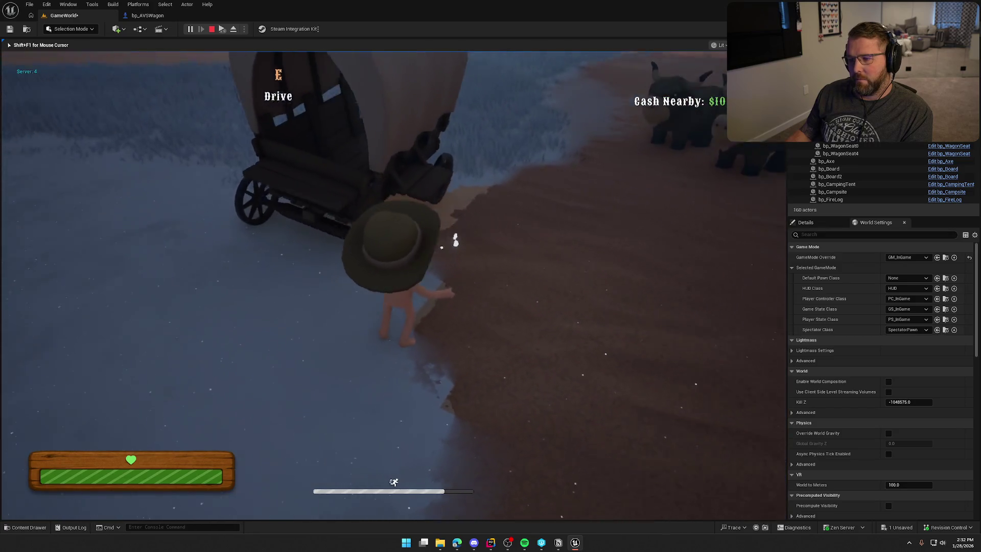
pyautogui.hotkey('shift', 'w')
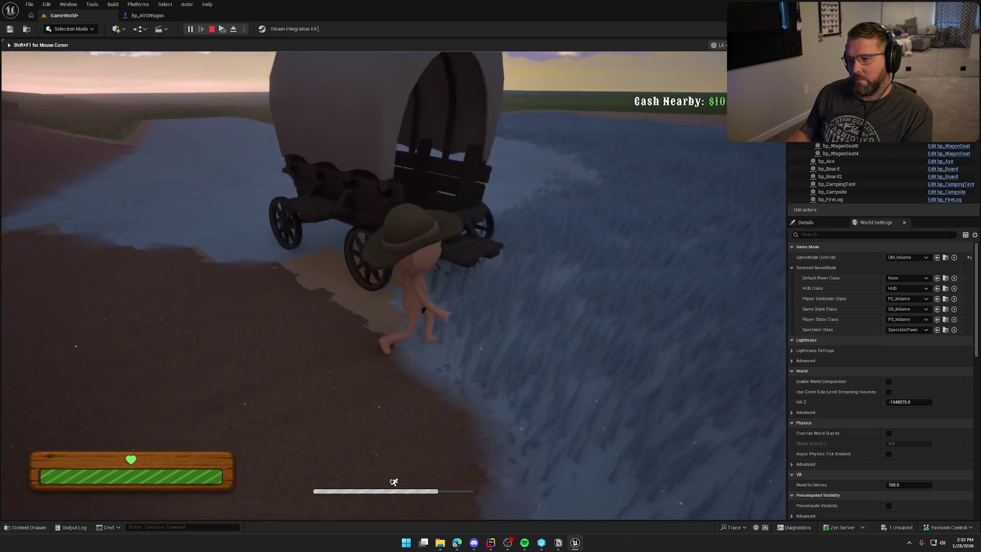
pyautogui.press('a')
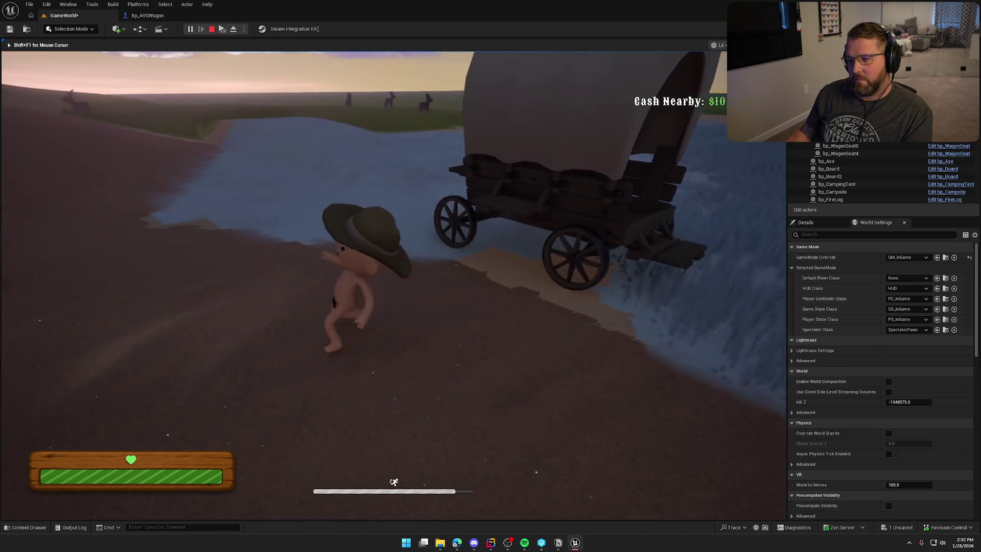
pyautogui.hotkey('shift', 'w')
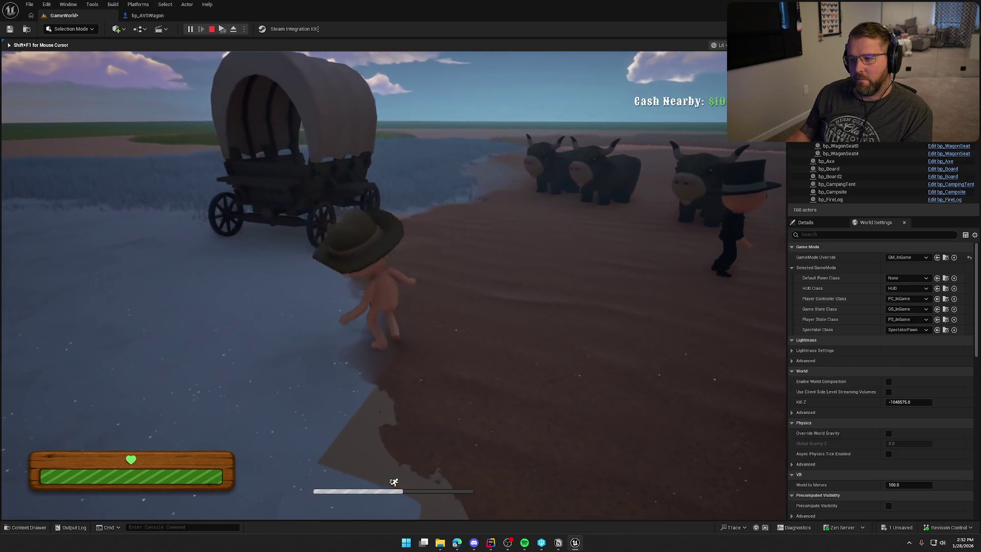
pyautogui.press('Escape')
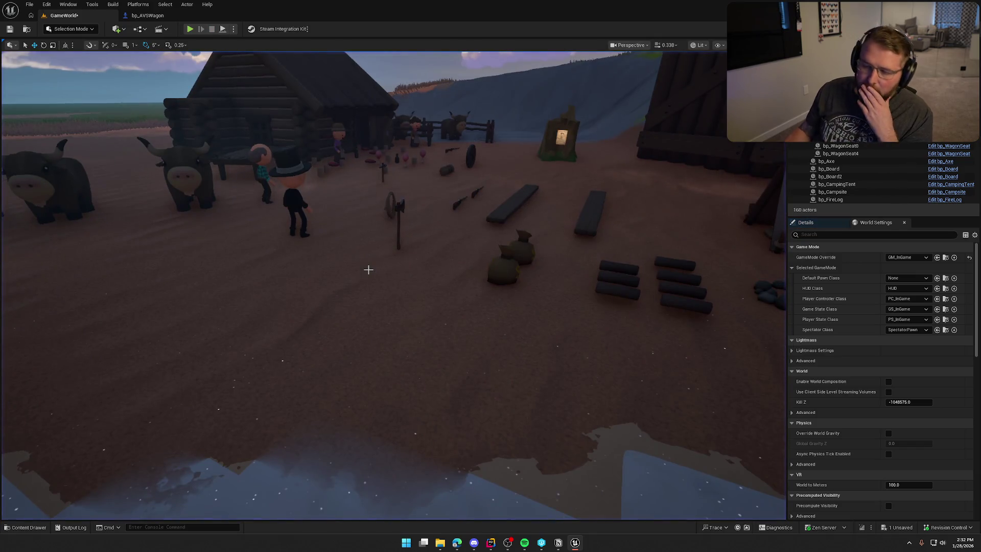
pyautogui.click(190, 28)
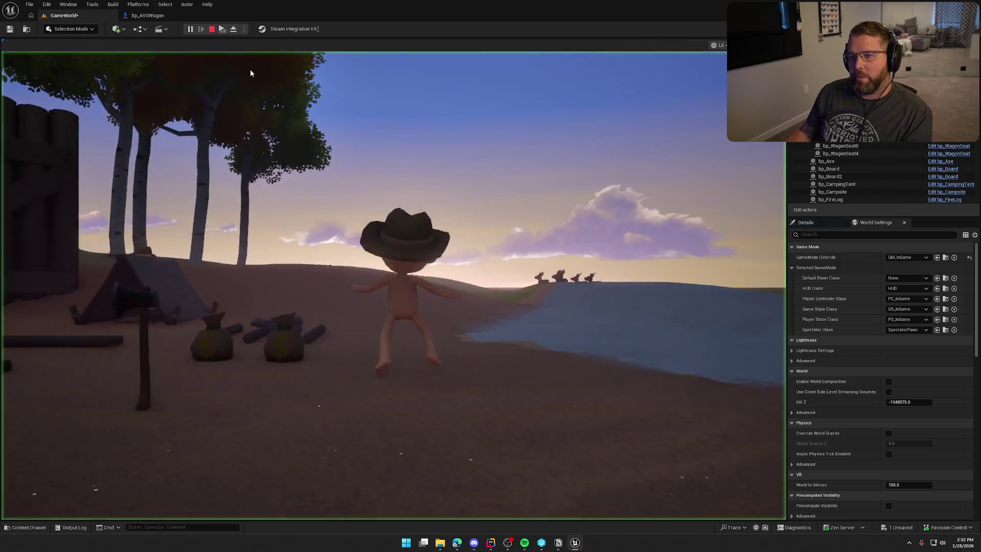
pyautogui.click(250, 69)
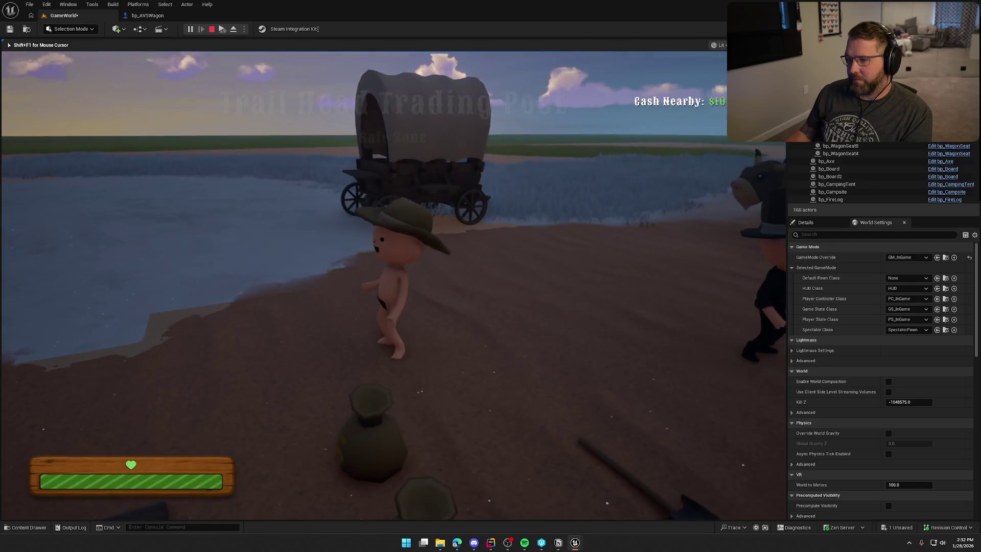
pyautogui.press('super')
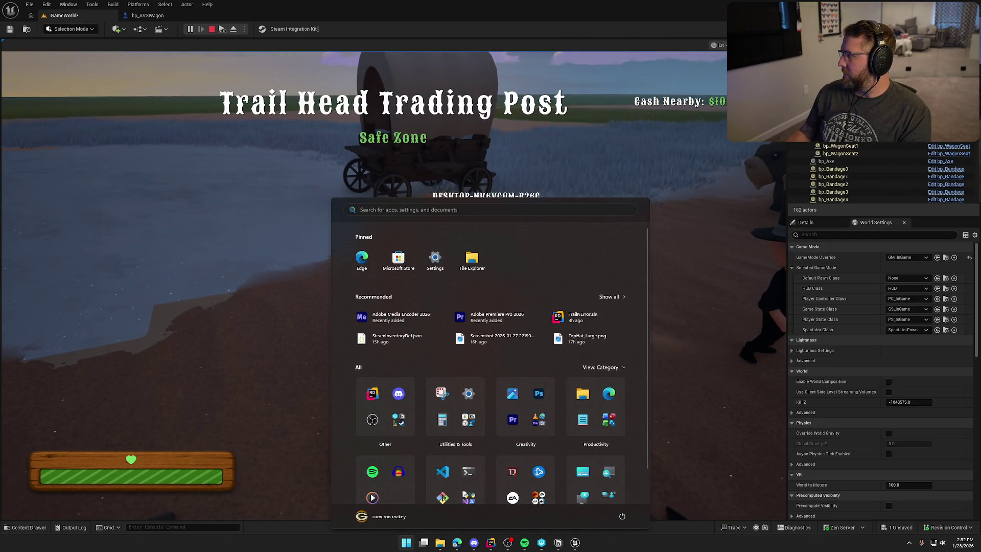
pyautogui.press('super')
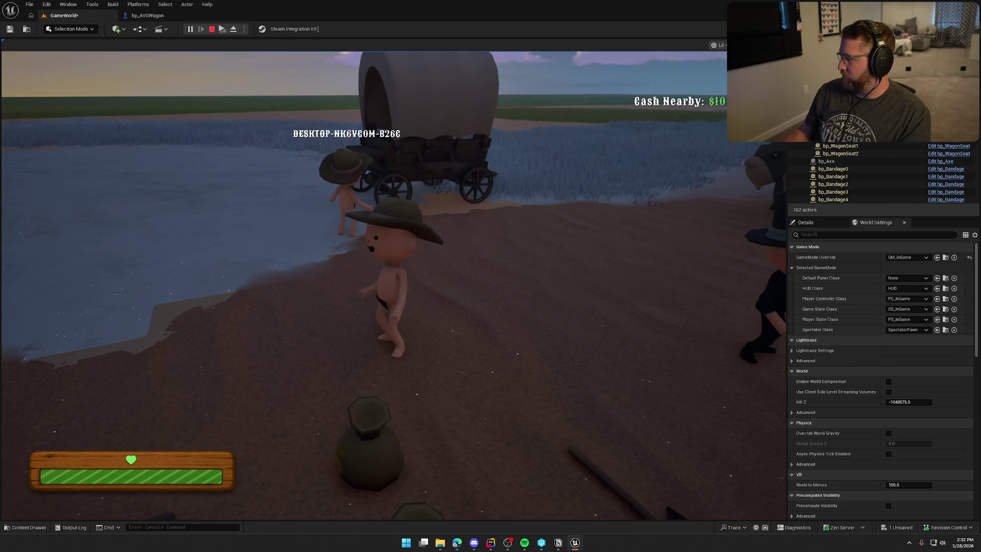
pyautogui.press('Escape')
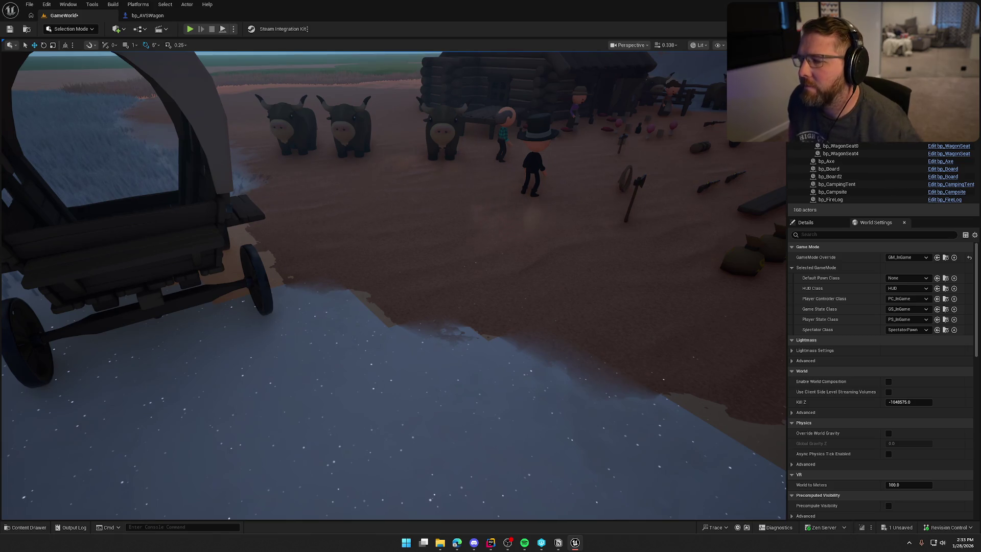
# Step: Leave the level view and open the WagonHealth graph in bp_AVSWagon
pyautogui.moveTo(722, 226); pyautogui.dragTo(494, 197)
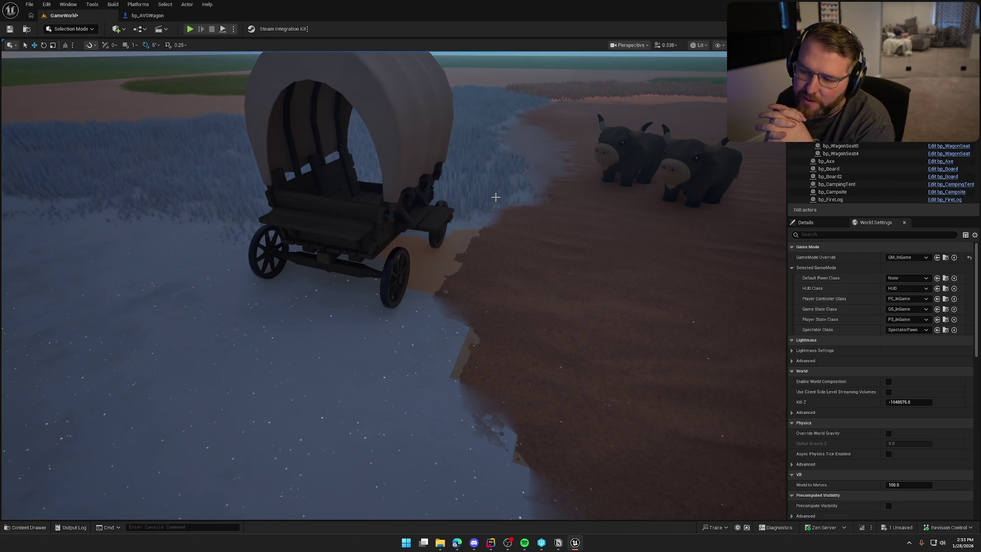
pyautogui.moveTo(495, 197)
pyautogui.mouseDown()
pyautogui.moveTo(526, 266)
pyautogui.moveTo(485, 171)
pyautogui.moveTo(500, 197)
pyautogui.mouseUp()
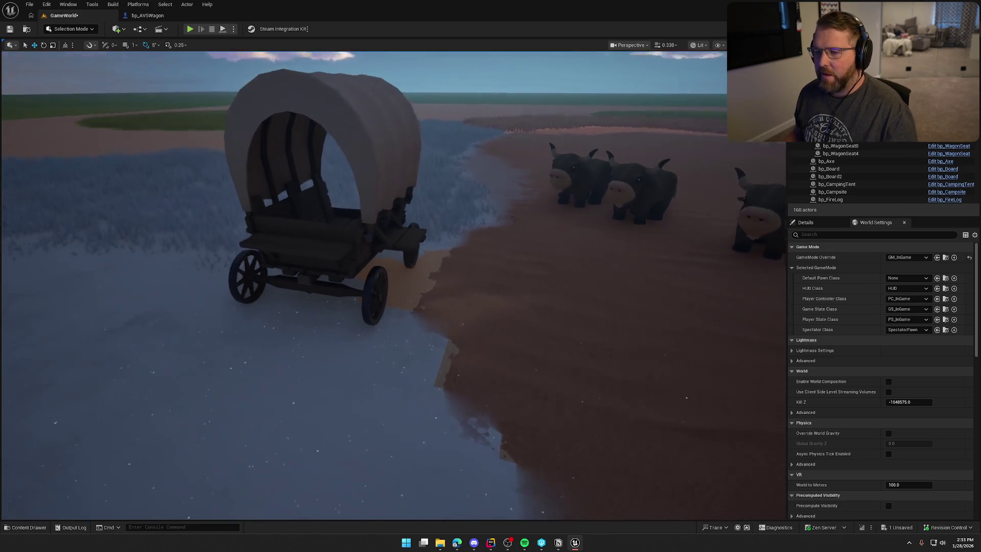
pyautogui.click(147, 15)
pyautogui.moveTo(553, 174)
pyautogui.mouseDown()
pyautogui.moveTo(580, 153)
pyautogui.moveTo(700, 125)
pyautogui.moveTo(630, 80)
pyautogui.mouseUp()
pyautogui.click(601, 44)
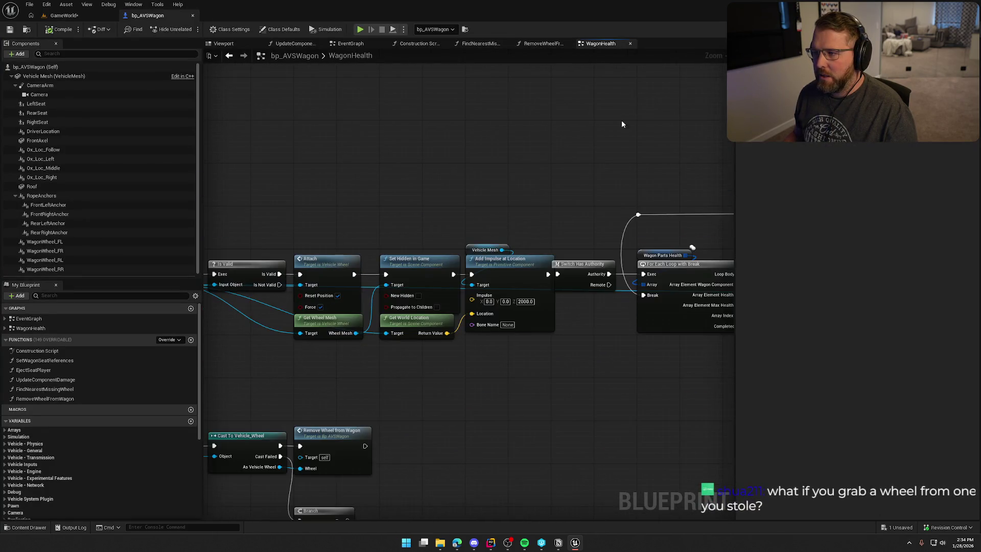
pyautogui.scroll(4, 307, 131)
pyautogui.moveTo(688, 388); pyautogui.dragTo(279, 111)
pyautogui.moveTo(567, 346); pyautogui.dragTo(632, 356)
pyautogui.moveTo(668, 271)
pyautogui.mouseDown()
pyautogui.moveTo(618, 294)
pyautogui.moveTo(524, 286)
pyautogui.moveTo(525, 311)
pyautogui.moveTo(618, 328)
pyautogui.mouseUp()
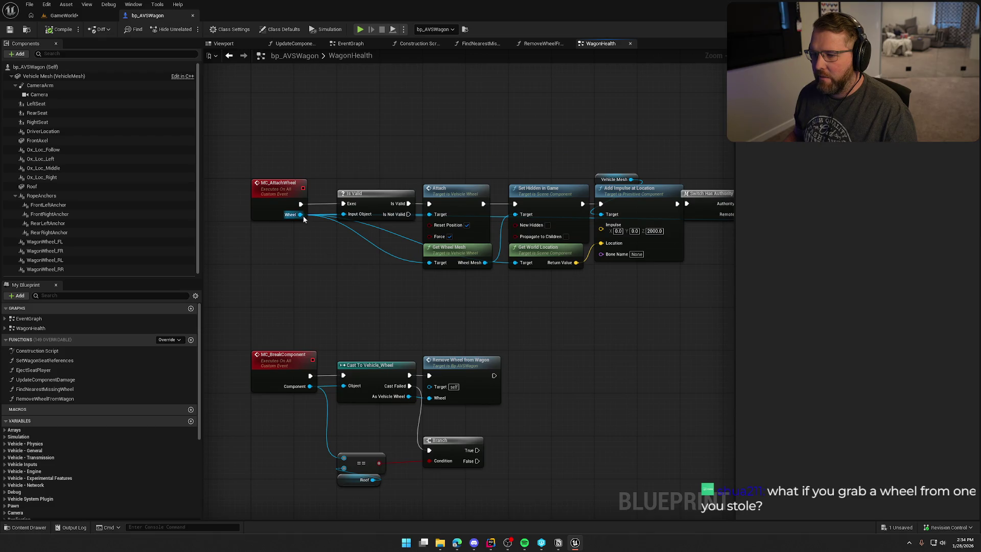
pyautogui.moveTo(300, 214)
pyautogui.mouseDown()
pyautogui.moveTo(431, 346)
pyautogui.moveTo(428, 398)
pyautogui.mouseUp()
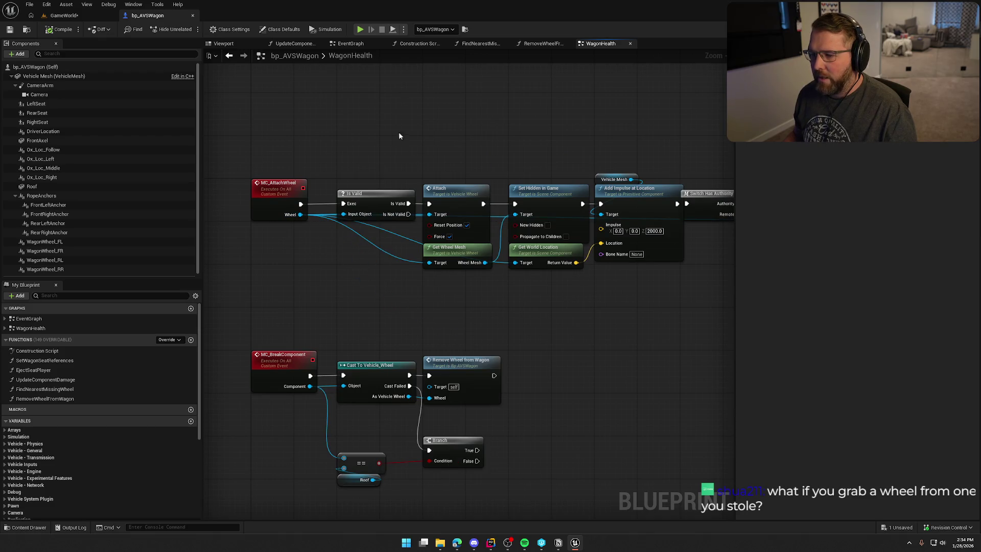
pyautogui.click(272, 185)
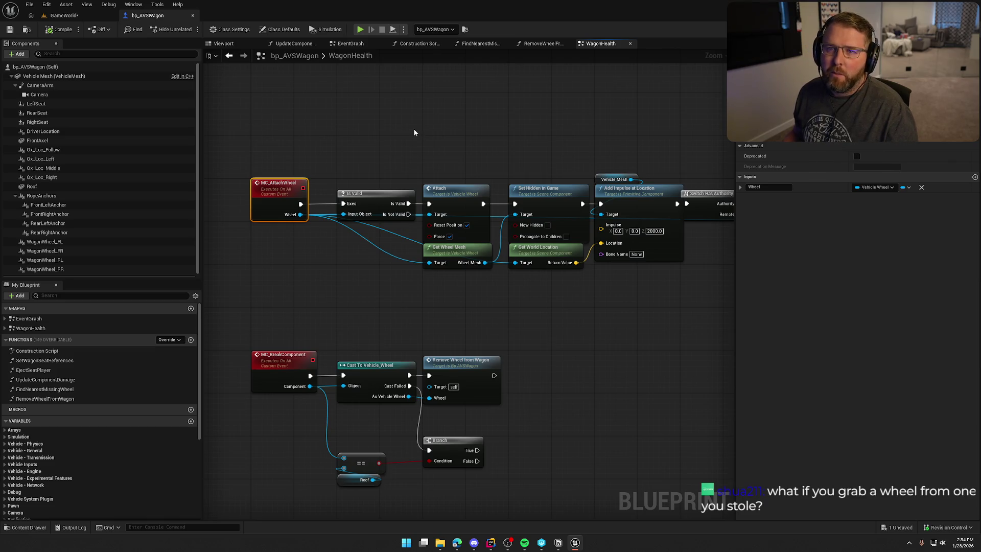
pyautogui.click(412, 132)
pyautogui.moveTo(412, 133); pyautogui.dragTo(413, 126)
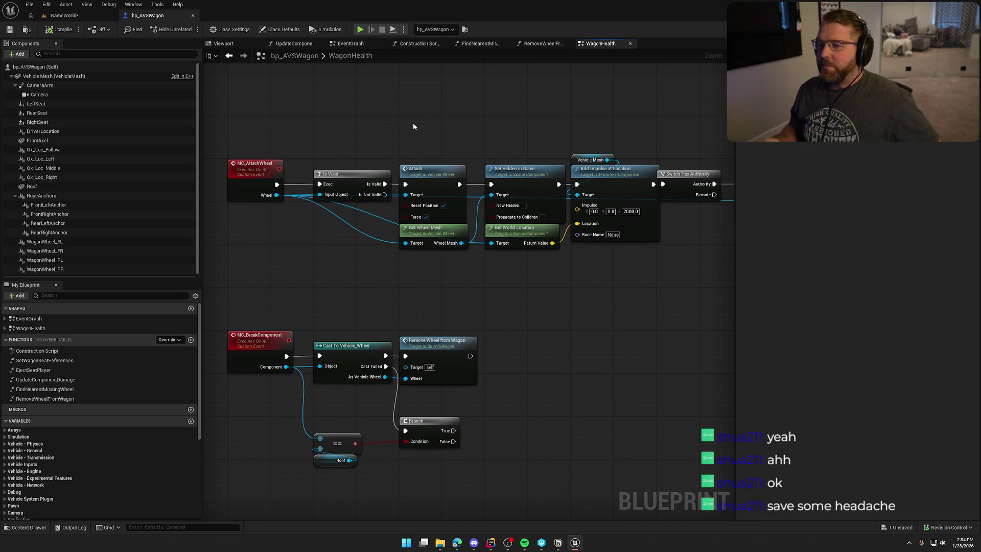
pyautogui.moveTo(499, 290); pyautogui.dragTo(326, 281)
pyautogui.scroll(-6, 358, 276)
pyautogui.moveTo(391, 134)
pyautogui.mouseDown()
pyautogui.moveTo(521, 201)
pyautogui.moveTo(590, 208)
pyautogui.mouseUp()
pyautogui.scroll(5, 414, 178)
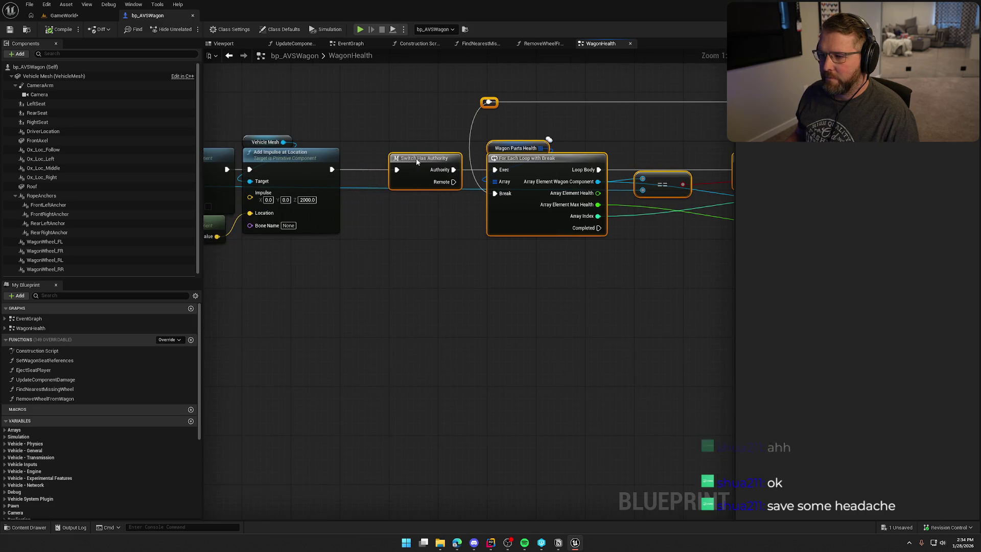
pyautogui.click(335, 254)
pyautogui.moveTo(269, 290)
pyautogui.mouseDown()
pyautogui.moveTo(358, 268)
pyautogui.moveTo(565, 300)
pyautogui.moveTo(471, 249)
pyautogui.moveTo(440, 287)
pyautogui.moveTo(587, 295)
pyautogui.moveTo(606, 326)
pyautogui.mouseUp()
# Step: Add a Boolean input named Is New Wheel to the MC_AttachWheel event
pyautogui.click(276, 194)
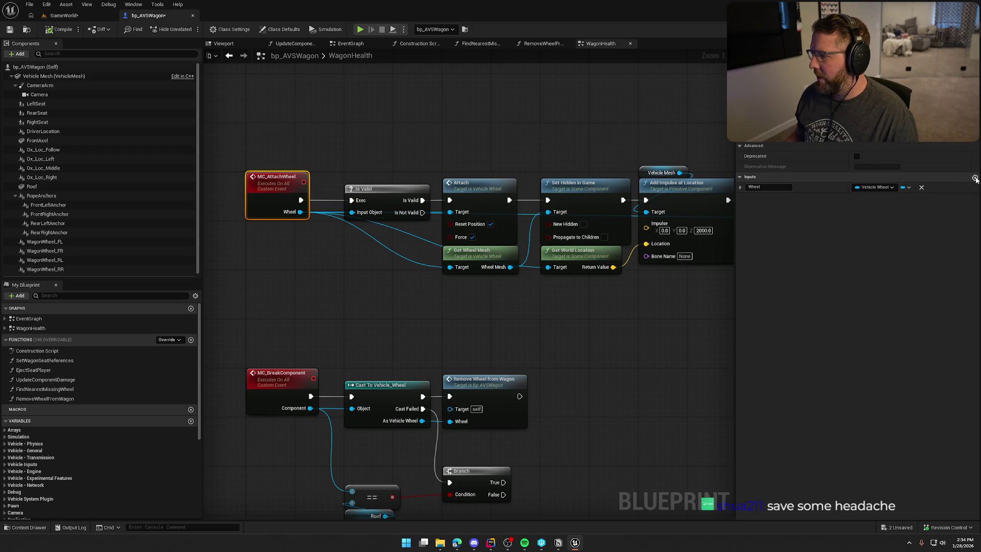
pyautogui.click(974, 176)
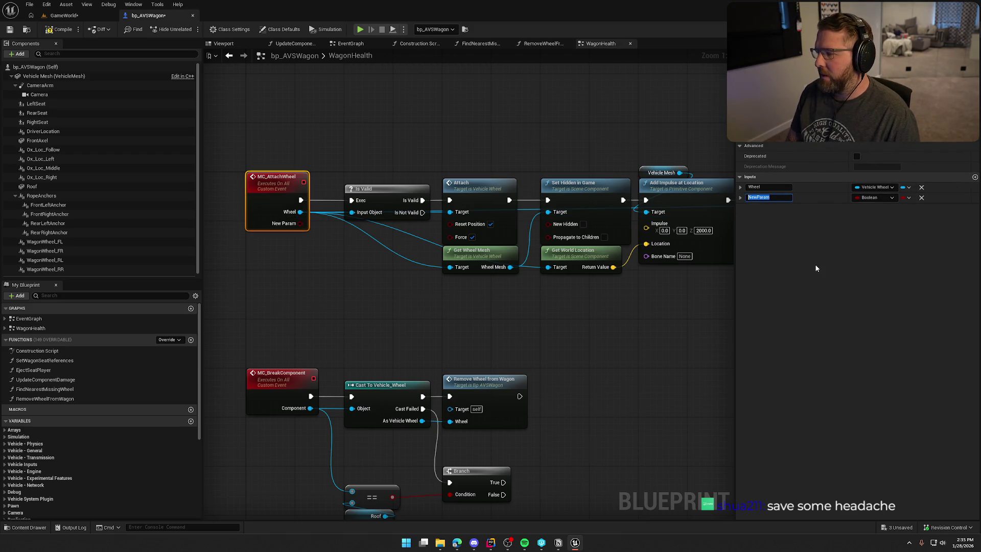
pyautogui.write('is')
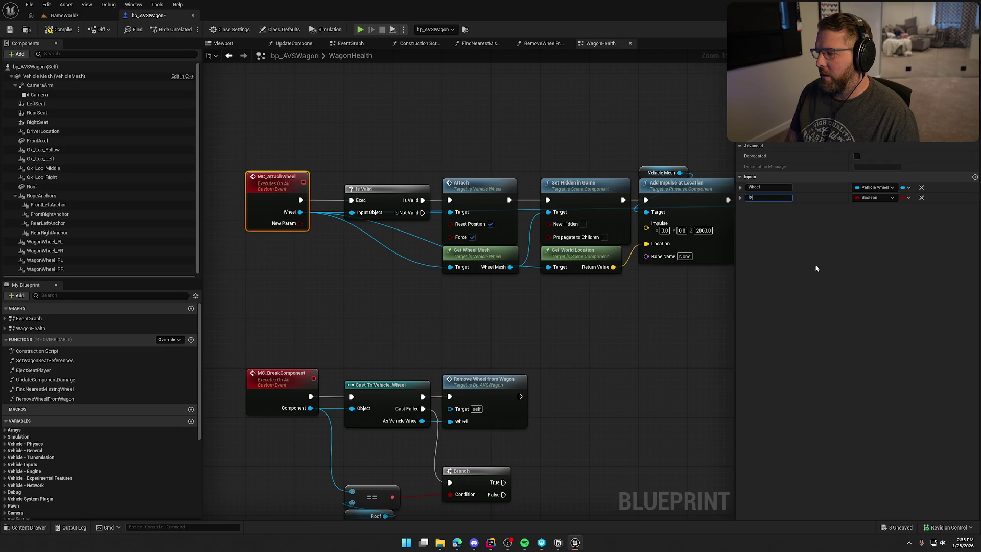
pyautogui.press('BackSpace')
pyautogui.press('BackSpace')
pyautogui.write('I')
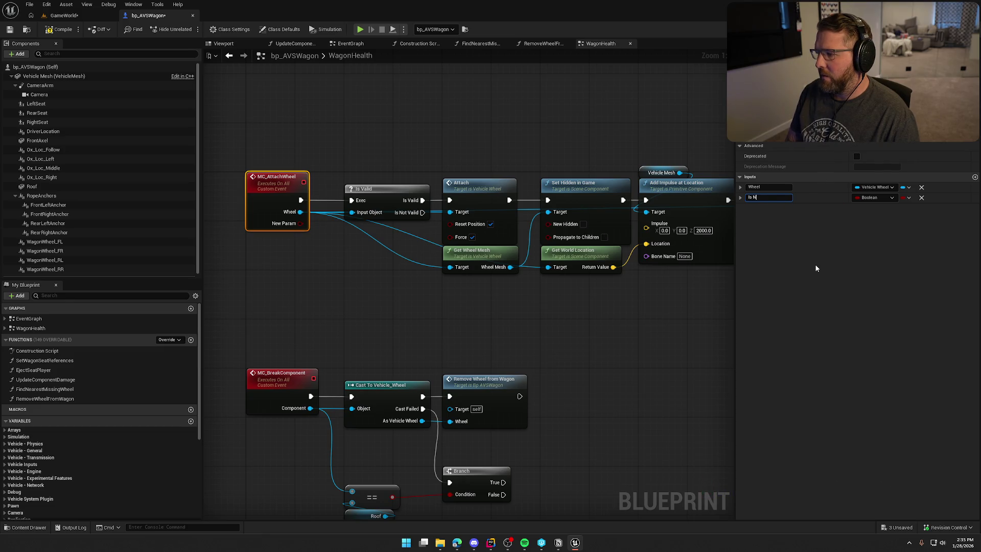
pyautogui.write('el')
pyautogui.press('Return')
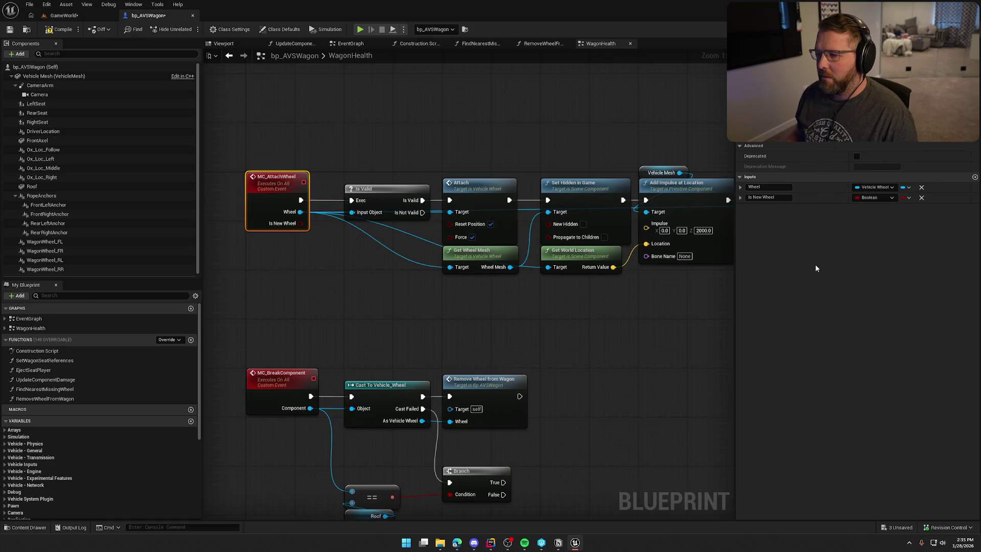
# Step: Add a Select node feeding the Item Health input, placed below the loop
pyautogui.scroll(-2, 582, 315)
pyautogui.moveTo(586, 325)
pyautogui.mouseDown()
pyautogui.moveTo(537, 311)
pyautogui.moveTo(483, 313)
pyautogui.mouseUp()
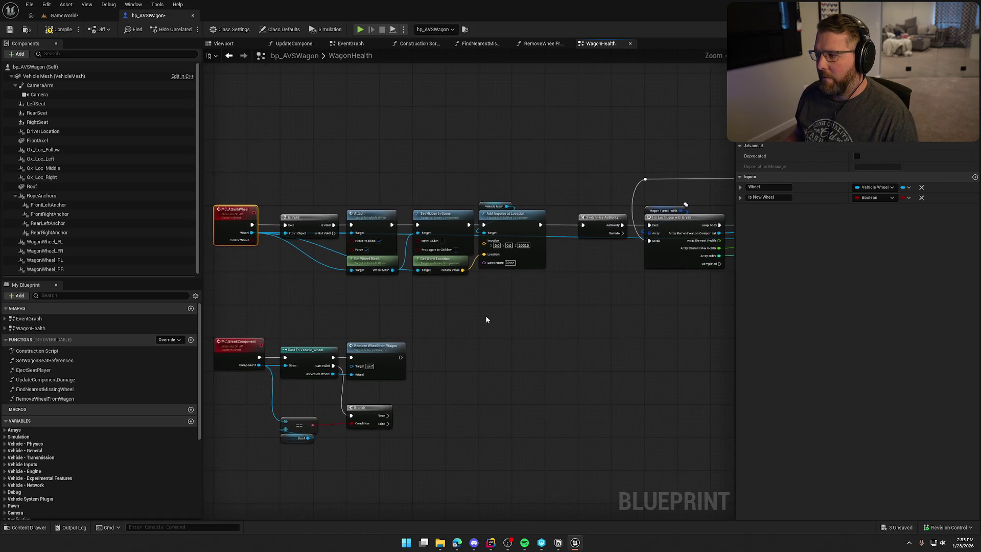
pyautogui.scroll(2, 351, 291)
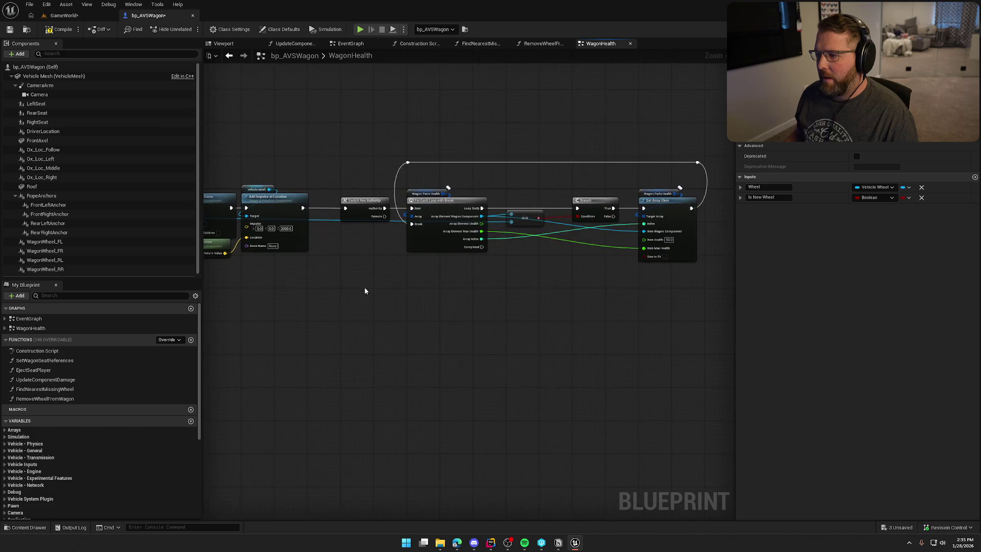
pyautogui.scroll(1, 634, 235)
pyautogui.moveTo(634, 235); pyautogui.dragTo(529, 275)
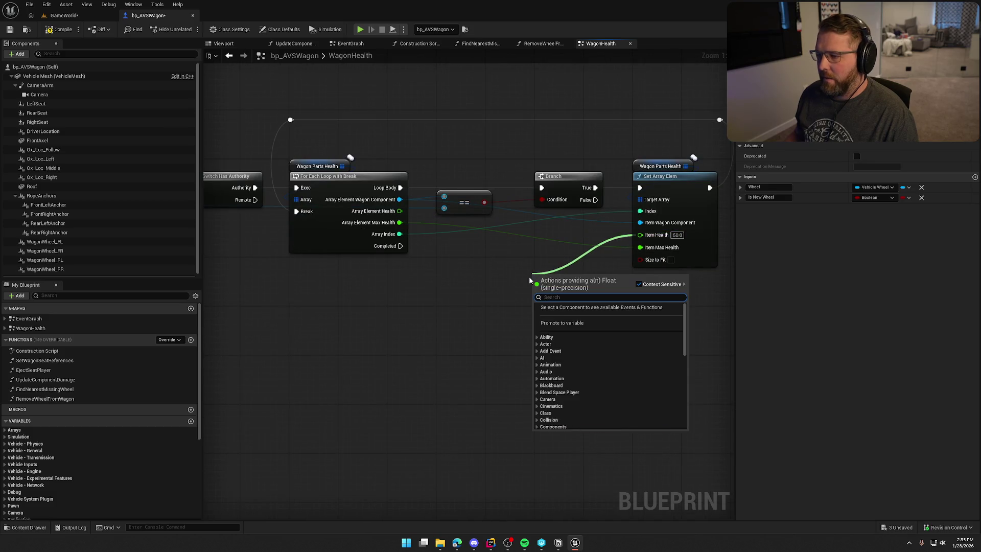
pyautogui.write('selec')
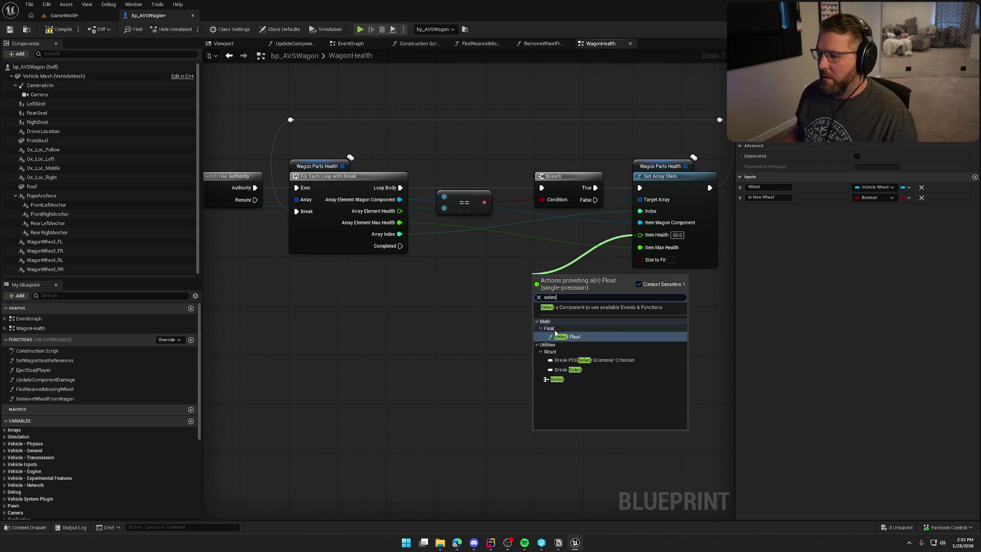
pyautogui.click(563, 381)
pyautogui.moveTo(567, 277); pyautogui.dragTo(478, 255)
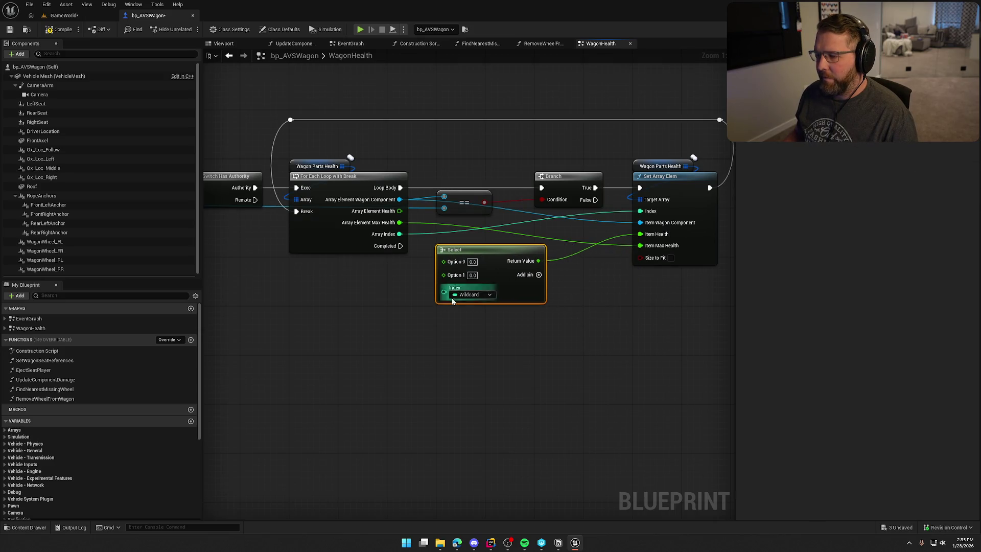
# Step: Wire Is New Wheel into the Select node's Index, undoing an accidental variable promotion
pyautogui.scroll(-4, 611, 336)
pyautogui.moveTo(262, 233); pyautogui.dragTo(629, 276)
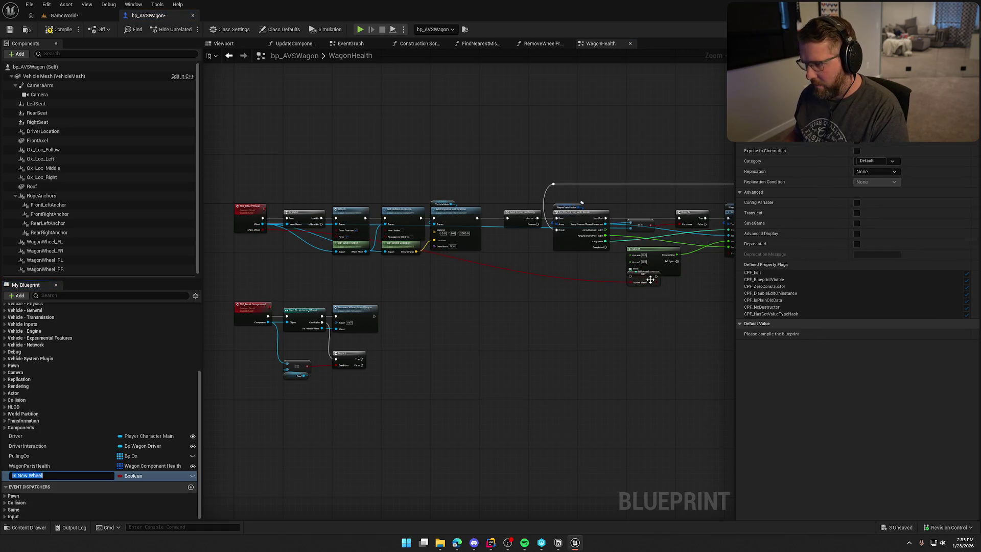
pyautogui.moveTo(649, 280); pyautogui.dragTo(571, 304)
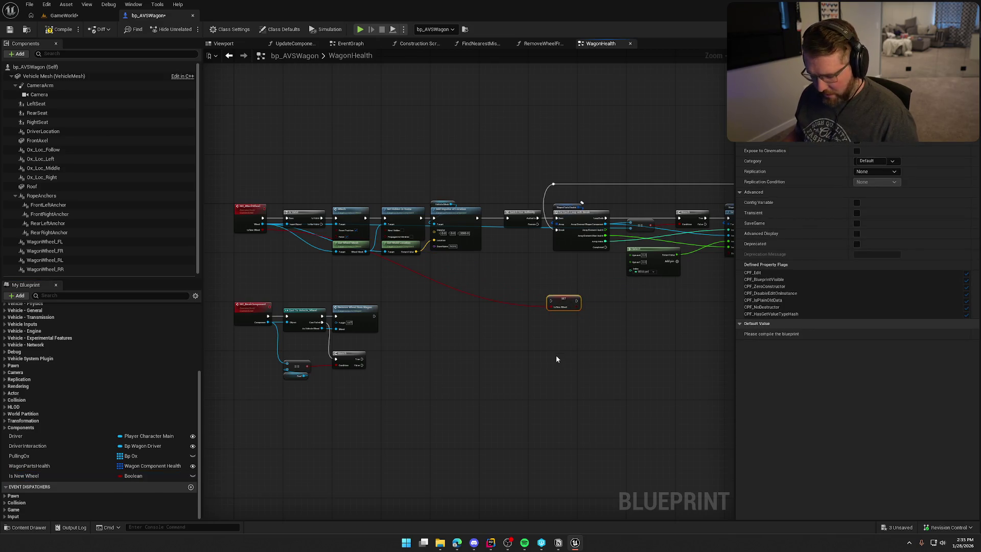
pyautogui.hotkey('ctrl', 'z')
pyautogui.moveTo(263, 229); pyautogui.dragTo(630, 273)
pyautogui.scroll(3, 614, 281)
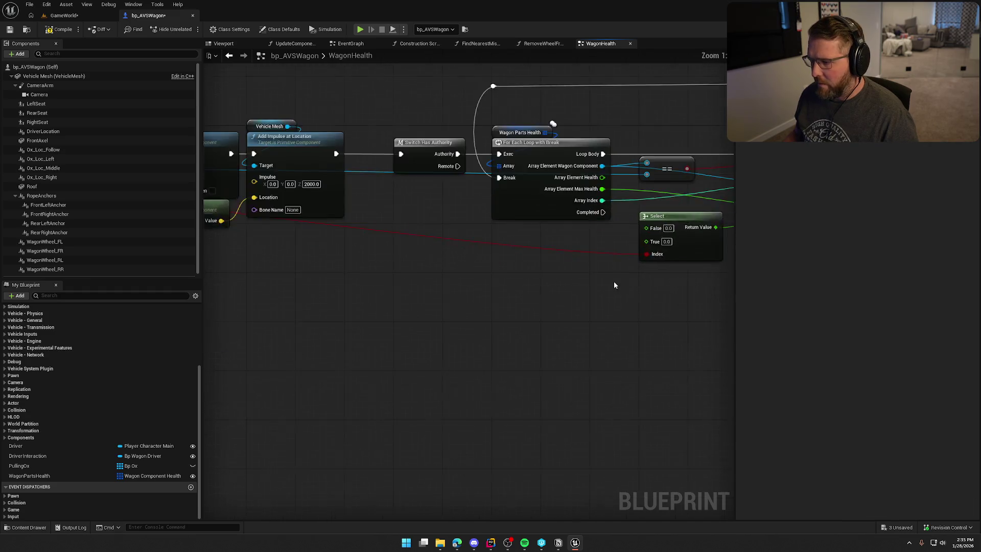
pyautogui.scroll(-1, 406, 307)
# Step: Set the Select node's False value to 50 and connect Max Health to True
pyautogui.click(474, 254)
pyautogui.write('100')
pyautogui.press('Return')
pyautogui.click(474, 240)
pyautogui.write('50')
pyautogui.press('Return')
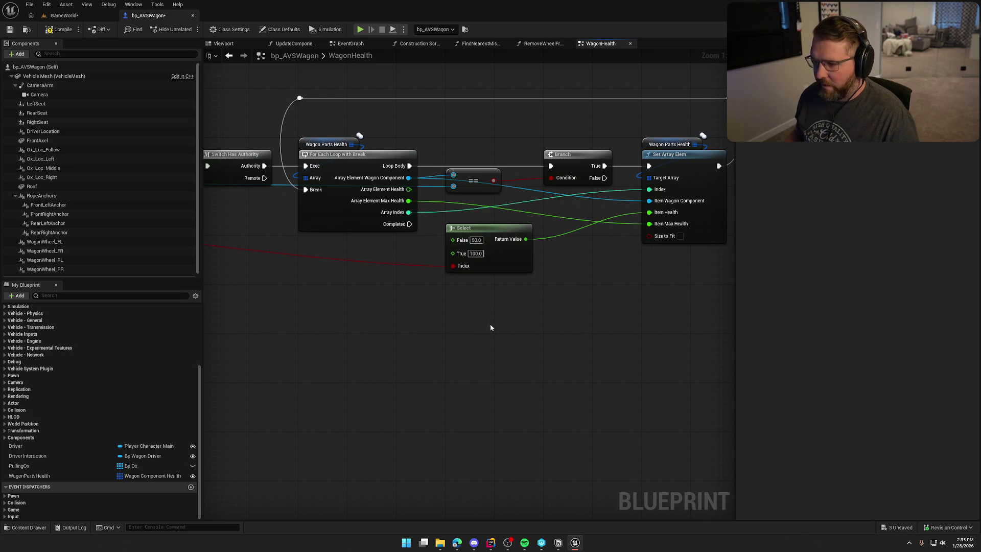
pyautogui.moveTo(453, 254); pyautogui.dragTo(408, 202)
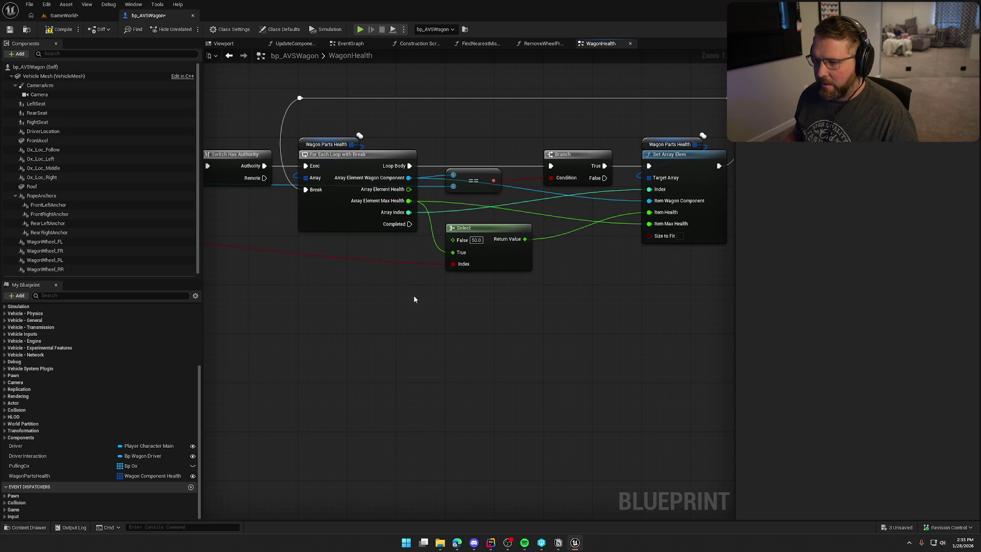
pyautogui.moveTo(482, 257)
pyautogui.mouseDown()
pyautogui.moveTo(484, 271)
pyautogui.moveTo(480, 252)
pyautogui.mouseUp()
pyautogui.click(481, 244)
# Step: Compile bp_AVSWagon and reselect the MC_AttachWheel event
pyautogui.scroll(-3, 564, 325)
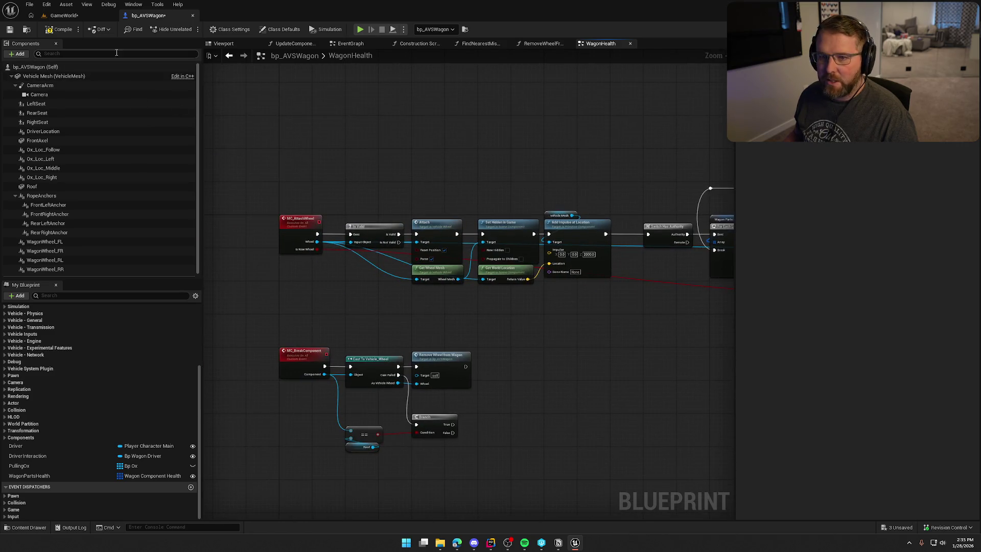
pyautogui.click(62, 31)
pyautogui.moveTo(344, 101)
pyautogui.mouseDown()
pyautogui.moveTo(379, 126)
pyautogui.moveTo(323, 144)
pyautogui.mouseUp()
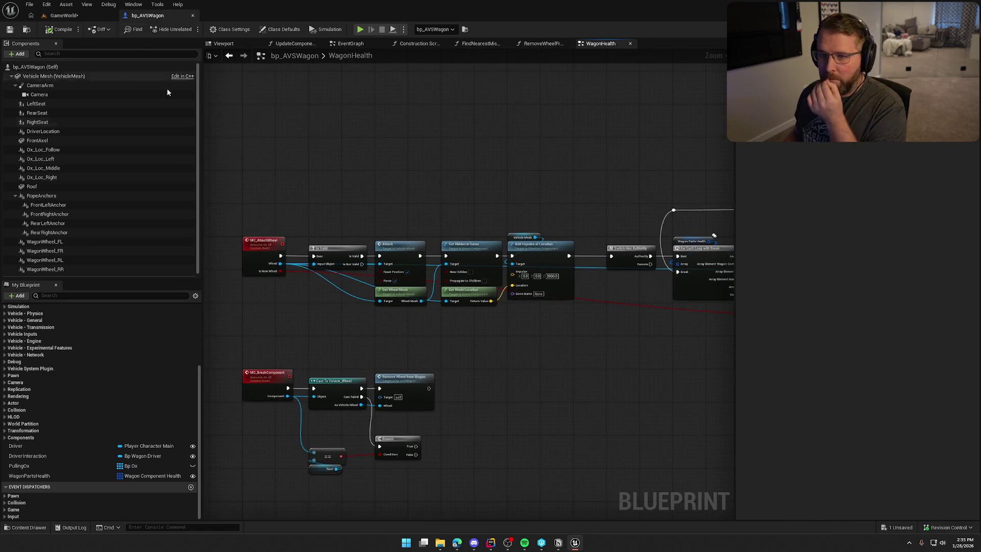
pyautogui.click(257, 244)
pyautogui.hotkey('ctrl', 'space')
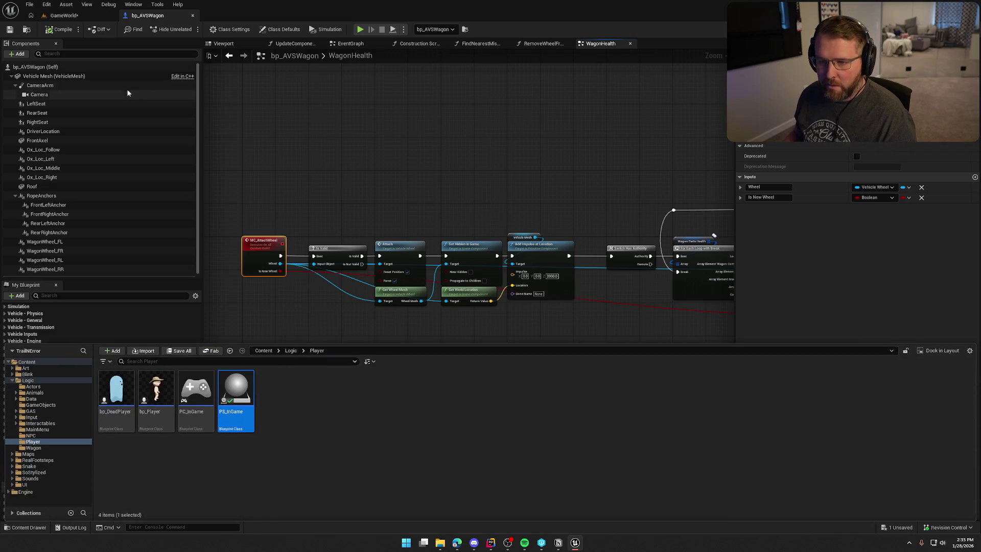
# Step: Open bp_WagonWheel from the Interactables/Items folder
pyautogui.click(27, 30)
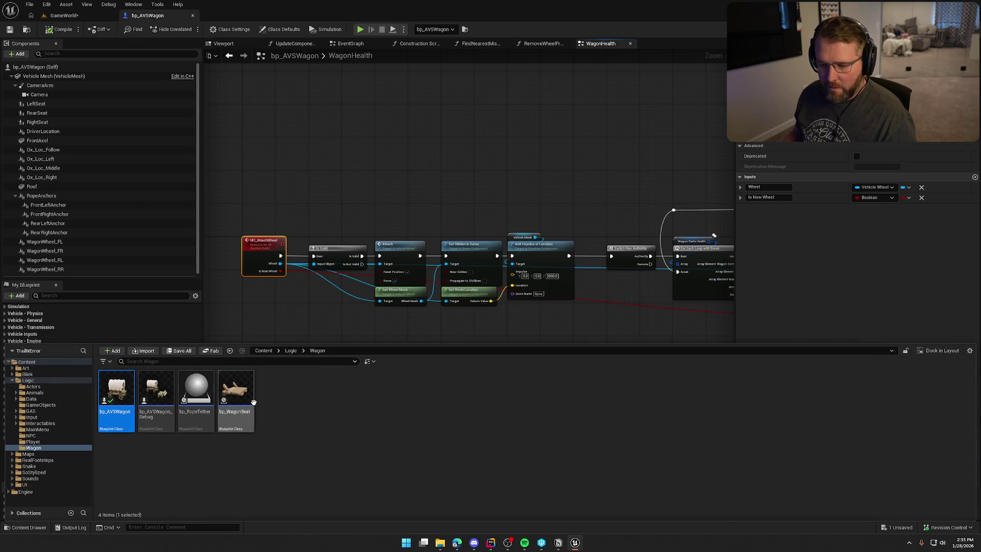
pyautogui.click(40, 423)
pyautogui.click(117, 385)
pyautogui.doubleClick(117, 386)
pyautogui.doubleClick(593, 391)
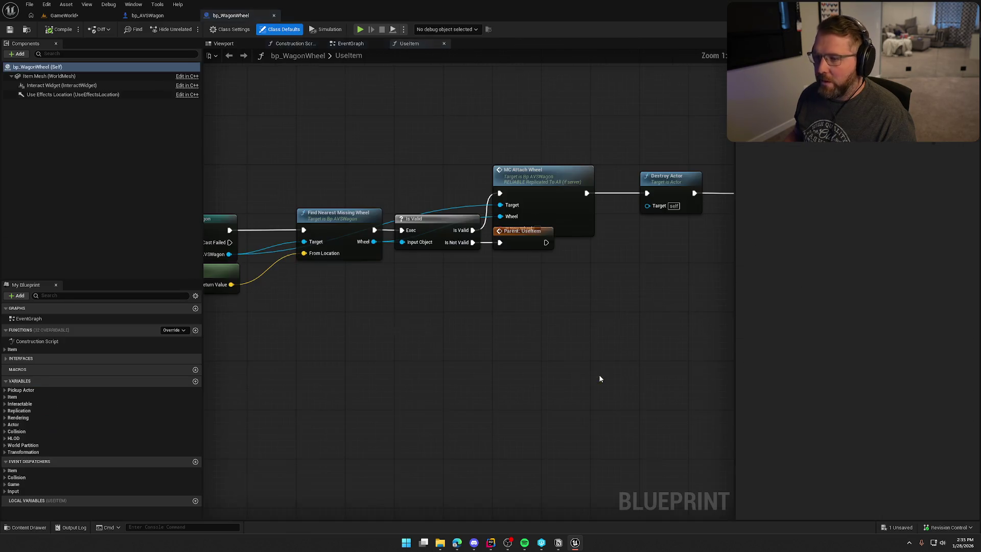
# Step: Move Parent: UseItem below MC Attach Wheel in the UseItem graph and save
pyautogui.moveTo(454, 119)
pyautogui.mouseDown()
pyautogui.moveTo(536, 164)
pyautogui.moveTo(628, 266)
pyautogui.mouseUp()
pyautogui.click(453, 256)
pyautogui.moveTo(453, 256); pyautogui.dragTo(451, 299)
pyautogui.moveTo(528, 289)
pyautogui.mouseDown()
pyautogui.moveTo(595, 285)
pyautogui.moveTo(624, 262)
pyautogui.moveTo(620, 236)
pyautogui.moveTo(569, 203)
pyautogui.mouseUp()
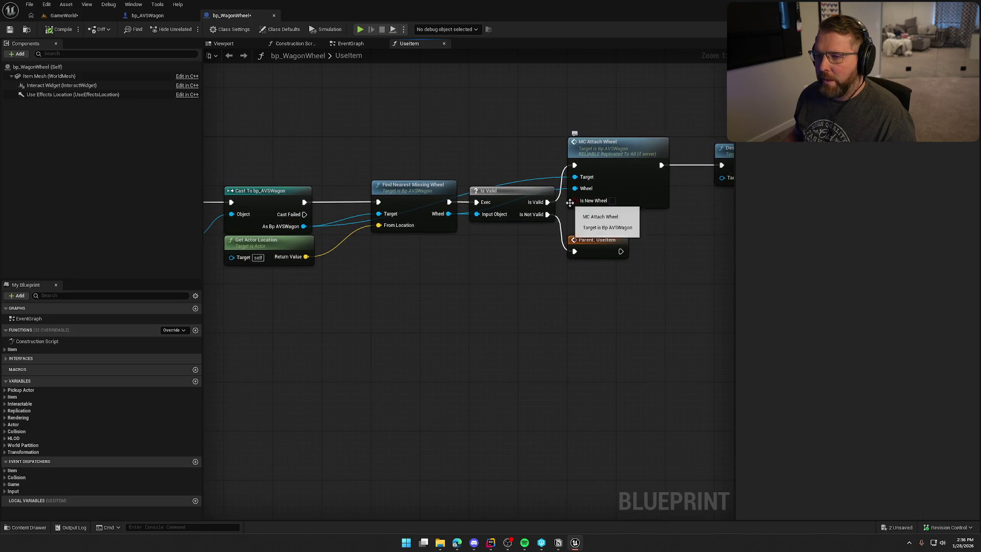
pyautogui.moveTo(375, 292); pyautogui.dragTo(420, 289)
pyautogui.hotkey('ctrl', 's')
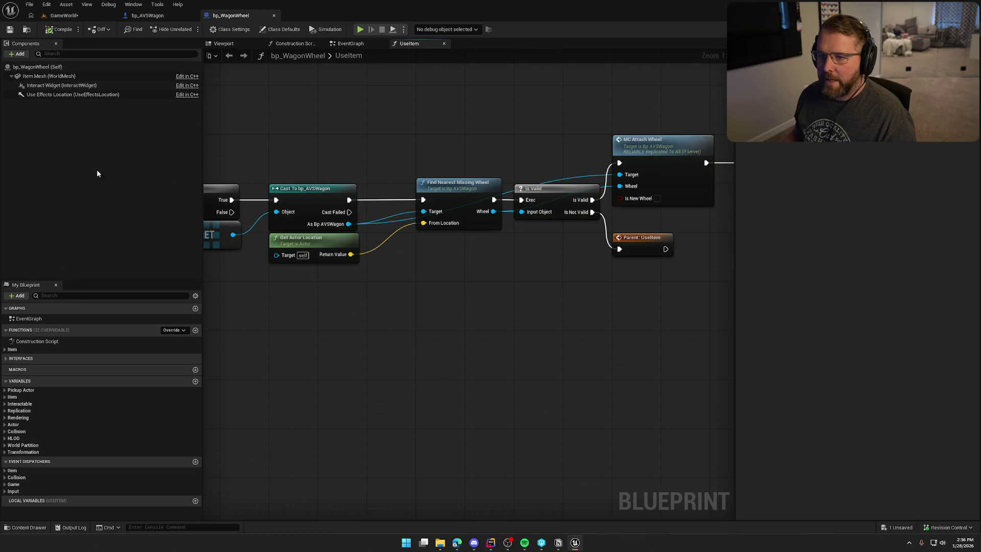
pyautogui.moveTo(309, 374); pyautogui.dragTo(346, 372)
pyautogui.scroll(-3, 345, 373)
pyautogui.scroll(3, 432, 389)
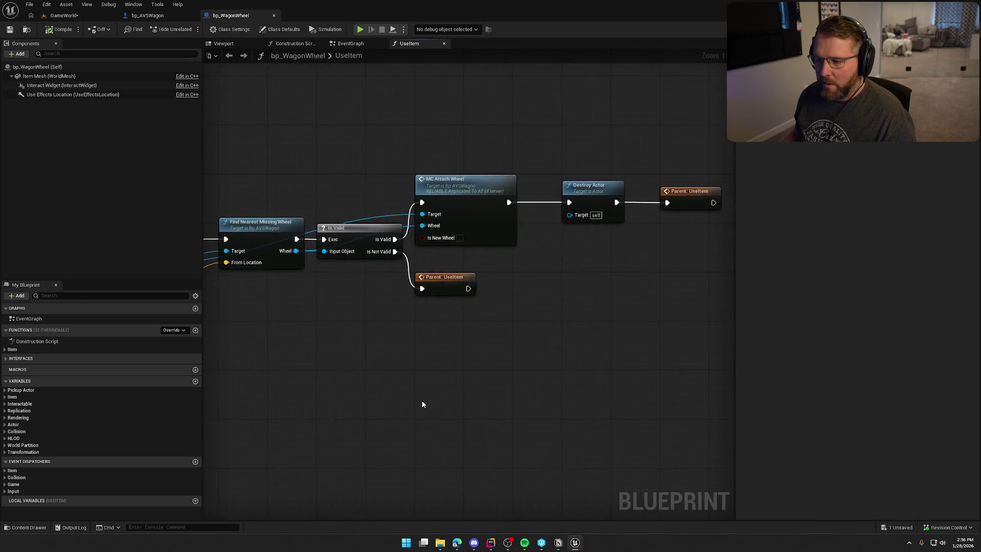
pyautogui.moveTo(405, 354)
pyautogui.mouseDown()
pyautogui.moveTo(436, 337)
pyautogui.moveTo(358, 319)
pyautogui.mouseUp()
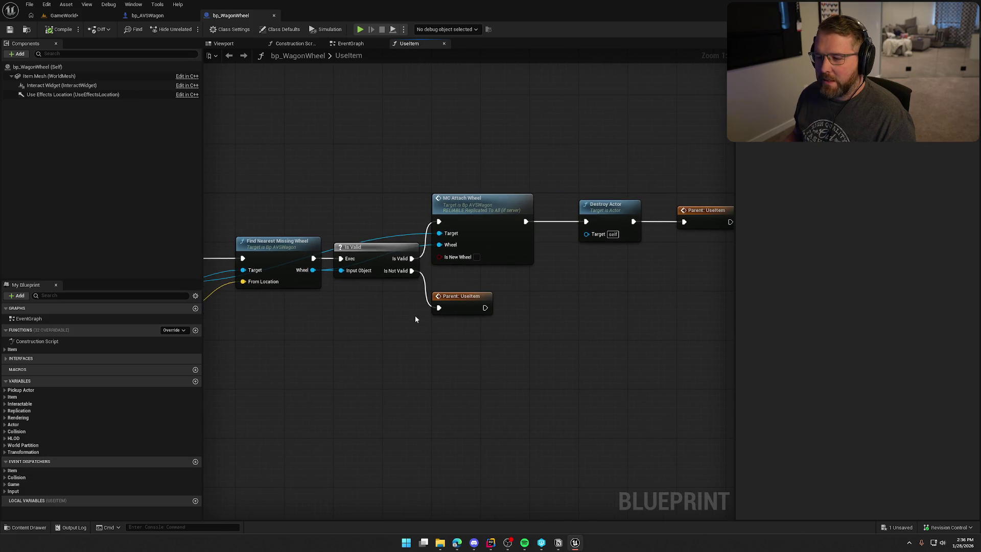
# Step: Promote MC Attach Wheel's Is New Wheel pin to a variable and save
pyautogui.moveTo(440, 257)
pyautogui.mouseDown()
pyautogui.moveTo(392, 313)
pyautogui.moveTo(384, 298)
pyautogui.mouseUp()
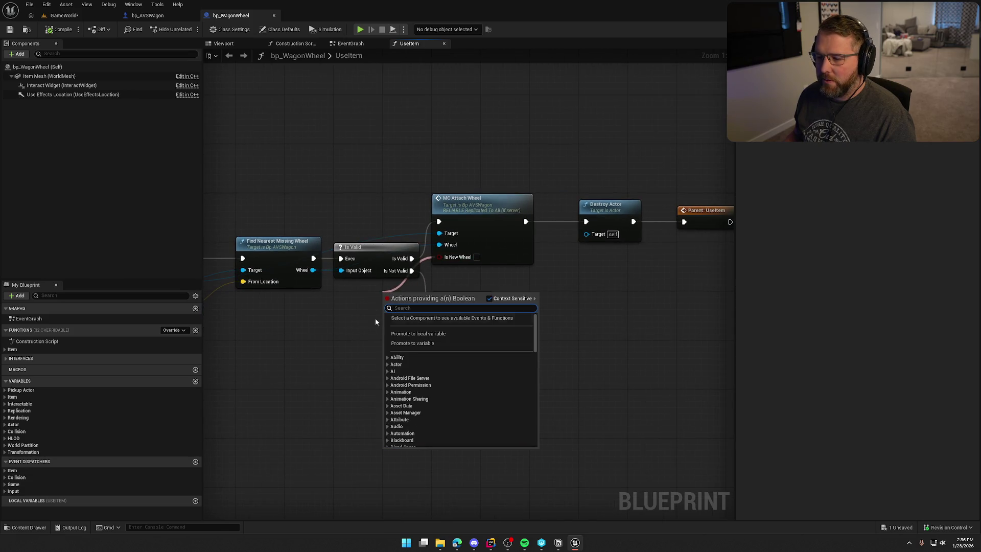
pyautogui.click(424, 342)
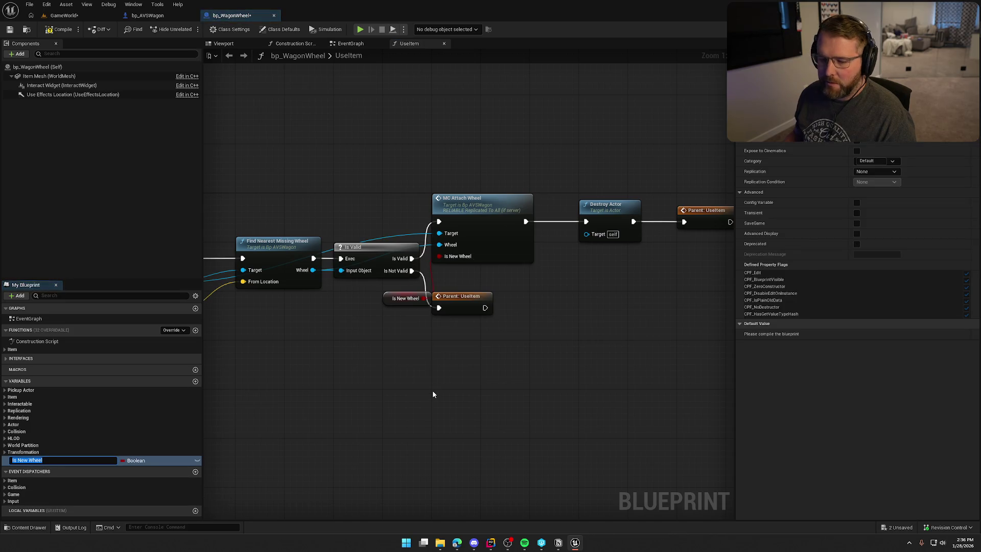
pyautogui.moveTo(402, 300)
pyautogui.mouseDown()
pyautogui.moveTo(388, 292)
pyautogui.moveTo(449, 272)
pyautogui.mouseUp()
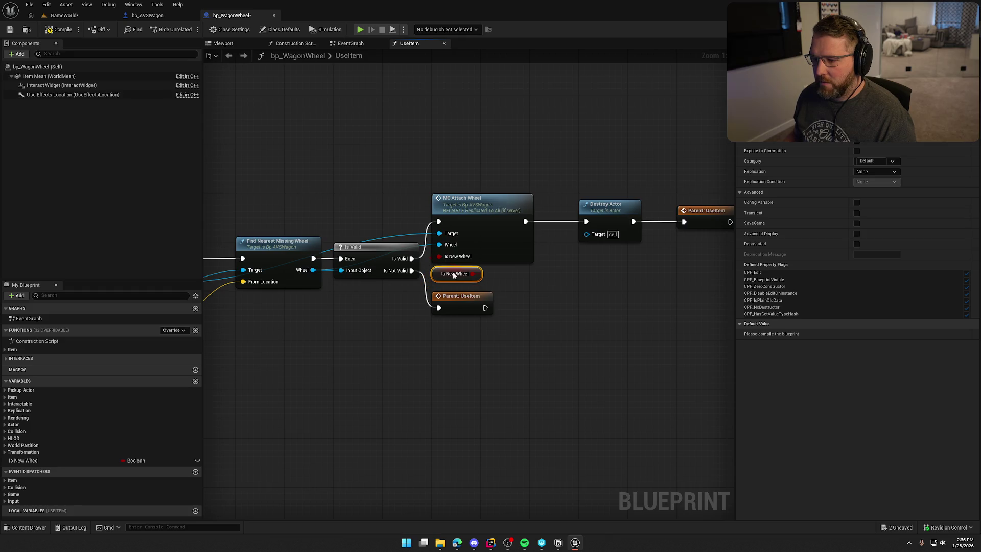
pyautogui.click(875, 172)
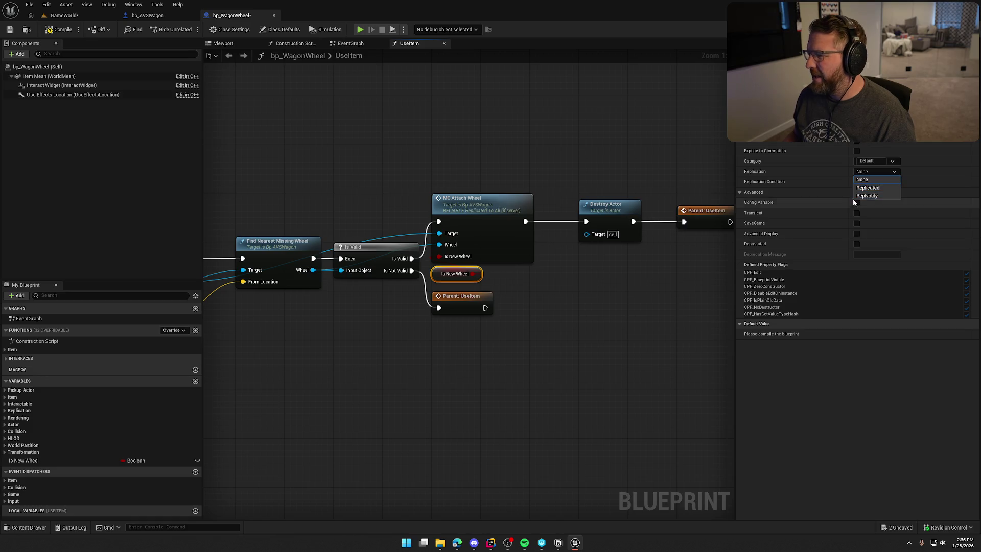
pyautogui.click(875, 172)
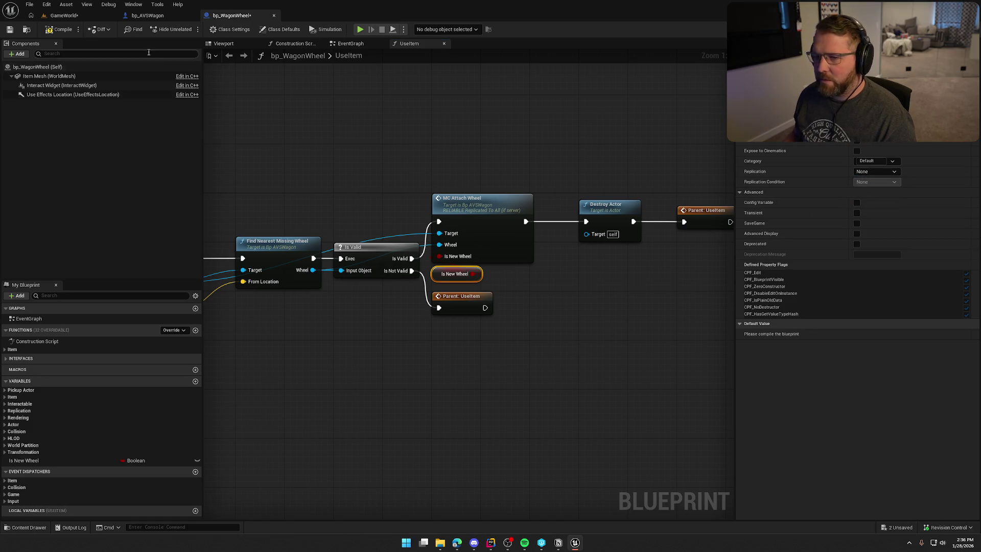
pyautogui.hotkey('ctrl', 's')
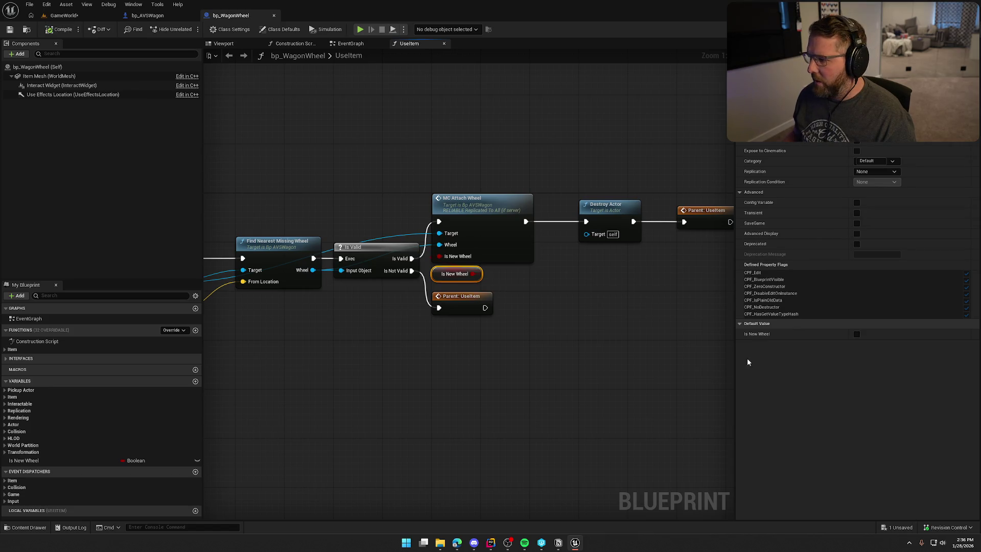
# Step: Default Is New Wheel to true, expose it on spawn, and compile
pyautogui.click(857, 334)
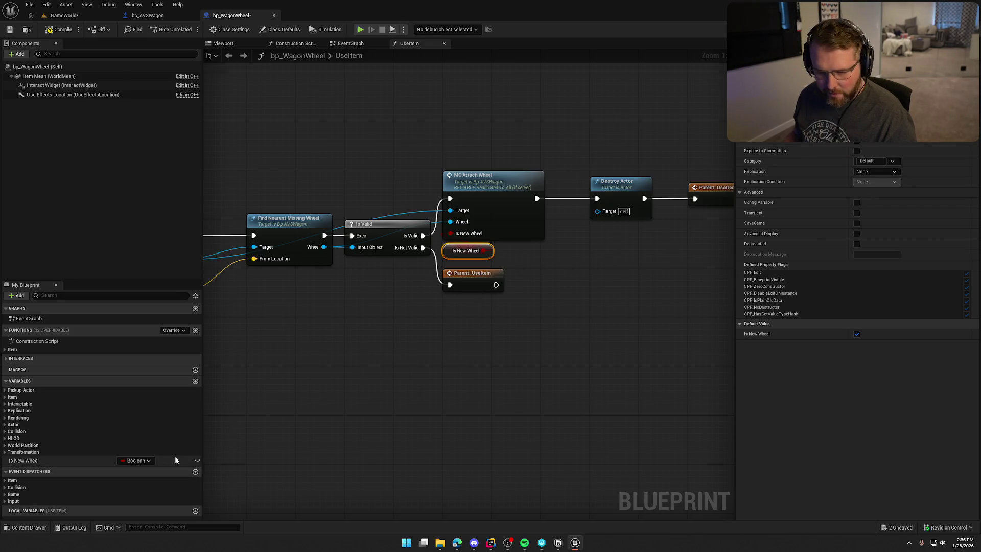
pyautogui.click(196, 461)
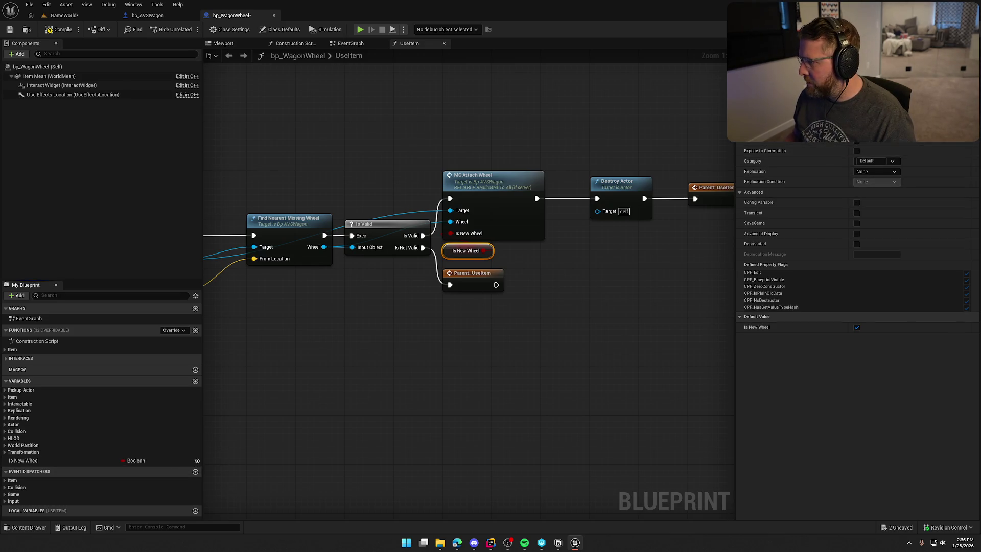
pyautogui.click(61, 29)
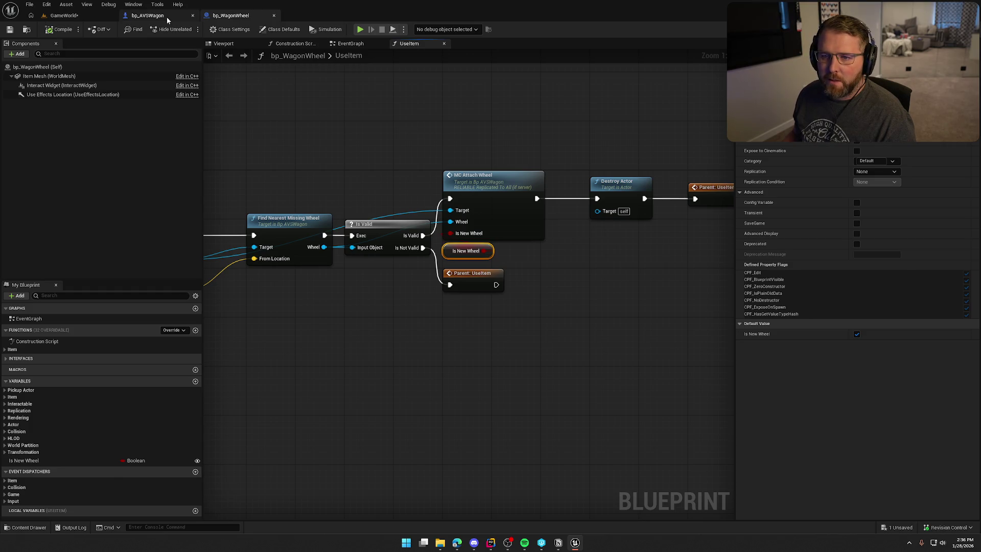
# Step: Refresh the SpawnActor node in RemoveWheelFromWagon so it gains an unticked Is New Wheel input
pyautogui.click(148, 15)
pyautogui.click(543, 43)
pyautogui.scroll(4, 476, 235)
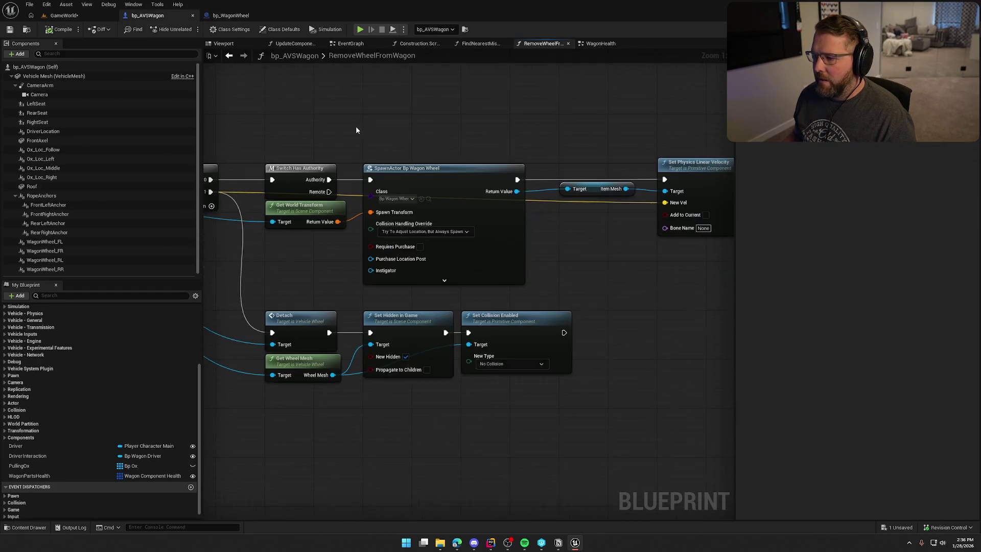
pyautogui.click(482, 231)
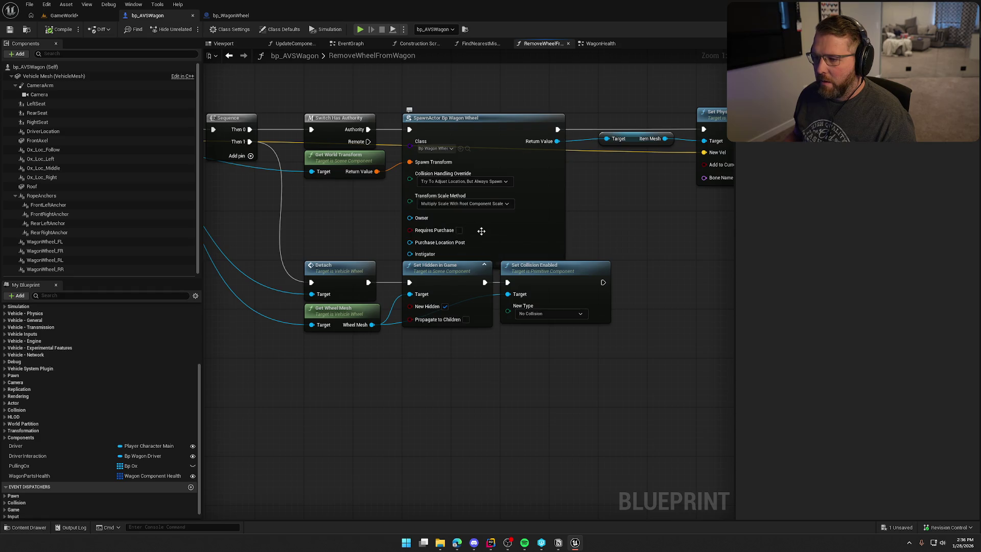
pyautogui.rightClick(543, 188)
pyautogui.click(569, 246)
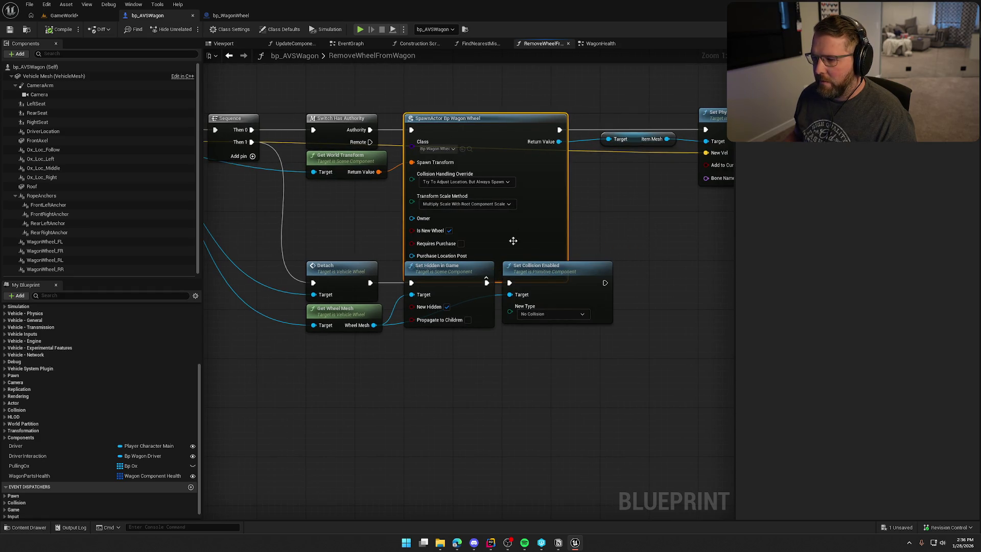
pyautogui.click(494, 278)
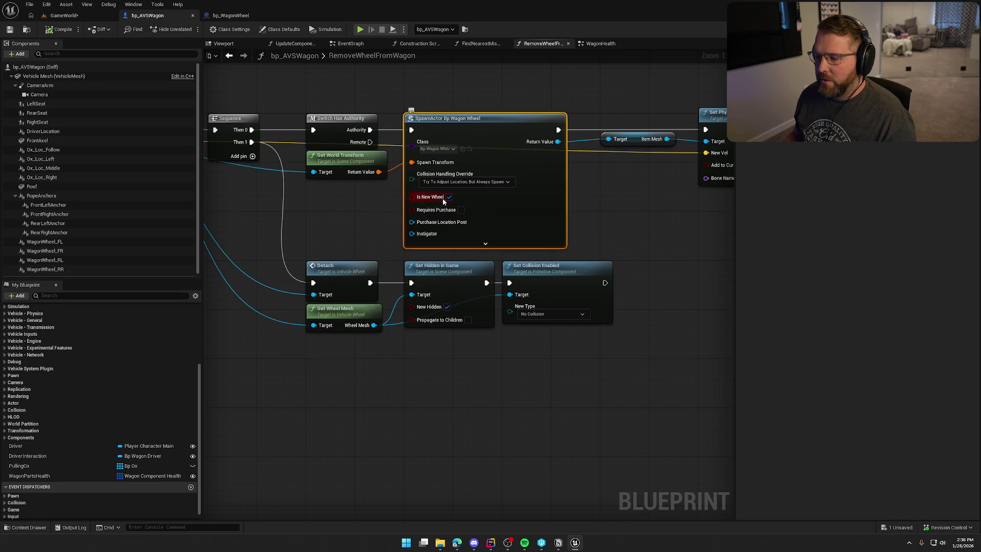
pyautogui.moveTo(443, 200); pyautogui.dragTo(517, 212)
pyautogui.moveTo(397, 215)
pyautogui.mouseDown()
pyautogui.moveTo(521, 227)
pyautogui.moveTo(383, 237)
pyautogui.mouseUp()
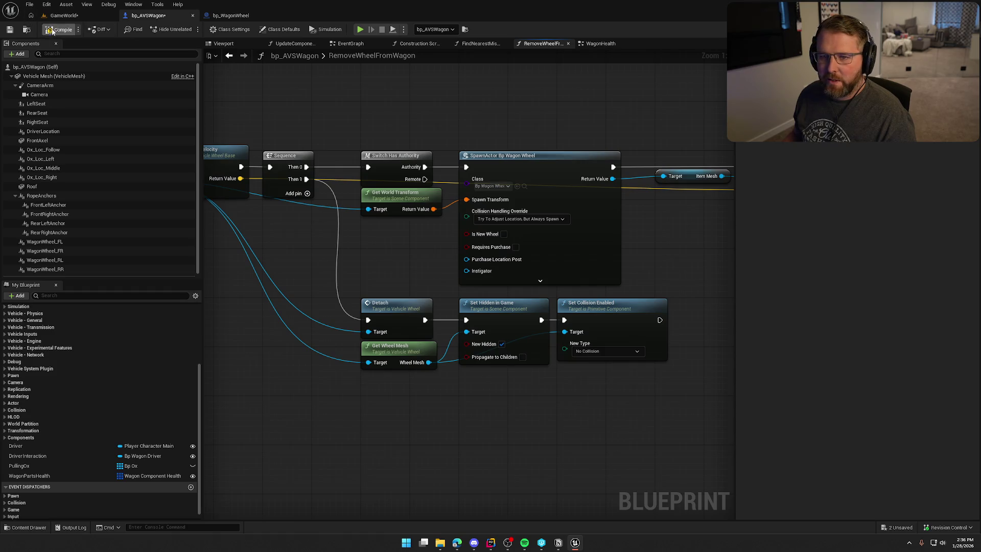
# Step: Compile bp_AVSWagon and return to the GameWorld level
pyautogui.click(231, 16)
pyautogui.click(37, 460)
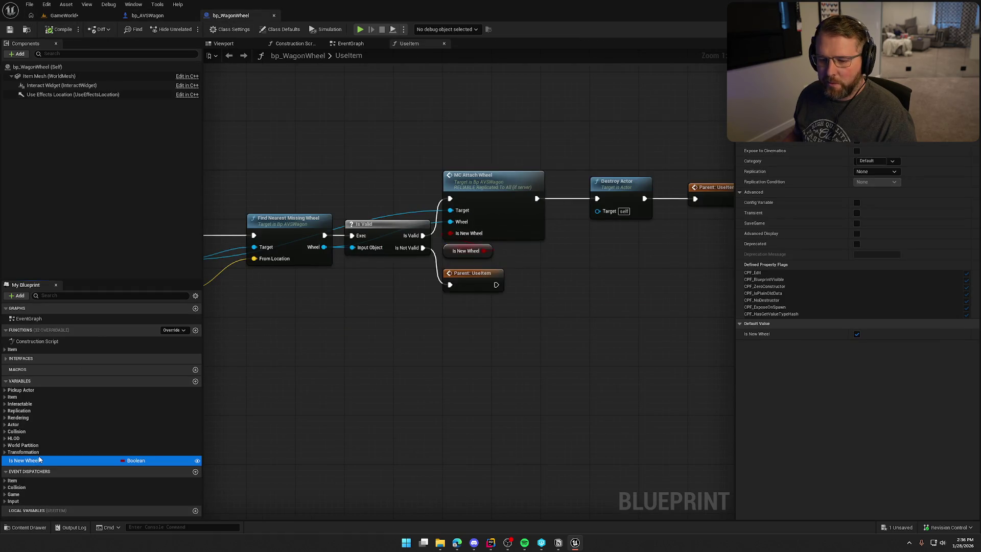
pyautogui.click(64, 15)
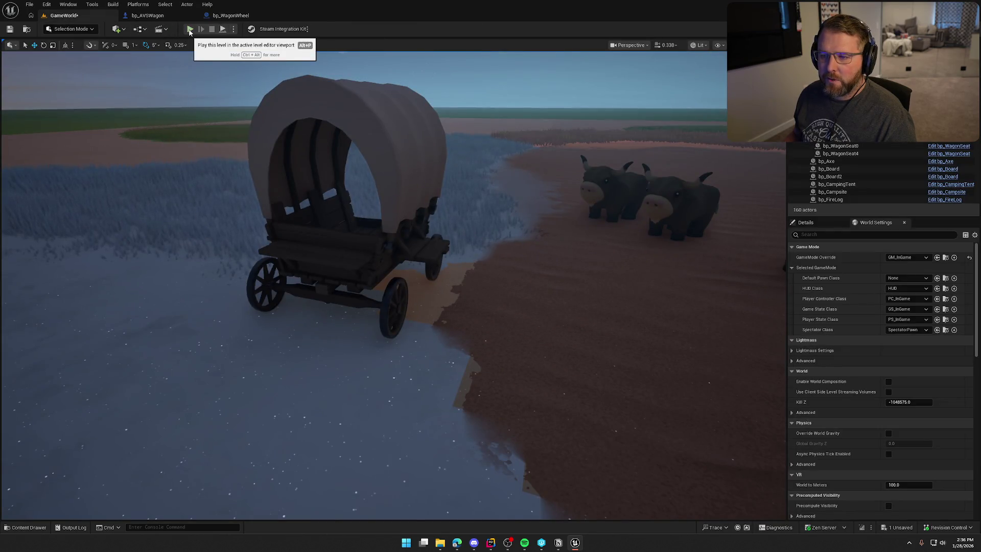
# Step: Switch to bp_AVSWagon and open its WagonHealth graph
pyautogui.click(159, 16)
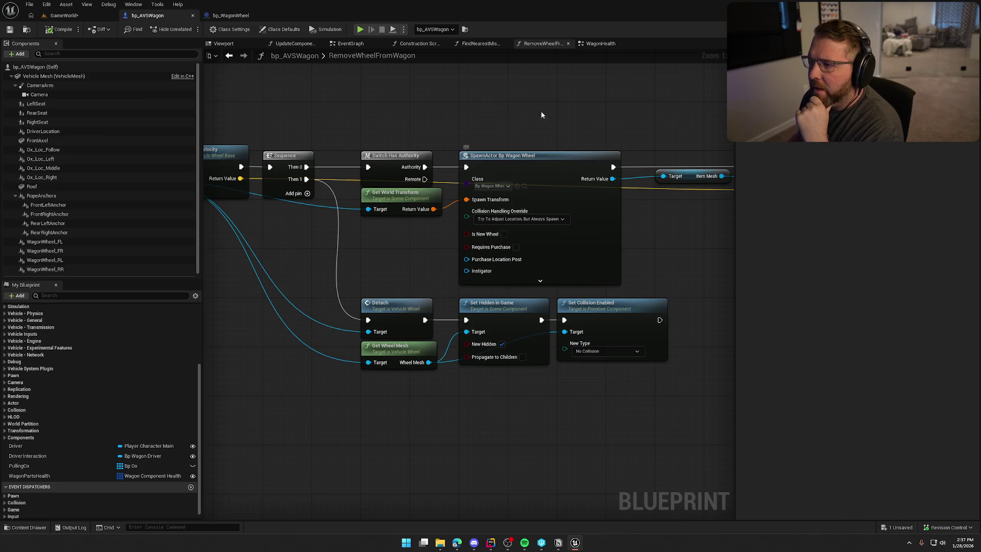
pyautogui.click(598, 44)
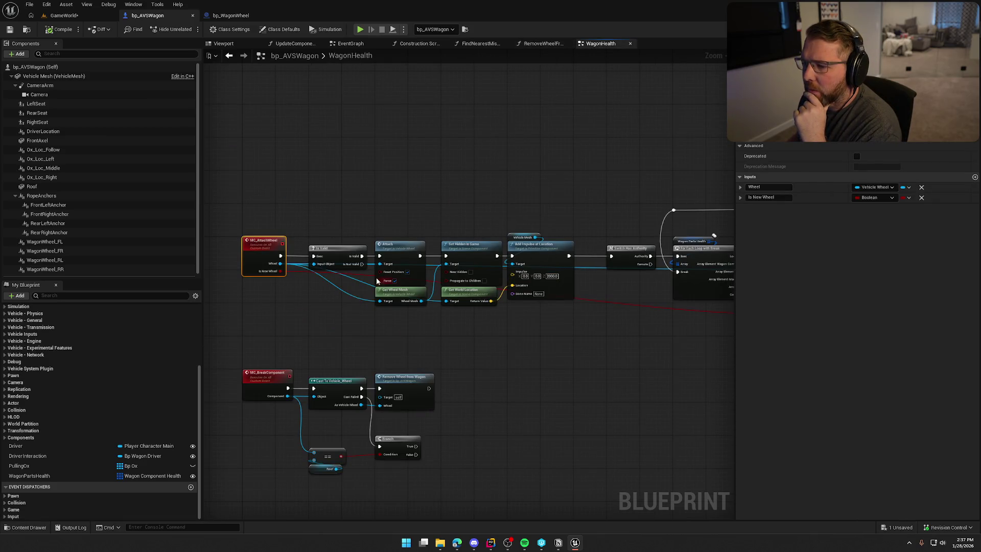
# Step: Look over the health loop and AttachWheel events, then switch to GameWorld and Save All
pyautogui.moveTo(501, 310); pyautogui.dragTo(333, 303)
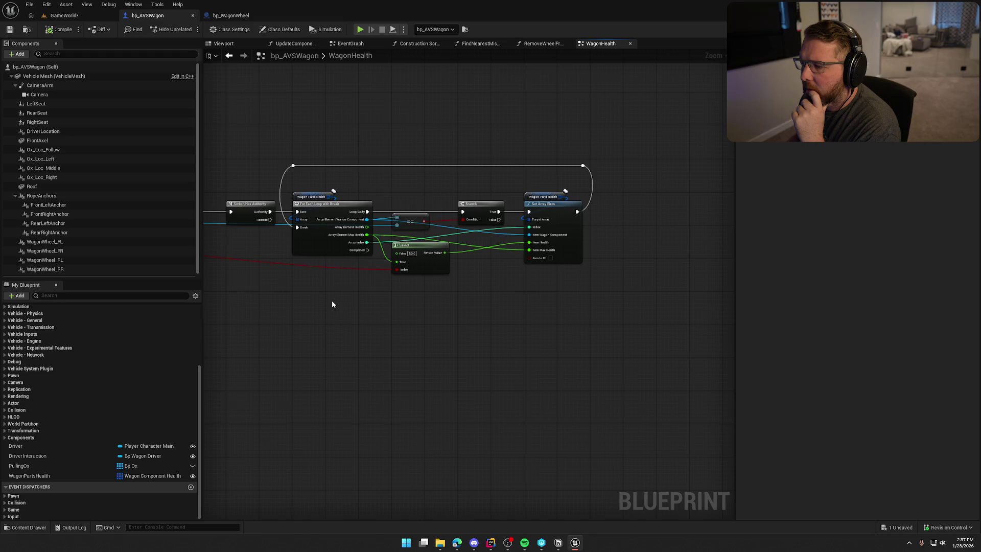
pyautogui.scroll(2, 332, 303)
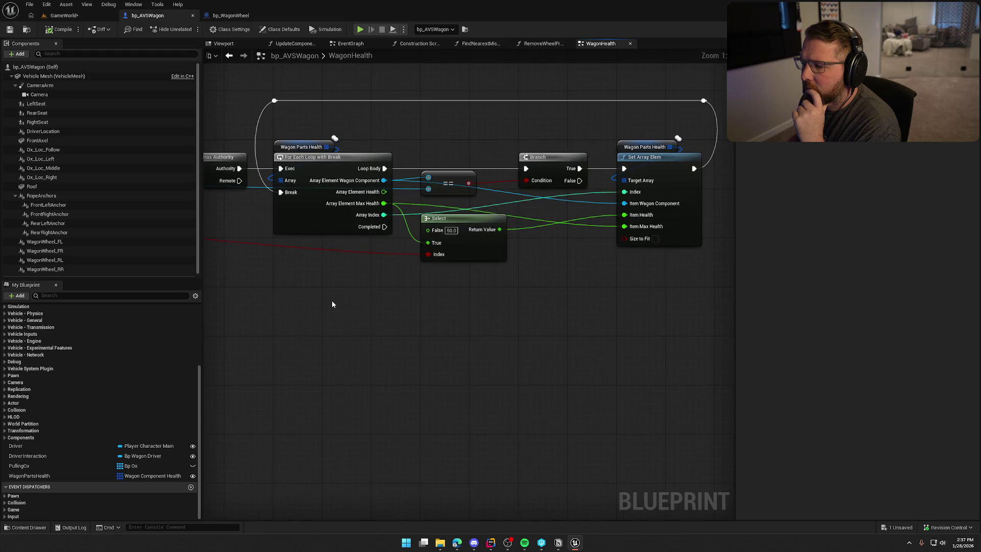
pyautogui.scroll(-1, 497, 316)
pyautogui.moveTo(497, 316)
pyautogui.mouseDown()
pyautogui.moveTo(571, 333)
pyautogui.moveTo(548, 330)
pyautogui.mouseUp()
pyautogui.moveTo(396, 307); pyautogui.dragTo(462, 289)
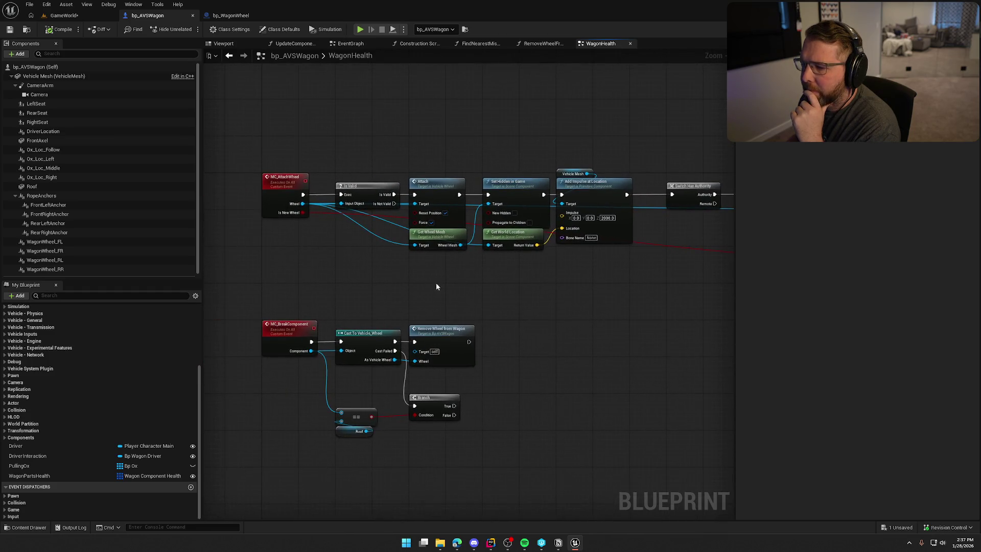
pyautogui.click(64, 15)
pyautogui.click(10, 29)
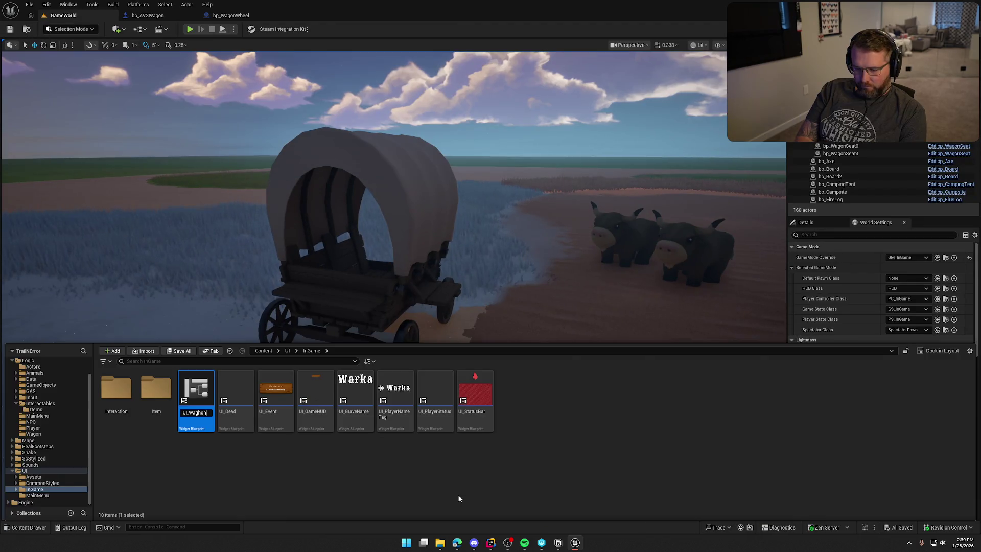
# Step: Name the new widget blueprint UI_WagonHealth and save
pyautogui.write('alth')
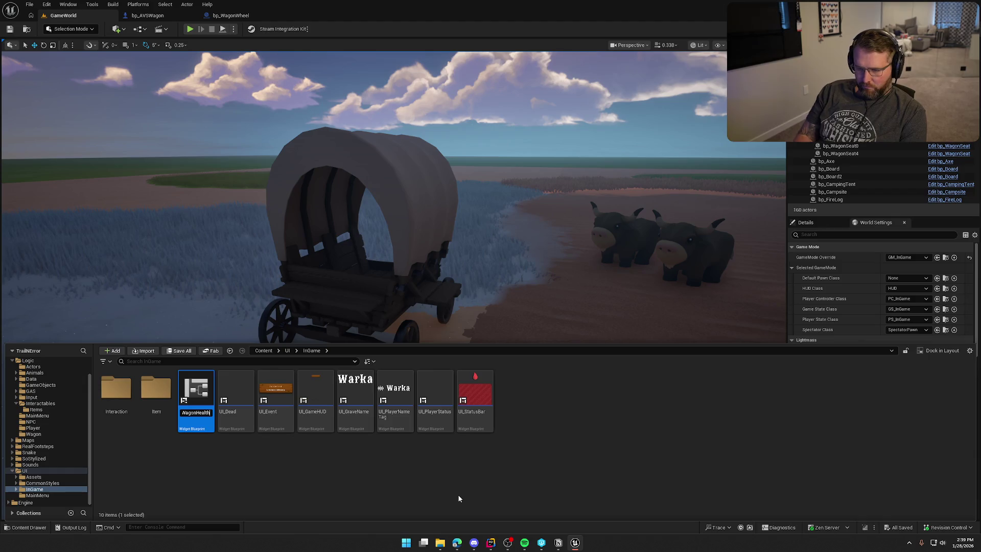
pyautogui.click(458, 495)
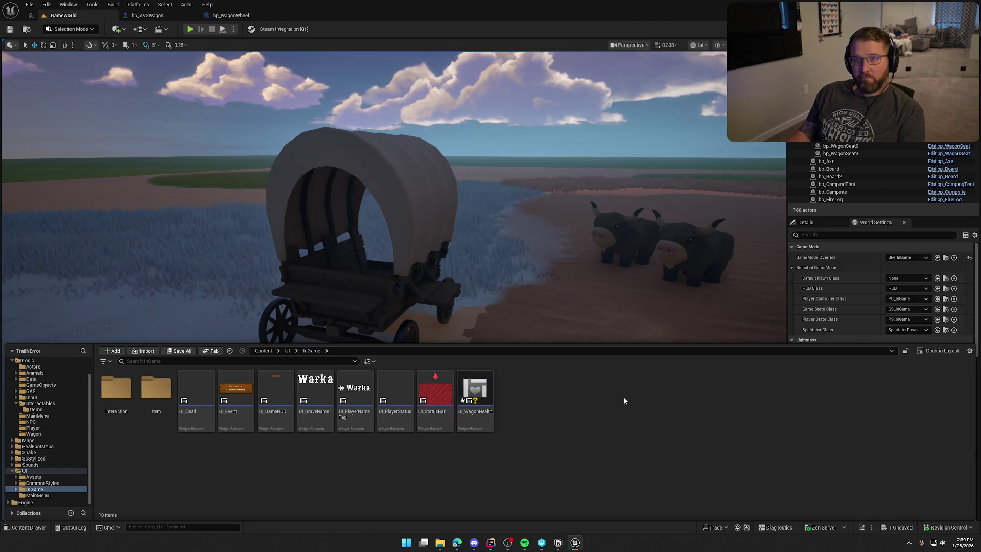
pyautogui.click(475, 399)
pyautogui.hotkey('ctrl', 's')
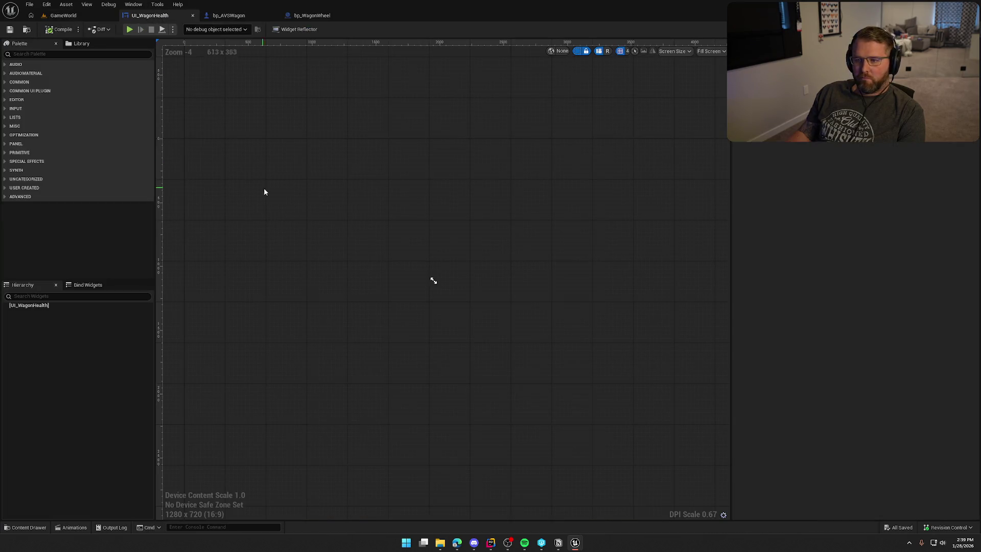
# Step: Add an Overlay from the Palette as the widget's root
pyautogui.scroll(2, 307, 215)
pyautogui.click(36, 55)
pyautogui.write('ra')
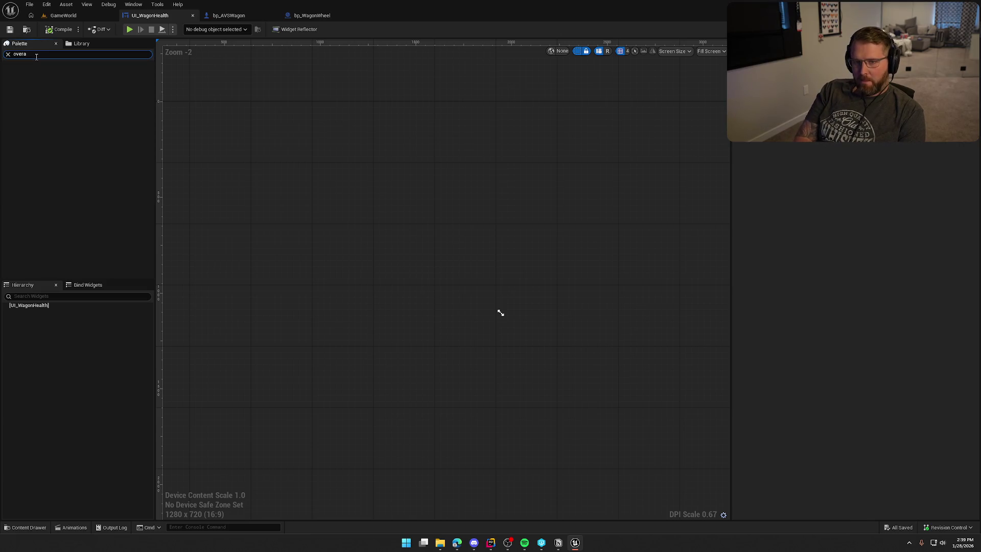
pyautogui.press('BackSpace')
pyautogui.write('lay')
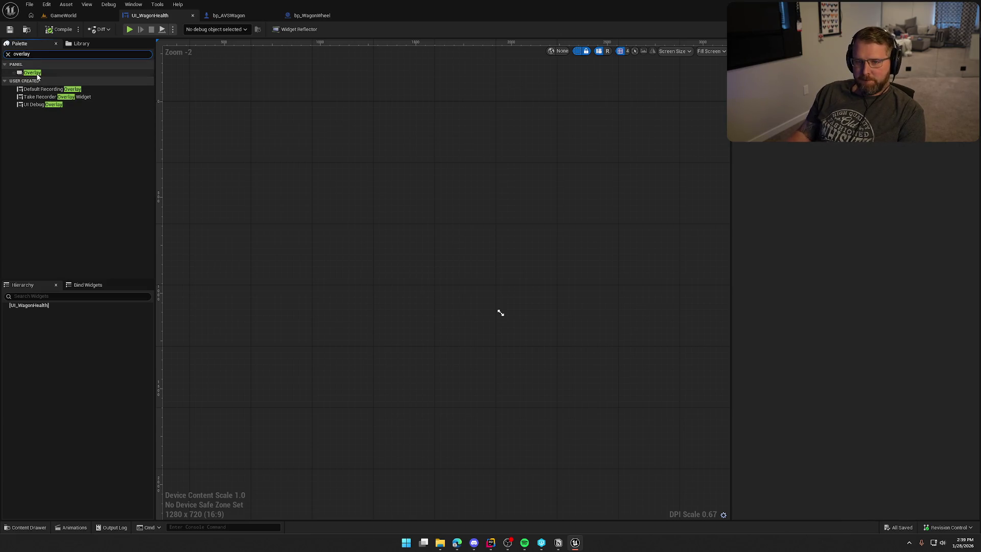
pyautogui.doubleClick(32, 73)
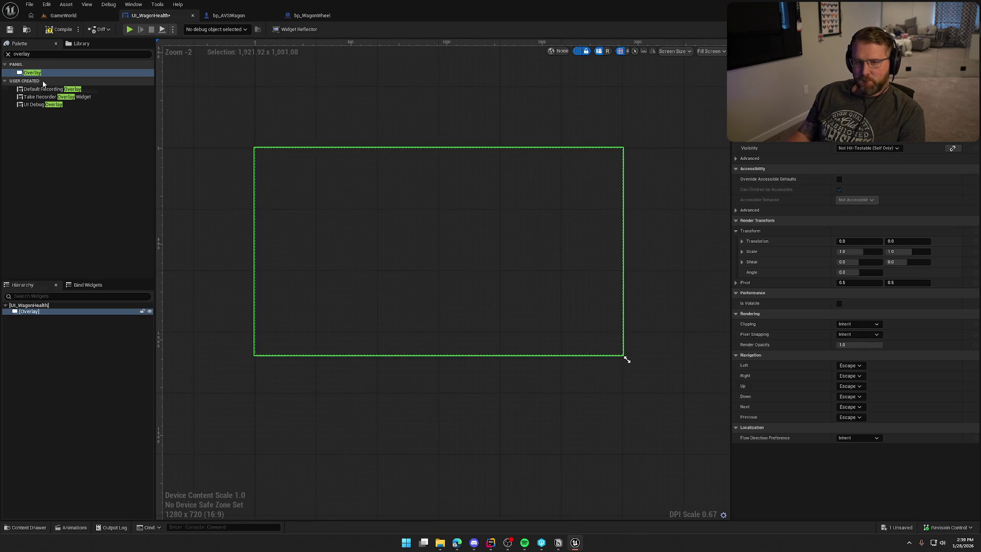
# Step: Place a Horizontal Box inside the Overlay and save UI_WagonHealth
pyautogui.click(38, 56)
pyautogui.write('hor')
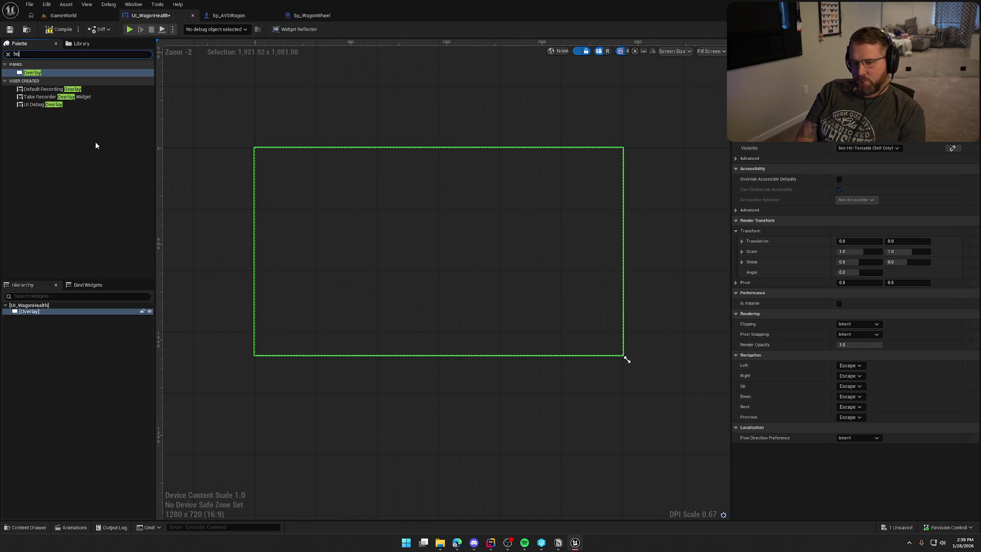
pyautogui.moveTo(40, 72)
pyautogui.mouseDown()
pyautogui.moveTo(104, 269)
pyautogui.moveTo(44, 319)
pyautogui.mouseUp()
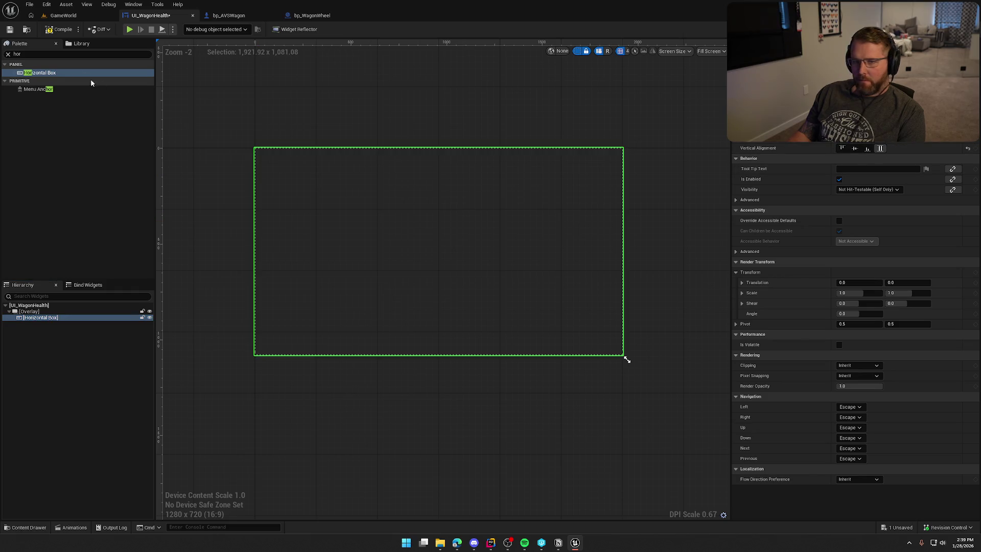
pyautogui.hotkey('ctrl', 's')
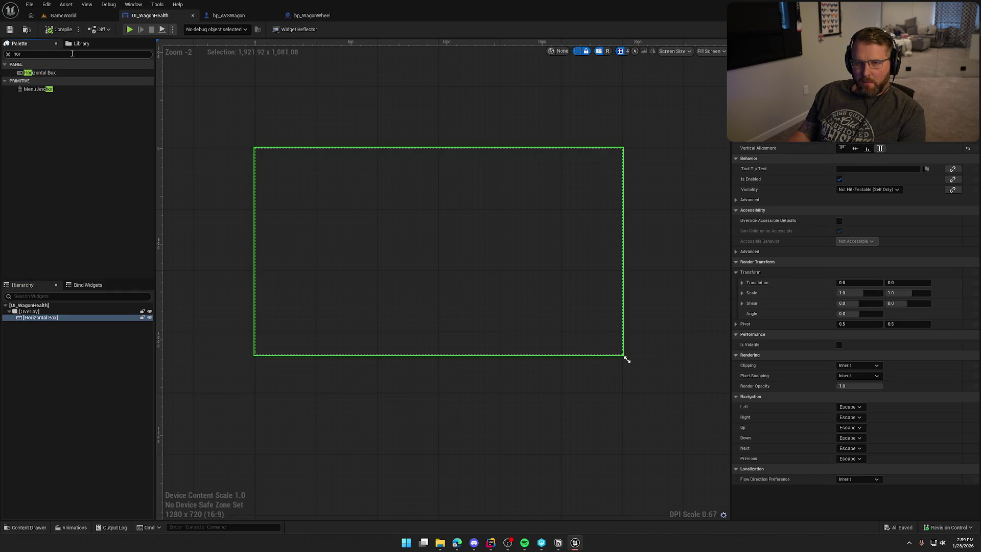
pyautogui.press('BackSpace')
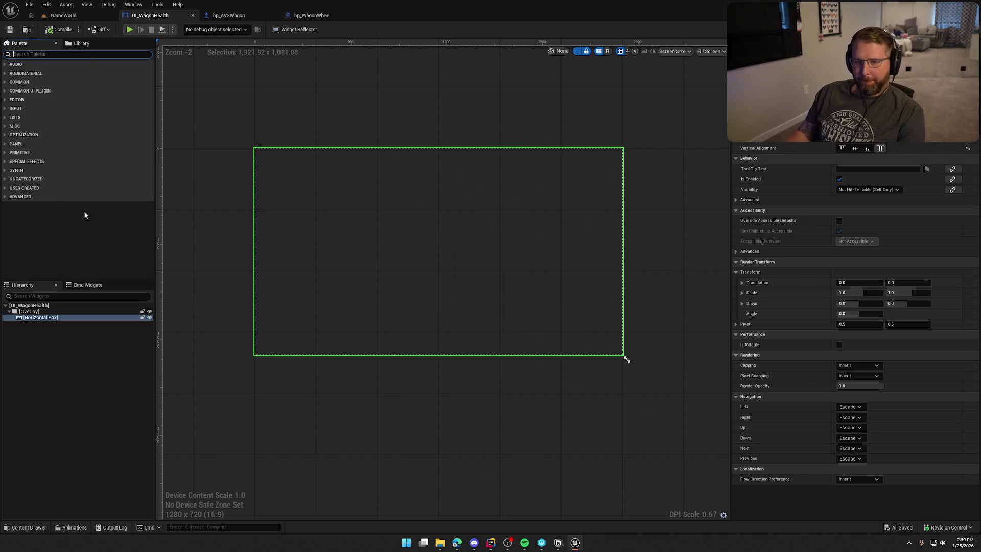
pyautogui.hotkey('ctrl', 'space')
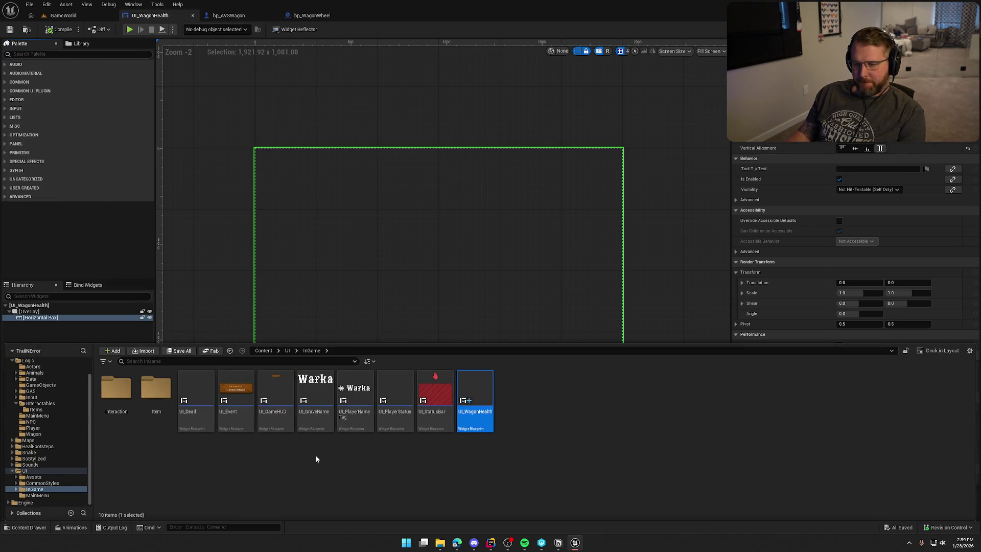
# Step: Check the stamina bar's settings in UI_GameHUD for reference
pyautogui.doubleClick(262, 396)
pyautogui.scroll(5, 394, 406)
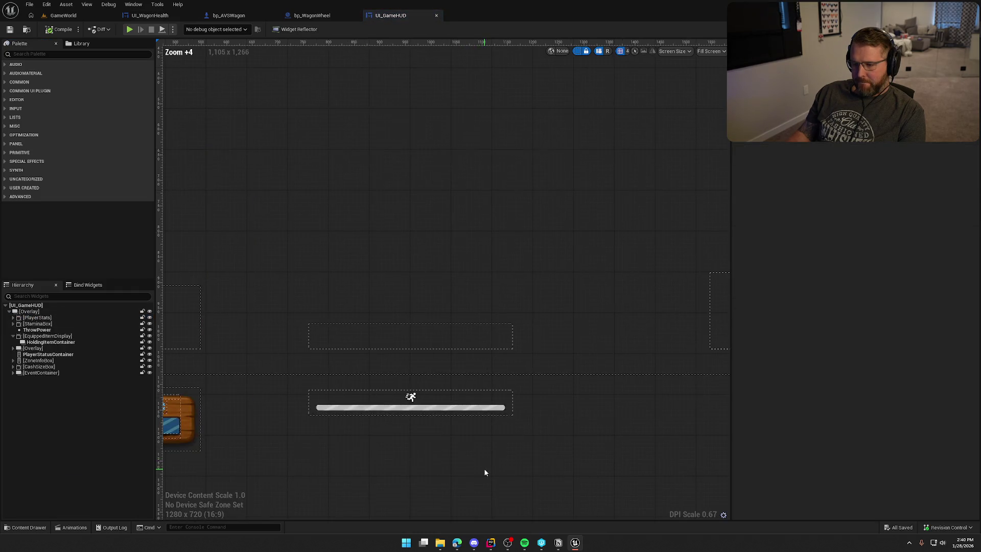
pyautogui.click(435, 408)
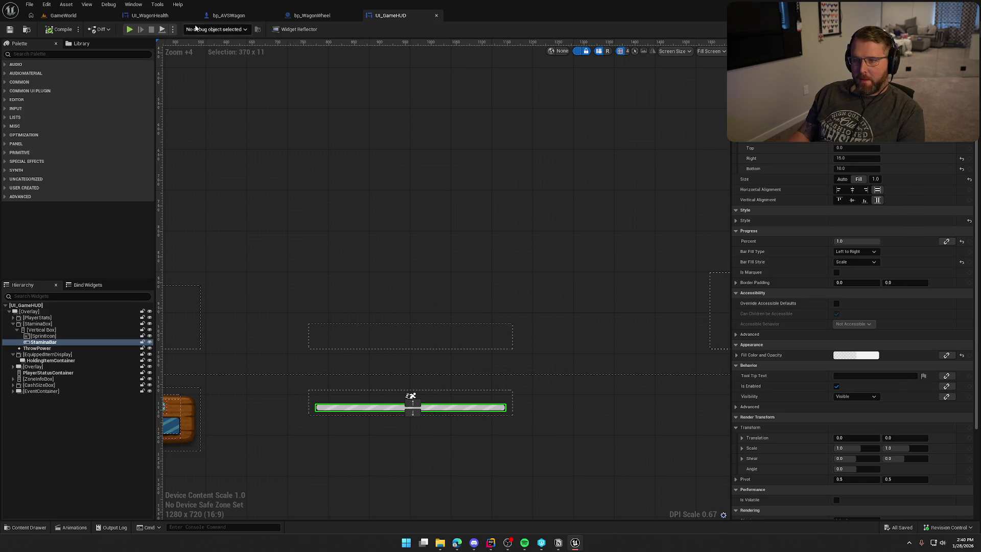
pyautogui.click(154, 16)
# Step: Add a Vertical Box under the Horizontal Box and paste the StaminaBar into it
pyautogui.click(39, 318)
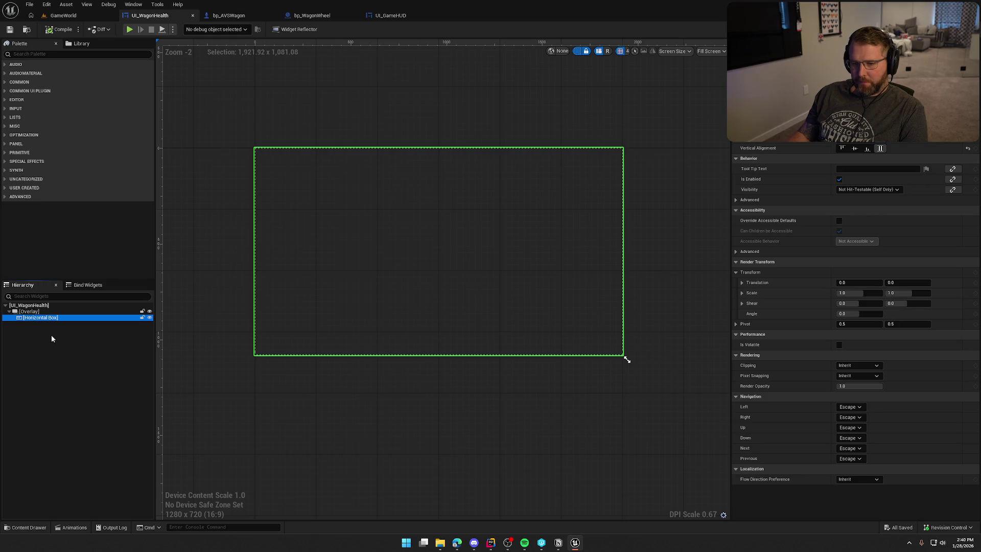
pyautogui.click(33, 55)
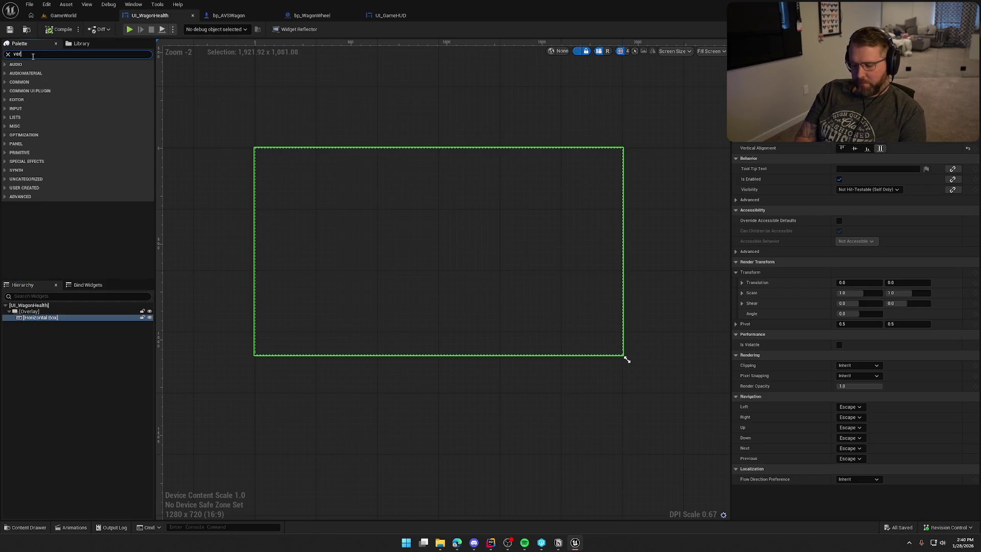
pyautogui.write('vert')
pyautogui.moveTo(36, 73)
pyautogui.mouseDown()
pyautogui.moveTo(72, 98)
pyautogui.moveTo(45, 324)
pyautogui.mouseUp()
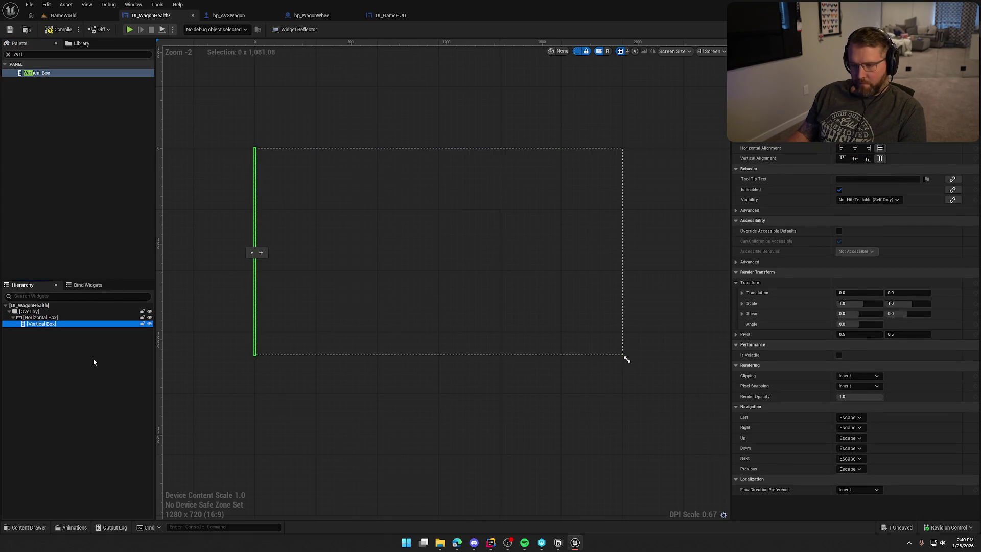
pyautogui.click(858, 137)
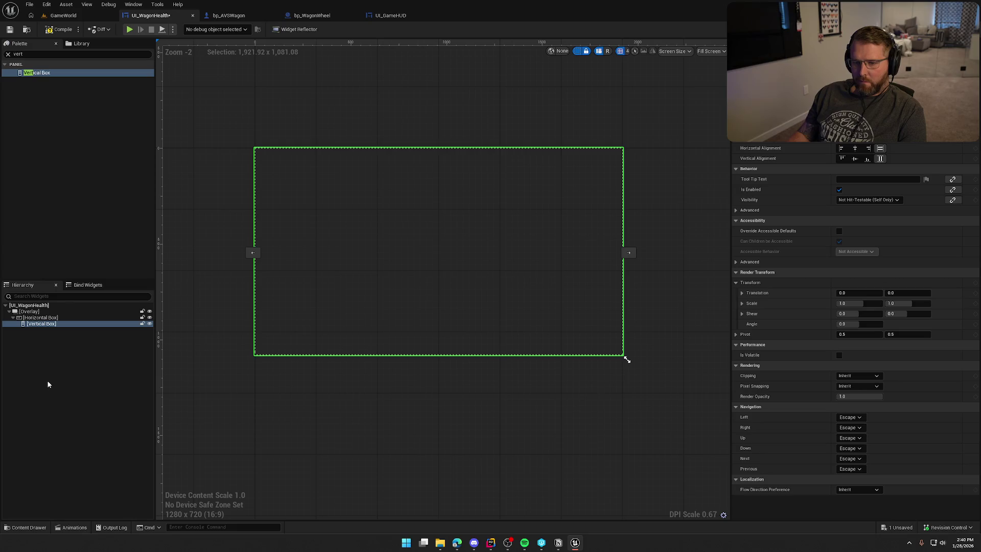
pyautogui.click(48, 324)
pyautogui.hotkey('ctrl', 'v')
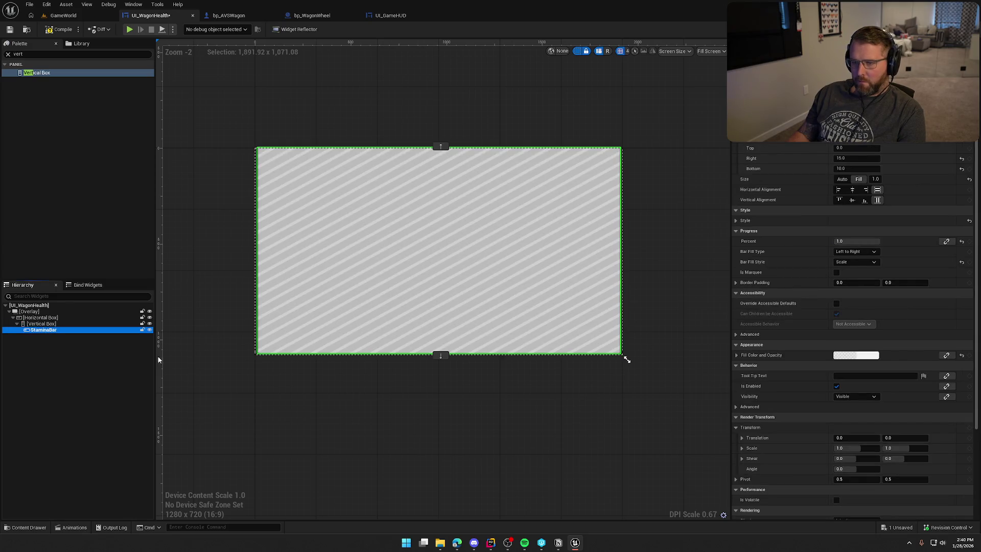
# Step: Centre the Vertical Box both ways and set the preview size to Desired
pyautogui.click(41, 324)
pyautogui.click(855, 158)
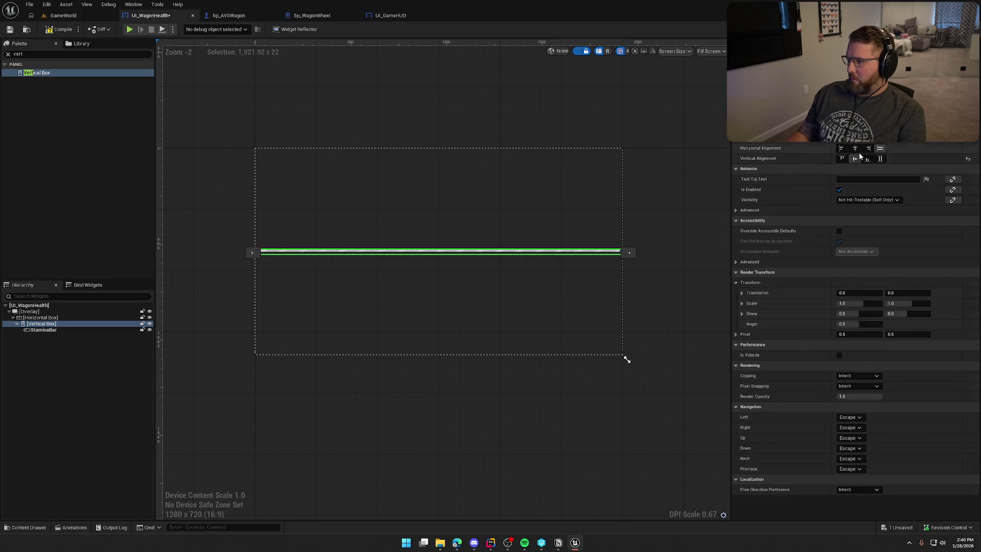
pyautogui.click(855, 148)
pyautogui.scroll(2, 485, 302)
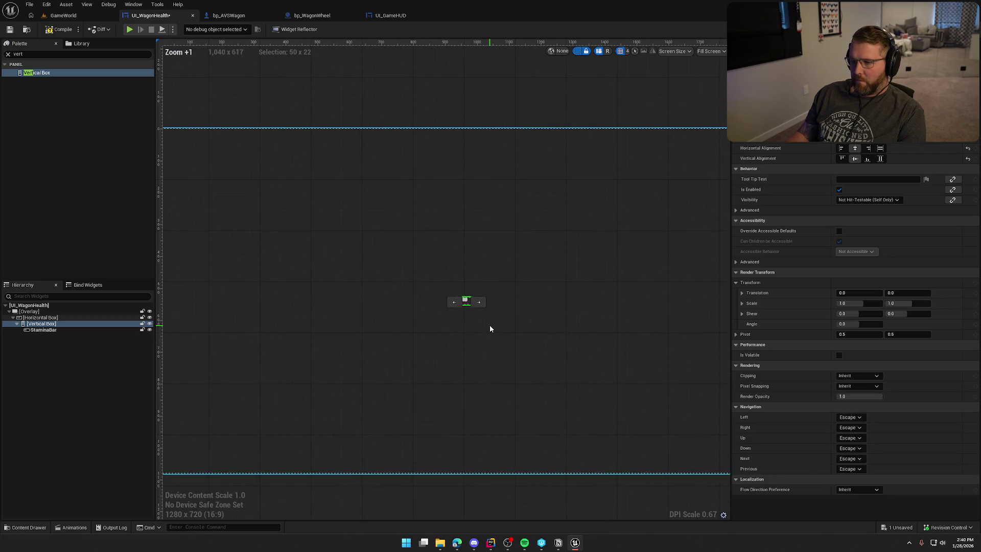
pyautogui.scroll(1, 482, 332)
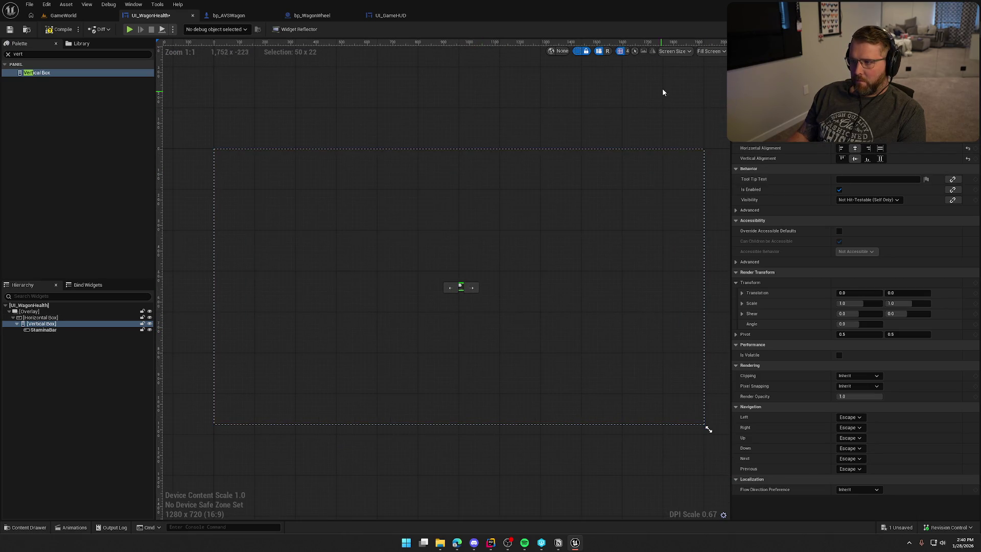
pyautogui.click(709, 51)
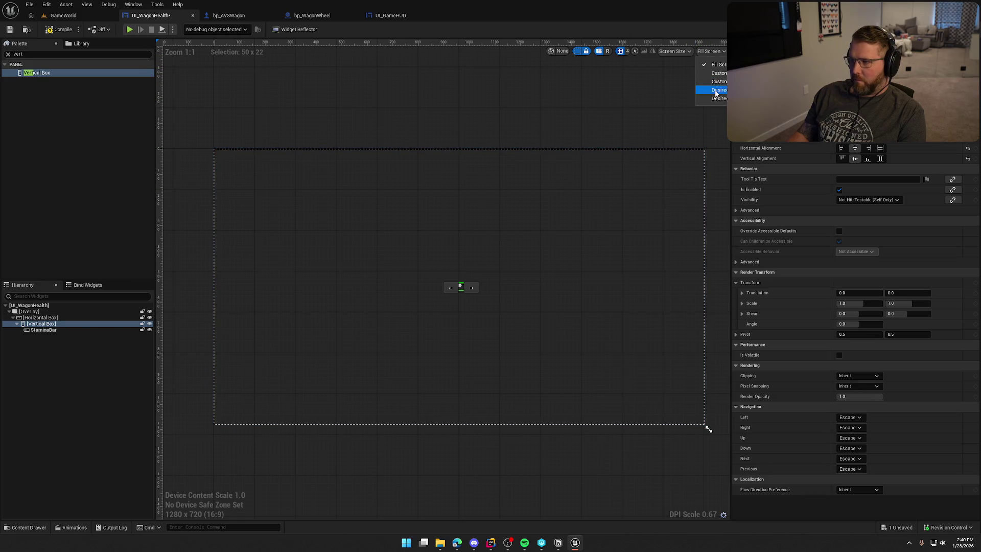
pyautogui.click(711, 92)
pyautogui.press('Home')
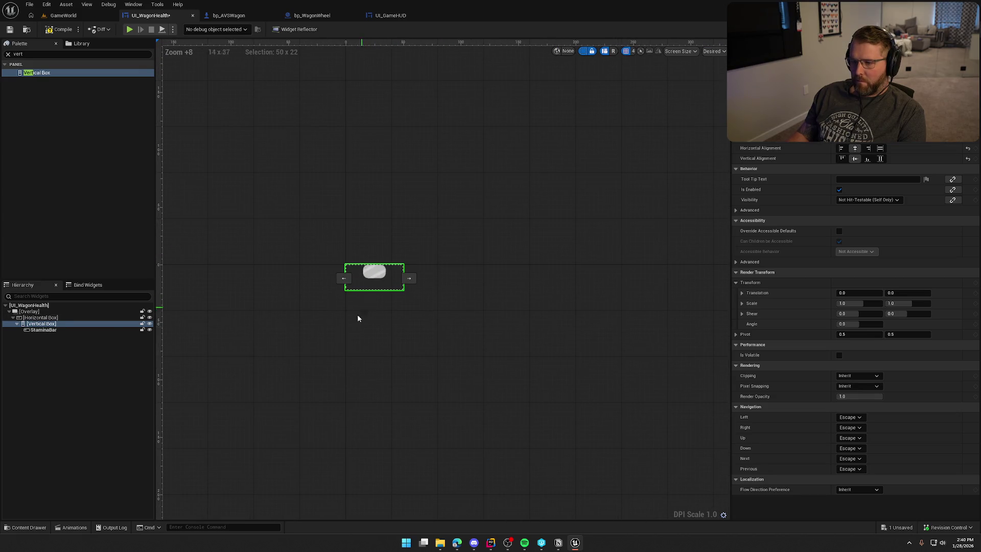
# Step: Zero the StaminaBar's padding and save UI_WagonHealth
pyautogui.click(35, 330)
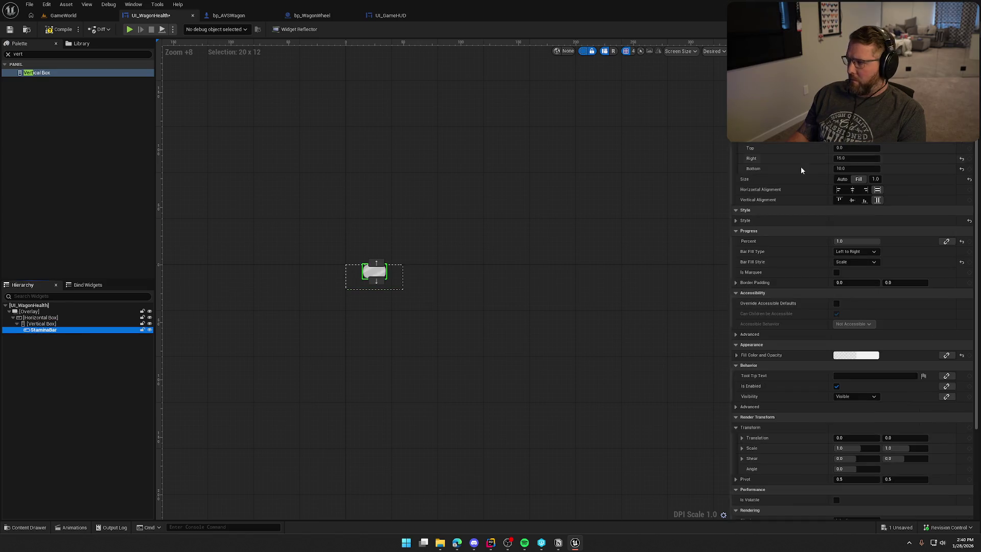
pyautogui.hotkey('ctrl', 'z')
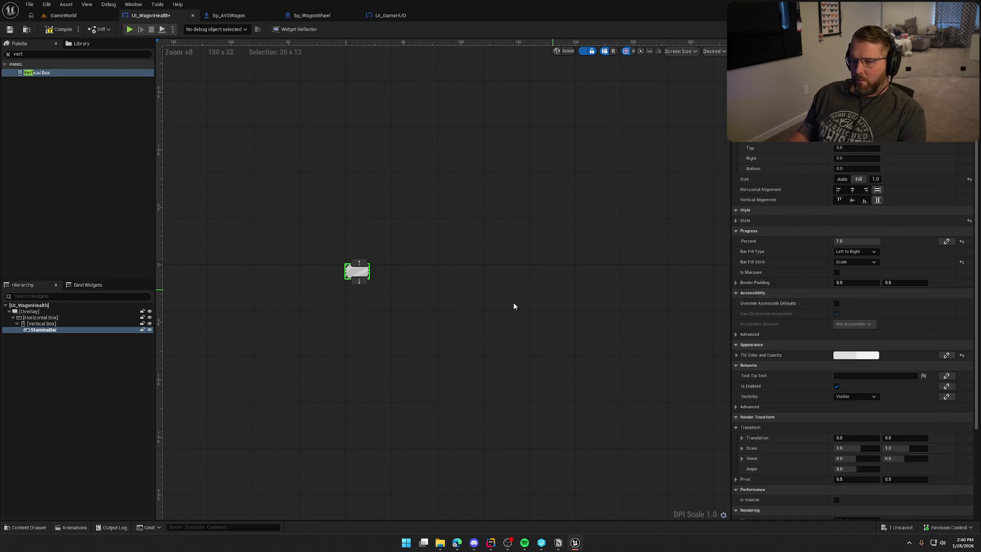
pyautogui.hotkey('ctrl', 's')
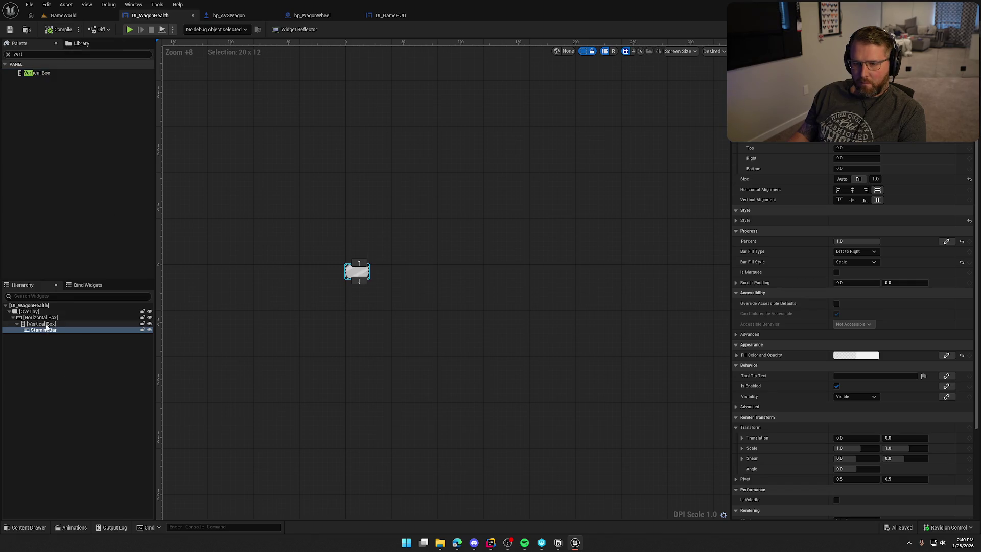
pyautogui.write('image')
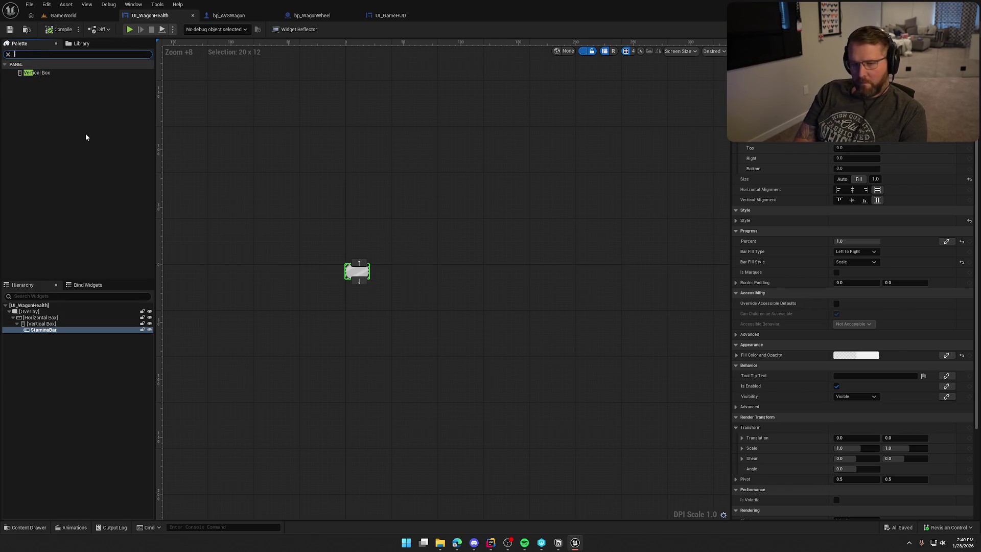
# Step: Drag an Image widget into the Vertical Box and place it above StaminaBar
pyautogui.moveTo(28, 72)
pyautogui.mouseDown()
pyautogui.moveTo(95, 316)
pyautogui.moveTo(51, 338)
pyautogui.moveTo(48, 330)
pyautogui.mouseUp()
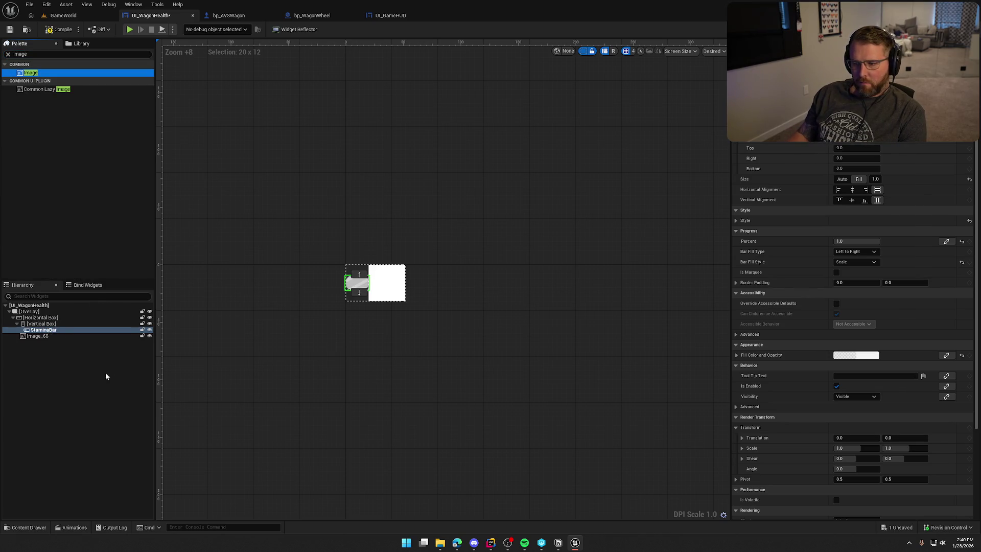
pyautogui.moveTo(33, 335); pyautogui.dragTo(38, 329)
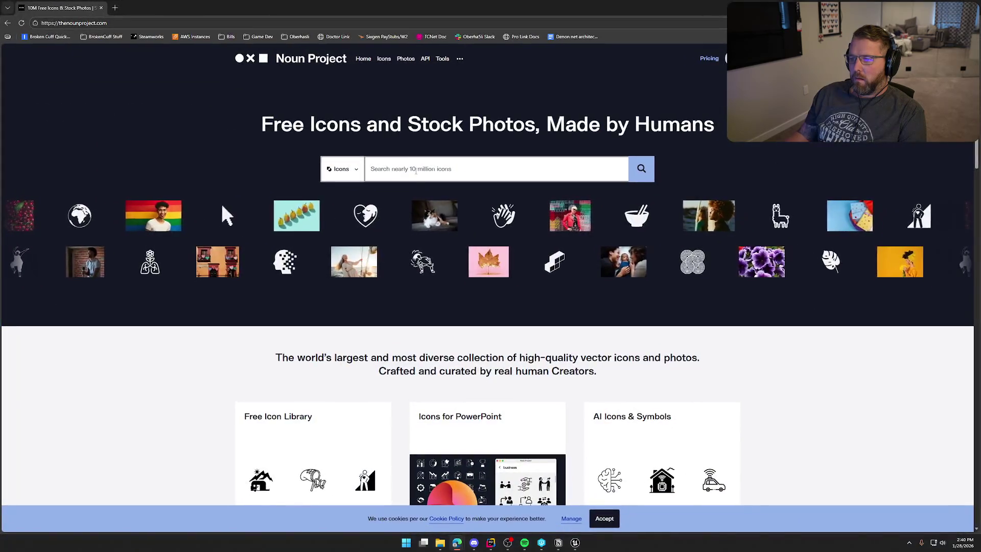
# Step: Search Noun Project for 'wheel' and save the white icon as noun-wheel-4746008-FFFFFF.png
pyautogui.write('wheel')
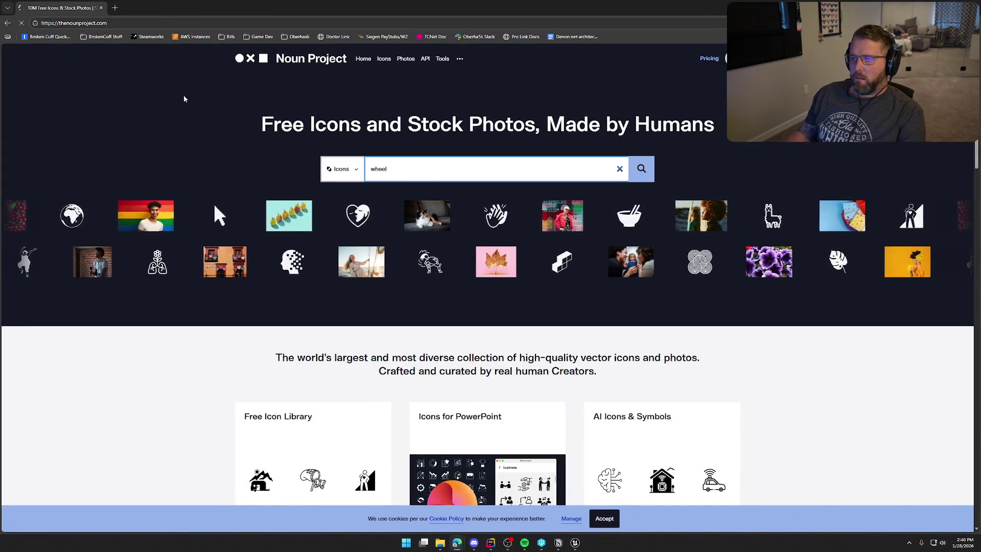
pyautogui.press('Return')
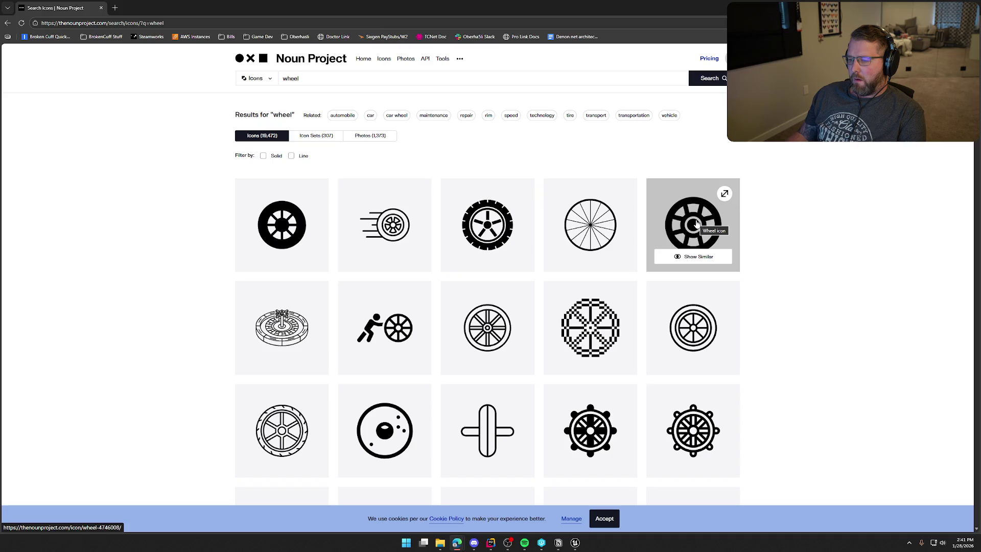
pyautogui.click(696, 224)
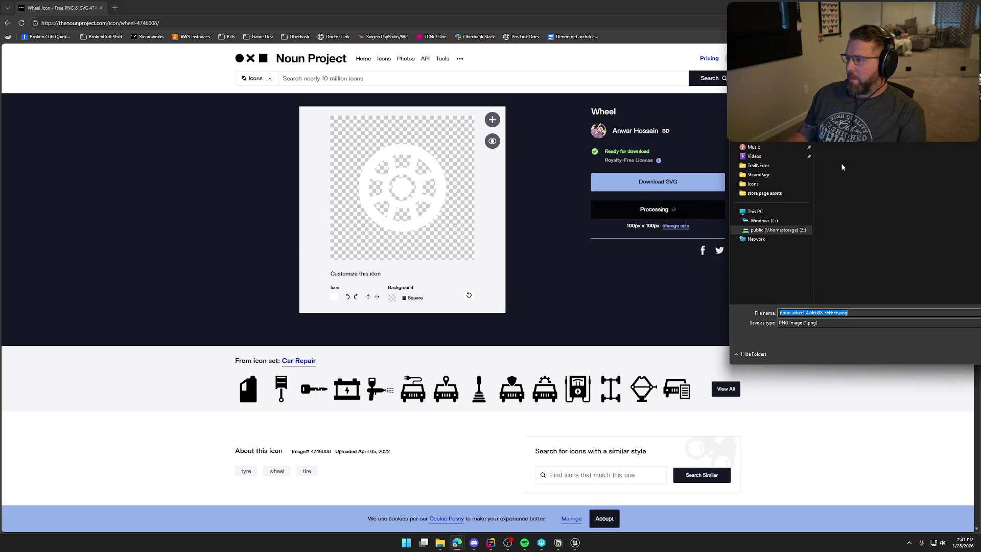
pyautogui.press('Return')
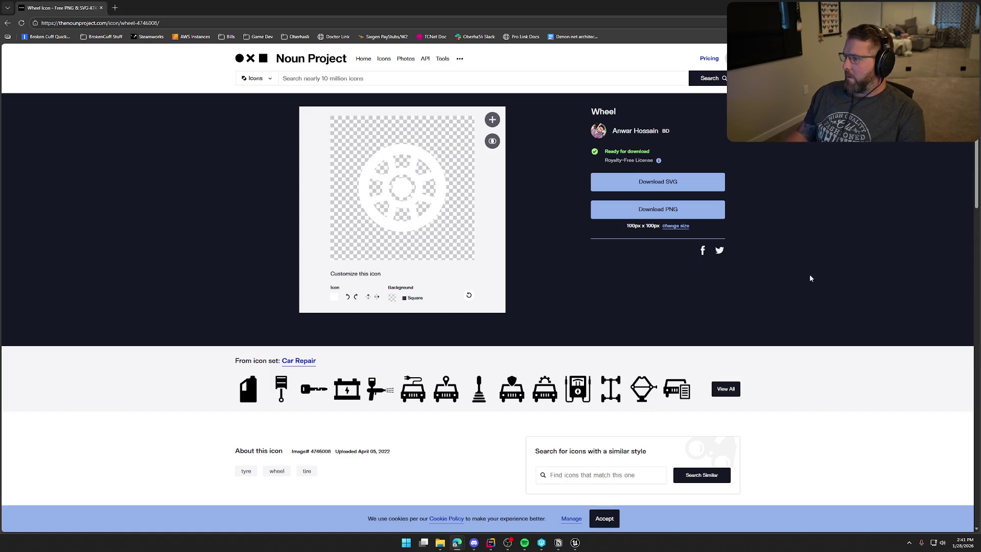
pyautogui.click(382, 74)
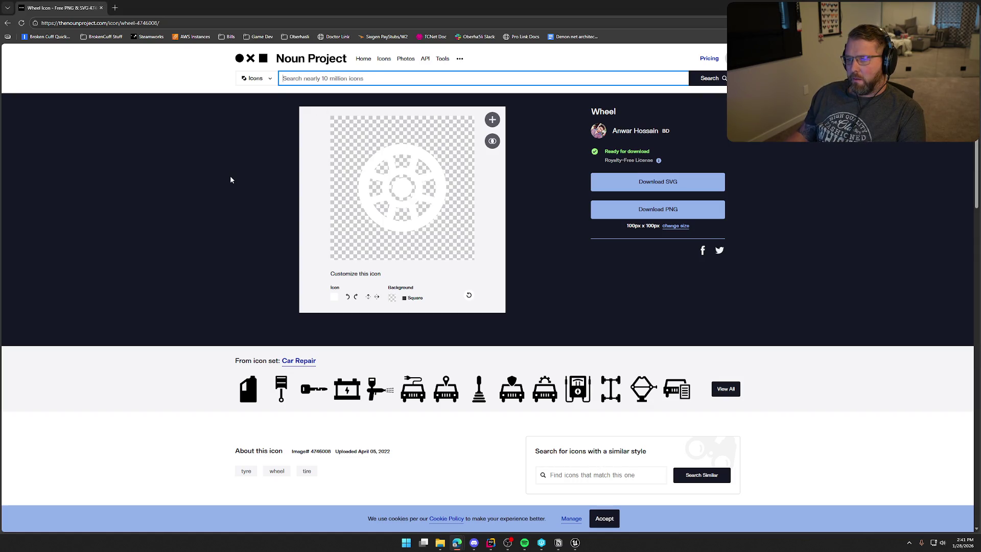
# Step: Search Noun Project for wagon icons and browse the results
pyautogui.write('waagon')
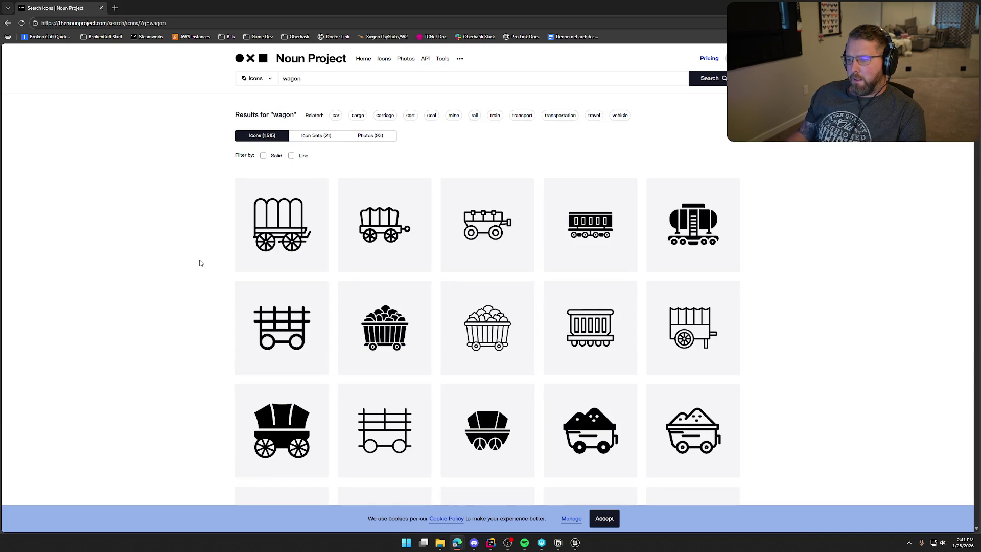
pyautogui.scroll(-3, 158, 281)
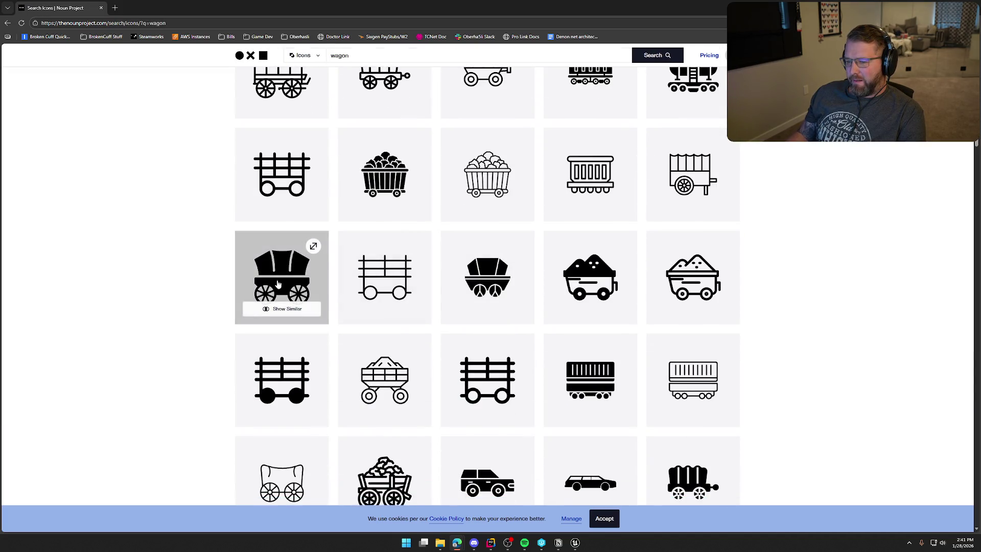
pyautogui.scroll(3, 397, 358)
pyautogui.scroll(-4, 398, 339)
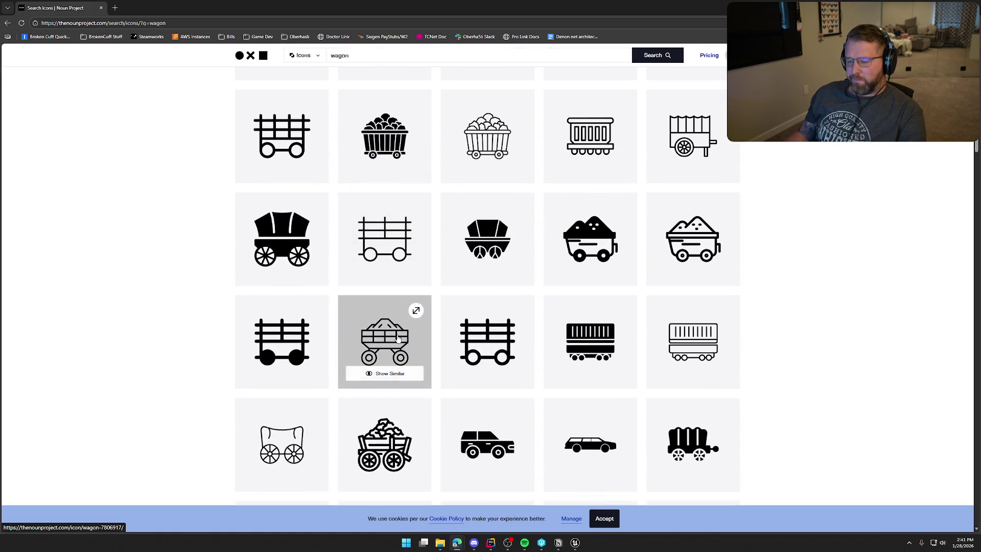
pyautogui.scroll(-2, 619, 332)
pyautogui.scroll(-2, 740, 327)
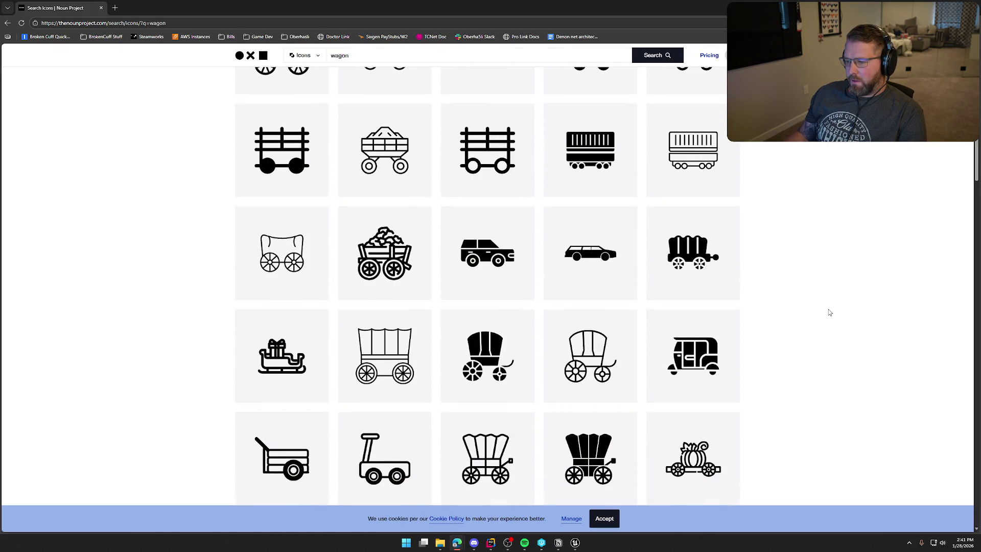
pyautogui.scroll(-6, 829, 311)
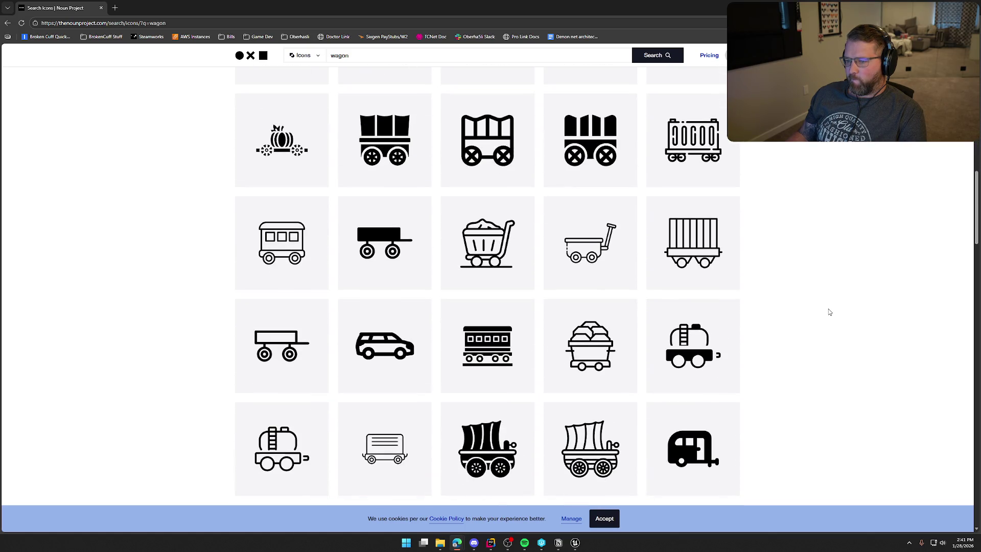
pyautogui.scroll(-3, 829, 311)
pyautogui.scroll(-3, 829, 311)
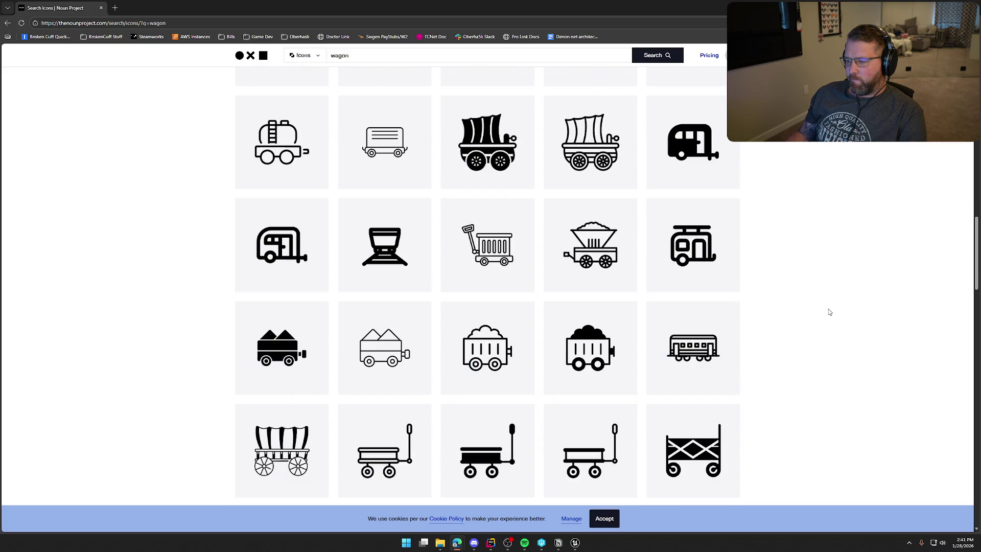
pyautogui.scroll(-3, 829, 312)
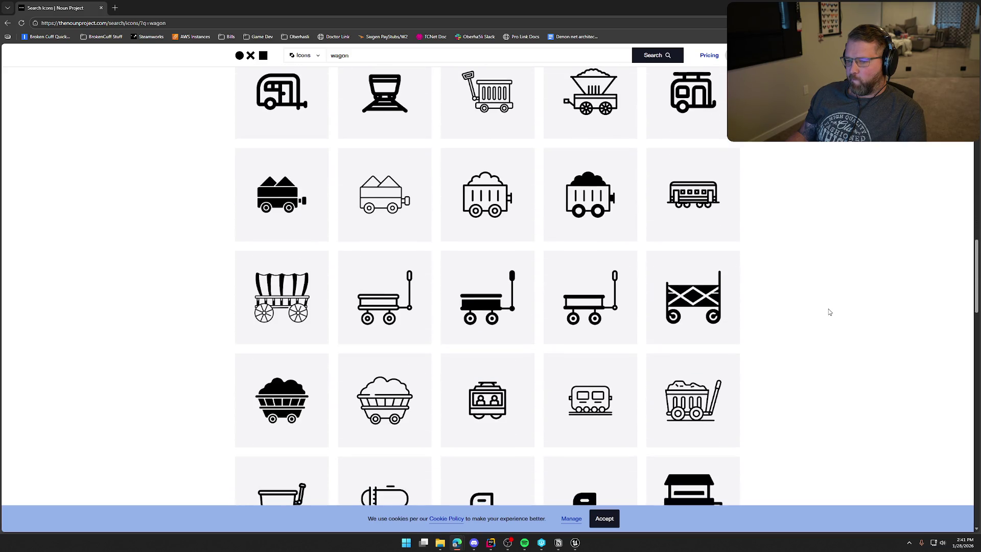
pyautogui.scroll(-4, 828, 312)
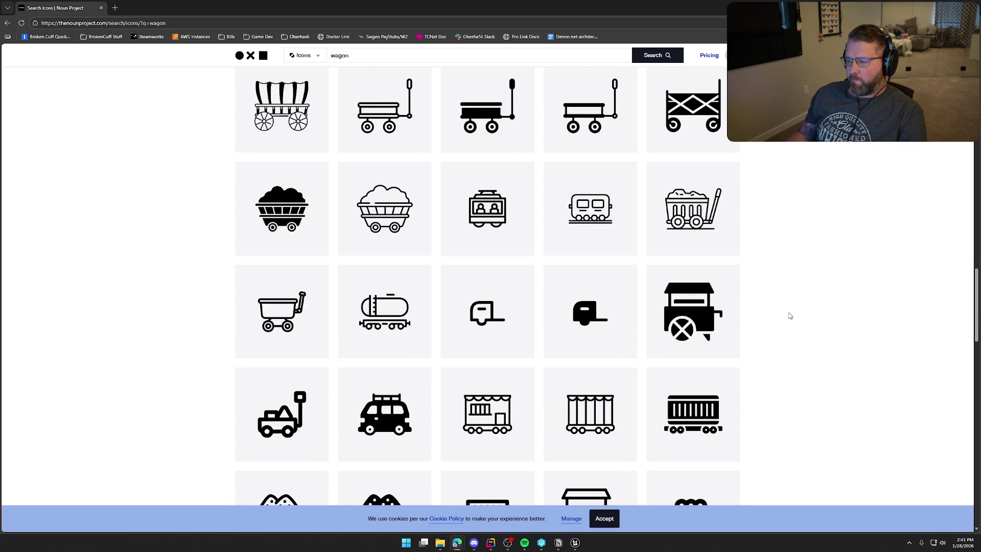
pyautogui.scroll(-4, 790, 315)
pyautogui.scroll(-8, 790, 316)
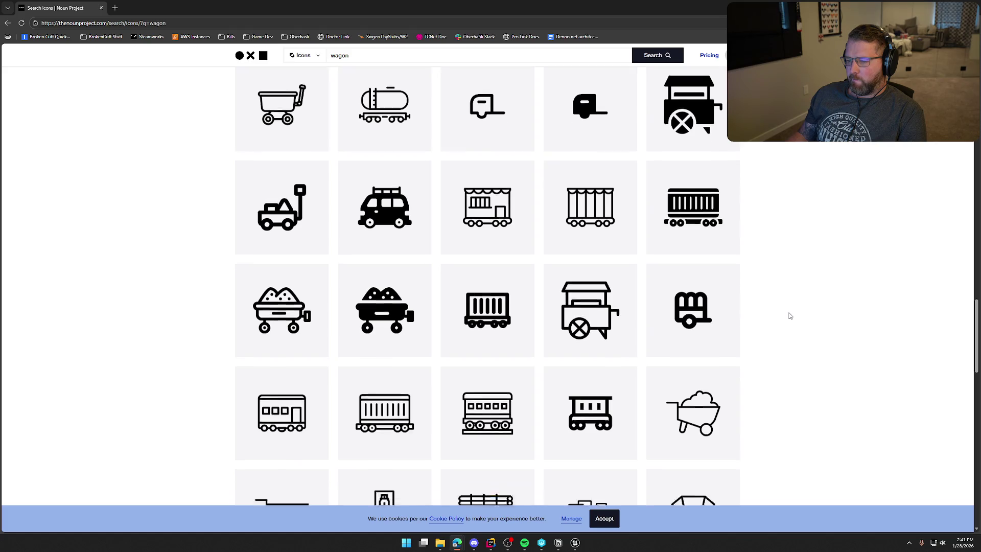
pyautogui.scroll(-2, 790, 316)
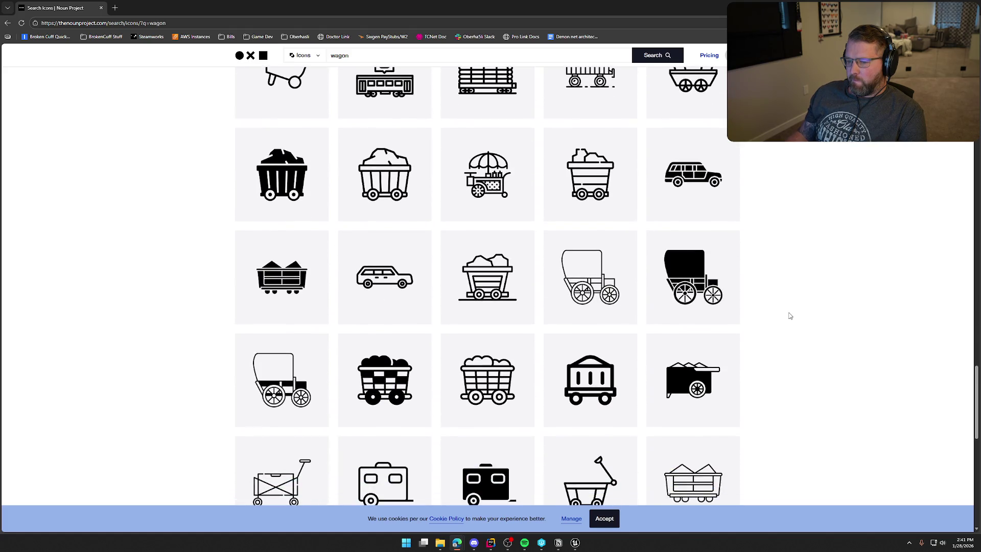
pyautogui.scroll(-3, 790, 316)
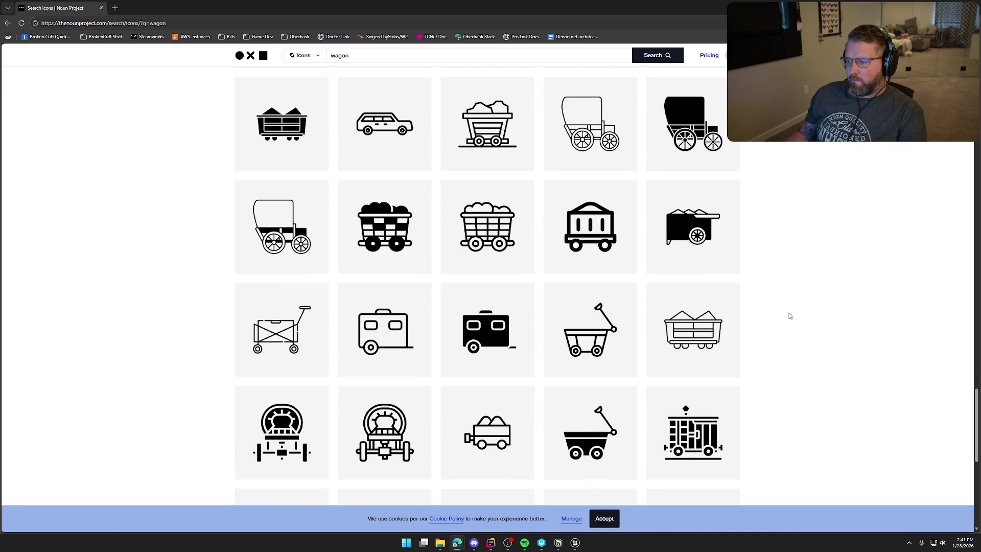
pyautogui.scroll(-4, 790, 316)
pyautogui.scroll(-4, 790, 315)
pyautogui.scroll(15, 790, 315)
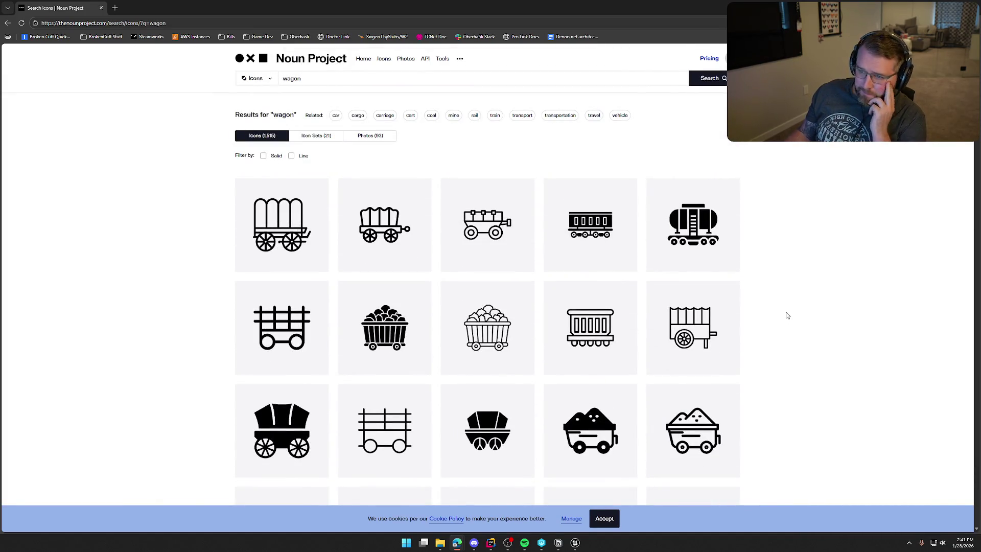
pyautogui.scroll(-3, 786, 311)
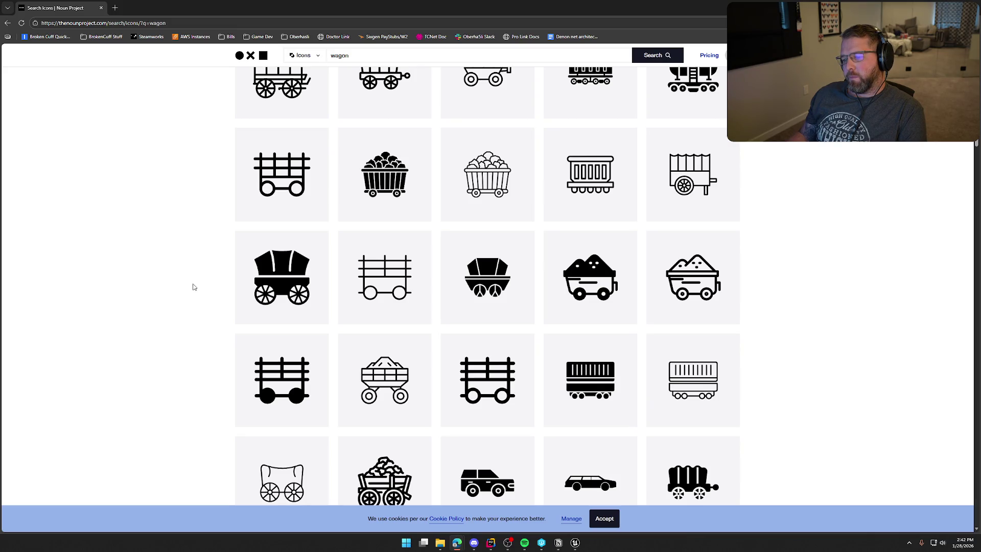
pyautogui.moveTo(278, 287)
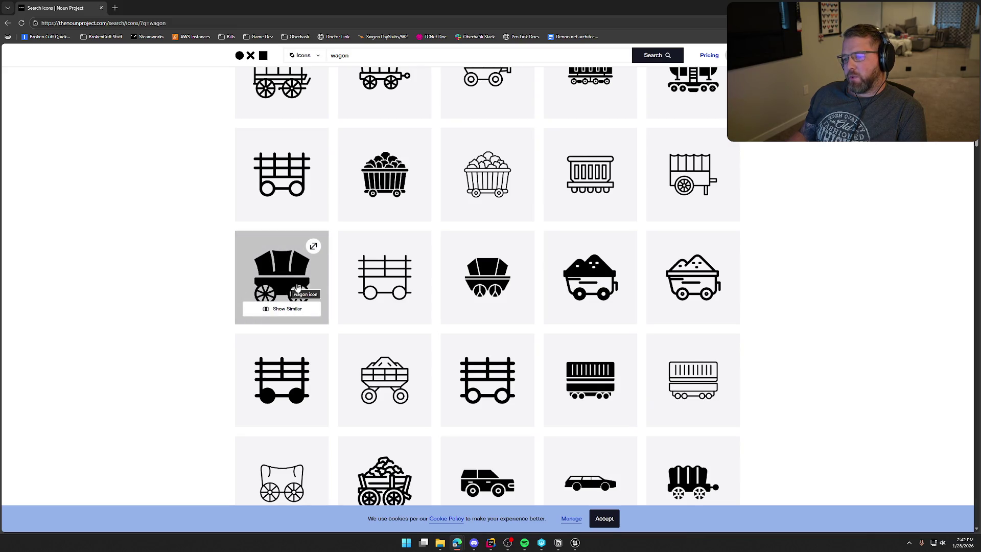
pyautogui.moveTo(628, 273)
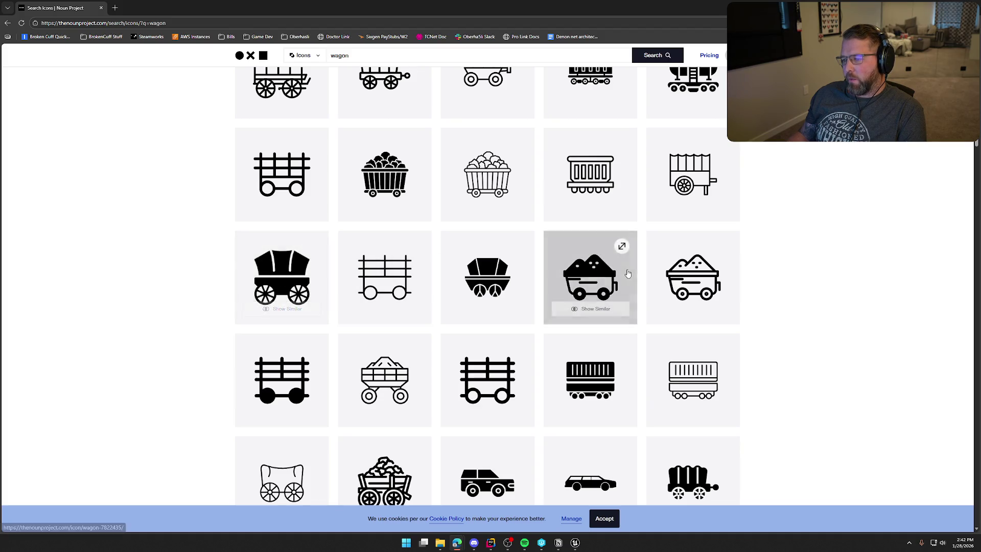
pyautogui.scroll(2, 847, 305)
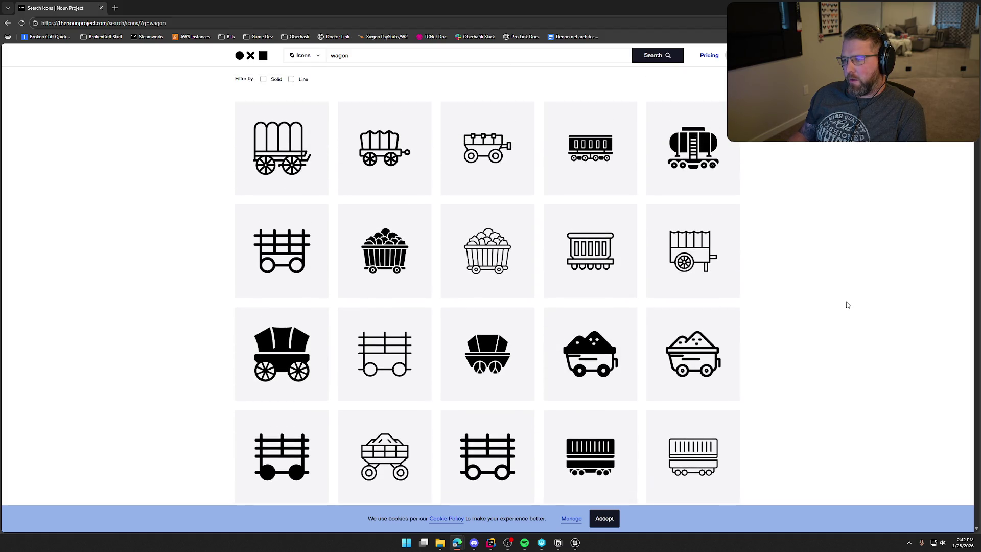
pyautogui.scroll(-6, 847, 304)
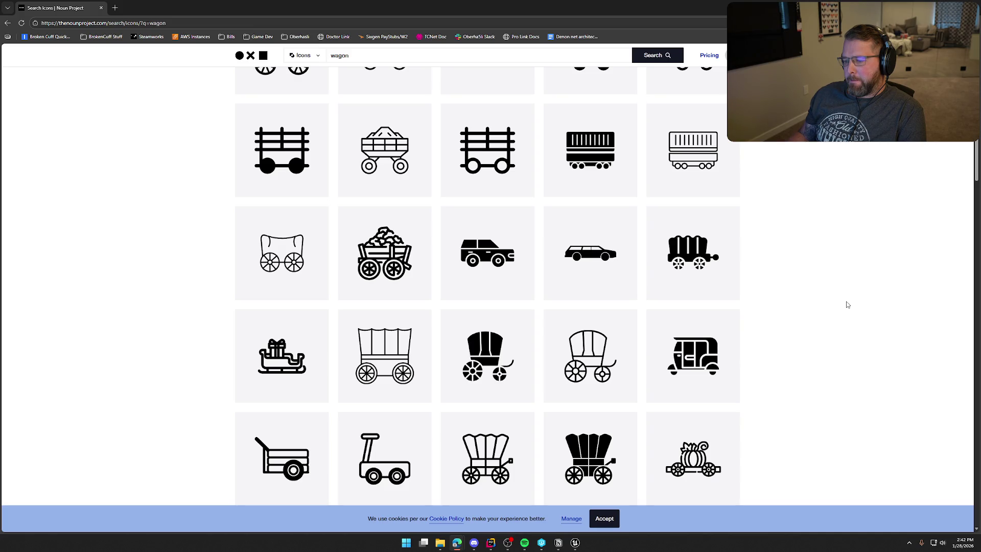
pyautogui.scroll(4, 847, 305)
# Step: Open the filled covered-wagon icon's page and download it as a 100×100 PNG
pyautogui.click(287, 220)
pyautogui.click(636, 211)
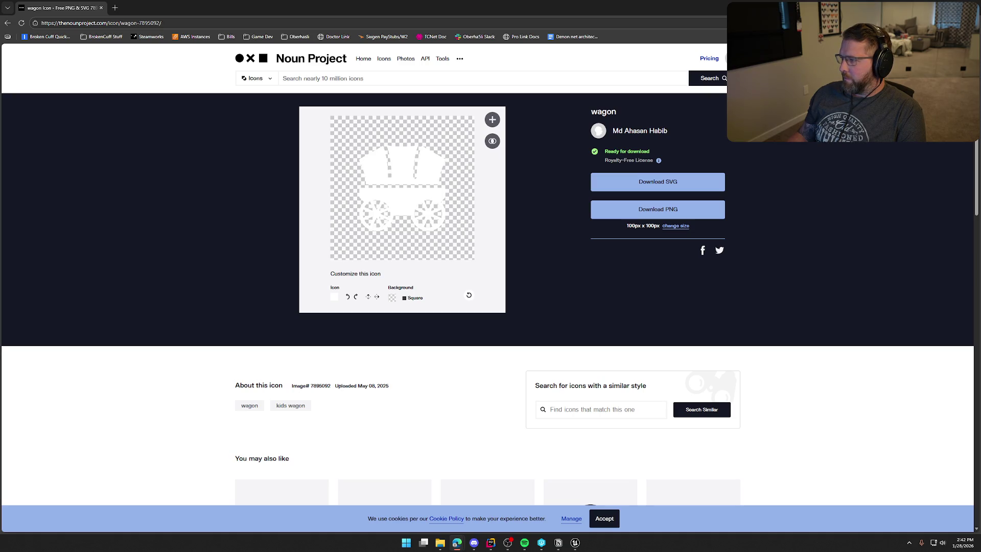
pyautogui.hotkey('alt', 'Tab')
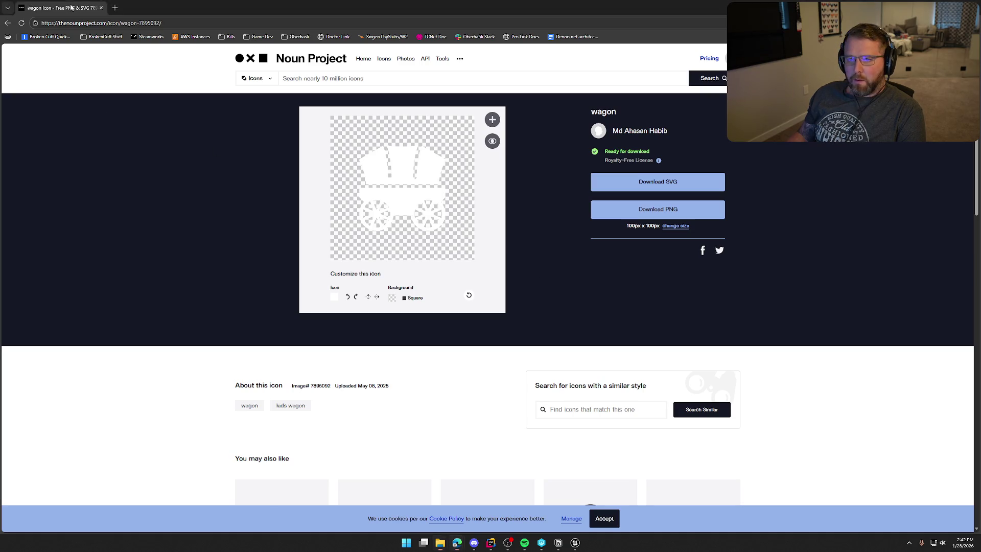
# Step: Launch Photoshop and open Wagon_Body_Icon.png in it
pyautogui.press('super')
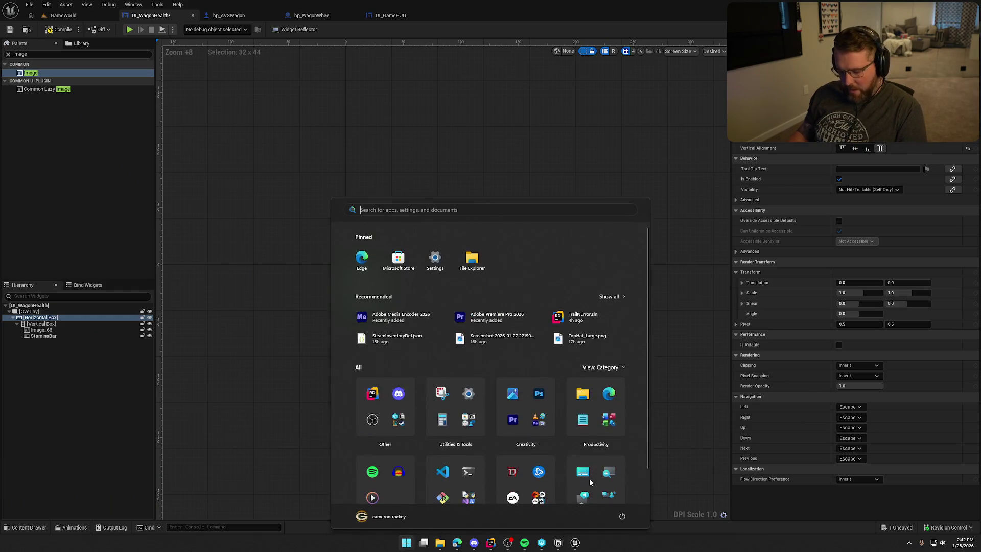
pyautogui.write('ps')
pyautogui.press('Return')
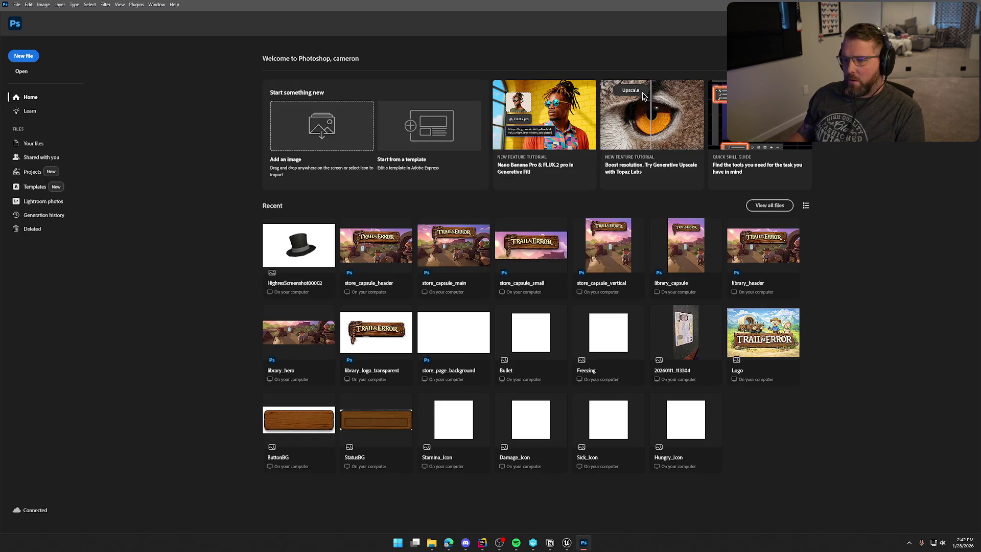
pyautogui.moveTo(642, 96)
pyautogui.mouseDown()
pyautogui.moveTo(457, 212)
pyautogui.moveTo(190, 149)
pyautogui.mouseUp()
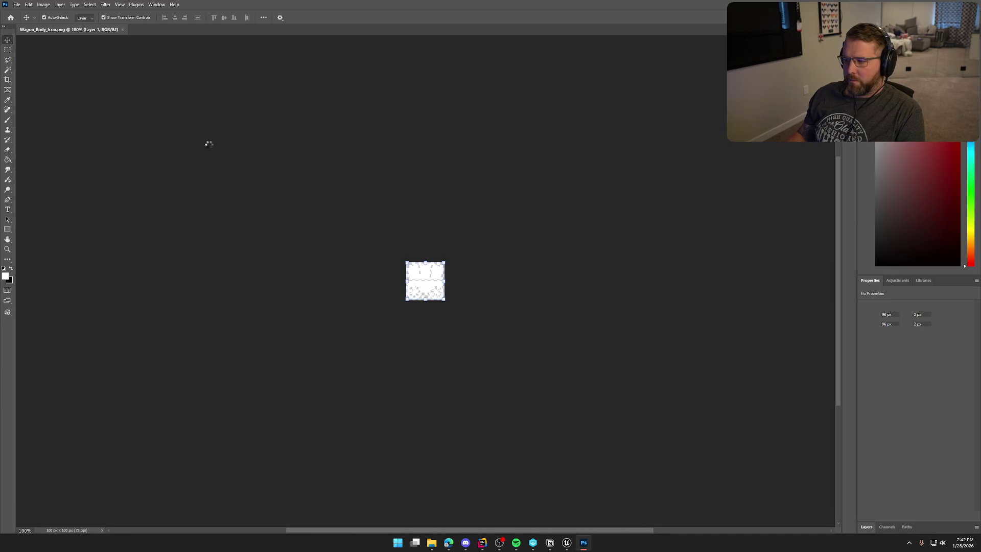
# Step: Zoom in on the wagon image and show its layers with nothing selected
pyautogui.moveTo(422, 297); pyautogui.dragTo(583, 317)
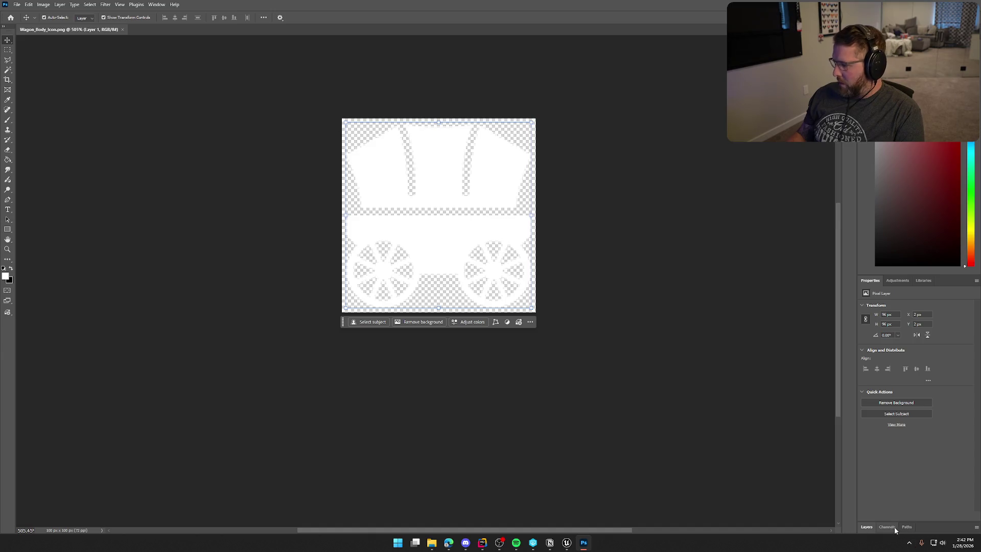
pyautogui.click(868, 528)
pyautogui.click(939, 517)
pyautogui.click(937, 529)
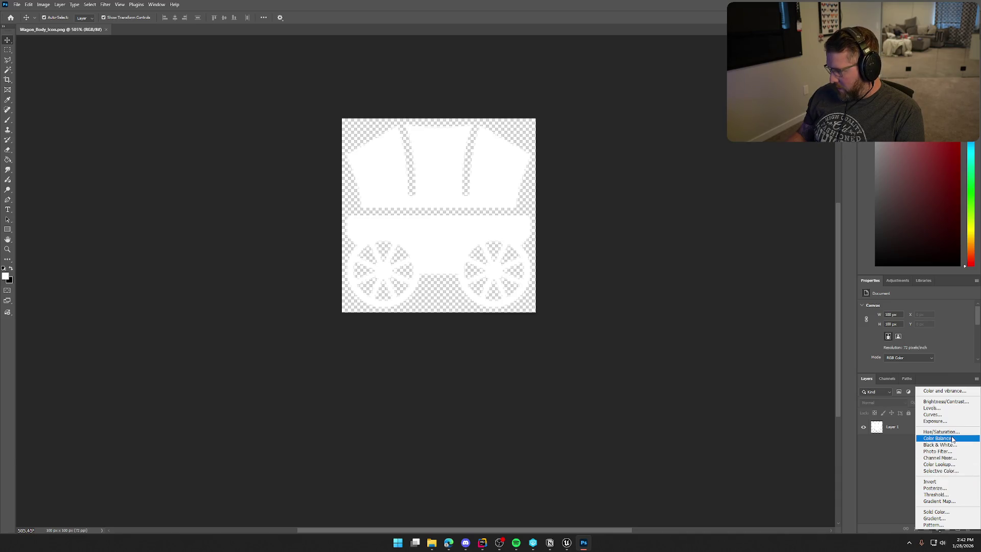
# Step: Add a black Solid Color fill layer beneath the white wagon layer
pyautogui.click(936, 512)
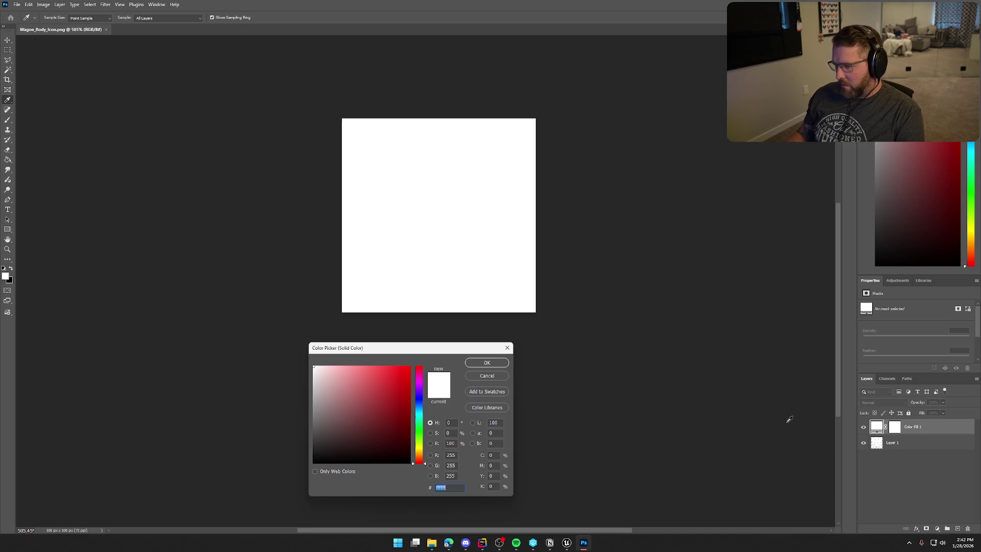
pyautogui.click(486, 363)
pyautogui.press('v')
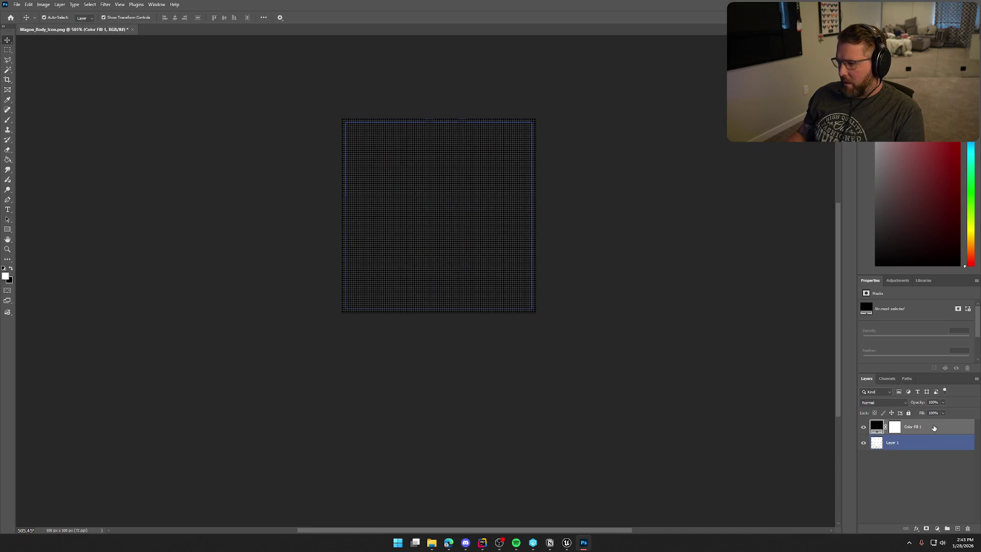
pyautogui.hotkey('ctrl', '[')
pyautogui.scroll(-2, 564, 363)
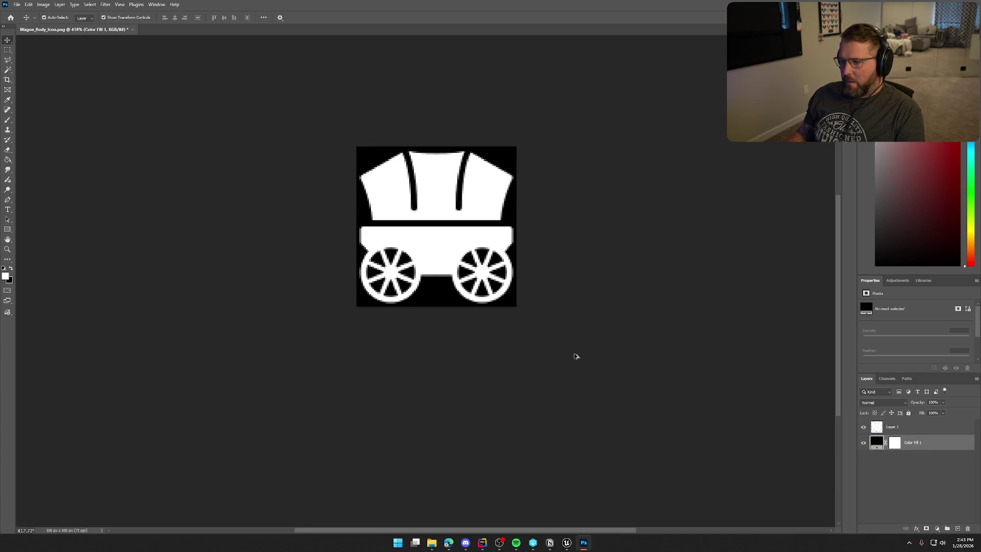
pyautogui.scroll(-3, 587, 245)
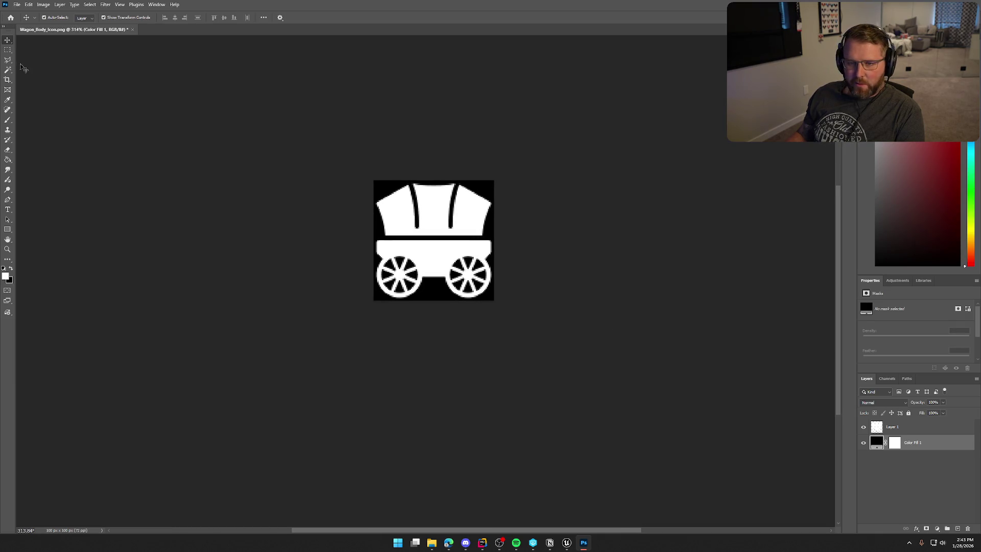
# Step: Cut the wagon's top-half cover onto Layer 2 with Layer Via Cut, then hide Layer 2
pyautogui.click(8, 49)
pyautogui.moveTo(363, 180)
pyautogui.mouseDown()
pyautogui.moveTo(493, 221)
pyautogui.moveTo(507, 238)
pyautogui.mouseUp()
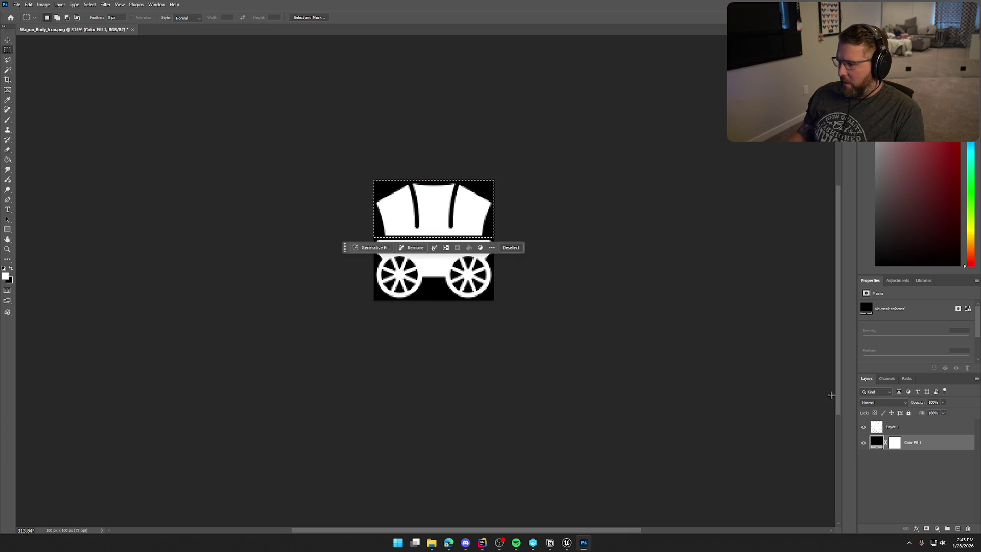
pyautogui.click(899, 427)
pyautogui.rightClick(420, 214)
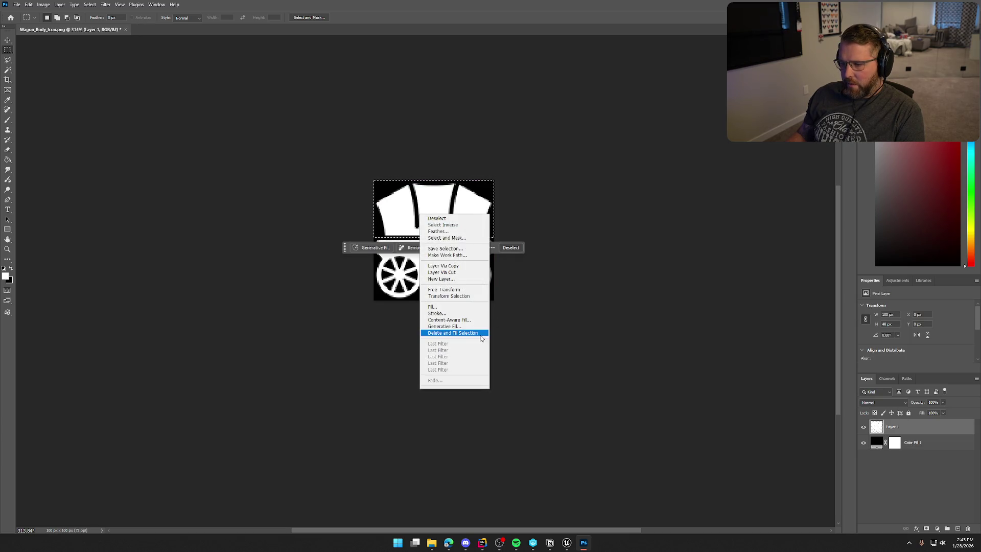
pyautogui.click(465, 273)
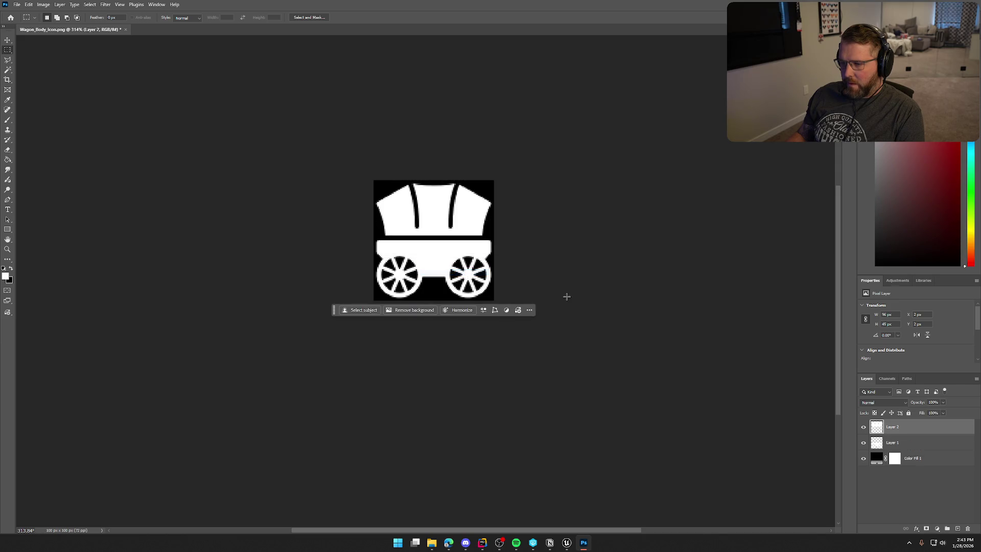
pyautogui.click(863, 426)
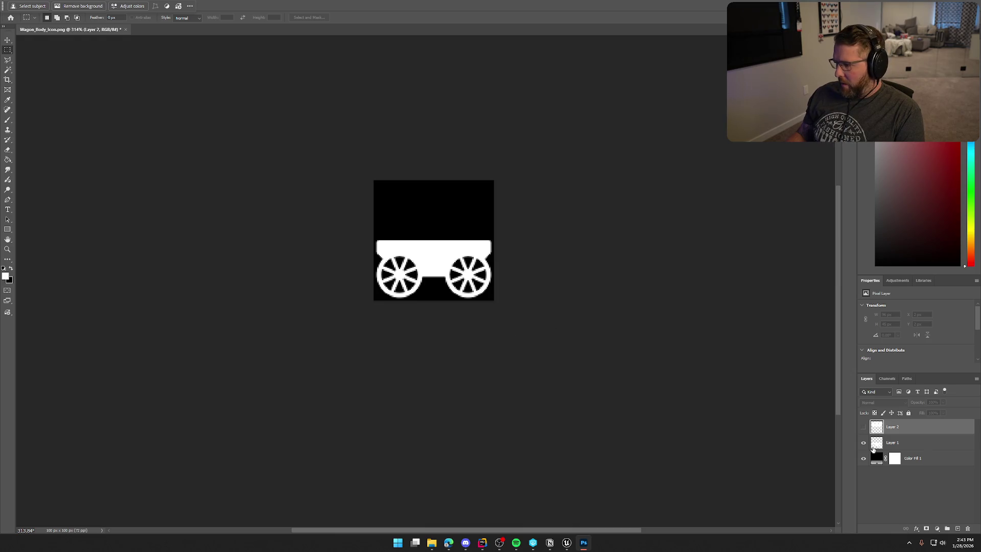
pyautogui.click(914, 444)
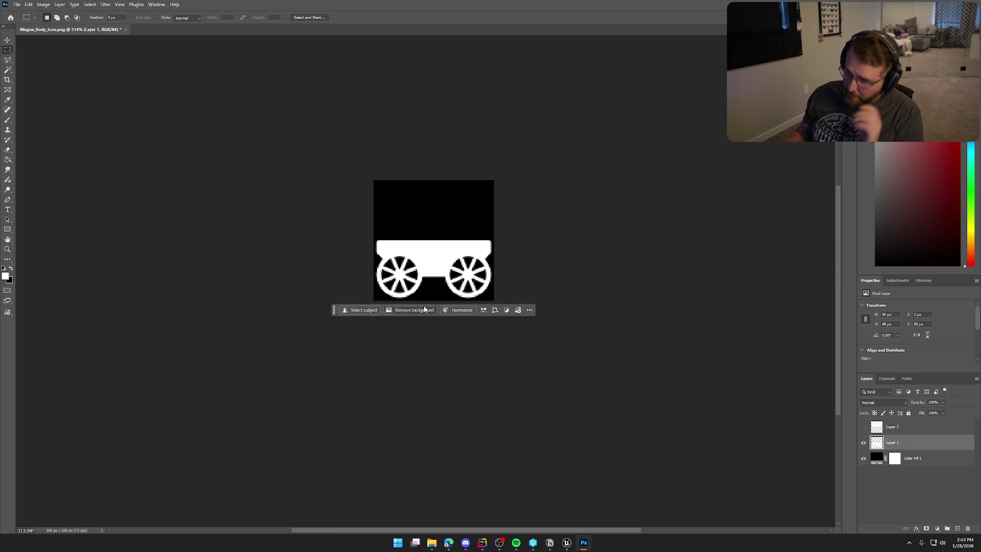